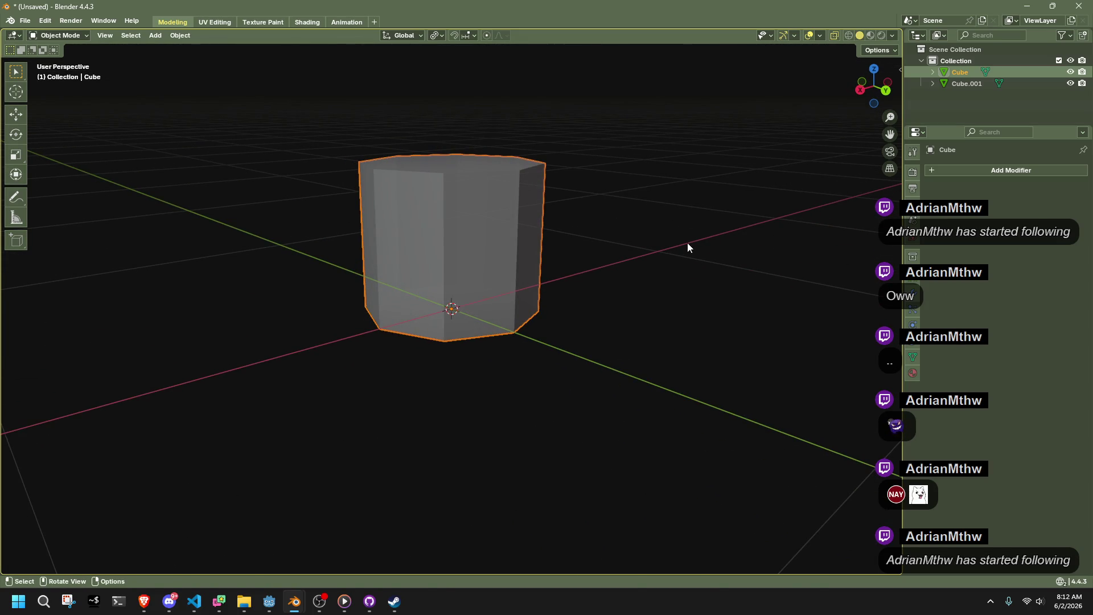
Scale the cylinder narrower in width only, keeping its height (Shift+Z).
{"action": "key", "text": "s"}
{"action": "key", "text": "shift+z"}
{"action": "left_click", "coordinate": [651, 251]}
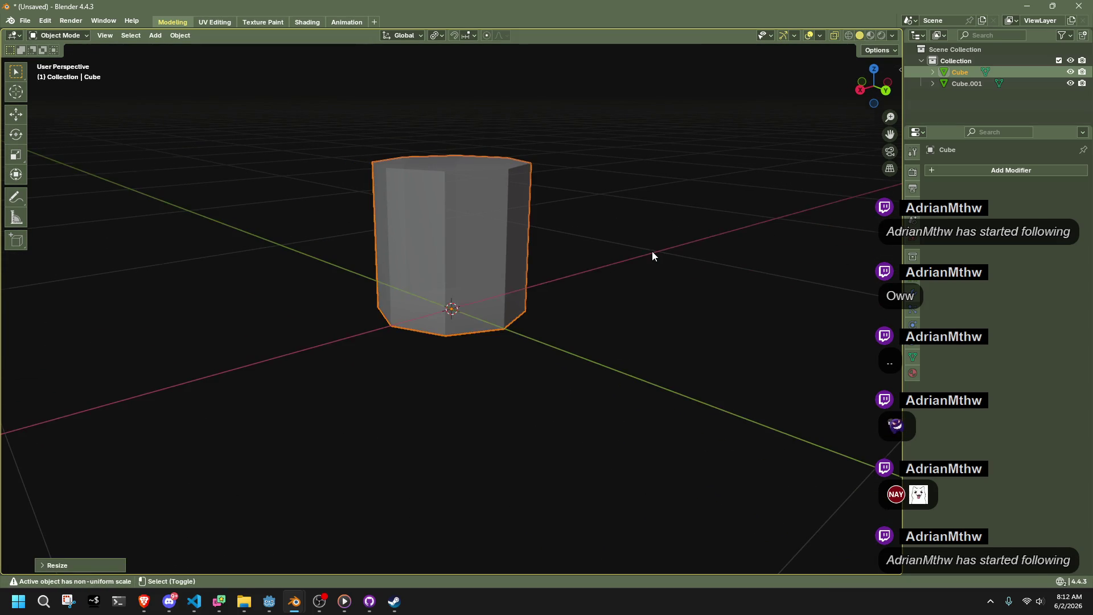
{"action": "scroll", "coordinate": [645, 253], "scroll_direction": "down", "scroll_amount": 3}
{"action": "middle_click_drag", "start_coordinate": [614, 268], "coordinate": [543, 264]}
{"action": "scroll", "coordinate": [543, 264], "scroll_direction": "up", "scroll_amount": 3}
Reselect the cylinder and apply Shade Smooth.
{"action": "key", "text": "alt+a"}
{"action": "left_click", "coordinate": [454, 261]}
{"action": "right_click", "coordinate": [438, 257]}
{"action": "left_click", "coordinate": [432, 252]}
In Edit Mode, average the normals across the whole mesh.
{"action": "key", "text": "Tab"}
{"action": "key", "text": "a"}
{"action": "key", "text": "alt+n"}
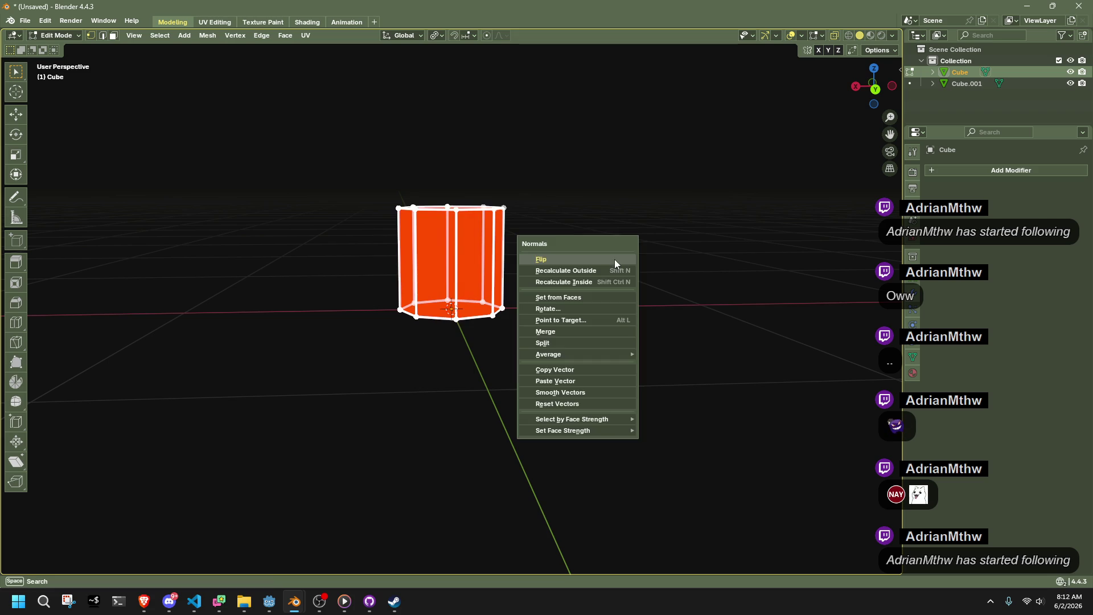
{"action": "mouse_move", "coordinate": [606, 352]}
{"action": "left_click", "coordinate": [659, 364]}
Mark the top edge loop as sharp in edge select mode.
{"action": "key", "text": "Tab"}
{"action": "key", "text": "Tab"}
{"action": "mouse_move", "coordinate": [443, 220]}
{"action": "middle_mouse_down"}
{"action": "mouse_move", "coordinate": [450, 262]}
{"action": "mouse_move", "coordinate": [472, 274]}
{"action": "middle_mouse_up"}
{"action": "key", "text": "2"}
{"action": "left_click", "coordinate": [489, 250], "text": "alt"}
{"action": "right_click", "coordinate": [559, 278]}
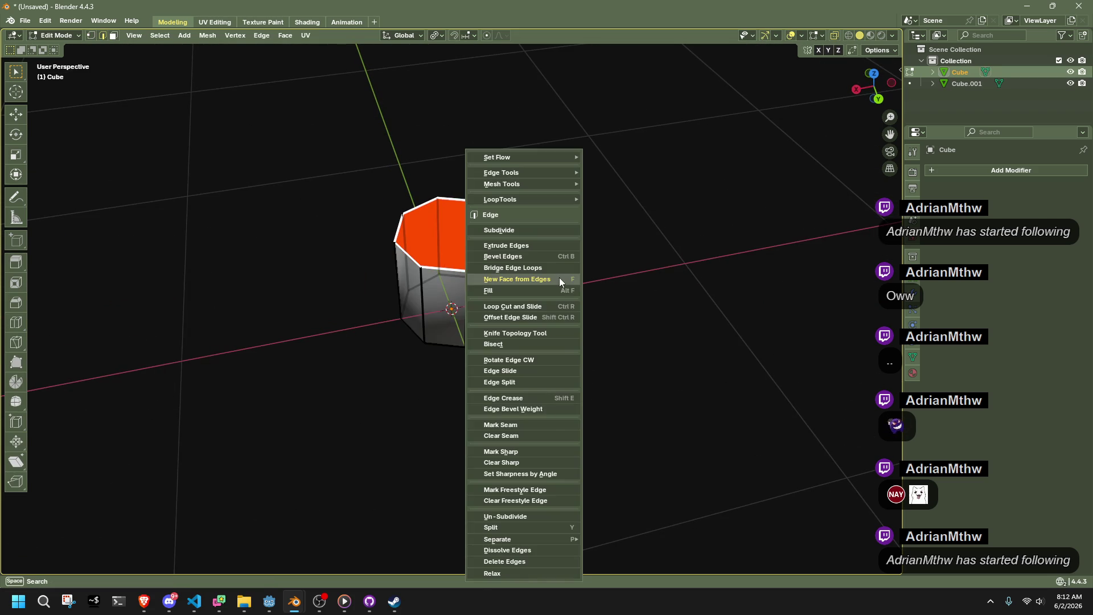
{"action": "left_click", "coordinate": [533, 450]}
Re-average all normals by Corner Angle, then by Face Area.
{"action": "left_click", "coordinate": [607, 352]}
{"action": "mouse_move", "coordinate": [608, 351]}
{"action": "middle_mouse_down"}
{"action": "mouse_move", "coordinate": [586, 293]}
{"action": "mouse_move", "coordinate": [649, 275]}
{"action": "mouse_move", "coordinate": [605, 263]}
{"action": "middle_mouse_up"}
{"action": "key", "text": "a"}
{"action": "key", "text": "alt+n"}
{"action": "mouse_move", "coordinate": [603, 268]}
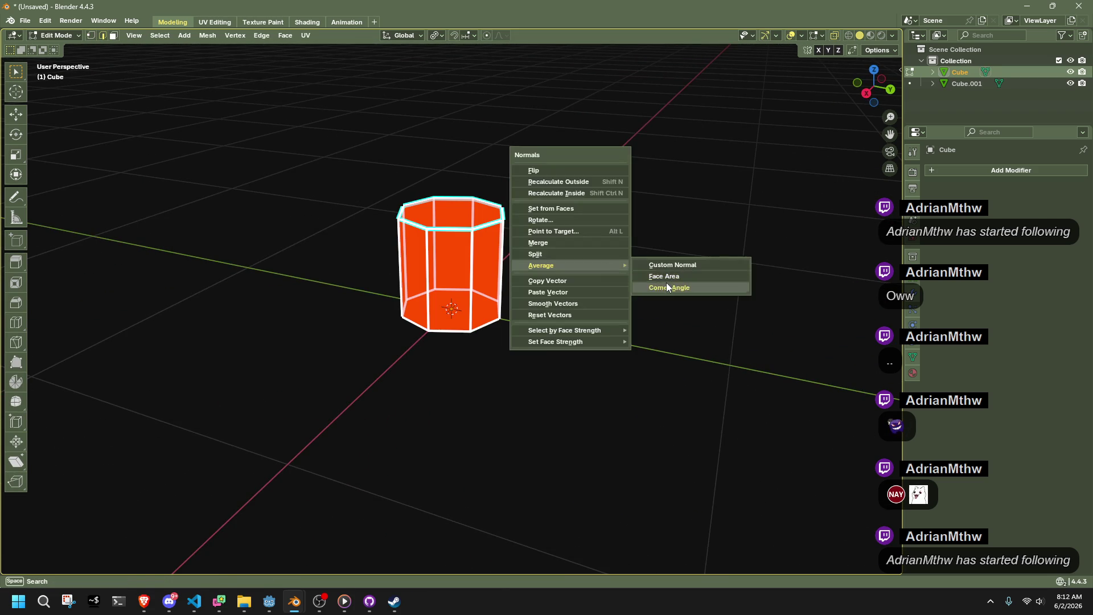
{"action": "left_click", "coordinate": [662, 281]}
{"action": "key", "text": "alt+n"}
{"action": "left_click", "coordinate": [696, 292]}
{"action": "key", "text": "Tab"}
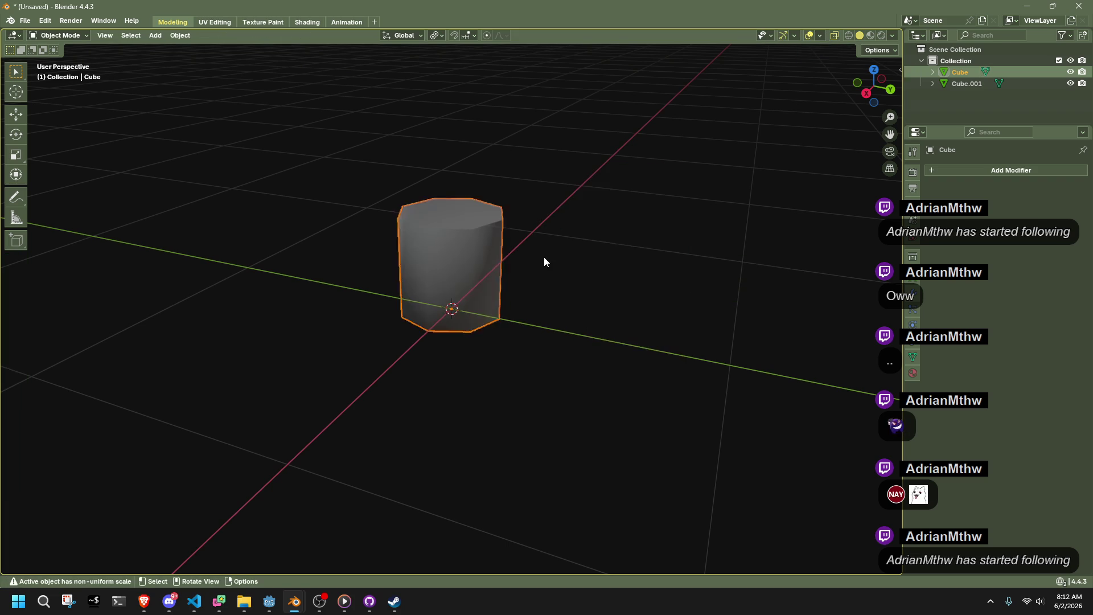
Mark the bottom edge loop as sharp.
{"action": "scroll", "coordinate": [482, 241], "scroll_direction": "up", "scroll_amount": 3}
{"action": "middle_click_drag", "start_coordinate": [540, 247], "coordinate": [517, 193]}
{"action": "left_click", "coordinate": [503, 271]}
{"action": "middle_click_drag", "start_coordinate": [503, 271], "coordinate": [516, 297]}
{"action": "key", "text": "Tab"}
{"action": "left_click", "coordinate": [488, 301], "text": "alt"}
{"action": "right_click", "coordinate": [671, 352]}
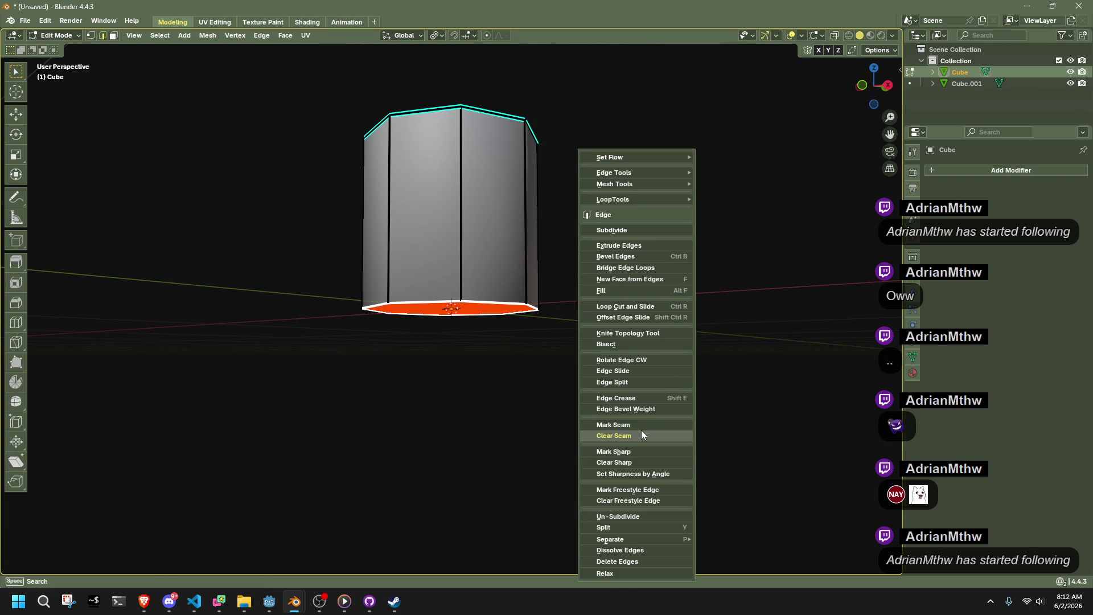
{"action": "left_click", "coordinate": [632, 450]}
Inspect the sharp rims from above, switching between Edit and Object Mode.
{"action": "key", "text": "a"}
{"action": "key", "text": "alt+n"}
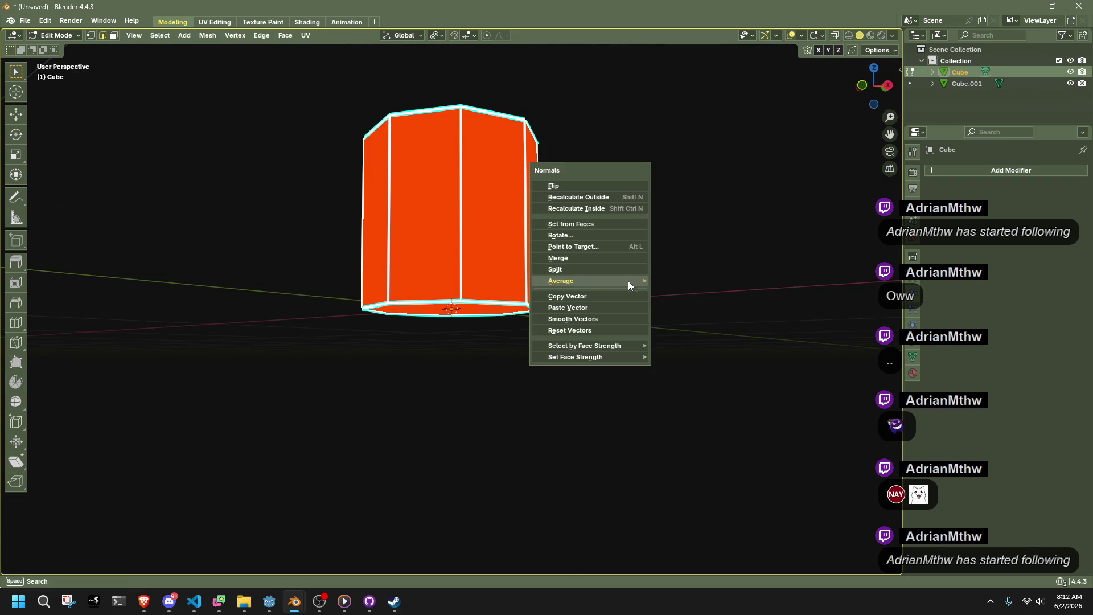
{"action": "key", "text": "Tab"}
{"action": "middle_click_drag", "start_coordinate": [561, 251], "coordinate": [606, 324]}
{"action": "key", "text": "Tab"}
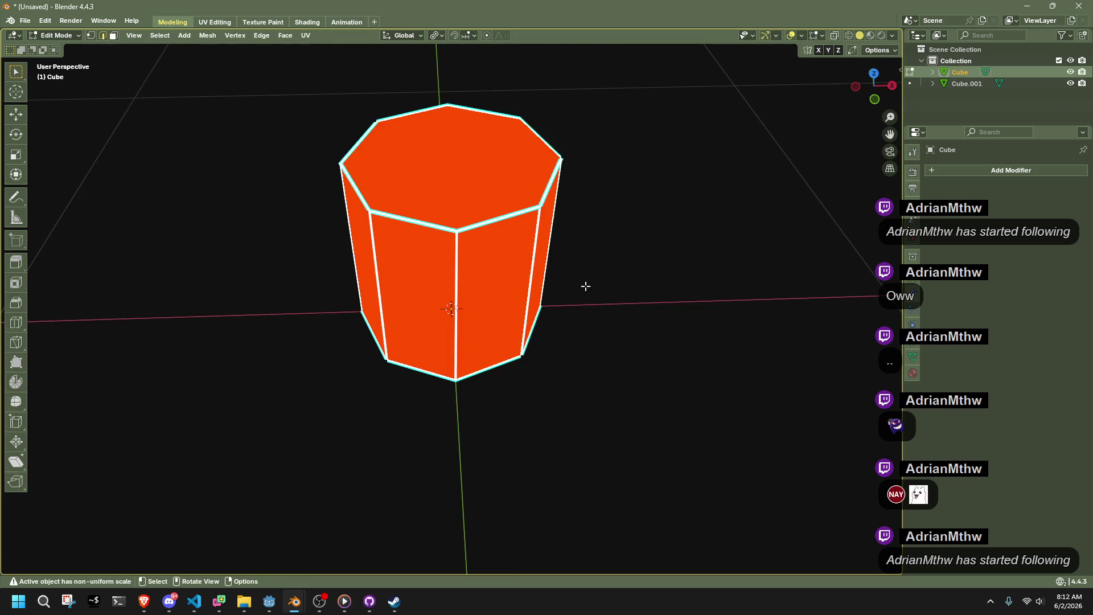
{"action": "scroll", "coordinate": [654, 339], "scroll_direction": "down", "scroll_amount": 3}
{"action": "key", "text": "Tab"}
{"action": "scroll", "coordinate": [646, 344], "scroll_direction": "up", "scroll_amount": 4}
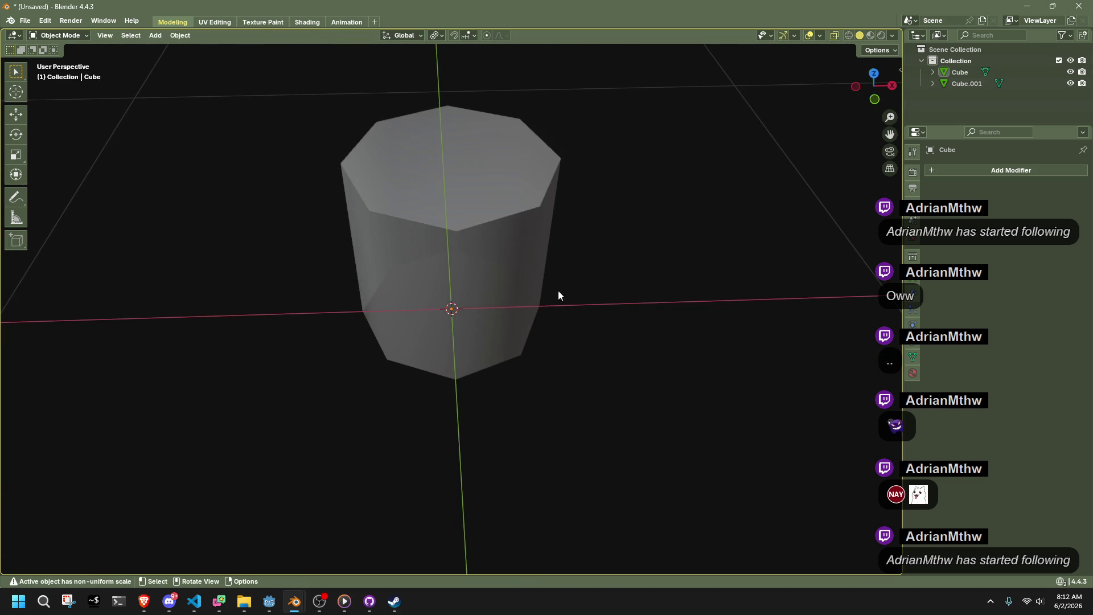
{"action": "key", "text": "Tab"}
{"action": "mouse_move", "coordinate": [568, 238]}
{"action": "middle_mouse_down"}
{"action": "mouse_move", "coordinate": [710, 319]}
{"action": "mouse_move", "coordinate": [630, 305]}
{"action": "mouse_move", "coordinate": [561, 353]}
{"action": "mouse_move", "coordinate": [524, 288]}
{"action": "middle_mouse_up"}
Subdivide the whole mesh, then dissolve the new middle edge loop.
{"action": "key", "text": "a"}
{"action": "right_click", "coordinate": [524, 288]}
{"action": "left_click", "coordinate": [483, 316]}
{"action": "key", "text": "alt+a"}
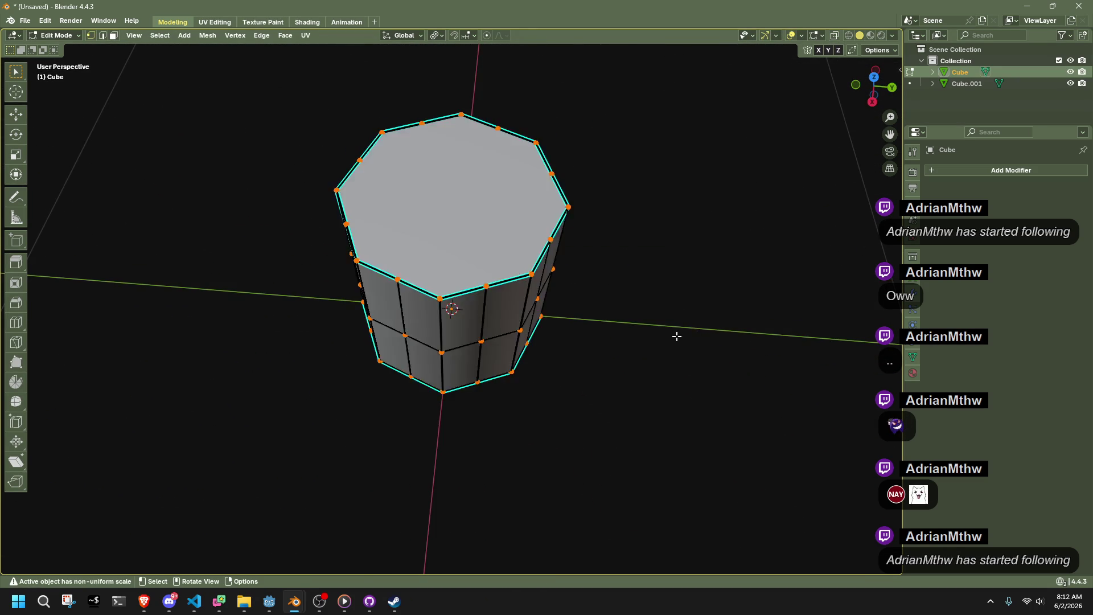
{"action": "middle_click_drag", "start_coordinate": [686, 337], "coordinate": [553, 268]}
{"action": "key", "text": "x"}
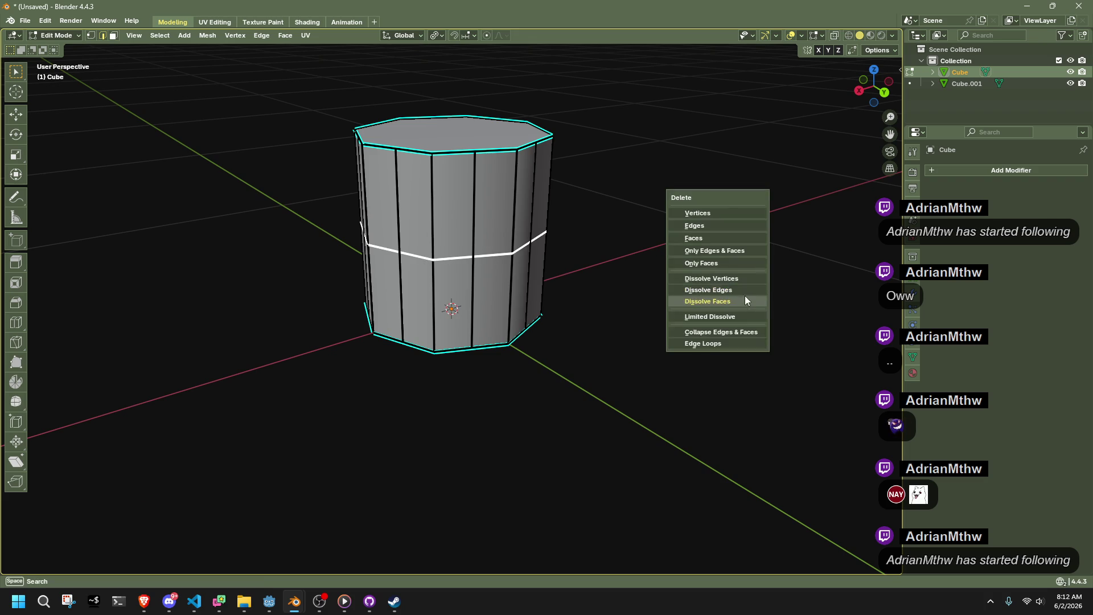
{"action": "left_click", "coordinate": [735, 292]}
Round the top and bottom vertex rings into circles with To Sphere.
{"action": "key", "text": "1"}
{"action": "middle_click_drag", "start_coordinate": [712, 281], "coordinate": [305, 97]}
{"action": "left_click_drag", "start_coordinate": [304, 95], "coordinate": [548, 164]}
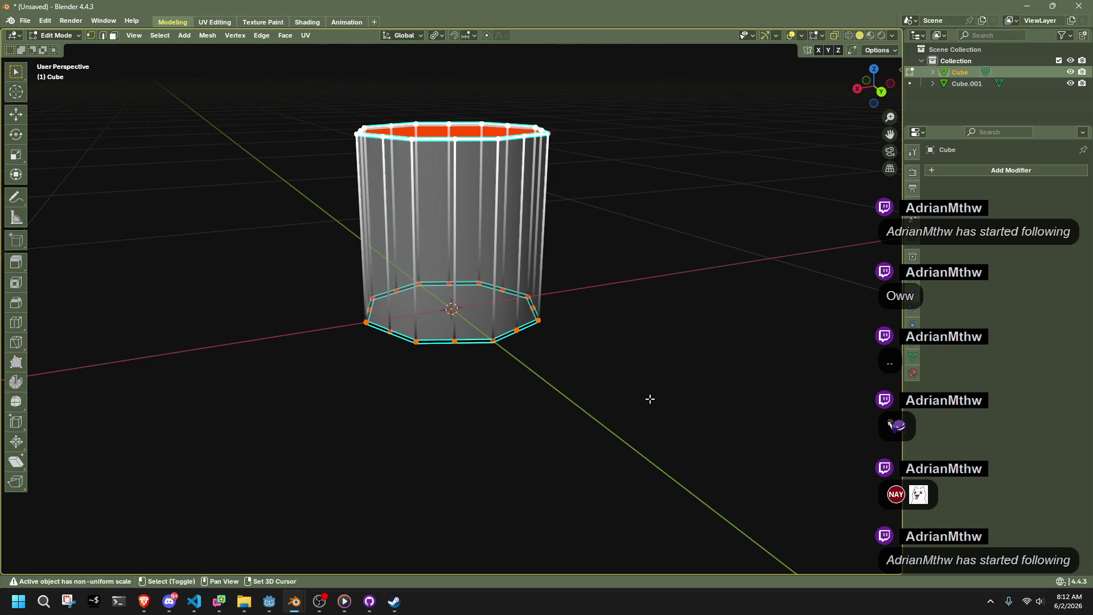
{"action": "key", "text": "a"}
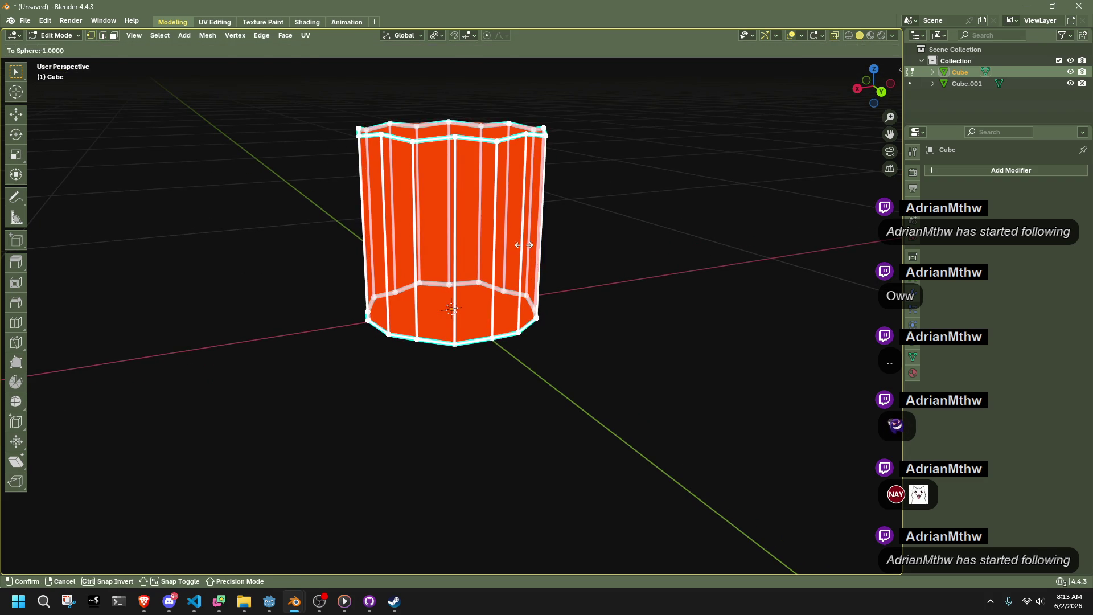
{"action": "left_click_drag", "start_coordinate": [639, 213], "coordinate": [419, 125]}
{"action": "key", "text": "shift+alt+s"}
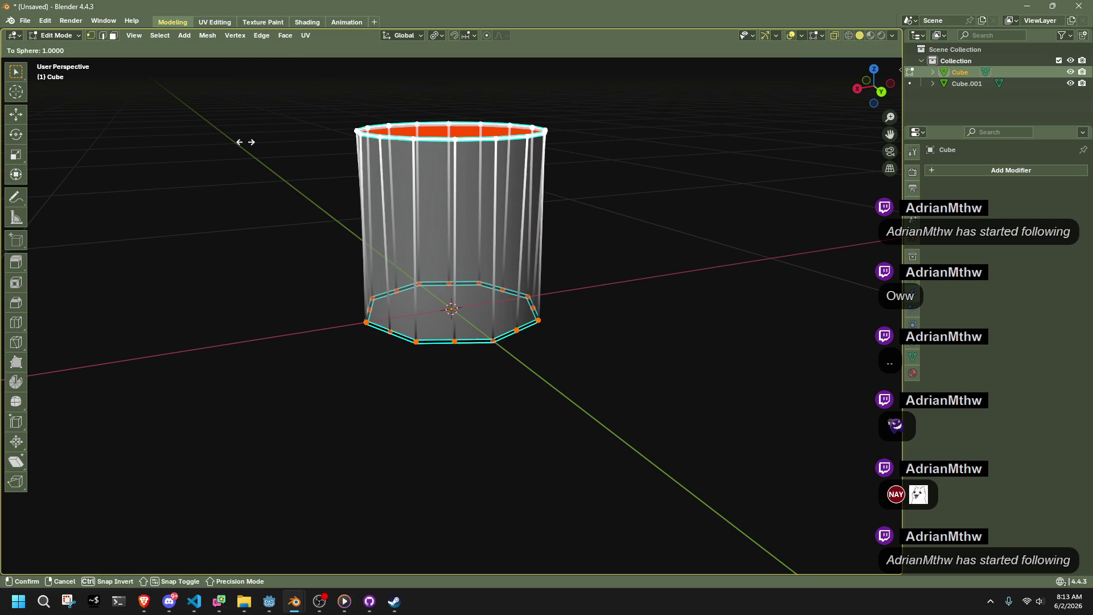
{"action": "left_click", "coordinate": [590, 205]}
{"action": "left_click_drag", "start_coordinate": [694, 437], "coordinate": [418, 342]}
{"action": "key", "text": "shift+alt+s"}
{"action": "left_click", "coordinate": [134, 188]}
Select the cylinder's top ring in Edit Mode from an orthographic back view.
{"action": "scroll", "coordinate": [706, 216], "scroll_direction": "down", "scroll_amount": 2}
{"action": "middle_click_drag", "start_coordinate": [690, 219], "coordinate": [680, 290]}
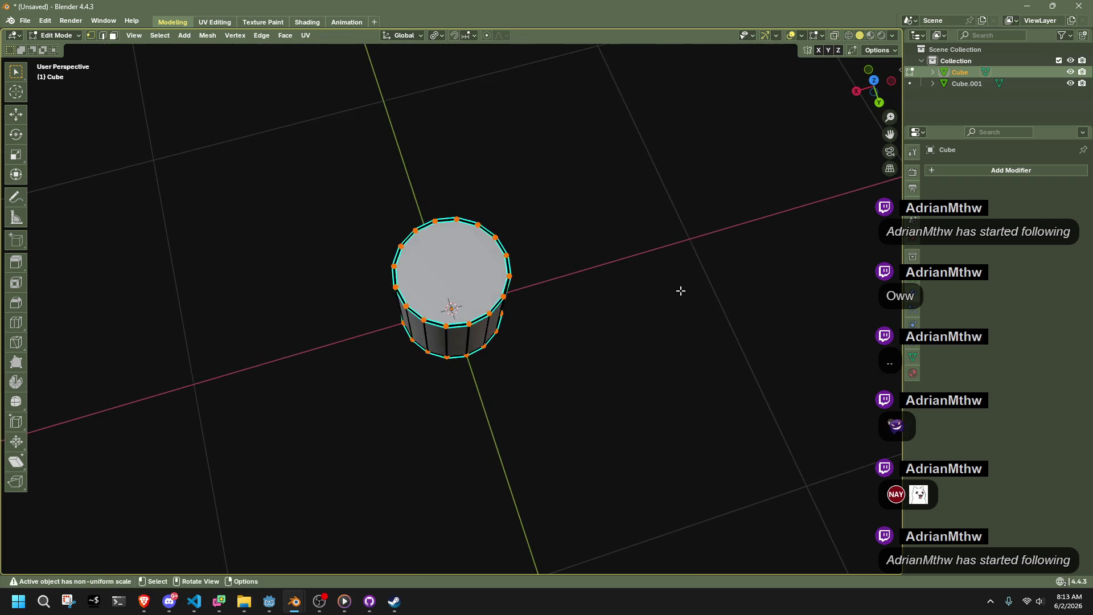
{"action": "key", "text": "Tab"}
{"action": "scroll", "coordinate": [613, 297], "scroll_direction": "up", "scroll_amount": 5}
{"action": "mouse_move", "coordinate": [462, 293]}
{"action": "middle_mouse_down"}
{"action": "mouse_move", "coordinate": [577, 260]}
{"action": "mouse_move", "coordinate": [432, 193]}
{"action": "mouse_move", "coordinate": [549, 222]}
{"action": "mouse_move", "coordinate": [514, 186]}
{"action": "middle_mouse_up"}
{"action": "left_click", "coordinate": [432, 193]}
{"action": "scroll", "coordinate": [439, 194], "scroll_direction": "down", "scroll_amount": 6}
{"action": "key", "text": "Tab"}
{"action": "scroll", "coordinate": [400, 190], "scroll_direction": "up", "scroll_amount": 2}
{"action": "left_click_drag", "start_coordinate": [331, 123], "coordinate": [563, 202]}
{"action": "left_click", "coordinate": [880, 86]}
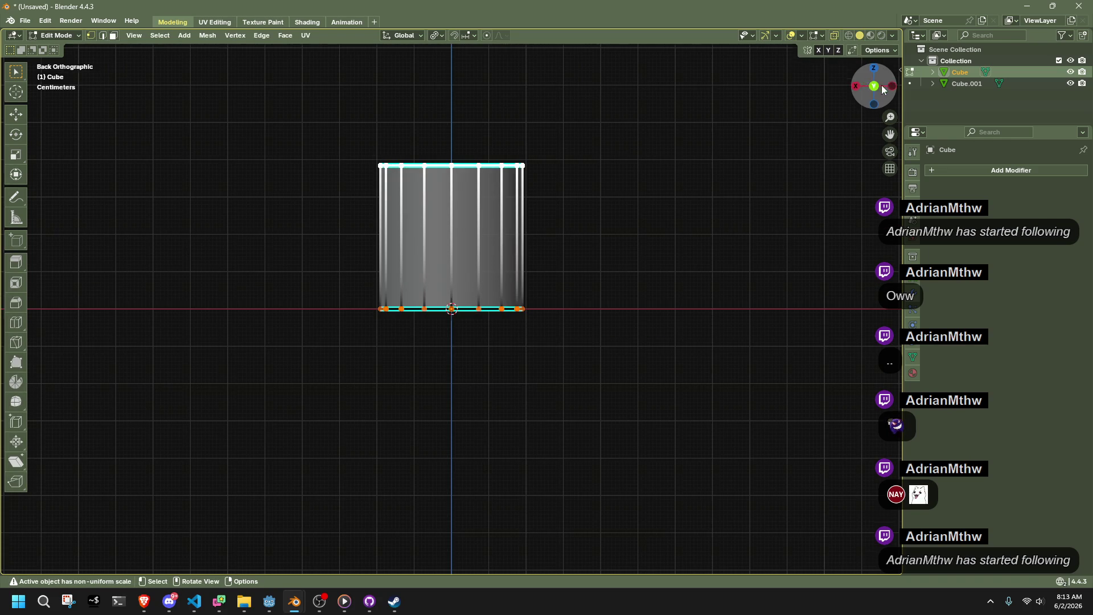
Rotate the top ring 45° around Z, setting the angle in the redo panel.
{"action": "key", "text": "g"}
{"action": "key", "text": "z"}
{"action": "key", "text": "Escape"}
{"action": "key", "text": "r"}
{"action": "key", "text": "z"}
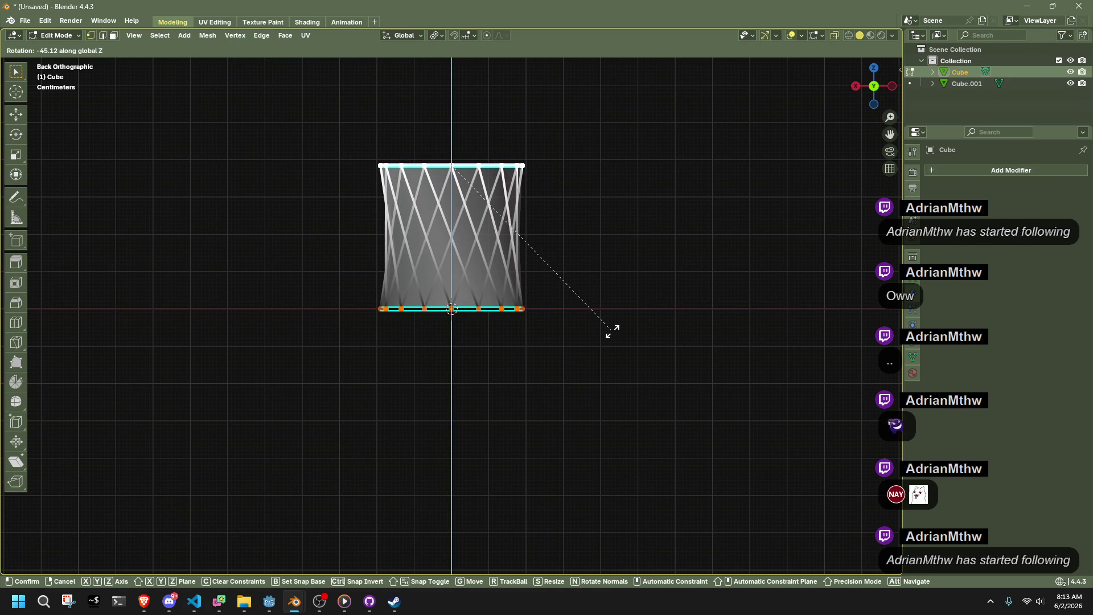
{"action": "left_click", "coordinate": [612, 331]}
{"action": "middle_click_drag", "start_coordinate": [479, 263], "coordinate": [432, 322]}
{"action": "left_click", "coordinate": [46, 565]}
{"action": "left_click", "coordinate": [147, 512]}
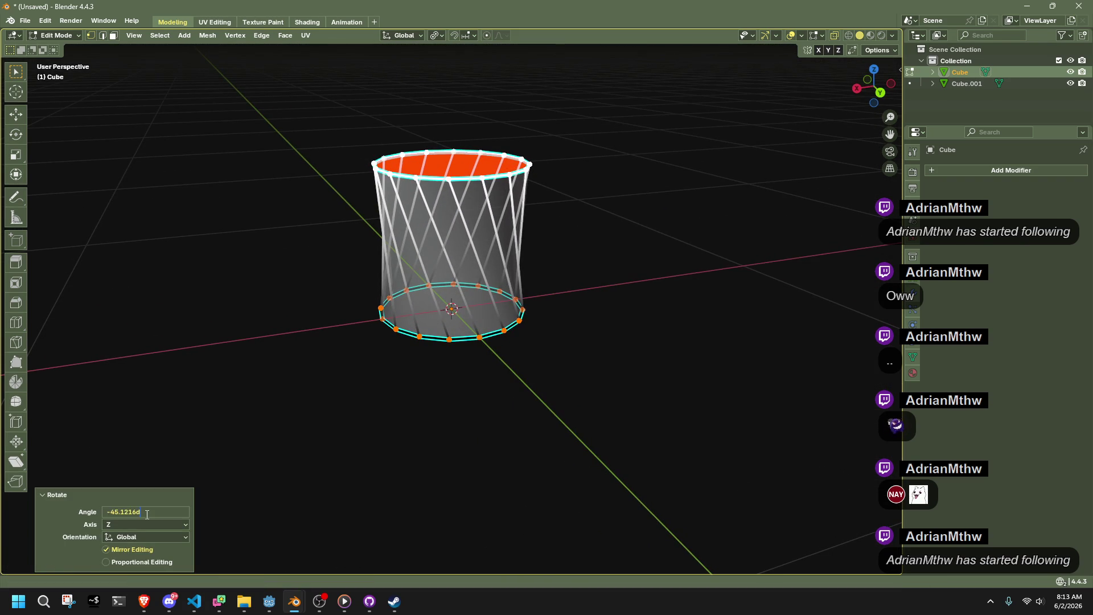
{"action": "type", "text": "45"}
{"action": "key", "text": "Return"}
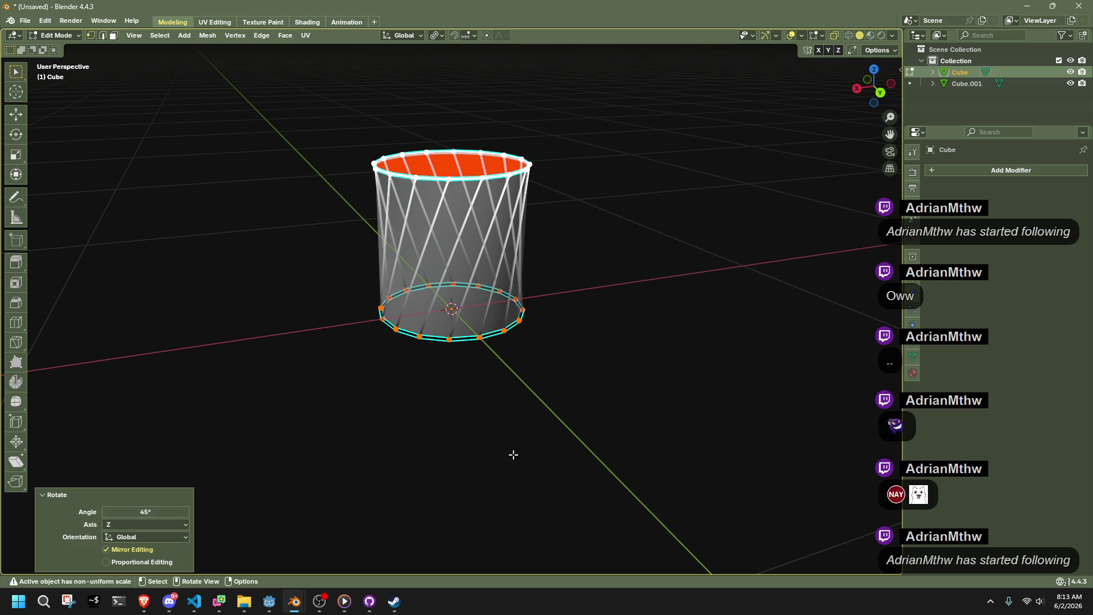
{"action": "key", "text": "Tab"}
{"action": "mouse_move", "coordinate": [590, 369]}
{"action": "middle_mouse_down"}
{"action": "mouse_move", "coordinate": [502, 378]}
{"action": "mouse_move", "coordinate": [561, 390]}
{"action": "mouse_move", "coordinate": [582, 409]}
{"action": "mouse_move", "coordinate": [659, 378]}
{"action": "mouse_move", "coordinate": [571, 278]}
{"action": "middle_mouse_up"}
Select all faces and flip the quad tessellation of the twisted side faces.
{"action": "key", "text": "Tab"}
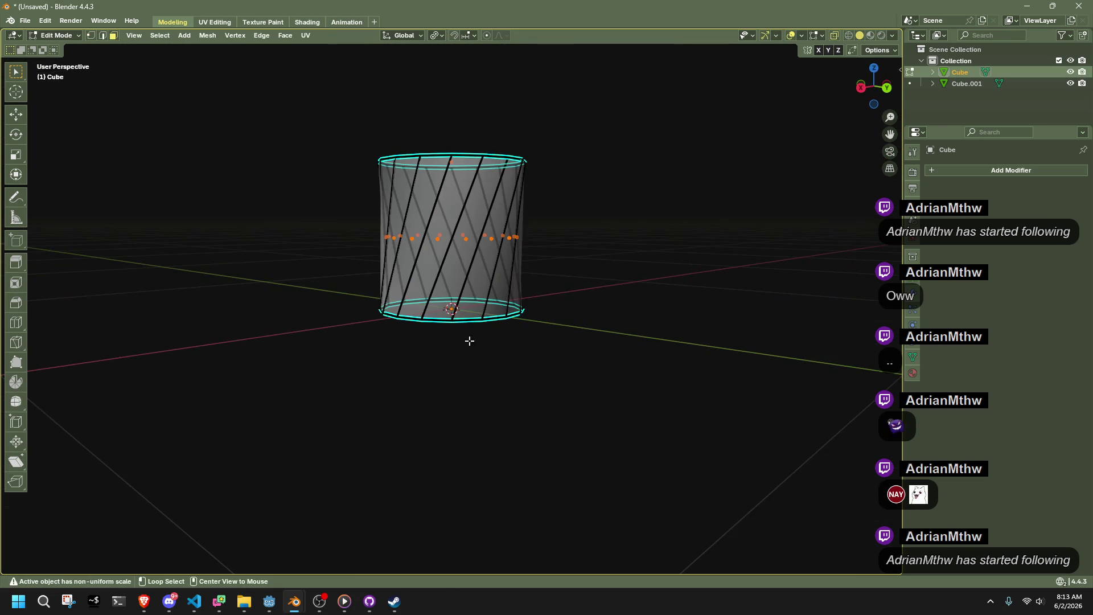
{"action": "key", "text": "a"}
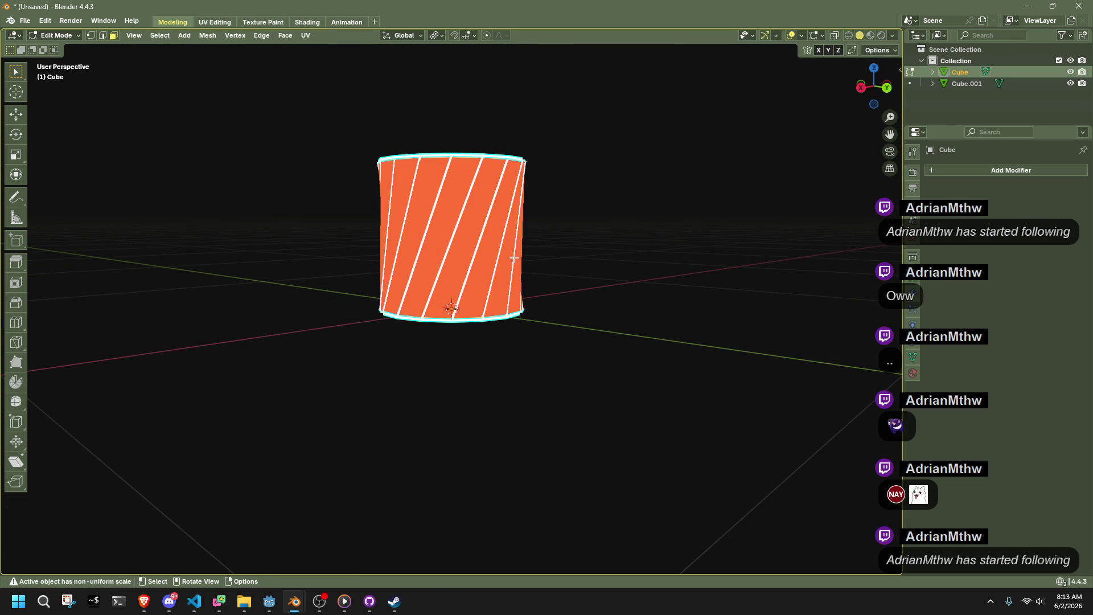
{"action": "key", "text": "ctrl+f"}
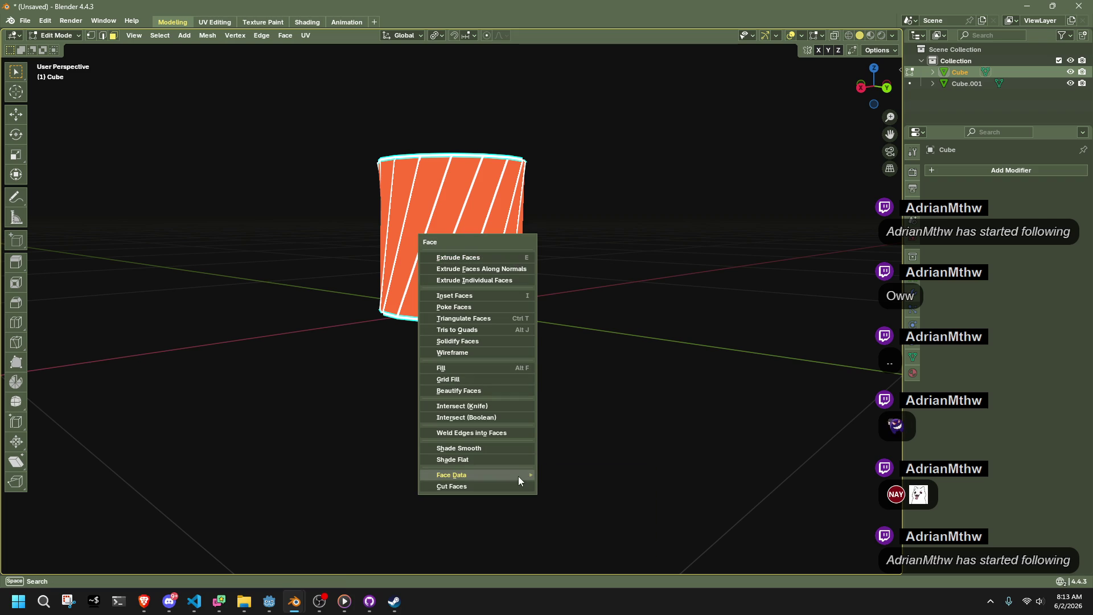
{"action": "mouse_move", "coordinate": [517, 474]}
{"action": "left_click", "coordinate": [602, 527]}
{"action": "middle_click_drag", "start_coordinate": [585, 325], "coordinate": [571, 312]}
{"action": "key", "text": "ctrl+f"}
{"action": "mouse_move", "coordinate": [569, 312]}
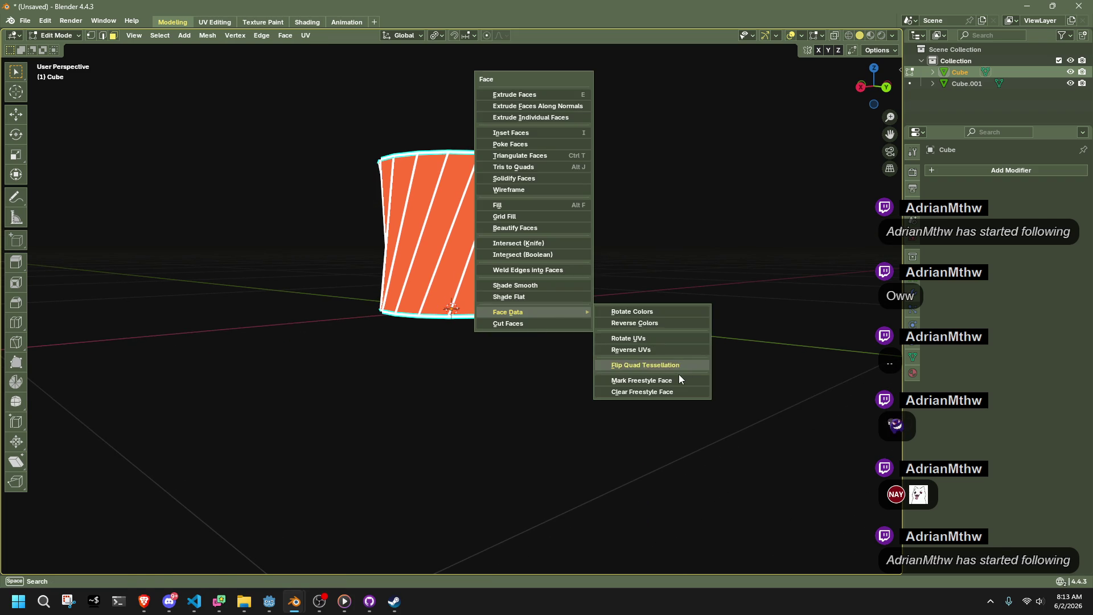
{"action": "left_click", "coordinate": [669, 367]}
Average the cylinder's normals by Face Area.
{"action": "key", "text": "Tab"}
{"action": "left_click", "coordinate": [623, 336]}
{"action": "mouse_move", "coordinate": [623, 336]}
{"action": "middle_mouse_down"}
{"action": "mouse_move", "coordinate": [376, 325]}
{"action": "mouse_move", "coordinate": [273, 335]}
{"action": "mouse_move", "coordinate": [341, 291]}
{"action": "middle_mouse_up"}
{"action": "left_click", "coordinate": [410, 245]}
{"action": "key", "text": "Tab"}
{"action": "right_click", "coordinate": [626, 284]}
{"action": "mouse_move", "coordinate": [629, 287]}
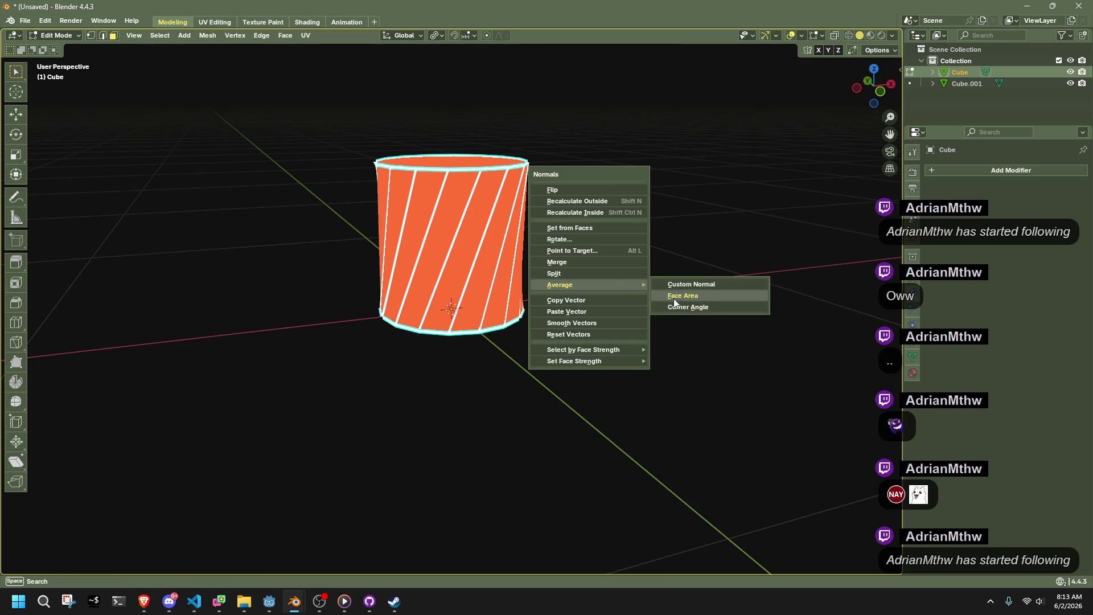
{"action": "left_click", "coordinate": [674, 298]}
{"action": "key", "text": "Tab"}
{"action": "left_click", "coordinate": [612, 278]}
Reselect the cylinder and clear its mesh selection while switching between Object and Edit Mode.
{"action": "mouse_move", "coordinate": [613, 277]}
{"action": "middle_mouse_down"}
{"action": "mouse_move", "coordinate": [606, 260]}
{"action": "mouse_move", "coordinate": [778, 261]}
{"action": "mouse_move", "coordinate": [812, 273]}
{"action": "mouse_move", "coordinate": [652, 326]}
{"action": "mouse_move", "coordinate": [707, 205]}
{"action": "mouse_move", "coordinate": [600, 315]}
{"action": "mouse_move", "coordinate": [649, 309]}
{"action": "mouse_move", "coordinate": [573, 255]}
{"action": "mouse_move", "coordinate": [505, 230]}
{"action": "middle_mouse_up"}
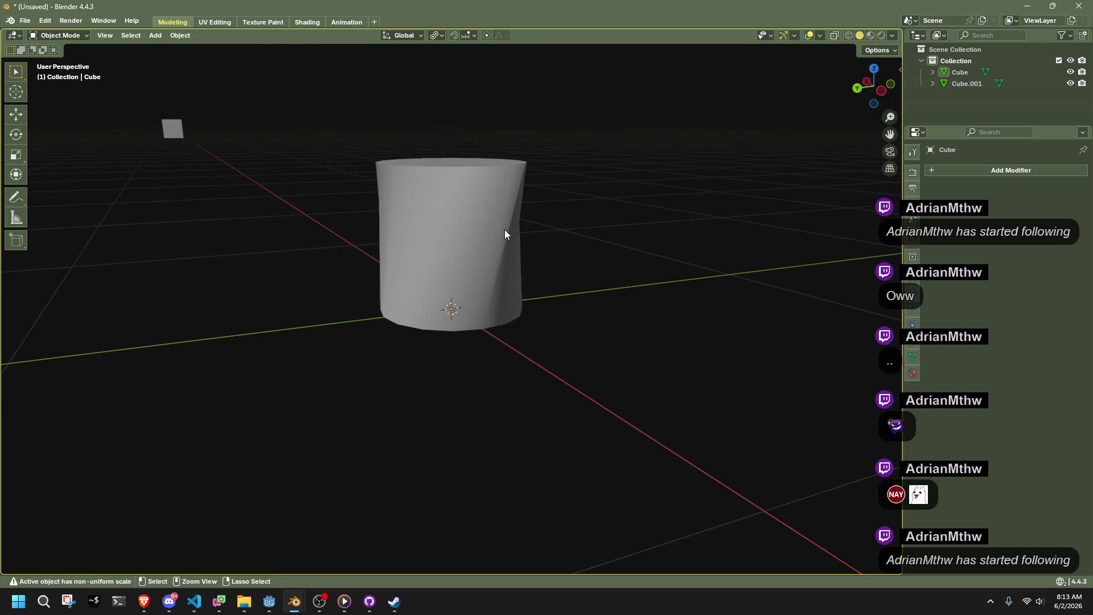
{"action": "left_click", "coordinate": [504, 230]}
{"action": "key", "text": "Tab"}
{"action": "key", "text": "alt+a"}
{"action": "key", "text": "Tab"}
{"action": "key", "text": "Tab"}
{"action": "key", "text": "a"}
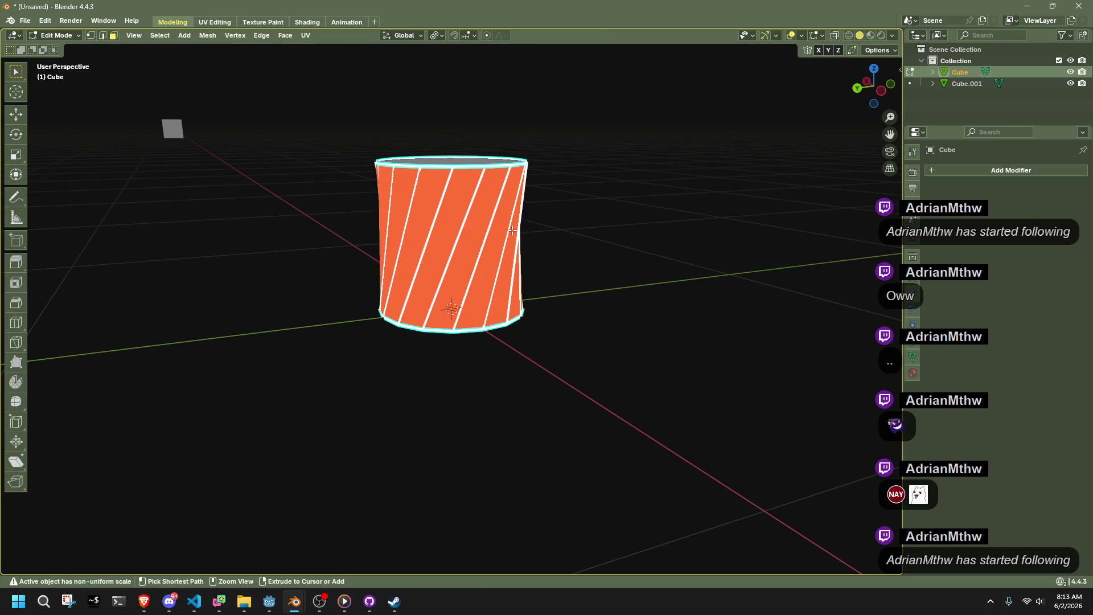
{"action": "key", "text": "alt+a"}
{"action": "key", "text": "Tab"}
{"action": "key", "text": "alt+a"}
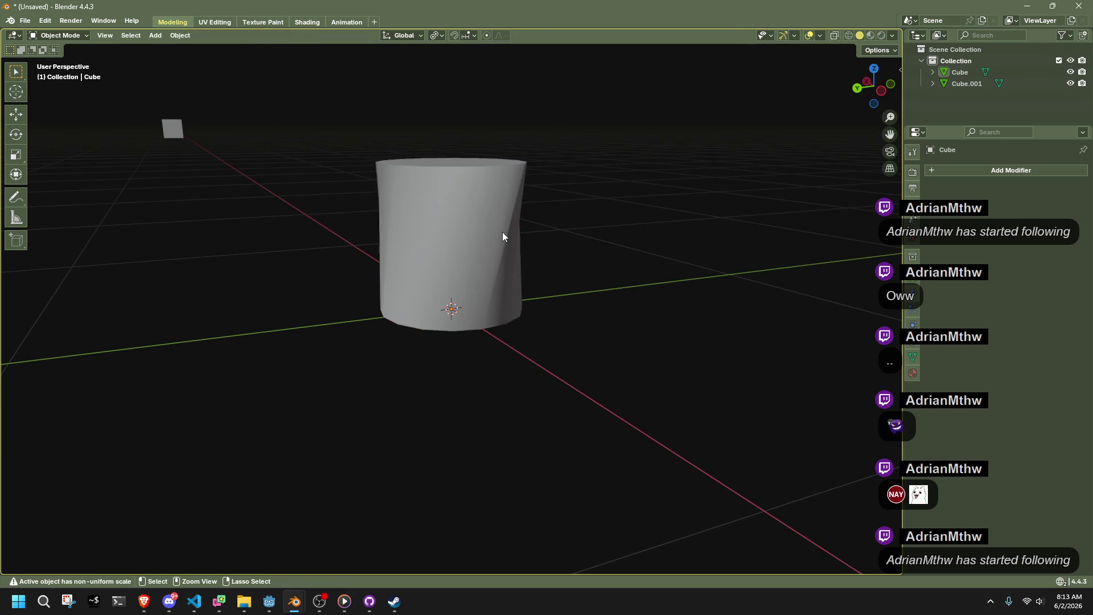
{"action": "key", "text": "Tab"}
{"action": "key", "text": "a"}
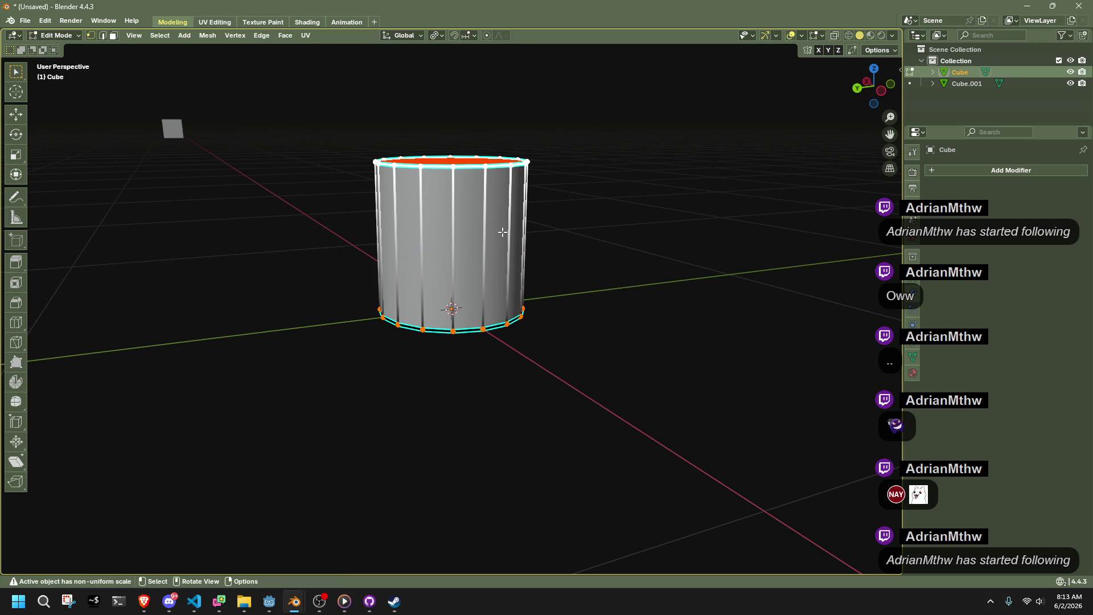
{"action": "key", "text": "Tab"}
{"action": "key", "text": "alt+a"}
{"action": "mouse_move", "coordinate": [642, 235]}
{"action": "middle_mouse_down"}
{"action": "mouse_move", "coordinate": [559, 266]}
{"action": "mouse_move", "coordinate": [510, 203]}
{"action": "middle_mouse_up"}
{"action": "key", "text": "Tab"}
Enable X-ray and check the cylinder's shading with overlays hidden.
{"action": "key", "text": "alt+z"}
{"action": "scroll", "coordinate": [654, 200], "scroll_direction": "down", "scroll_amount": 2}
{"action": "mouse_move", "coordinate": [654, 200]}
{"action": "middle_mouse_down"}
{"action": "mouse_move", "coordinate": [632, 224]}
{"action": "mouse_move", "coordinate": [626, 307]}
{"action": "mouse_move", "coordinate": [622, 288]}
{"action": "mouse_move", "coordinate": [651, 220]}
{"action": "mouse_move", "coordinate": [564, 193]}
{"action": "mouse_move", "coordinate": [563, 234]}
{"action": "middle_mouse_up"}
{"action": "key", "text": "shift+alt+z"}
{"action": "key", "text": "shift+alt+z"}
{"action": "scroll", "coordinate": [617, 283], "scroll_direction": "up", "scroll_amount": 3}
Switch to face selection and apply smooth shading to the cylinder's faces.
{"action": "key", "text": "3"}
{"action": "key", "text": "alt+z"}
{"action": "right_click", "coordinate": [449, 145]}
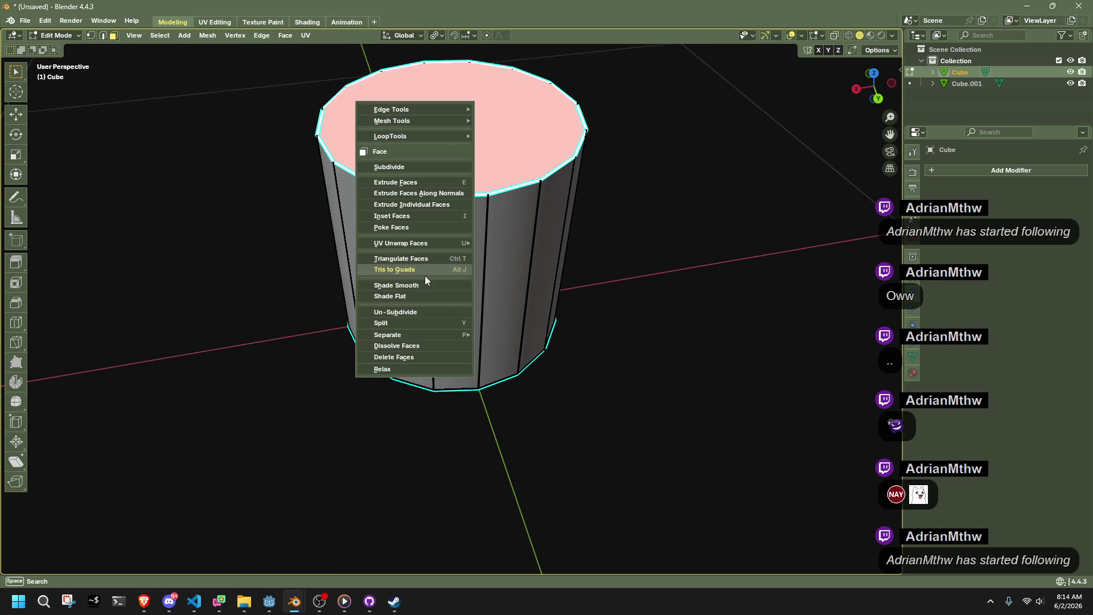
{"action": "left_click", "coordinate": [414, 285]}
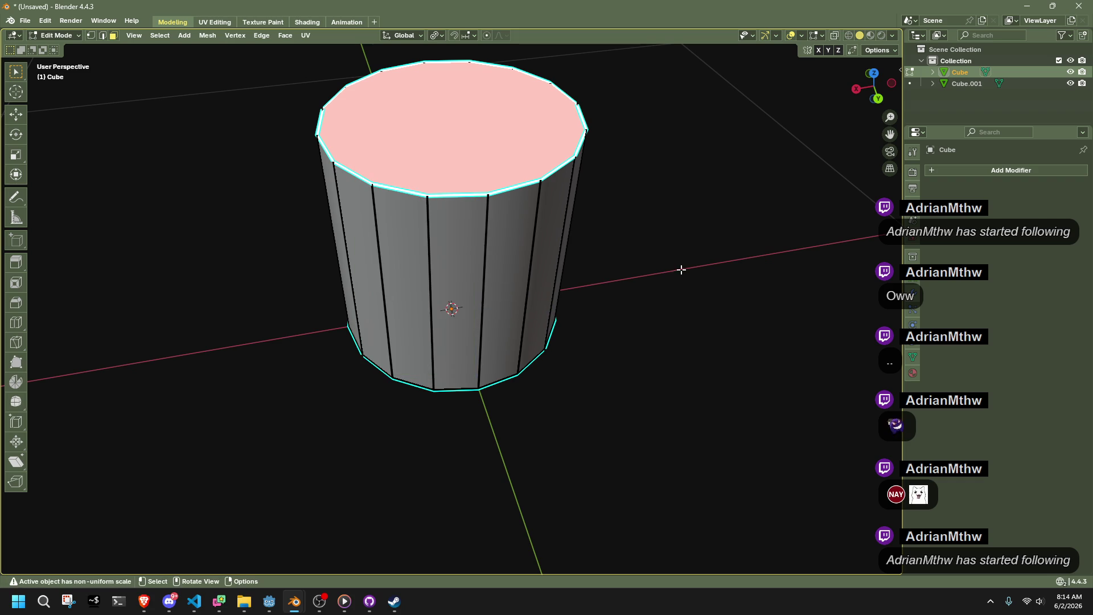
Poke the inner ring of top cap faces to a single centre point.
{"action": "right_click", "coordinate": [432, 284]}
{"action": "key", "text": "alt+z"}
{"action": "middle_click_drag", "start_coordinate": [564, 319], "coordinate": [581, 276]}
{"action": "middle_click_drag", "start_coordinate": [494, 257], "coordinate": [440, 291]}
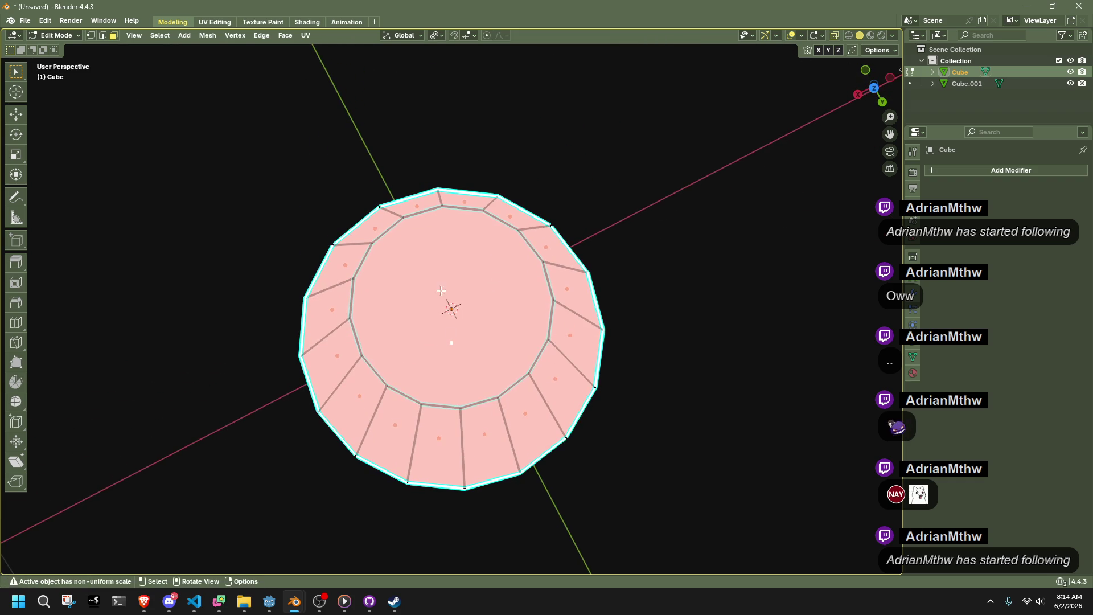
{"action": "left_click_drag", "start_coordinate": [427, 285], "coordinate": [479, 356]}
{"action": "right_click", "coordinate": [479, 356]}
{"action": "left_click", "coordinate": [446, 421]}
{"action": "left_click", "coordinate": [641, 375]}
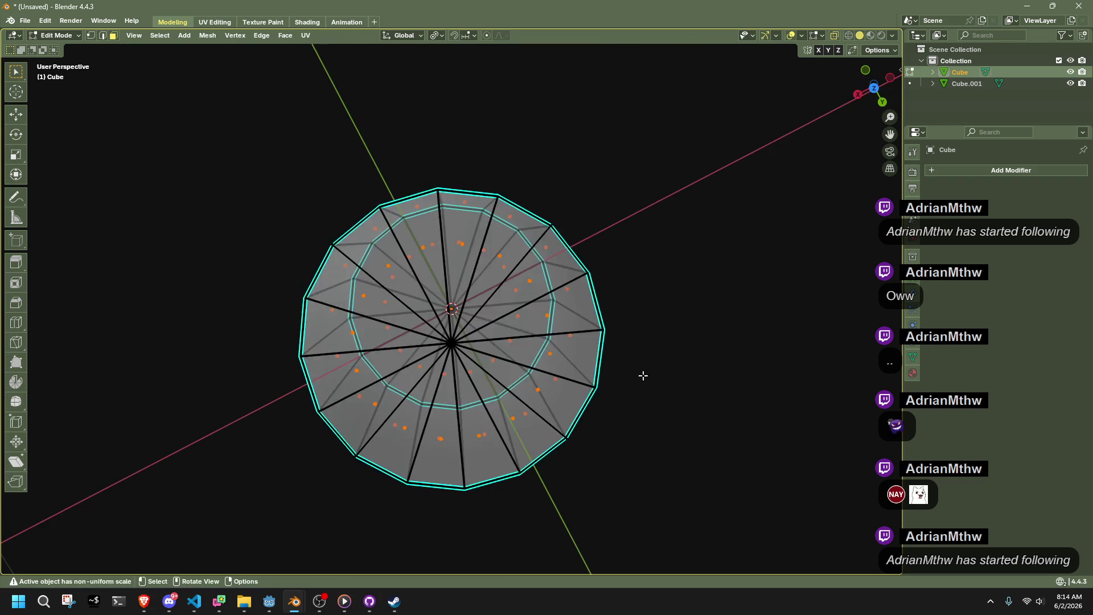
Select the top cap faces and inset them to form a rim.
{"action": "middle_click_drag", "start_coordinate": [642, 376], "coordinate": [673, 313]}
{"action": "key", "text": "alt+z"}
{"action": "left_click", "coordinate": [592, 217], "text": "alt"}
{"action": "middle_click_drag", "start_coordinate": [592, 217], "coordinate": [634, 288]}
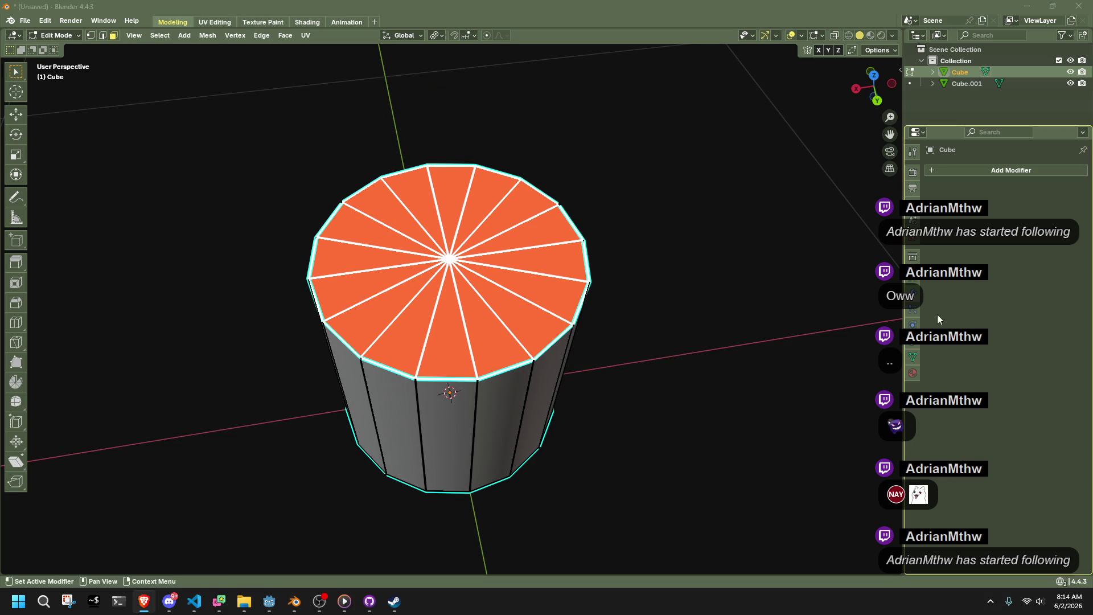
{"action": "middle_click_drag", "start_coordinate": [625, 317], "coordinate": [636, 304]}
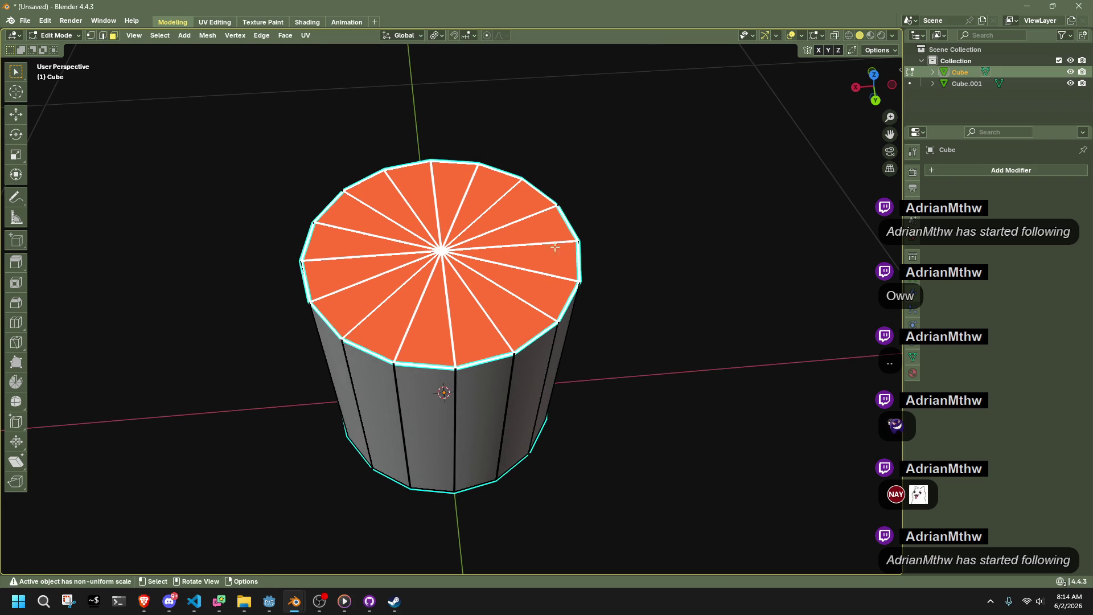
{"action": "key", "text": "i"}
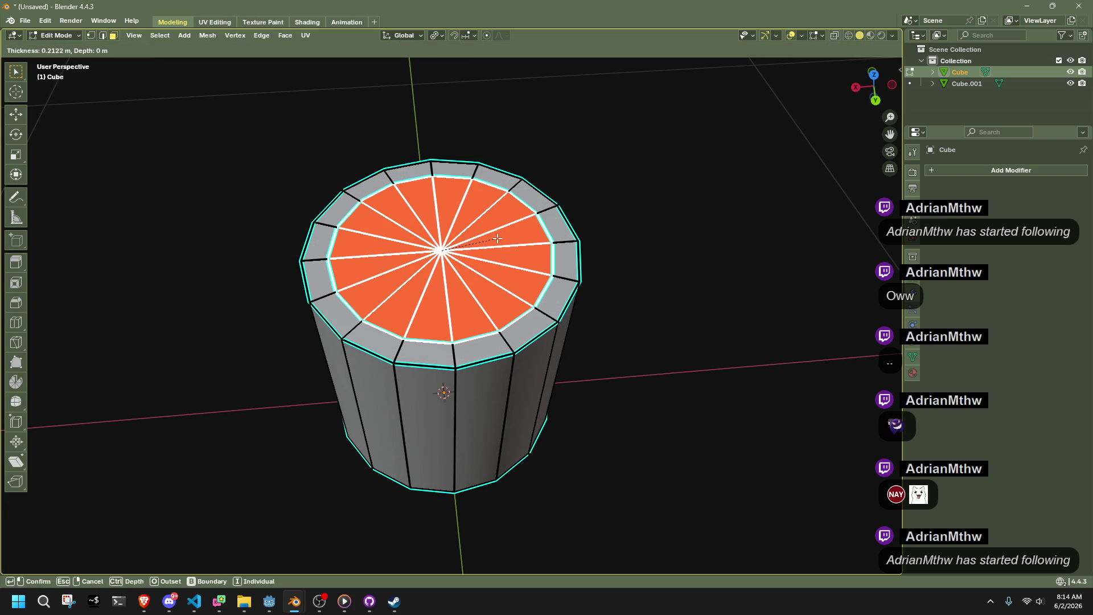
{"action": "left_click", "coordinate": [453, 259]}
Sink the centre vertex straight down along Z into a funnel.
{"action": "key", "text": "alt+a"}
{"action": "key", "text": "1"}
{"action": "key", "text": "g"}
{"action": "key", "text": "z"}
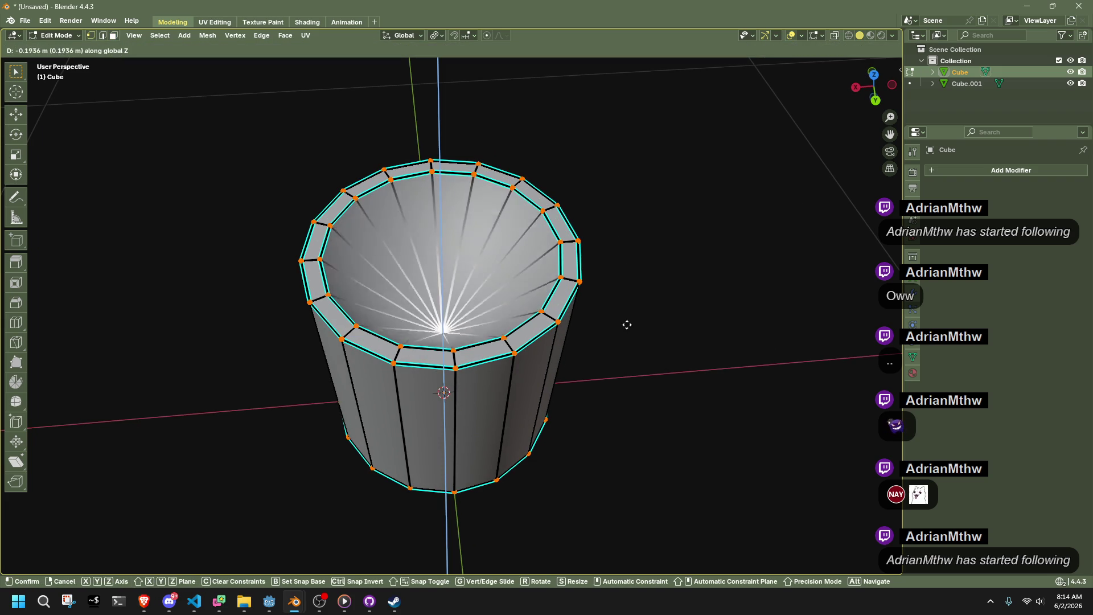
{"action": "left_click", "coordinate": [613, 315]}
Average all of the cup's normals weighted by Face Area.
{"action": "key", "text": "Tab"}
{"action": "key", "text": "alt+a"}
{"action": "middle_click_drag", "start_coordinate": [629, 325], "coordinate": [461, 285]}
{"action": "left_click", "coordinate": [461, 285]}
{"action": "key", "text": "Tab"}
{"action": "key", "text": "a"}
{"action": "key", "text": "alt+n"}
{"action": "mouse_move", "coordinate": [683, 251]}
{"action": "left_click", "coordinate": [712, 261]}
{"action": "key", "text": "Tab"}
{"action": "key", "text": "alt+a"}
Inspect the cup, leaving it in Object Mode with nothing selected.
{"action": "scroll", "coordinate": [570, 238], "scroll_direction": "down", "scroll_amount": 3}
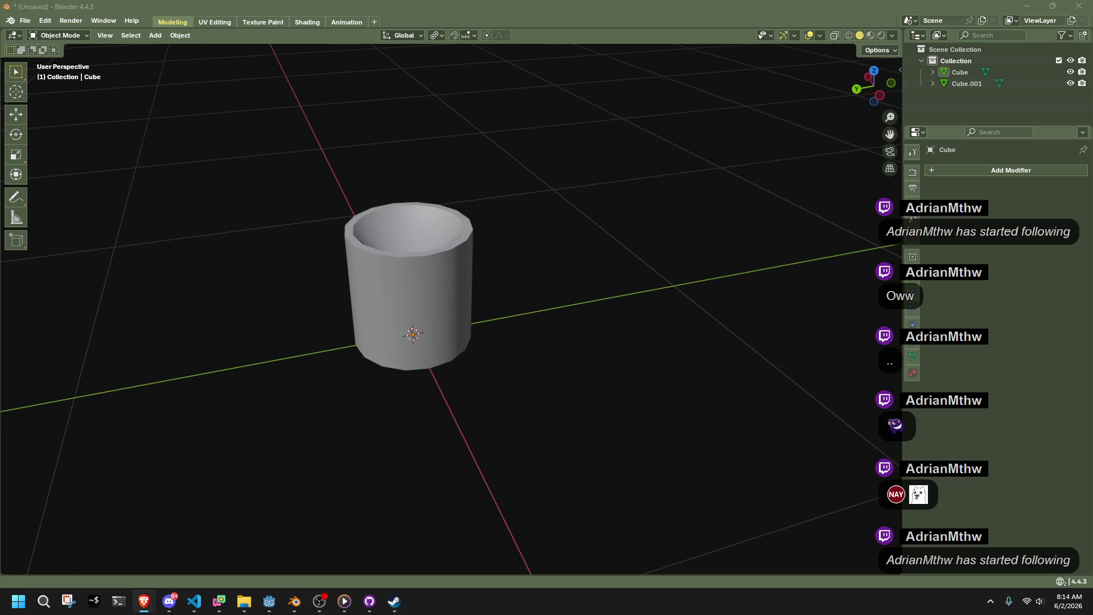
{"action": "scroll", "coordinate": [550, 271], "scroll_direction": "up", "scroll_amount": 4}
{"action": "mouse_move", "coordinate": [551, 271]}
{"action": "middle_mouse_down"}
{"action": "mouse_move", "coordinate": [552, 211]}
{"action": "mouse_move", "coordinate": [517, 206]}
{"action": "middle_mouse_up"}
{"action": "key", "text": "Tab"}
{"action": "key", "text": "alt+a"}
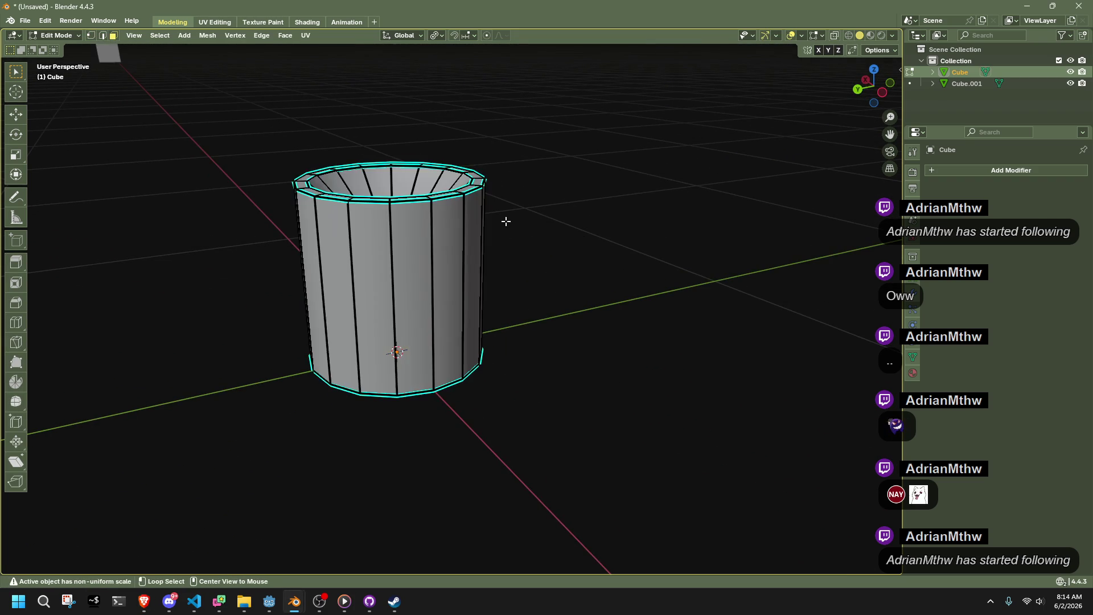
{"action": "key", "text": "Tab"}
{"action": "key", "text": "alt+a"}
Add a Plane mesh and raise it along Z.
{"action": "left_click", "coordinate": [155, 35]}
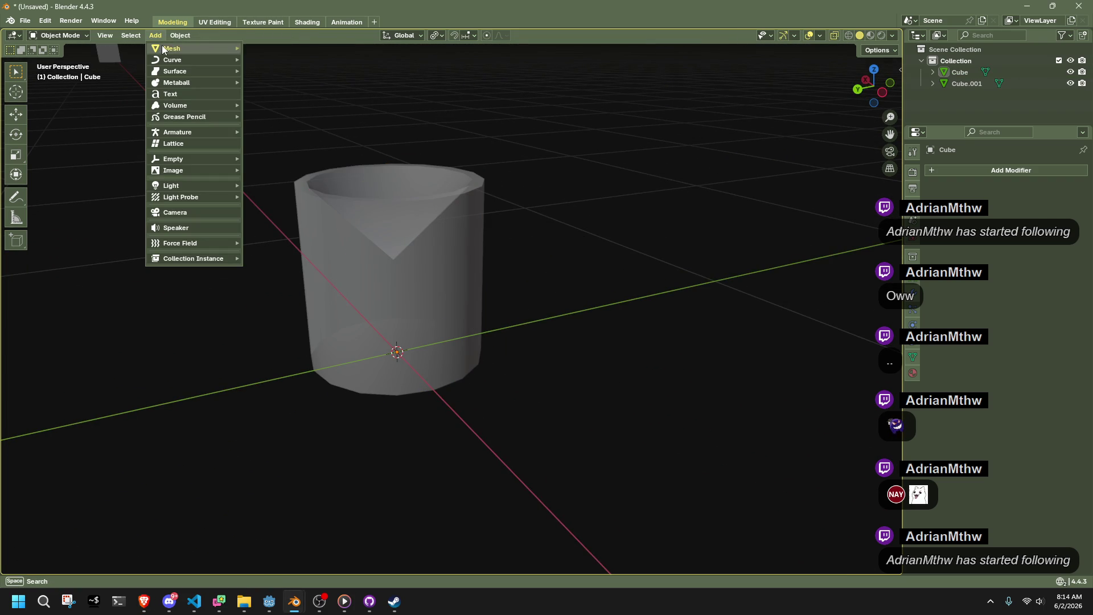
{"action": "mouse_move", "coordinate": [165, 48]}
{"action": "left_click", "coordinate": [278, 48]}
{"action": "scroll", "coordinate": [526, 217], "scroll_direction": "down", "scroll_amount": 2}
{"action": "mouse_move", "coordinate": [526, 217]}
{"action": "middle_mouse_down"}
{"action": "mouse_move", "coordinate": [668, 306]}
{"action": "mouse_move", "coordinate": [633, 243]}
{"action": "middle_mouse_up"}
{"action": "key", "text": "g"}
{"action": "key", "text": "z"}
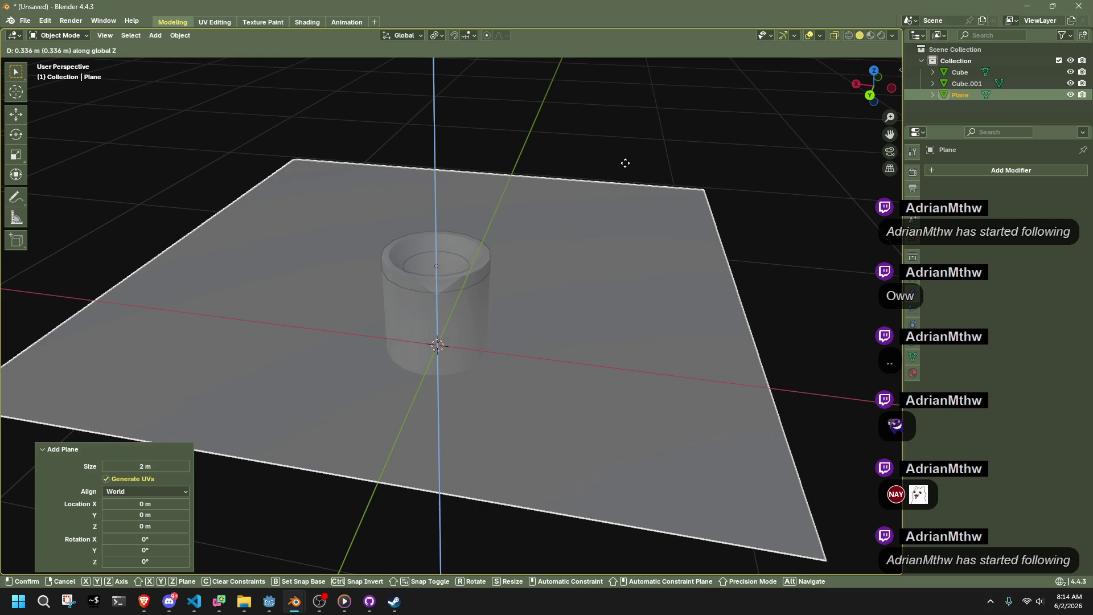
{"action": "left_click", "coordinate": [625, 166]}
Add two loop cuts across the plane and delete the middle strip's face.
{"action": "key", "text": "Tab"}
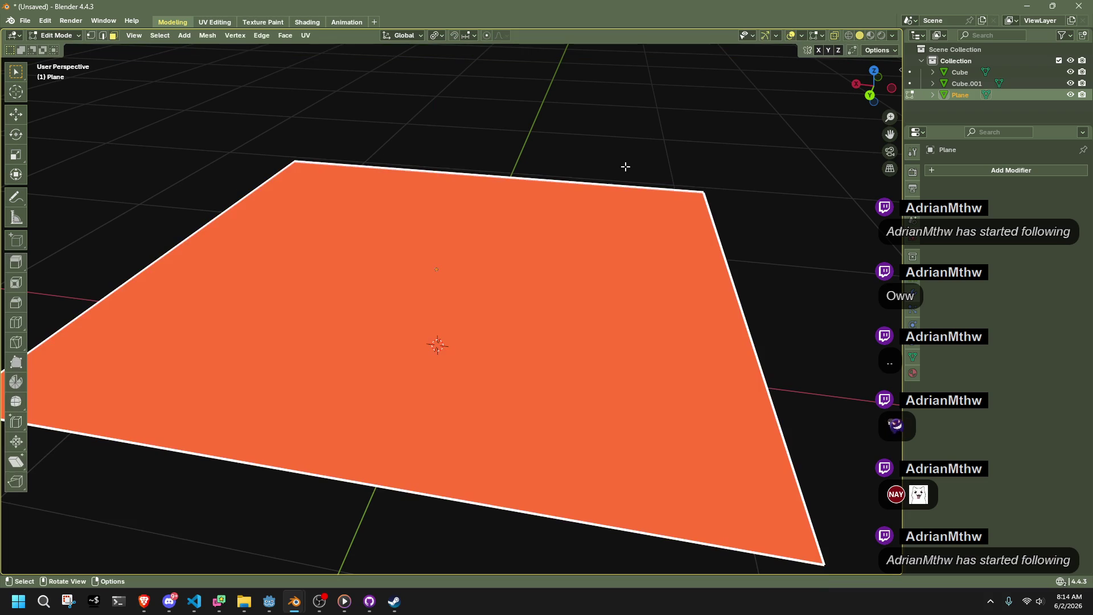
{"action": "left_click", "coordinate": [13, 325]}
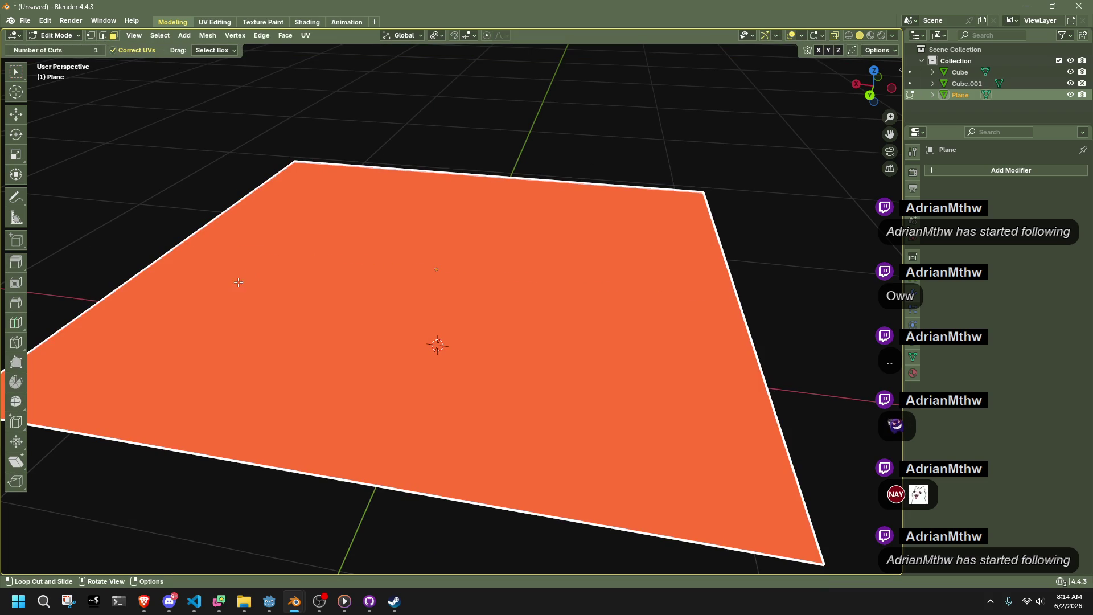
{"action": "left_click", "coordinate": [465, 187]}
{"action": "left_click", "coordinate": [184, 462]}
{"action": "left_click", "coordinate": [17, 174]}
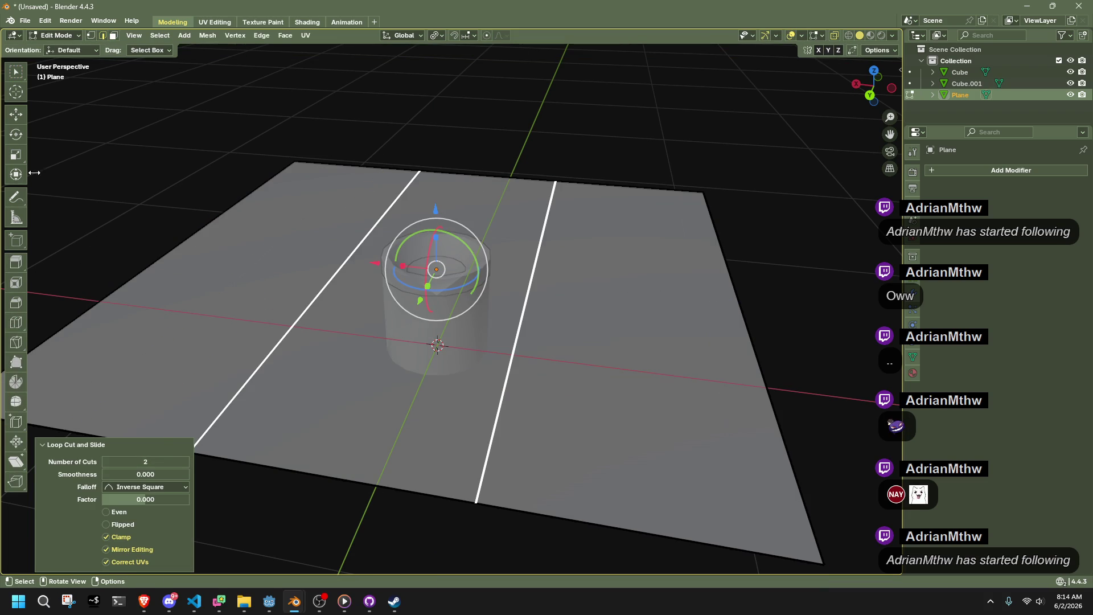
{"action": "left_click", "coordinate": [414, 384]}
{"action": "left_click", "coordinate": [420, 209]}
{"action": "key", "text": "x"}
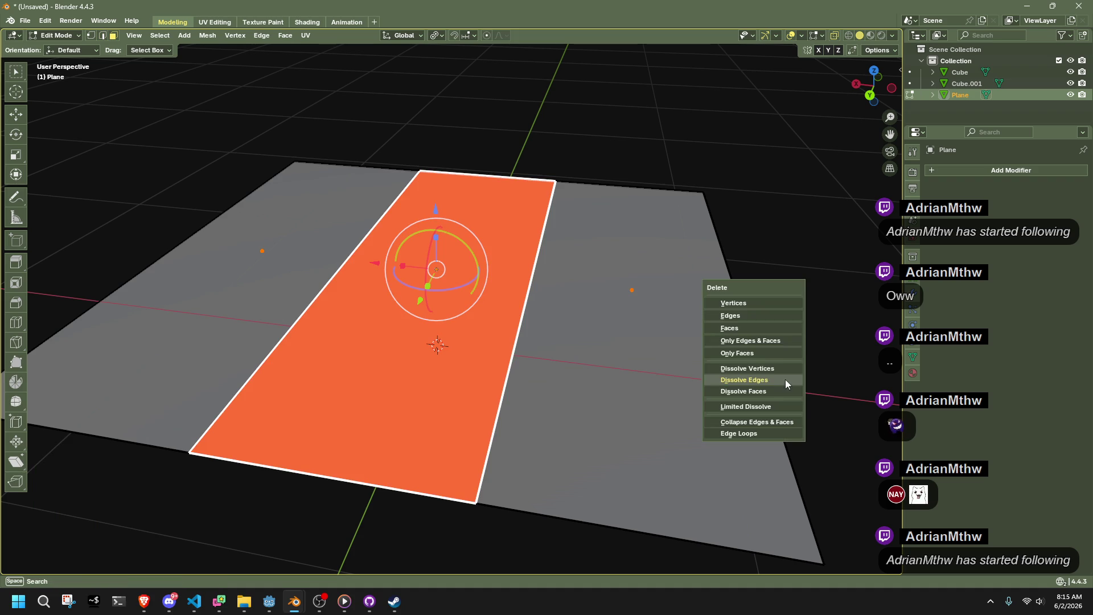
{"action": "left_click", "coordinate": [734, 329]}
In top view, shorten the two remaining strips at top and bottom along Y.
{"action": "scroll", "coordinate": [739, 330], "scroll_direction": "down", "scroll_amount": 3}
{"action": "key", "text": "1"}
{"action": "mouse_move", "coordinate": [594, 268]}
{"action": "middle_mouse_down"}
{"action": "mouse_move", "coordinate": [581, 319]}
{"action": "mouse_move", "coordinate": [671, 273]}
{"action": "middle_mouse_up"}
{"action": "left_click", "coordinate": [874, 78]}
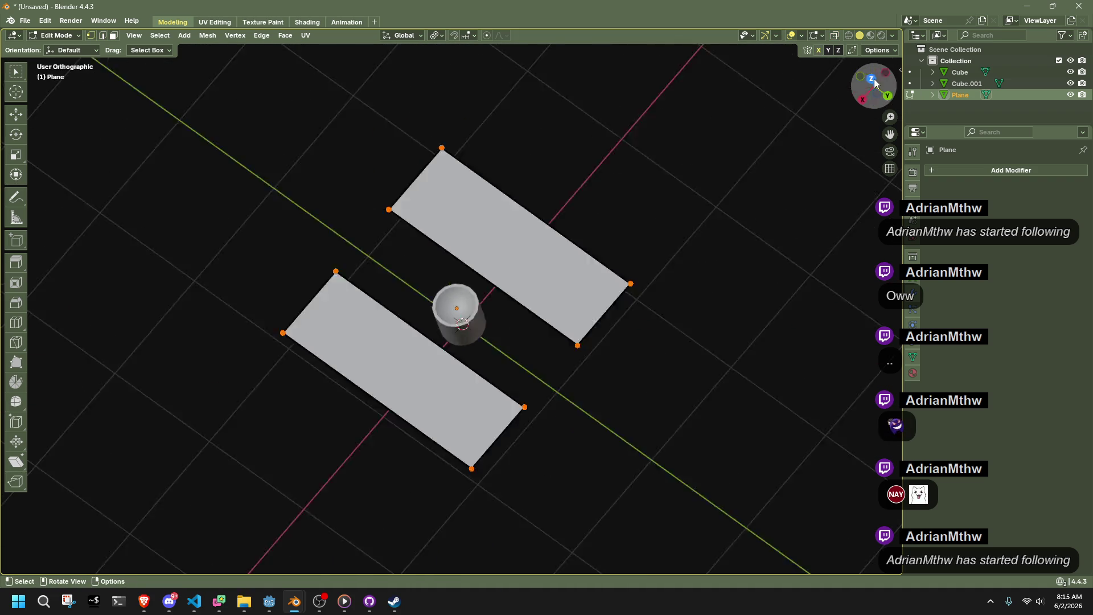
{"action": "left_click_drag", "start_coordinate": [245, 130], "coordinate": [424, 216]}
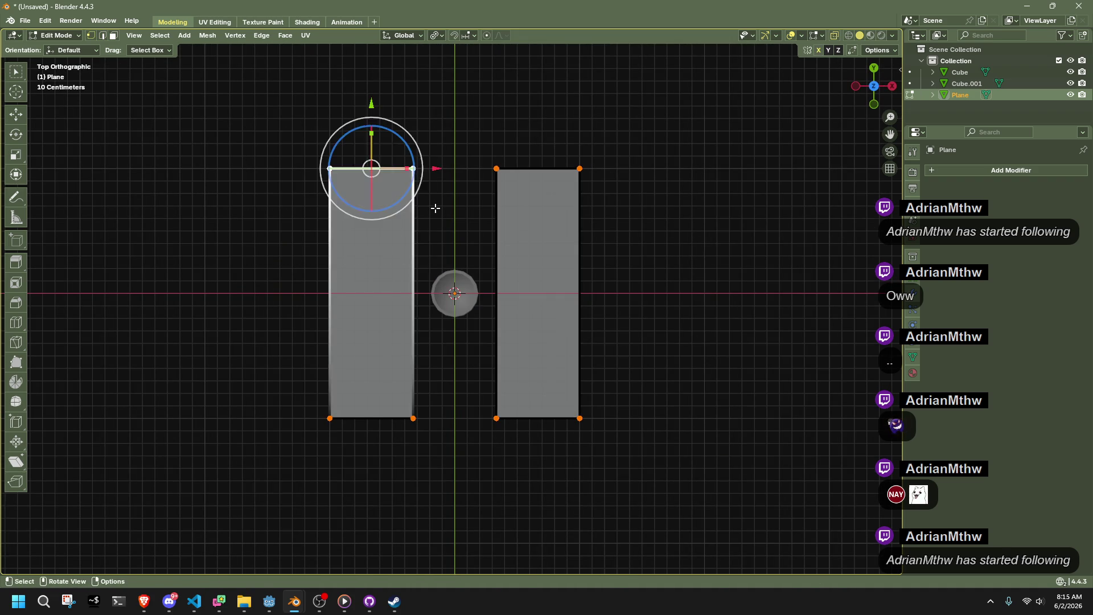
{"action": "key", "text": "g"}
{"action": "key", "text": "y"}
{"action": "left_click", "coordinate": [434, 308]}
{"action": "left_click_drag", "start_coordinate": [485, 482], "coordinate": [307, 386]}
{"action": "key", "text": "g"}
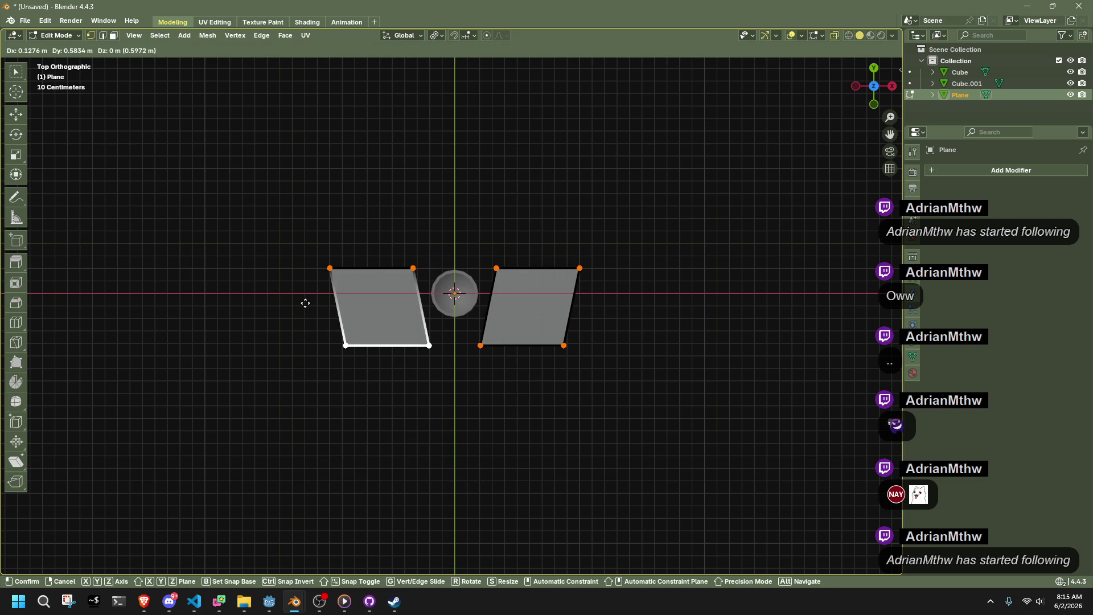
{"action": "key", "text": "y"}
{"action": "left_click", "coordinate": [305, 276]}
Move the strips' outer edge vertices inward along X.
{"action": "key", "text": "c"}
{"action": "key", "text": "Escape"}
{"action": "scroll", "coordinate": [444, 373], "scroll_direction": "up", "scroll_amount": 4}
{"action": "key", "text": "c"}
{"action": "left_click", "coordinate": [200, 276]}
{"action": "key", "text": "Escape"}
{"action": "key", "text": "g"}
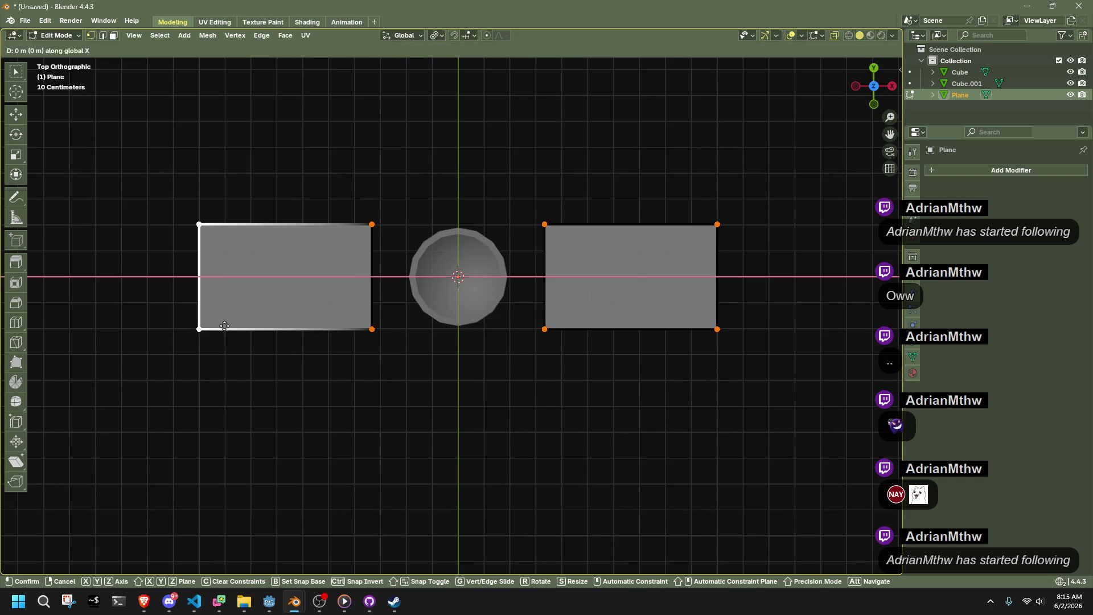
{"action": "key", "text": "x"}
{"action": "left_click", "coordinate": [302, 337]}
Move the strips' inner edge vertices along X.
{"action": "key", "text": "c"}
{"action": "left_click", "coordinate": [371, 276]}
{"action": "key", "text": "Escape"}
{"action": "key", "text": "g"}
{"action": "key", "text": "x"}
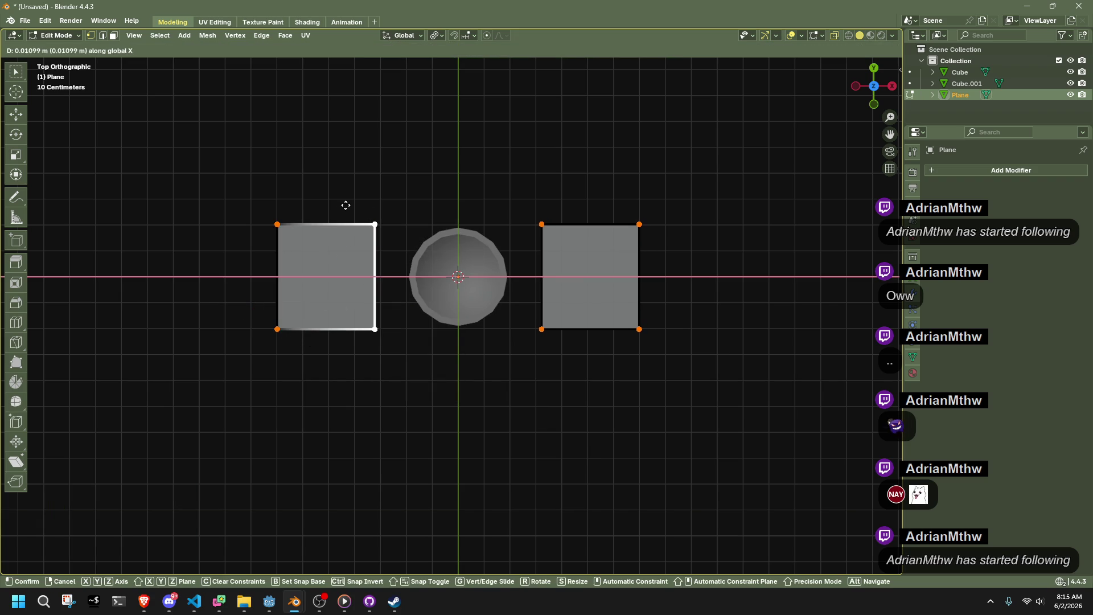
{"action": "left_click", "coordinate": [352, 206]}
{"action": "key", "text": "c"}
{"action": "key", "text": "Escape"}
Delete the vertices of both the right and left squares.
{"action": "mouse_move", "coordinate": [395, 406]}
{"action": "middle_mouse_down"}
{"action": "mouse_move", "coordinate": [417, 303]}
{"action": "mouse_move", "coordinate": [359, 290]}
{"action": "mouse_move", "coordinate": [398, 308]}
{"action": "mouse_move", "coordinate": [639, 298]}
{"action": "middle_mouse_up"}
{"action": "scroll", "coordinate": [669, 305], "scroll_direction": "down", "scroll_amount": 2}
{"action": "left_click_drag", "start_coordinate": [716, 371], "coordinate": [485, 180]}
{"action": "key", "text": "x"}
{"action": "left_click", "coordinate": [705, 253]}
{"action": "left_click_drag", "start_coordinate": [196, 214], "coordinate": [455, 363]}
{"action": "key", "text": "x"}
{"action": "left_click", "coordinate": [702, 305]}
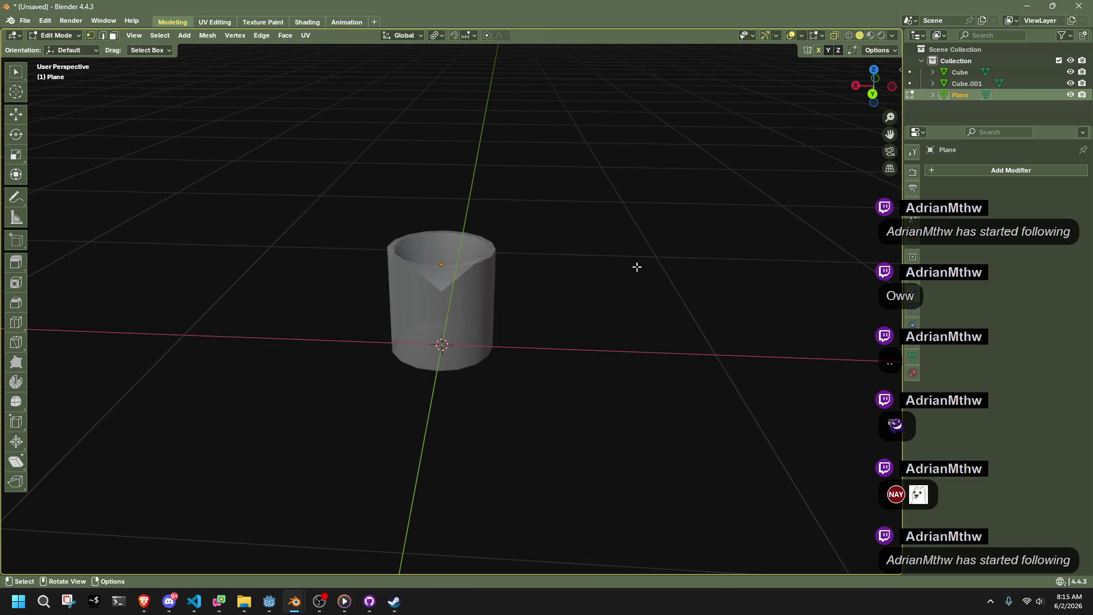
Leave the plane and open the cup's mesh in Edit Mode, orbiting around it.
{"action": "key", "text": "Tab"}
{"action": "scroll", "coordinate": [546, 263], "scroll_direction": "up", "scroll_amount": 4}
{"action": "left_click", "coordinate": [532, 261]}
{"action": "key", "text": "Tab"}
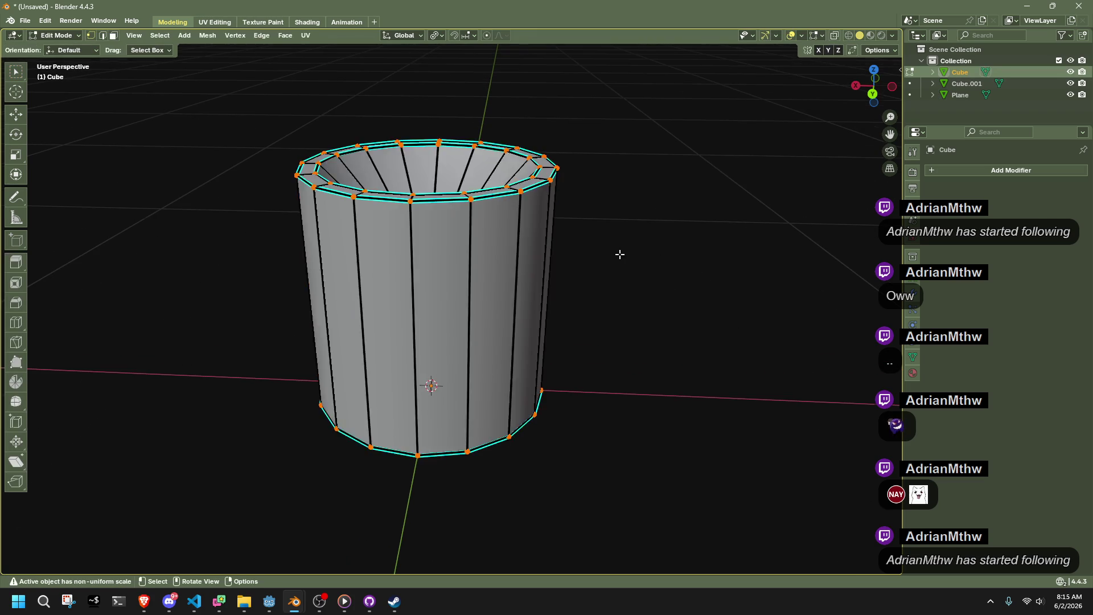
{"action": "scroll", "coordinate": [613, 254], "scroll_direction": "down", "scroll_amount": 2}
{"action": "mouse_move", "coordinate": [614, 257]}
{"action": "middle_mouse_down"}
{"action": "mouse_move", "coordinate": [484, 256]}
{"action": "mouse_move", "coordinate": [546, 250]}
{"action": "middle_mouse_up"}
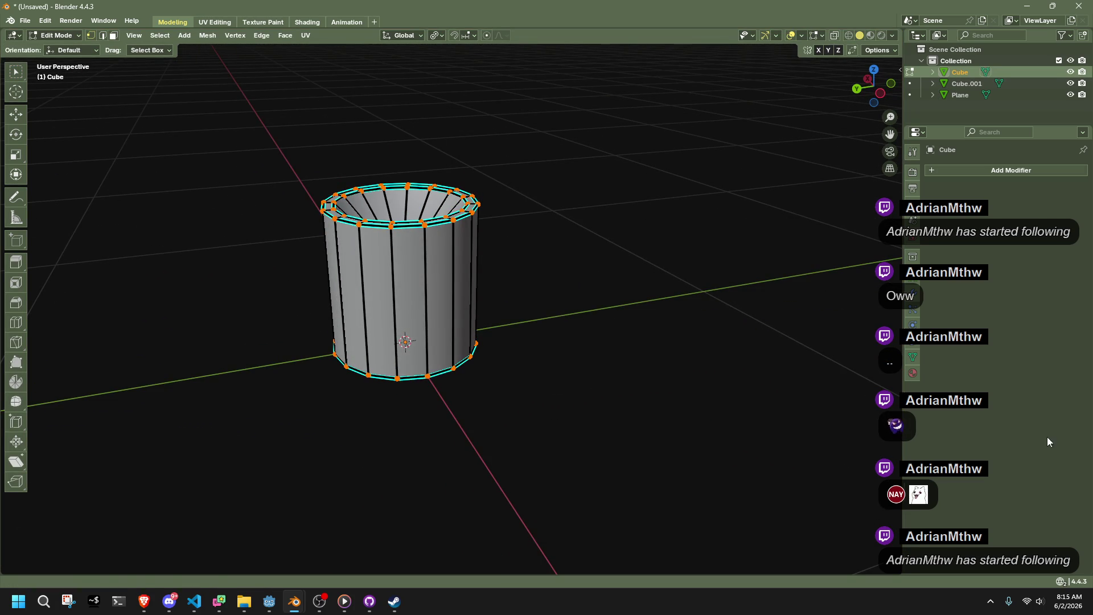
{"action": "scroll", "coordinate": [545, 290], "scroll_direction": "up", "scroll_amount": 1}
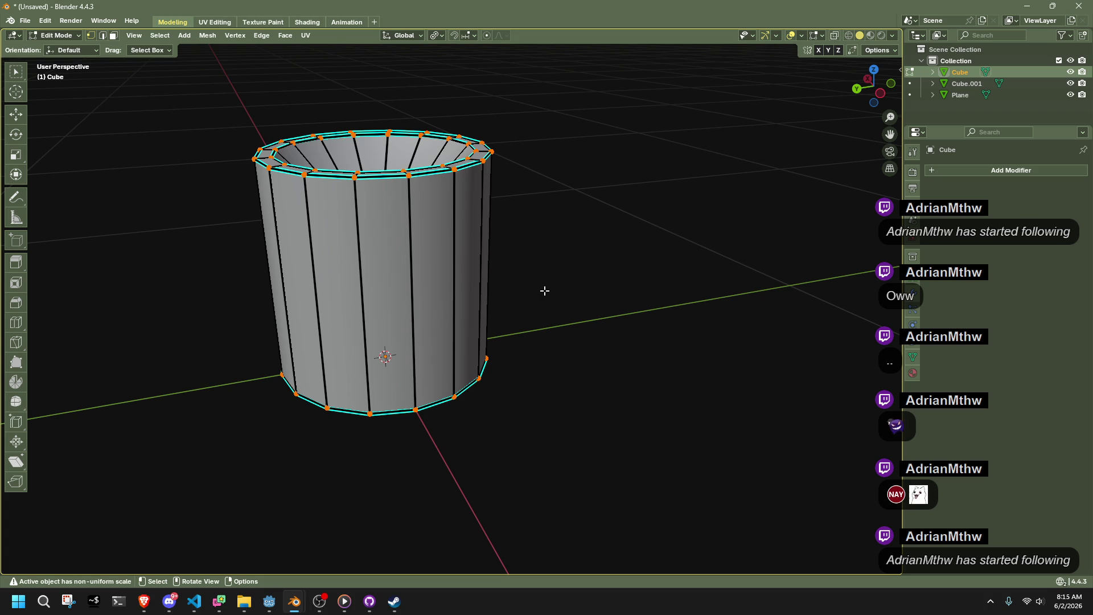
{"action": "mouse_move", "coordinate": [545, 291]}
{"action": "middle_mouse_down"}
{"action": "mouse_move", "coordinate": [419, 302]}
{"action": "mouse_move", "coordinate": [290, 340]}
{"action": "mouse_move", "coordinate": [356, 354]}
{"action": "mouse_move", "coordinate": [653, 281]}
{"action": "mouse_move", "coordinate": [752, 300]}
{"action": "middle_mouse_up"}
Deselect the cup in Object Mode, then reselect it and re-enter Edit Mode.
{"action": "key", "text": "Tab"}
{"action": "scroll", "coordinate": [683, 275], "scroll_direction": "down", "scroll_amount": 5}
{"action": "left_click", "coordinate": [711, 332]}
{"action": "scroll", "coordinate": [671, 359], "scroll_direction": "up", "scroll_amount": 5}
{"action": "scroll", "coordinate": [632, 386], "scroll_direction": "down", "scroll_amount": 4}
{"action": "scroll", "coordinate": [632, 386], "scroll_direction": "up", "scroll_amount": 2}
{"action": "mouse_move", "coordinate": [632, 386]}
{"action": "middle_mouse_down"}
{"action": "mouse_move", "coordinate": [578, 405]}
{"action": "mouse_move", "coordinate": [528, 339]}
{"action": "middle_mouse_up"}
{"action": "left_click", "coordinate": [530, 342]}
{"action": "key", "text": "Tab"}
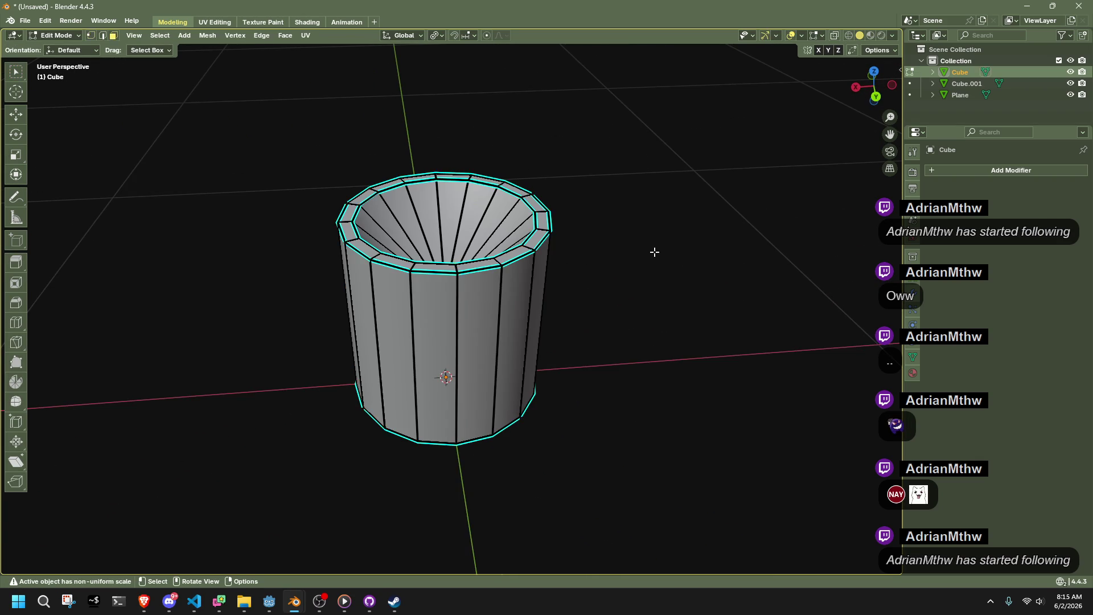
Toggle the cup's Edit Mode off and on while orbiting to a side view.
{"action": "key", "text": "Tab"}
{"action": "scroll", "coordinate": [587, 241], "scroll_direction": "up", "scroll_amount": 3}
{"action": "key", "text": "Tab"}
{"action": "middle_click_drag", "start_coordinate": [537, 234], "coordinate": [522, 295]}
{"action": "key", "text": "Tab"}
{"action": "key", "text": "Tab"}
{"action": "key", "text": "Tab"}
{"action": "key", "text": "Tab"}
{"action": "mouse_move", "coordinate": [663, 329]}
{"action": "middle_mouse_down"}
{"action": "mouse_move", "coordinate": [609, 310]}
{"action": "mouse_move", "coordinate": [613, 300]}
{"action": "middle_mouse_up"}
Check the emptied Plane object in Edit Mode, then leave it.
{"action": "key", "text": "Tab"}
{"action": "left_click", "coordinate": [613, 300]}
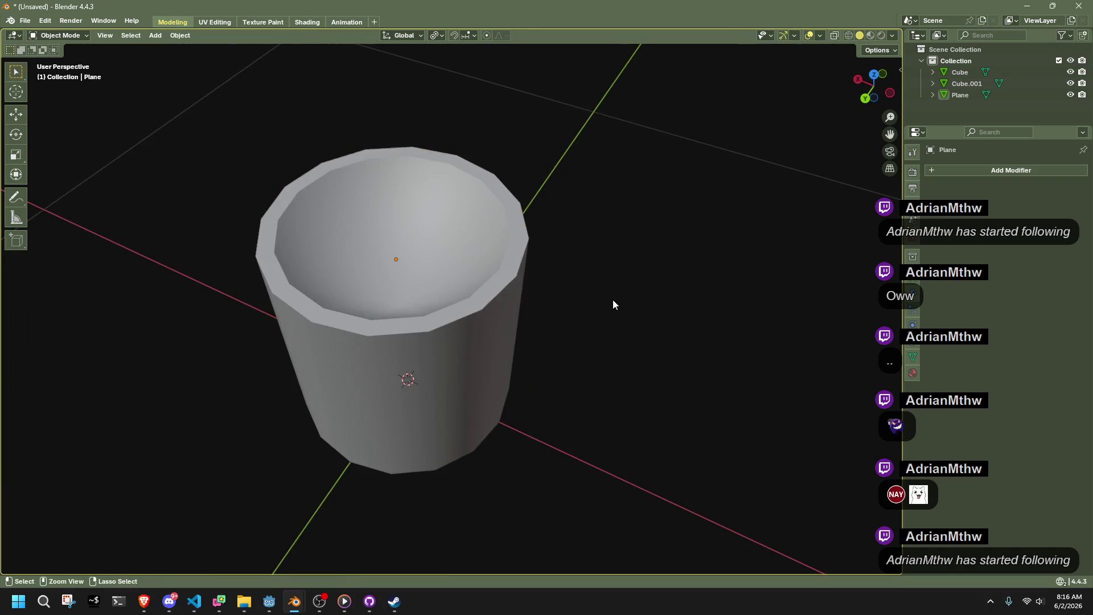
{"action": "key", "text": "Tab"}
{"action": "key", "text": "h"}
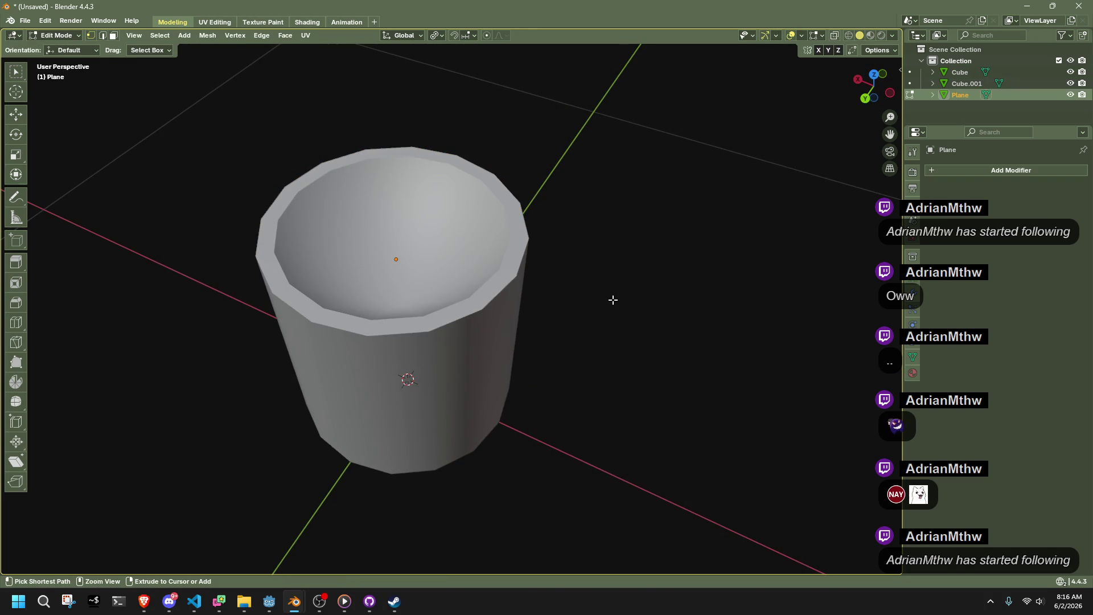
{"action": "scroll", "coordinate": [613, 299], "scroll_direction": "down", "scroll_amount": 3}
{"action": "key", "text": "Tab"}
Reselect the cup in Edit Mode and select the inner ring at its top.
{"action": "left_click", "coordinate": [462, 260]}
{"action": "key", "text": "Tab"}
{"action": "scroll", "coordinate": [459, 261], "scroll_direction": "up", "scroll_amount": 3}
{"action": "middle_click_drag", "start_coordinate": [460, 260], "coordinate": [432, 316]}
{"action": "left_click", "coordinate": [316, 272]}
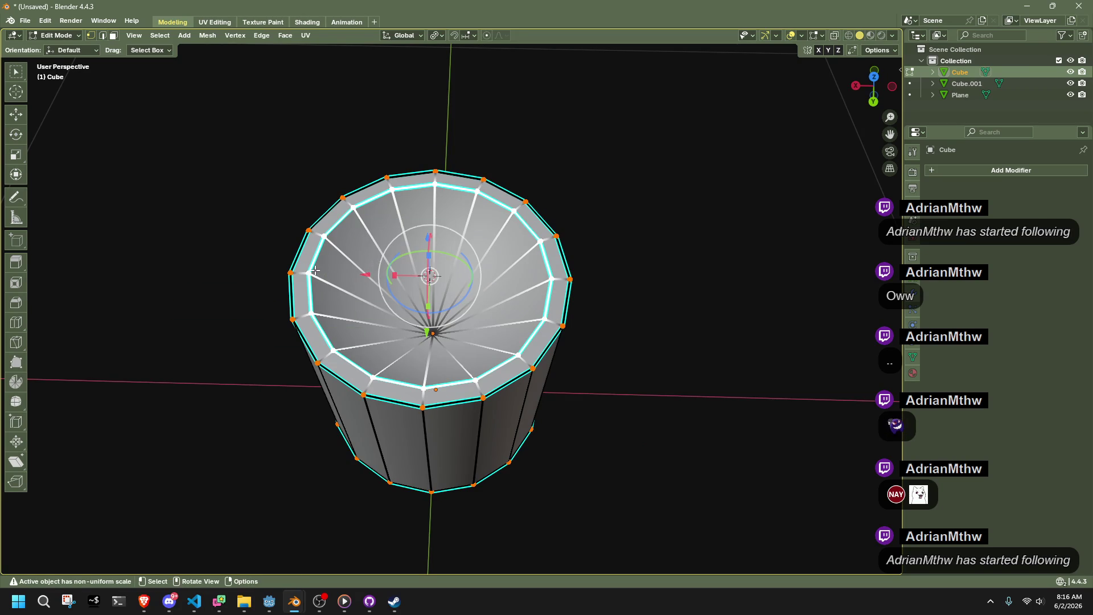
Extrude the top loop and scale it flat to zero height along Z.
{"action": "key", "text": "e"}
{"action": "key", "text": "Return"}
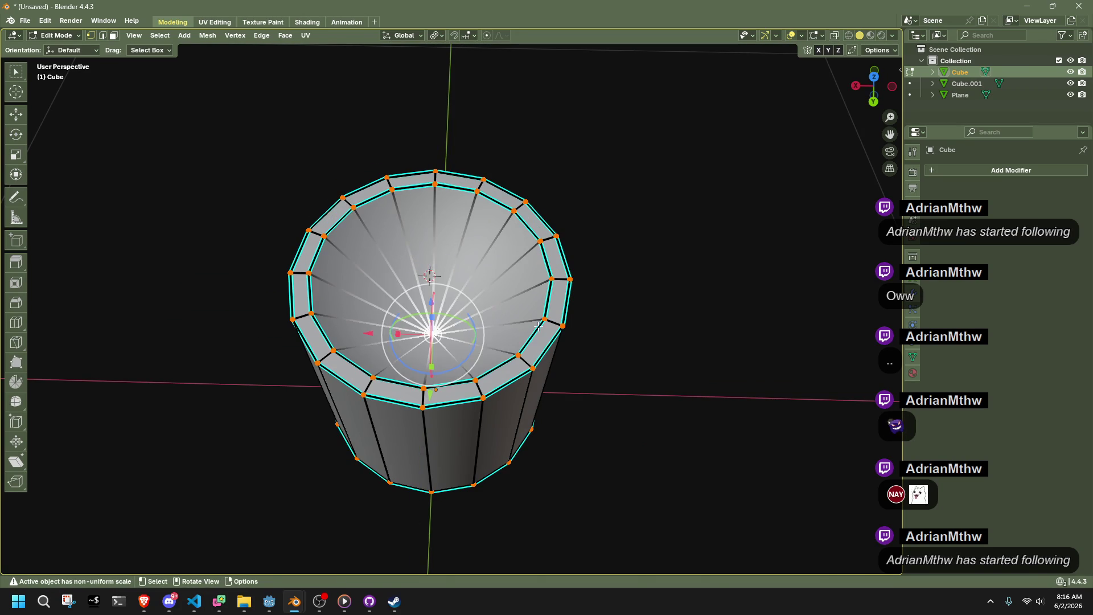
{"action": "key", "text": "s"}
{"action": "key", "text": "z"}
{"action": "key", "text": "Return"}
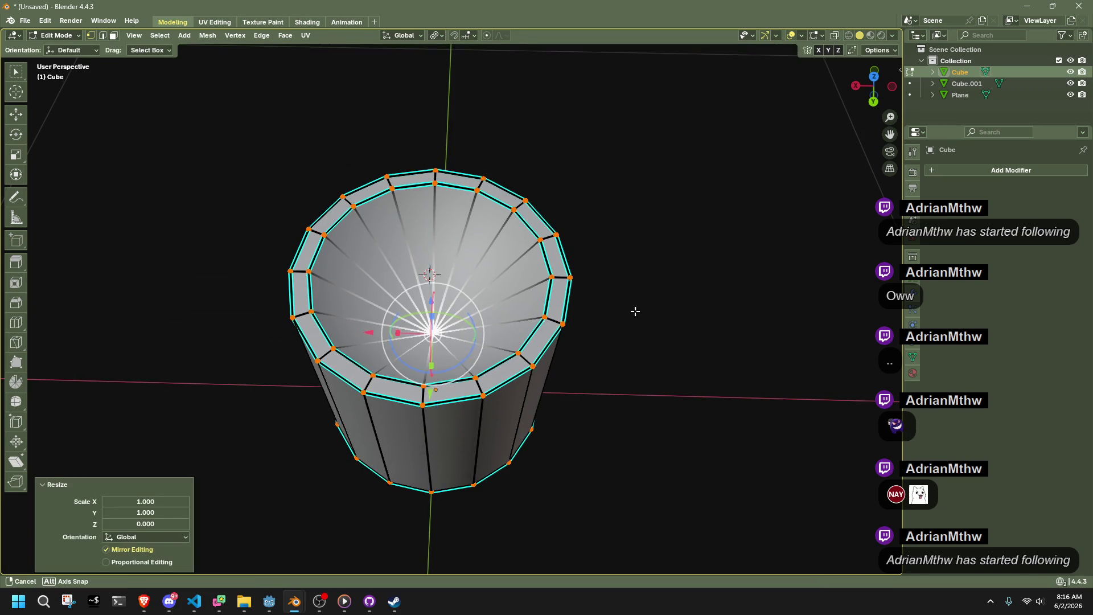
{"action": "middle_click_drag", "start_coordinate": [635, 314], "coordinate": [634, 268]}
{"action": "key", "text": "shift+s"}
{"action": "left_click", "coordinate": [583, 232]}
{"action": "key", "text": "ctrl+z"}
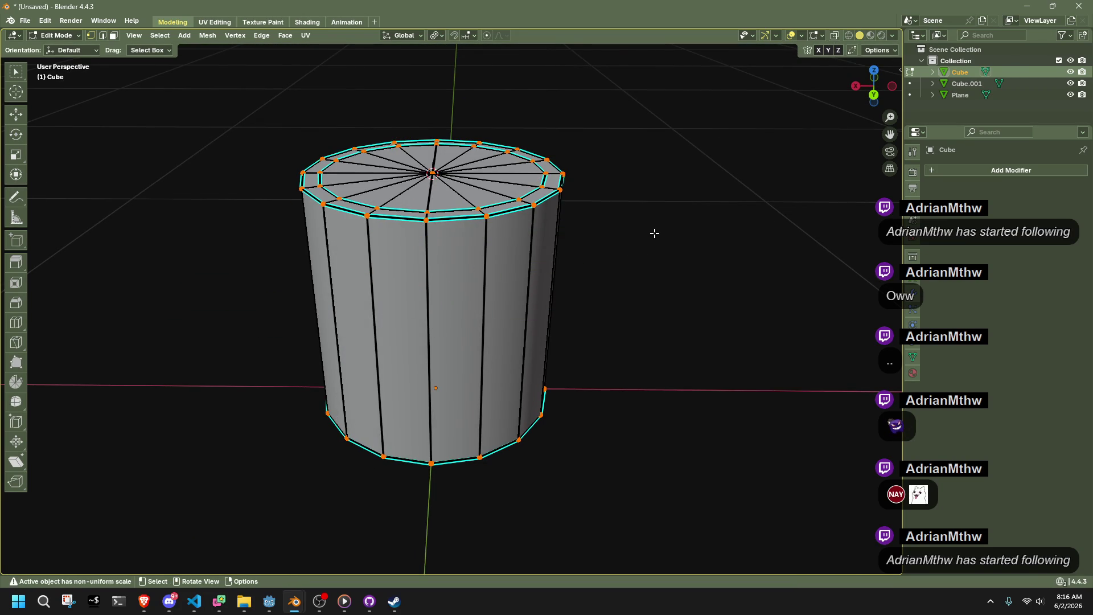
Switch to face selection and extrude the cap faces inside the rim.
{"action": "middle_click_drag", "start_coordinate": [622, 190], "coordinate": [371, 207]}
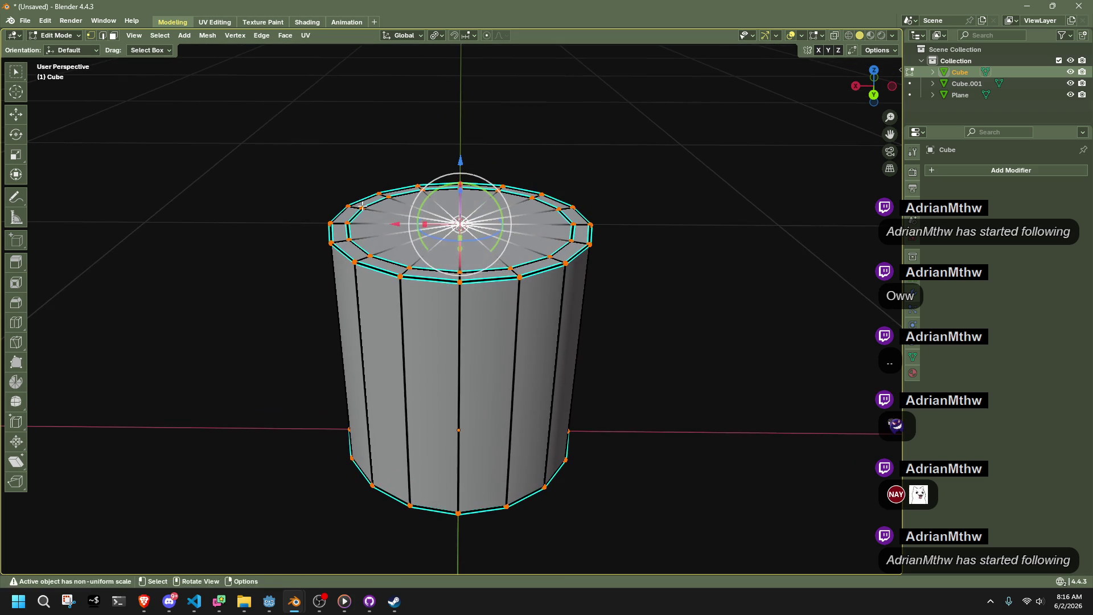
{"action": "key", "text": "3"}
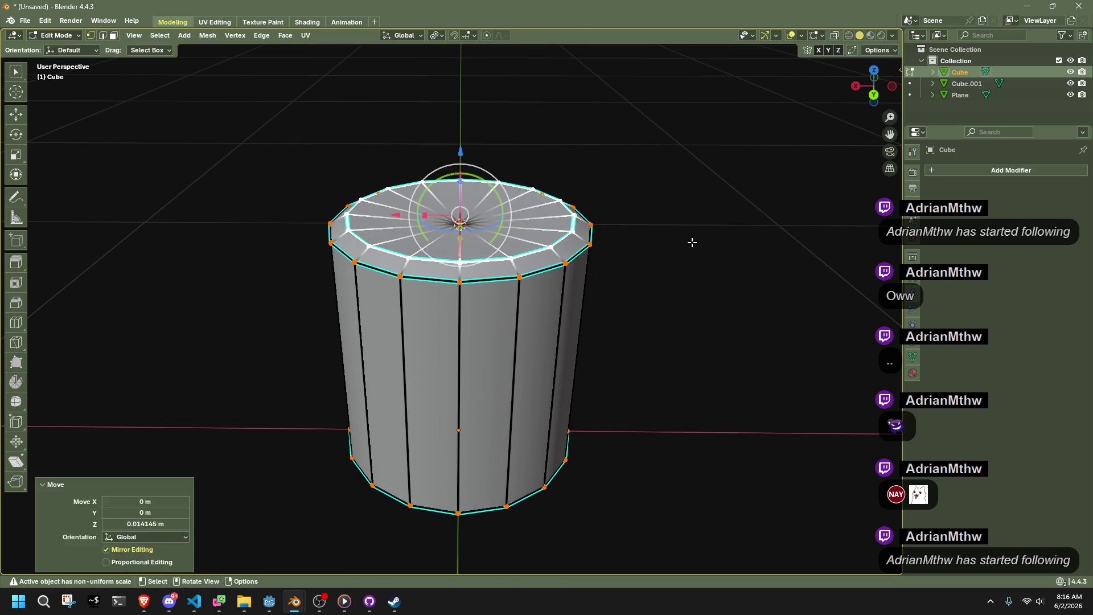
{"action": "key", "text": "alt+a"}
{"action": "key", "text": "ctrl+z"}
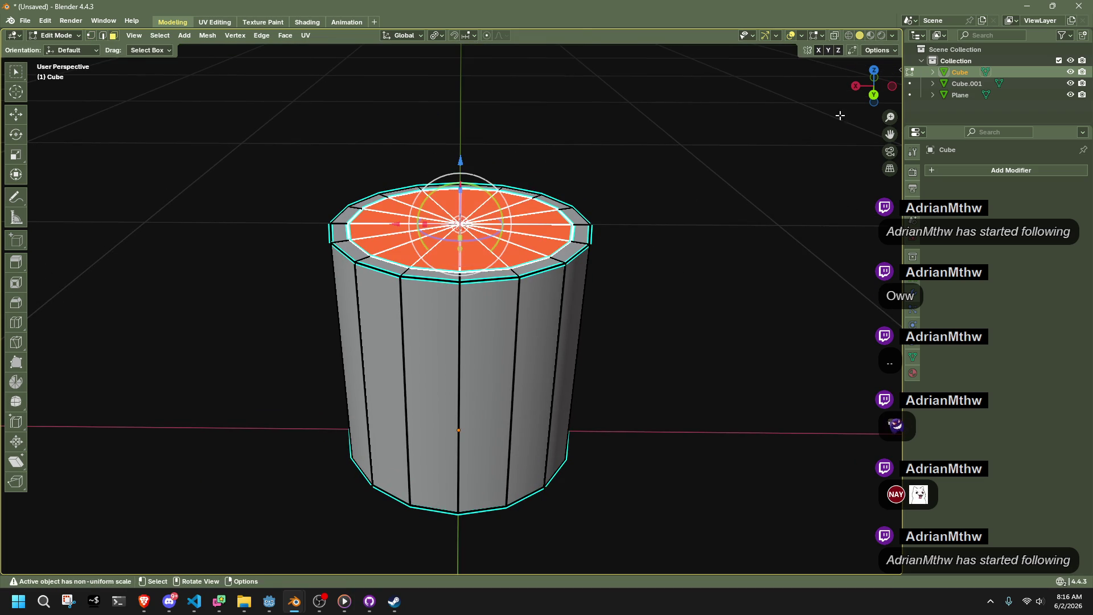
{"action": "left_click", "coordinate": [872, 95]}
{"action": "key", "text": "e"}
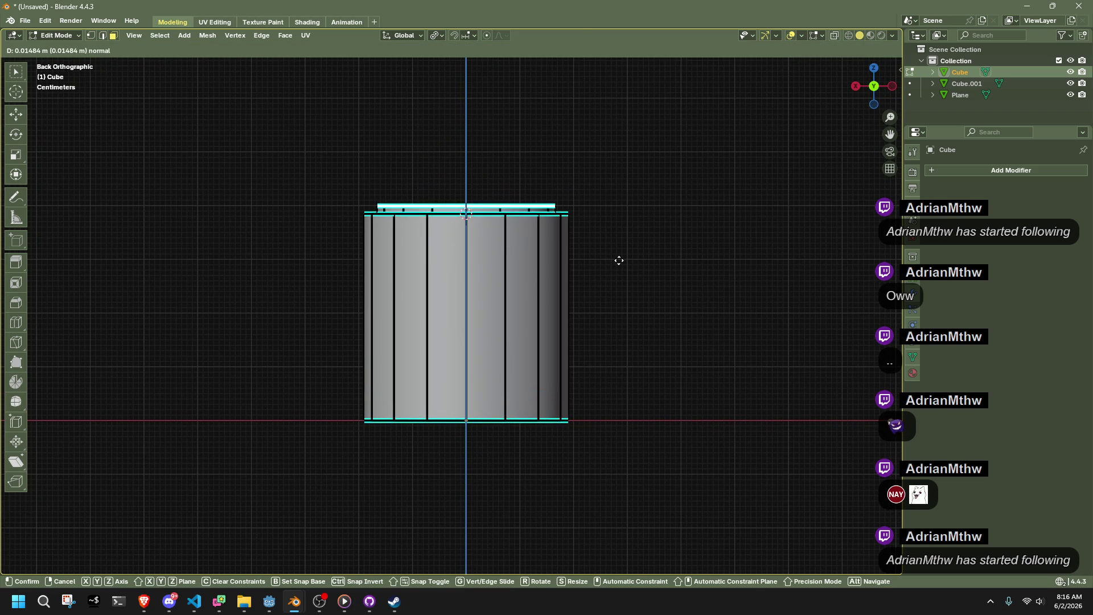
{"action": "left_click", "coordinate": [619, 260]}
Set snapping to Vertex and raise the top loop slightly along Z.
{"action": "mouse_move", "coordinate": [617, 251]}
{"action": "middle_mouse_down"}
{"action": "mouse_move", "coordinate": [649, 256]}
{"action": "mouse_move", "coordinate": [750, 140]}
{"action": "middle_mouse_up"}
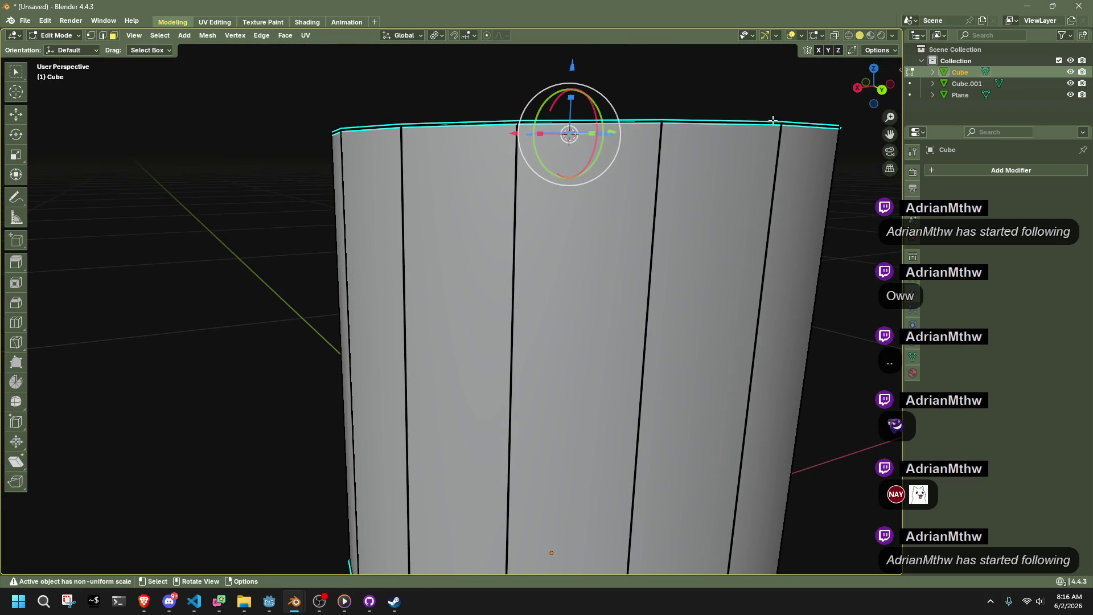
{"action": "left_click", "coordinate": [880, 91]}
{"action": "left_click", "coordinate": [469, 37]}
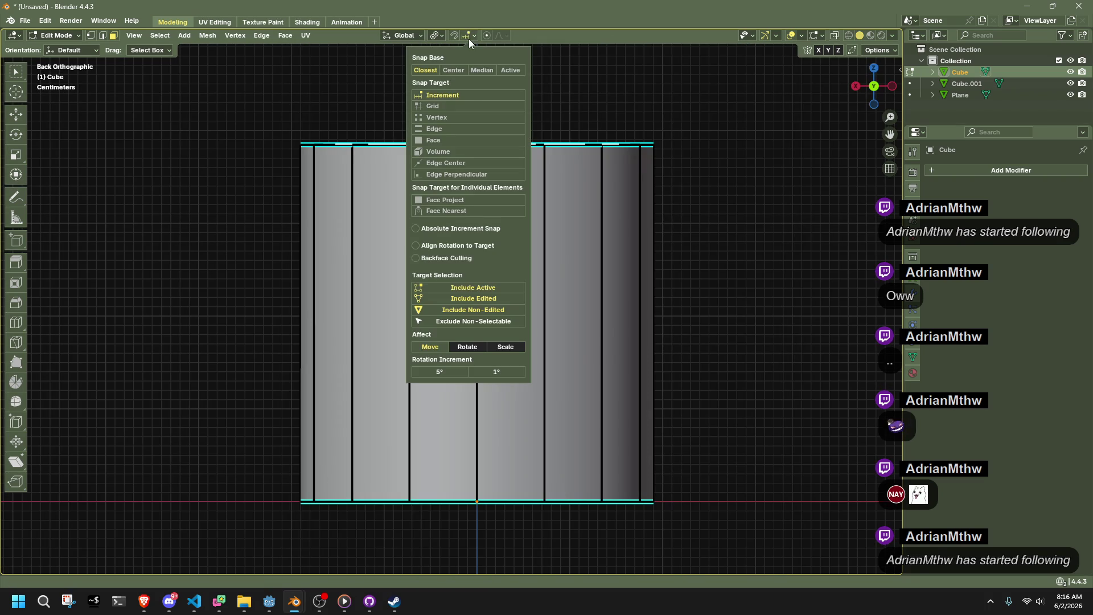
{"action": "left_click", "coordinate": [460, 117]}
{"action": "key", "text": "g"}
{"action": "key", "text": "z"}
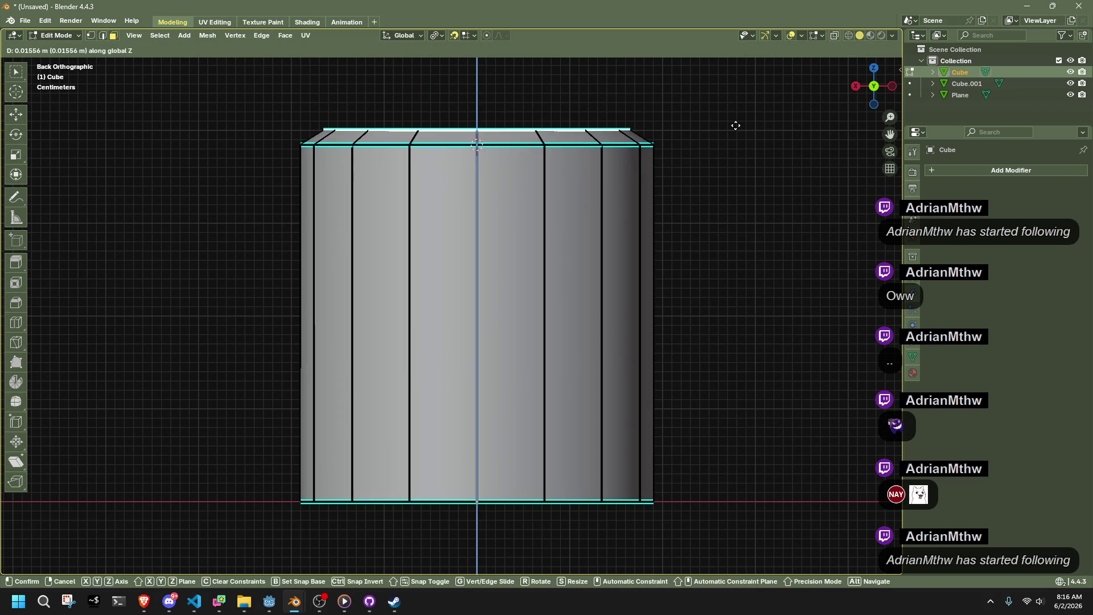
{"action": "left_click", "coordinate": [737, 134]}
Average the bucket's mesh normals and return to Object Mode.
{"action": "key", "text": "Tab"}
{"action": "mouse_move", "coordinate": [741, 156]}
{"action": "middle_mouse_down"}
{"action": "mouse_move", "coordinate": [611, 242]}
{"action": "mouse_move", "coordinate": [705, 282]}
{"action": "middle_mouse_up"}
{"action": "key", "text": "Tab"}
{"action": "key", "text": "alt+n"}
{"action": "mouse_move", "coordinate": [815, 283]}
{"action": "left_click", "coordinate": [852, 295]}
{"action": "key", "text": "Tab"}
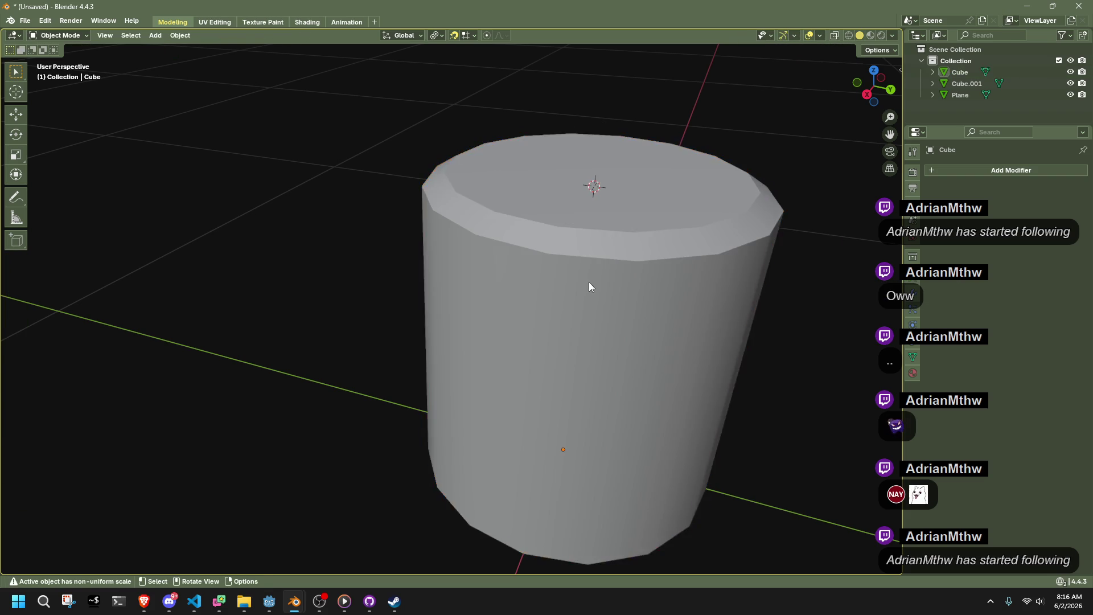
Select a vertex on the top rim and snap the 3D cursor to it.
{"action": "key", "text": "Tab"}
{"action": "scroll", "coordinate": [588, 281], "scroll_direction": "down", "scroll_amount": 2}
{"action": "key", "text": "alt+a"}
{"action": "mouse_move", "coordinate": [589, 282]}
{"action": "middle_mouse_down"}
{"action": "mouse_move", "coordinate": [705, 325]}
{"action": "mouse_move", "coordinate": [526, 248]}
{"action": "middle_mouse_up"}
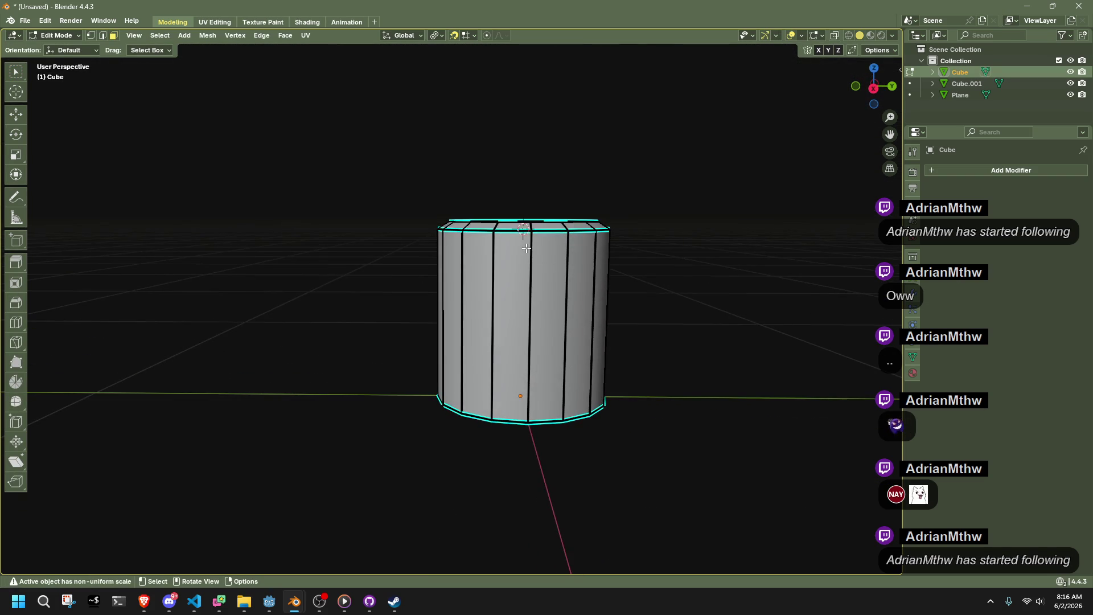
{"action": "mouse_move", "coordinate": [724, 307]}
{"action": "middle_mouse_down"}
{"action": "mouse_move", "coordinate": [564, 254]}
{"action": "mouse_move", "coordinate": [729, 265]}
{"action": "middle_mouse_up"}
{"action": "left_click", "coordinate": [580, 252], "text": "shift"}
{"action": "right_click", "coordinate": [319, 254], "text": "shift"}
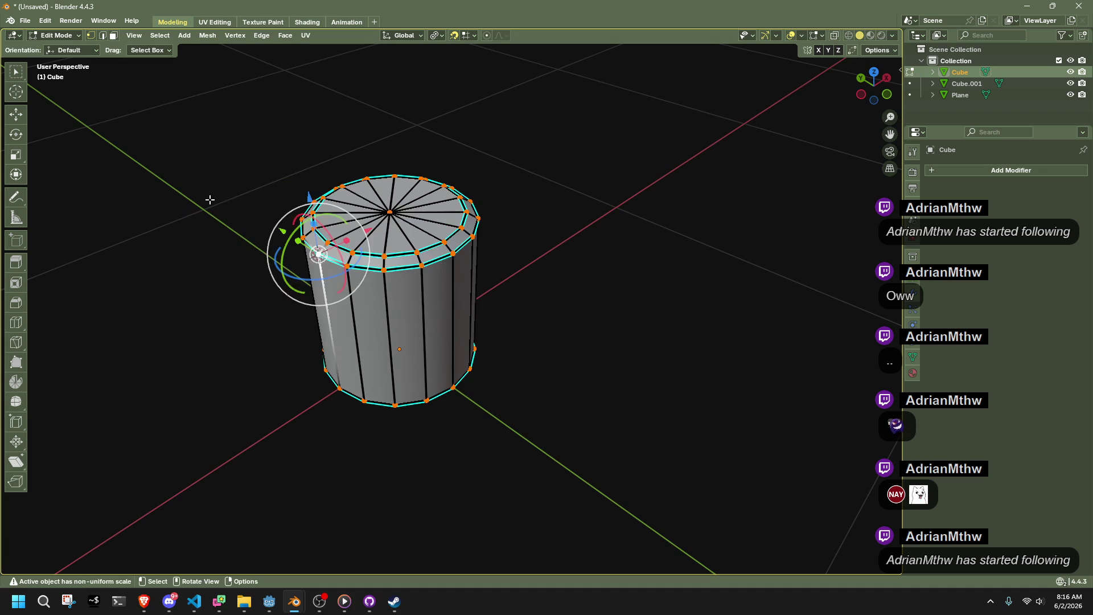
Return to Object Mode, deselect the bucket, and bring up the Add menu.
{"action": "key", "text": "Tab"}
{"action": "key", "text": "alt+a"}
{"action": "left_click", "coordinate": [168, 36]}
Add a new plane mesh at the 3D cursor.
{"action": "mouse_move", "coordinate": [156, 35]}
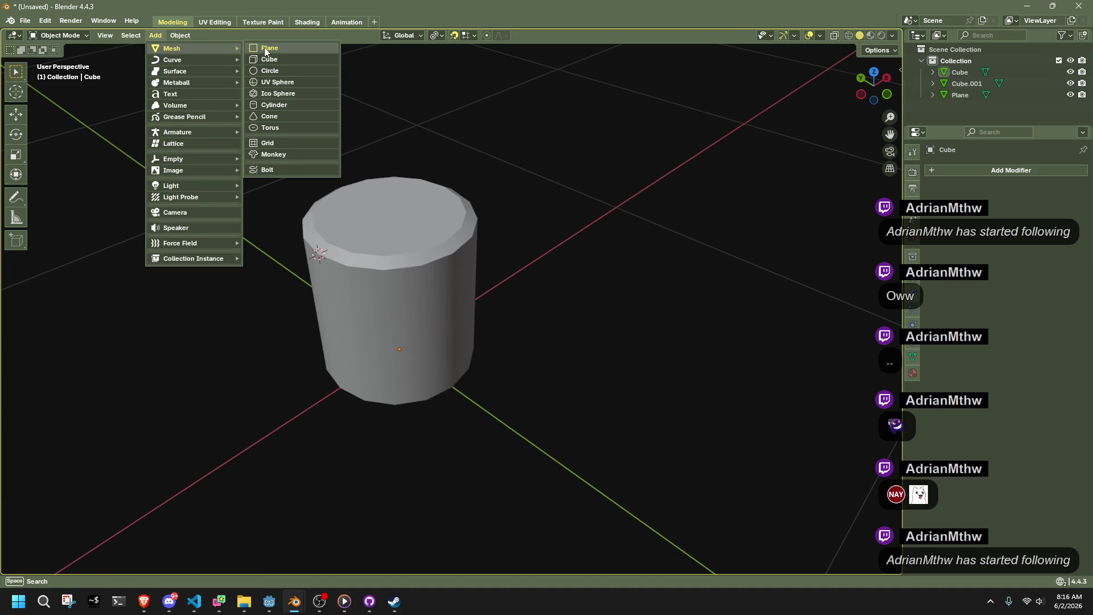
{"action": "left_click", "coordinate": [264, 46]}
{"action": "mouse_move", "coordinate": [397, 206]}
{"action": "middle_mouse_down"}
{"action": "mouse_move", "coordinate": [589, 256]}
{"action": "mouse_move", "coordinate": [892, 90]}
{"action": "middle_mouse_up"}
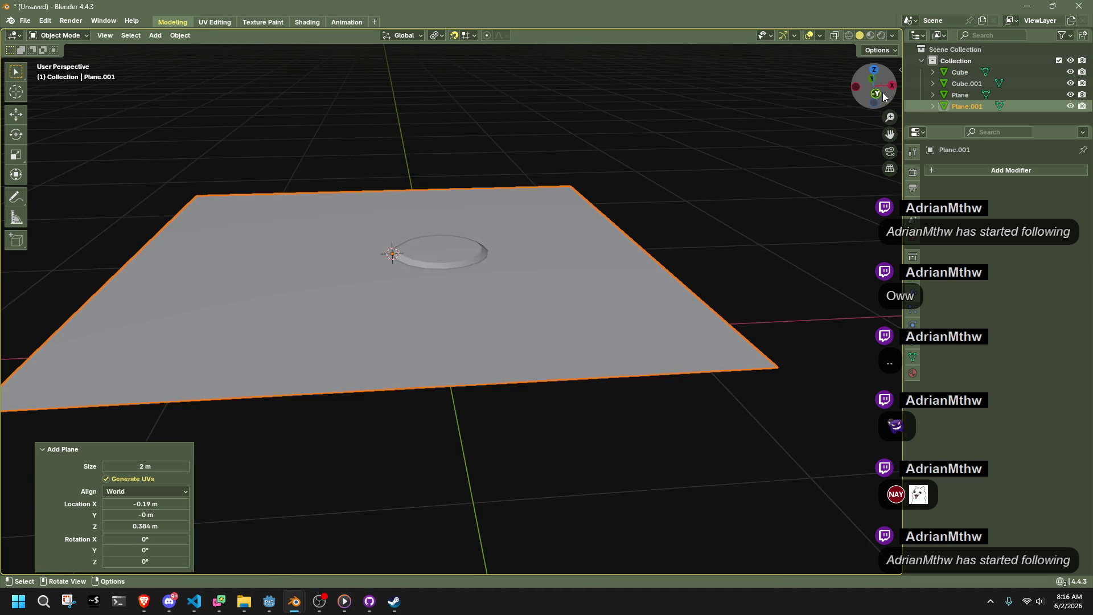
{"action": "left_click", "coordinate": [882, 93]}
Stand the plane upright with an exact -90° rotation.
{"action": "key", "text": "r"}
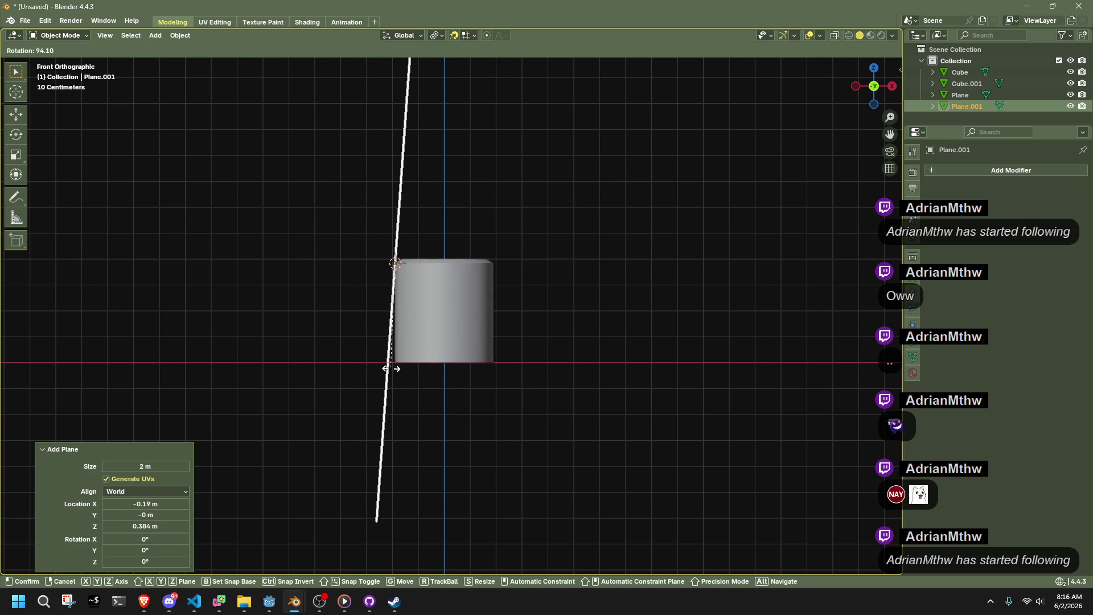
{"action": "left_click", "coordinate": [388, 195]}
{"action": "left_click", "coordinate": [177, 506]}
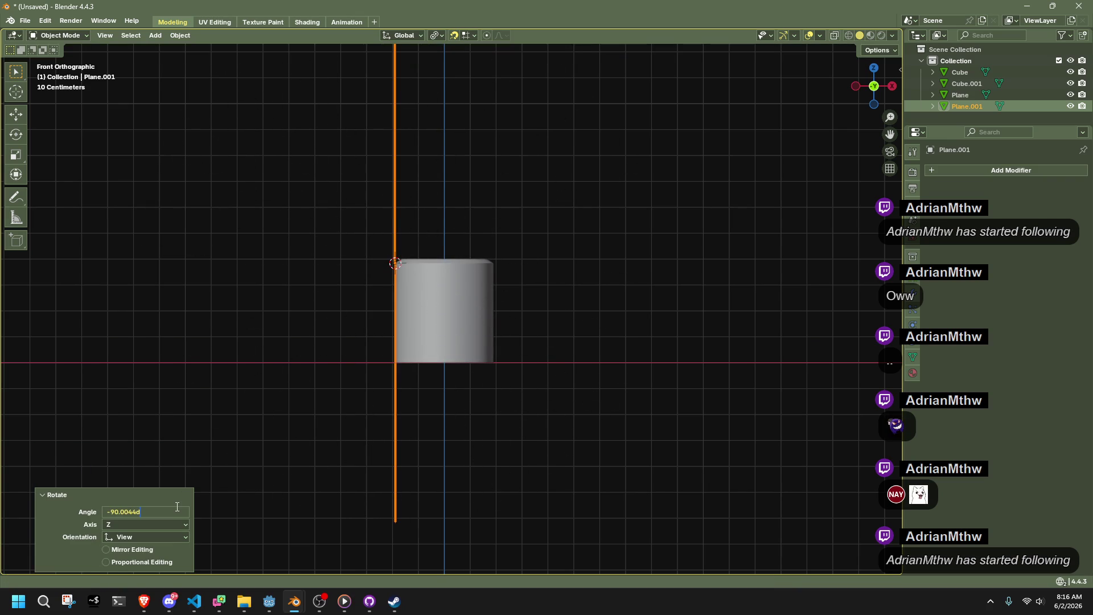
{"action": "type", "text": "-90"}
{"action": "key", "text": "Return"}
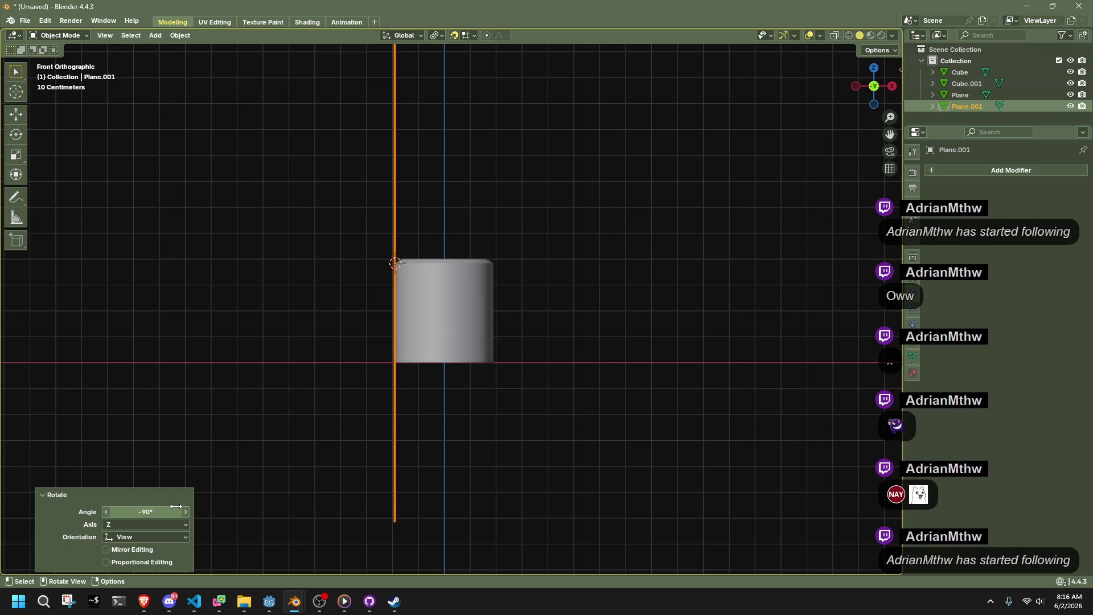
{"action": "mouse_move", "coordinate": [319, 365]}
{"action": "middle_mouse_down"}
{"action": "mouse_move", "coordinate": [375, 349]}
{"action": "mouse_move", "coordinate": [561, 366]}
{"action": "middle_mouse_up"}
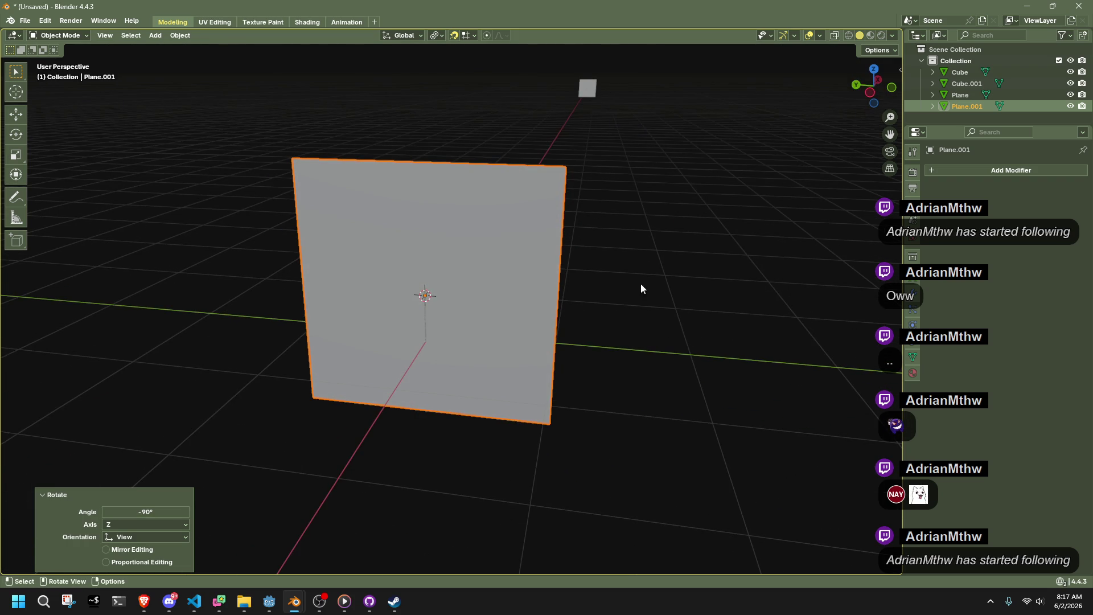
{"action": "key", "text": "Tab"}
Merge the plane's top and bottom edges at their centres, leaving one vertical edge.
{"action": "mouse_move", "coordinate": [256, 110]}
{"action": "left_mouse_down"}
{"action": "mouse_move", "coordinate": [464, 190]}
{"action": "mouse_move", "coordinate": [609, 190]}
{"action": "left_mouse_up"}
{"action": "key", "text": "comma"}
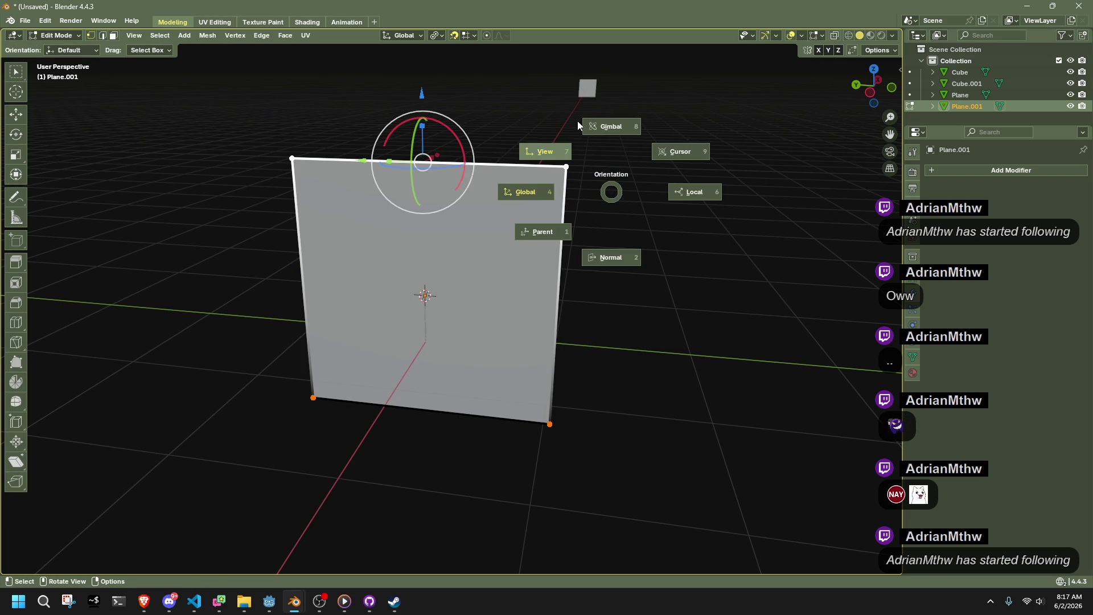
{"action": "key", "text": "Escape"}
{"action": "key", "text": "m"}
{"action": "left_click", "coordinate": [657, 357]}
{"action": "left_click_drag", "start_coordinate": [656, 505], "coordinate": [299, 360]}
{"action": "key", "text": "m"}
{"action": "left_click", "coordinate": [710, 419]}
Shrink the edge and move it along Z toward the bucket's rim.
{"action": "mouse_move", "coordinate": [607, 340]}
{"action": "middle_mouse_down"}
{"action": "mouse_move", "coordinate": [631, 385]}
{"action": "mouse_move", "coordinate": [500, 375]}
{"action": "mouse_move", "coordinate": [559, 353]}
{"action": "middle_mouse_up"}
{"action": "mouse_move", "coordinate": [261, 113]}
{"action": "left_mouse_down"}
{"action": "mouse_move", "coordinate": [348, 203]}
{"action": "mouse_move", "coordinate": [455, 432]}
{"action": "left_mouse_up"}
{"action": "key", "text": "s"}
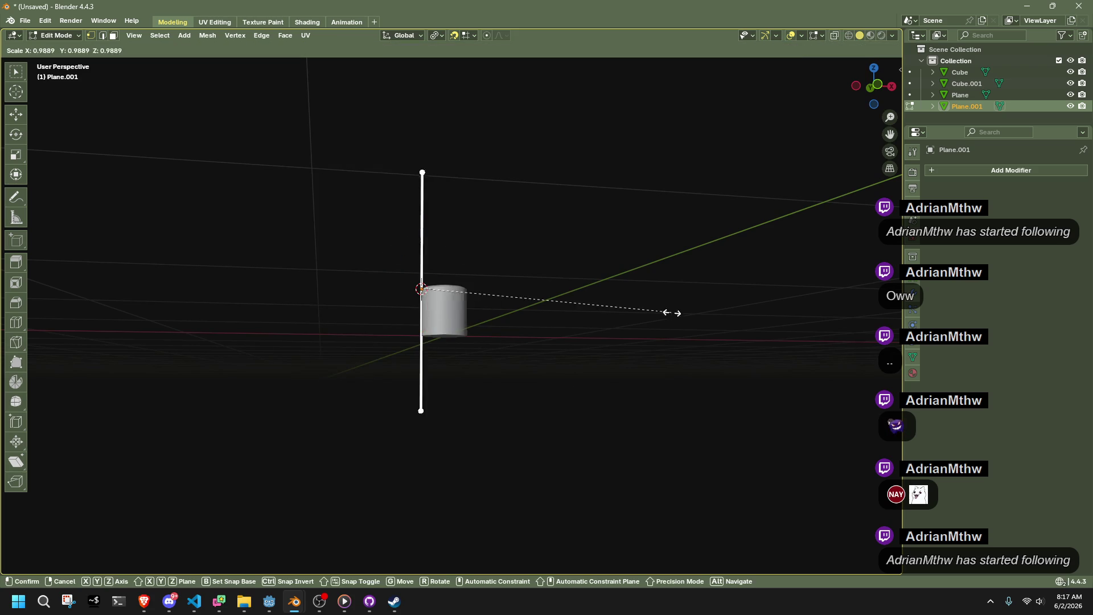
{"action": "left_click", "coordinate": [408, 301]}
{"action": "scroll", "coordinate": [586, 415], "scroll_direction": "up", "scroll_amount": 8}
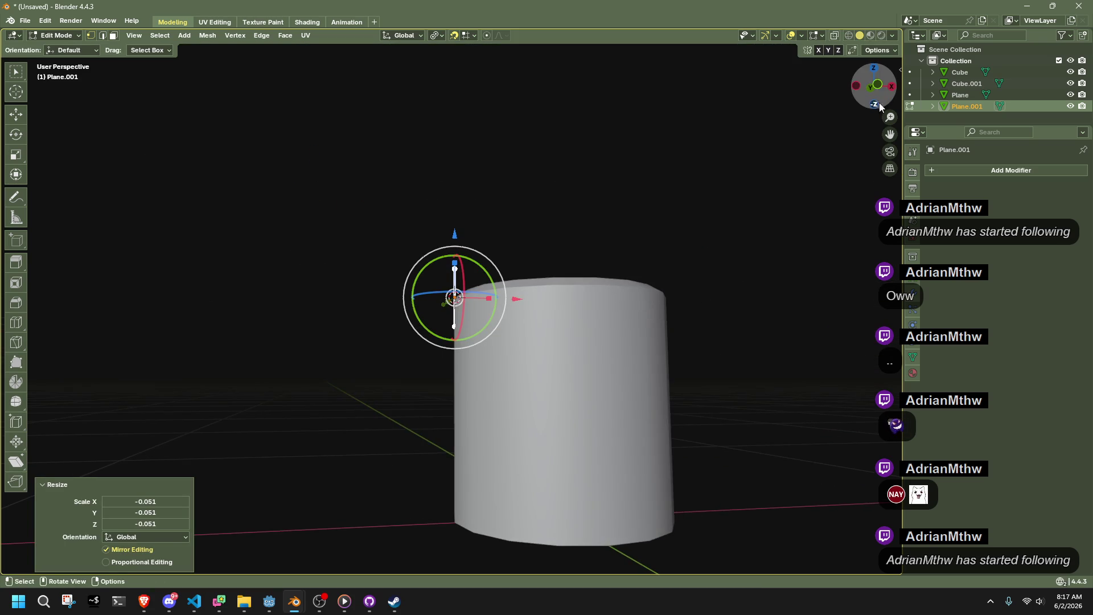
{"action": "key", "text": "KP_1"}
{"action": "scroll", "coordinate": [439, 324], "scroll_direction": "up", "scroll_amount": 3}
{"action": "key", "text": "g"}
{"action": "key", "text": "z"}
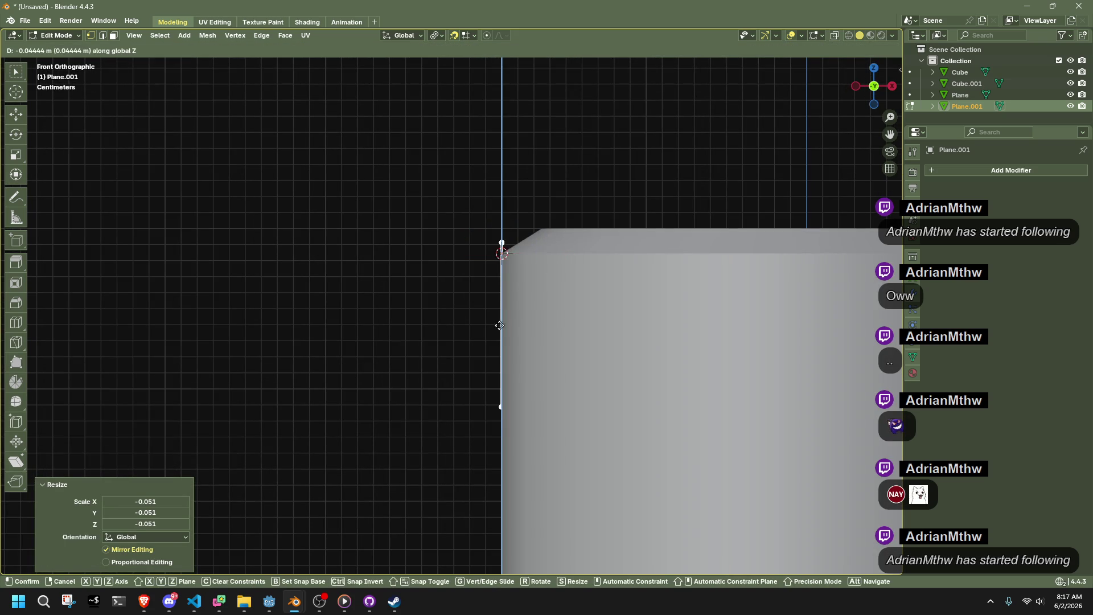
{"action": "left_click", "coordinate": [499, 334]}
{"action": "scroll", "coordinate": [501, 296], "scroll_direction": "up", "scroll_amount": 3}
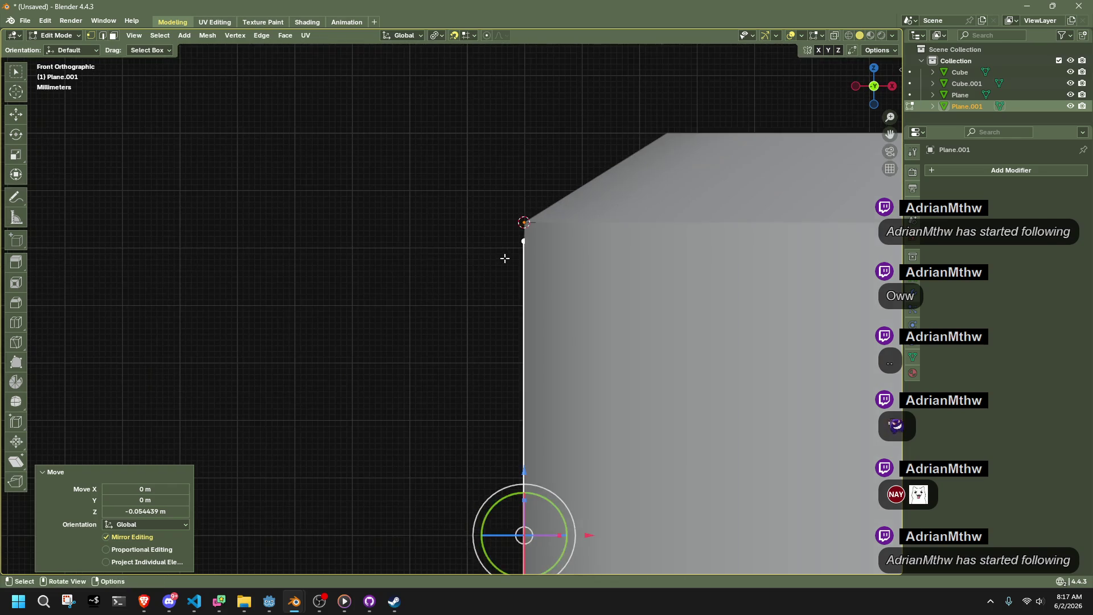
{"action": "key", "text": "g"}
{"action": "key", "text": "z"}
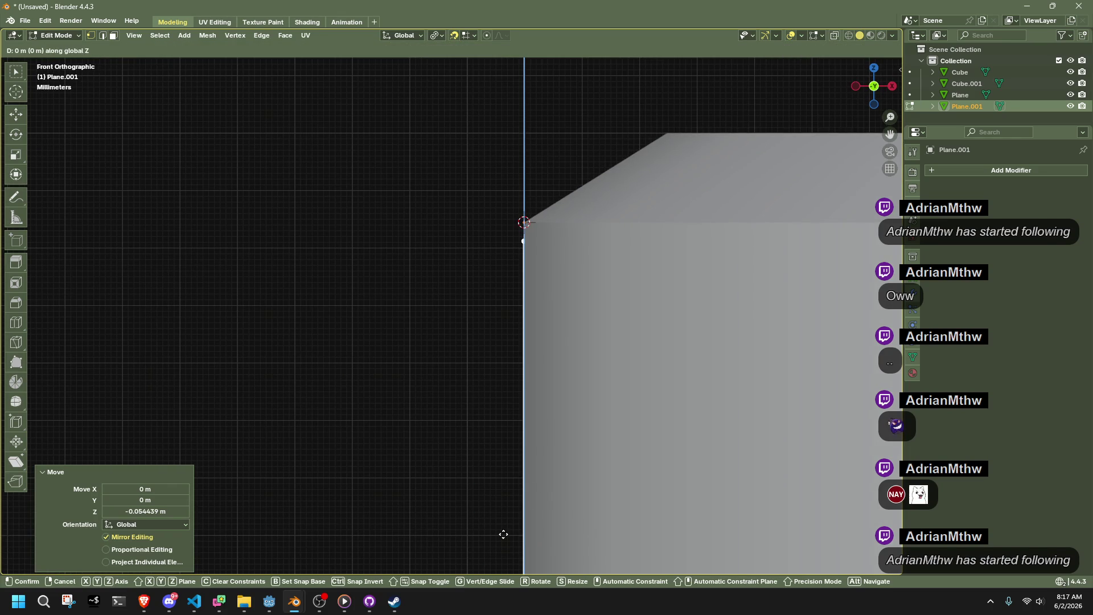
{"action": "left_click", "coordinate": [503, 539]}
{"action": "scroll", "coordinate": [442, 366], "scroll_direction": "down", "scroll_amount": 3}
Adjust the edge's lower and upper vertices individually along Z.
{"action": "mouse_move", "coordinate": [442, 366]}
{"action": "middle_mouse_down"}
{"action": "mouse_move", "coordinate": [501, 391]}
{"action": "mouse_move", "coordinate": [546, 387]}
{"action": "middle_mouse_up"}
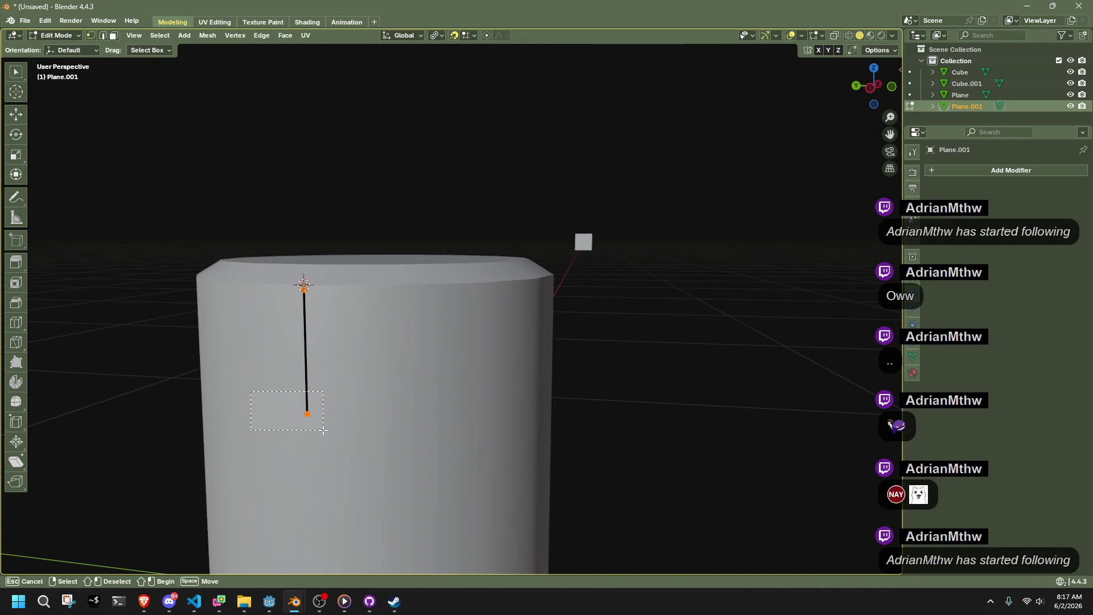
{"action": "left_click", "coordinate": [891, 87]}
{"action": "mouse_move", "coordinate": [419, 429]}
{"action": "middle_mouse_down", "text": "shift"}
{"action": "mouse_move", "coordinate": [458, 453]}
{"action": "mouse_move", "coordinate": [454, 437]}
{"action": "mouse_move", "coordinate": [466, 462]}
{"action": "middle_mouse_up", "text": "shift"}
{"action": "key", "text": "g"}
{"action": "key", "text": "z"}
{"action": "left_click", "coordinate": [459, 425]}
{"action": "scroll", "coordinate": [459, 426], "scroll_direction": "down", "scroll_amount": 2}
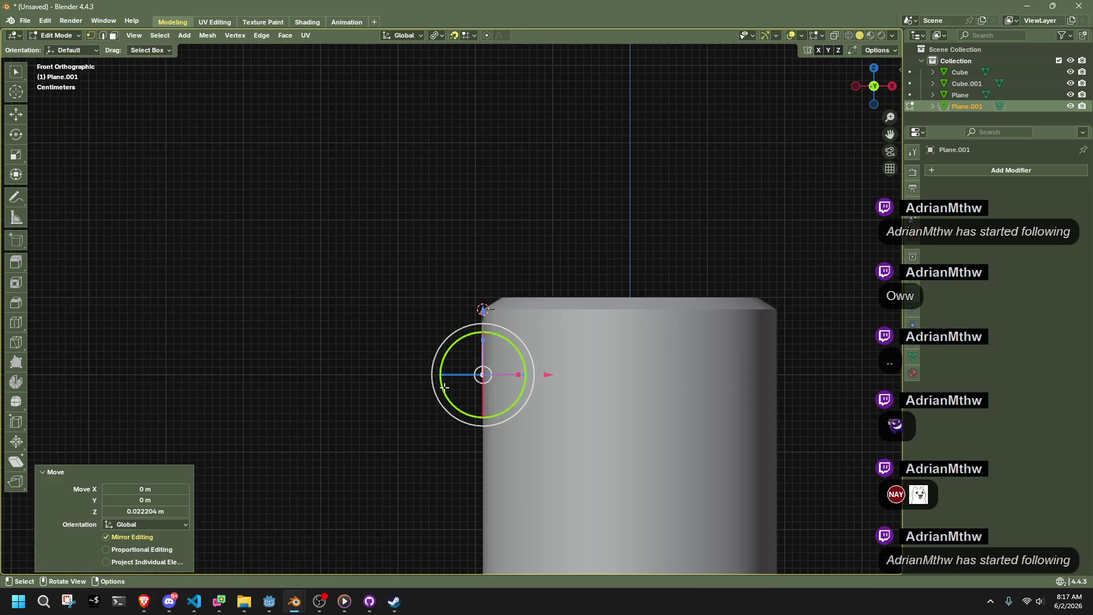
{"action": "left_click", "coordinate": [483, 310]}
{"action": "key", "text": "g"}
{"action": "key", "text": "z"}
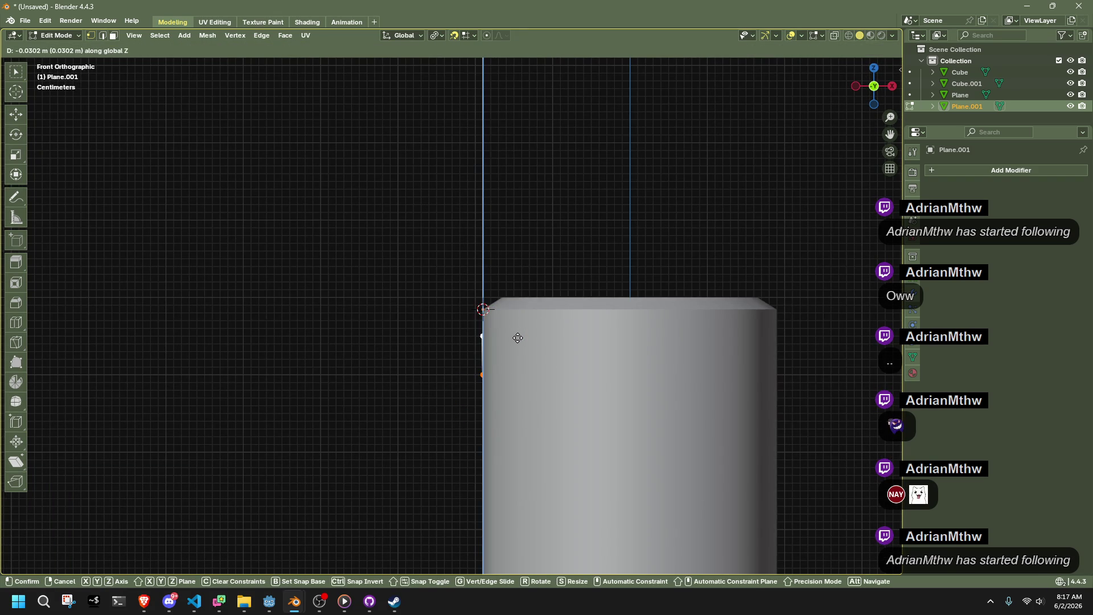
{"action": "left_click", "coordinate": [516, 335]}
Move both vertices along Z so the edge sits just below the rim.
{"action": "mouse_move", "coordinate": [393, 408]}
{"action": "middle_mouse_down"}
{"action": "mouse_move", "coordinate": [470, 429]}
{"action": "mouse_move", "coordinate": [652, 416]}
{"action": "middle_mouse_up"}
{"action": "mouse_move", "coordinate": [535, 477]}
{"action": "left_mouse_down"}
{"action": "mouse_move", "coordinate": [410, 317]}
{"action": "mouse_move", "coordinate": [362, 316]}
{"action": "left_mouse_up"}
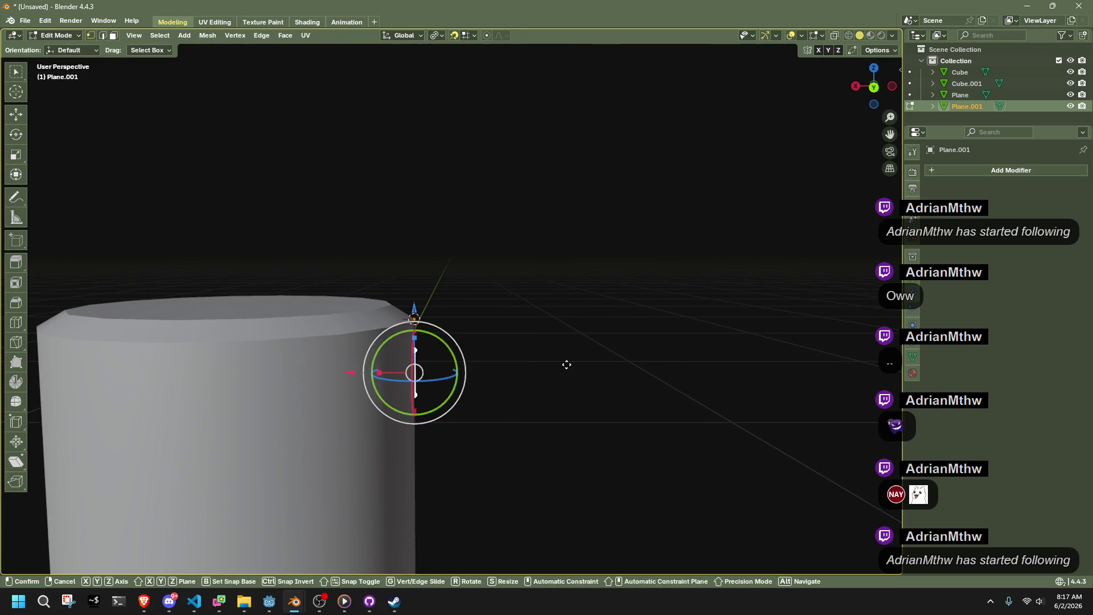
{"action": "key", "text": "g"}
{"action": "key", "text": "z"}
{"action": "left_click", "coordinate": [562, 456]}
{"action": "left_click", "coordinate": [873, 87]}
{"action": "scroll", "coordinate": [466, 371], "scroll_direction": "up", "scroll_amount": 5}
{"action": "key", "text": "g"}
{"action": "key", "text": "z"}
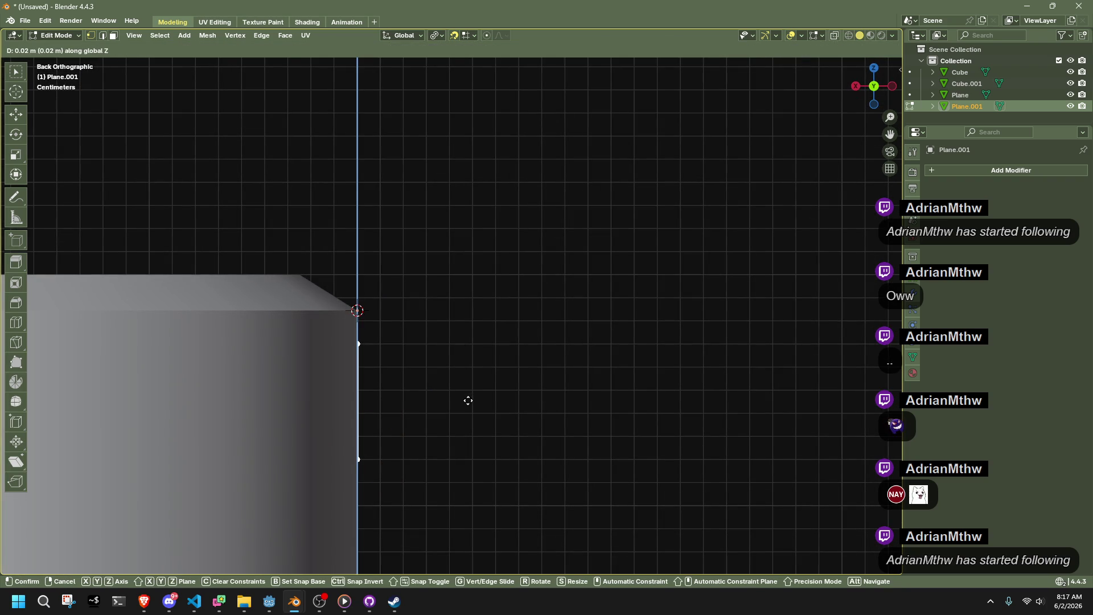
{"action": "left_click", "coordinate": [468, 400]}
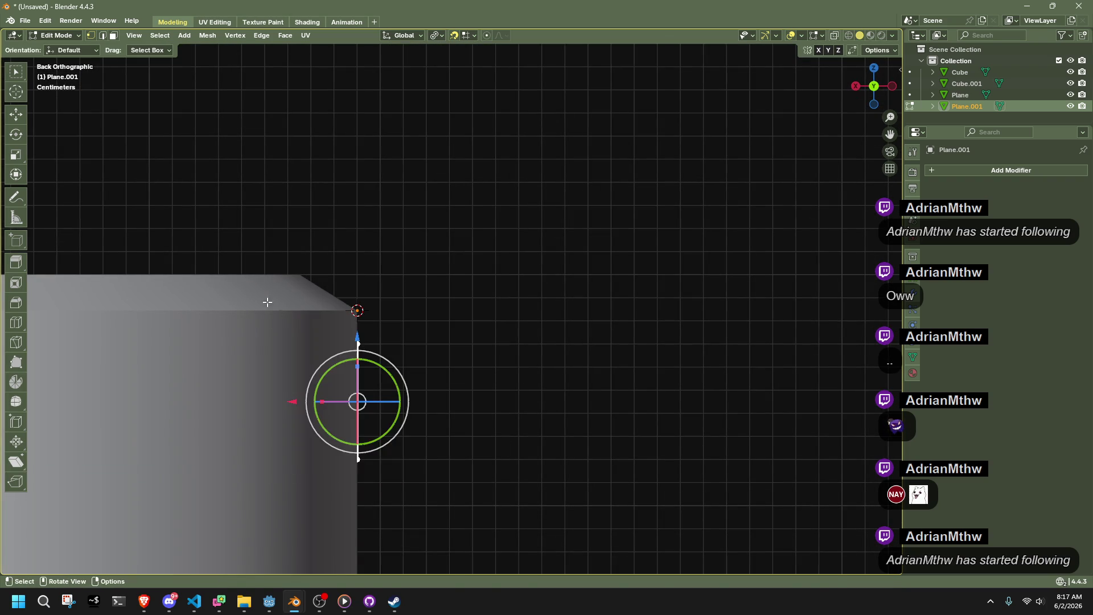
{"action": "key", "text": "g"}
{"action": "key", "text": "z"}
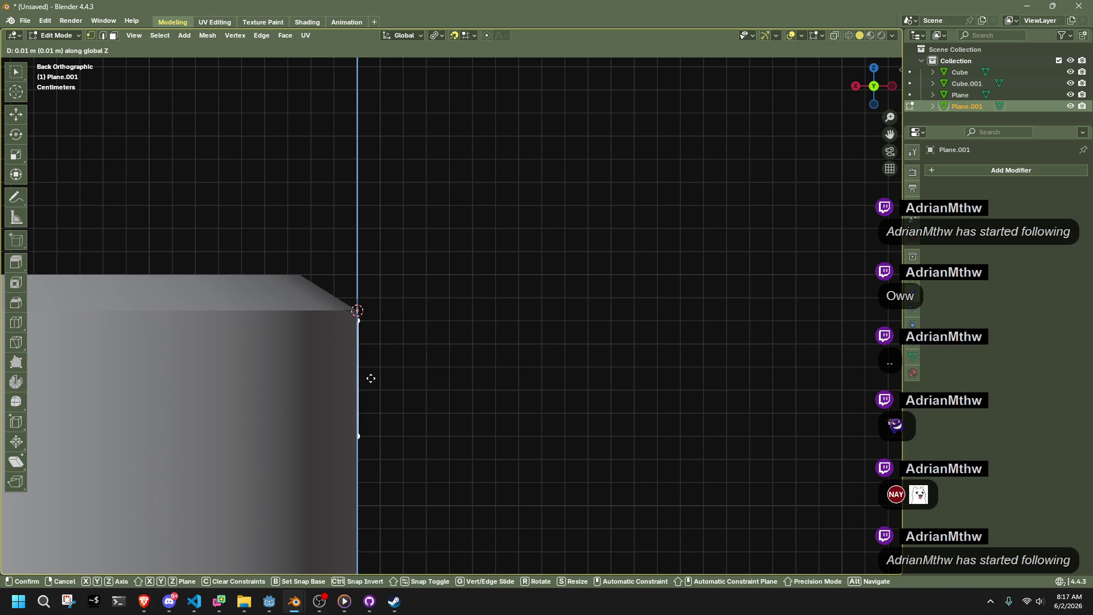
{"action": "left_click", "coordinate": [370, 378]}
{"action": "mouse_move", "coordinate": [514, 503]}
{"action": "middle_mouse_down"}
{"action": "mouse_move", "coordinate": [514, 469]}
{"action": "mouse_move", "coordinate": [371, 472]}
{"action": "mouse_move", "coordinate": [612, 456]}
{"action": "mouse_move", "coordinate": [752, 354]}
{"action": "middle_mouse_up"}
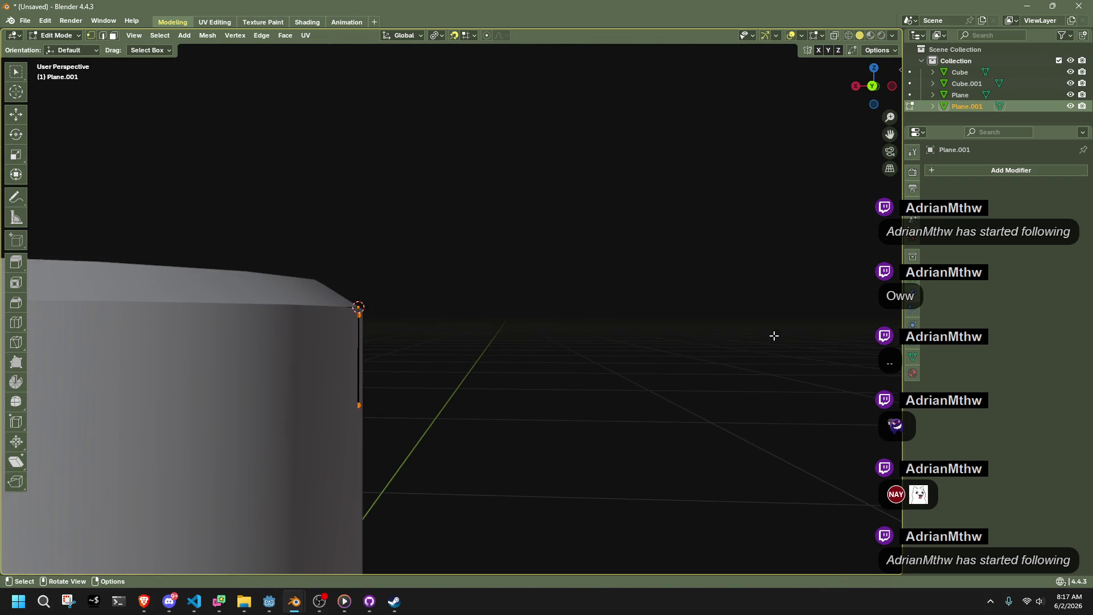
{"action": "left_click", "coordinate": [939, 170]}
Add a Solidify modifier to the edge.
{"action": "type", "text": "solid"}
{"action": "key", "text": "Return"}
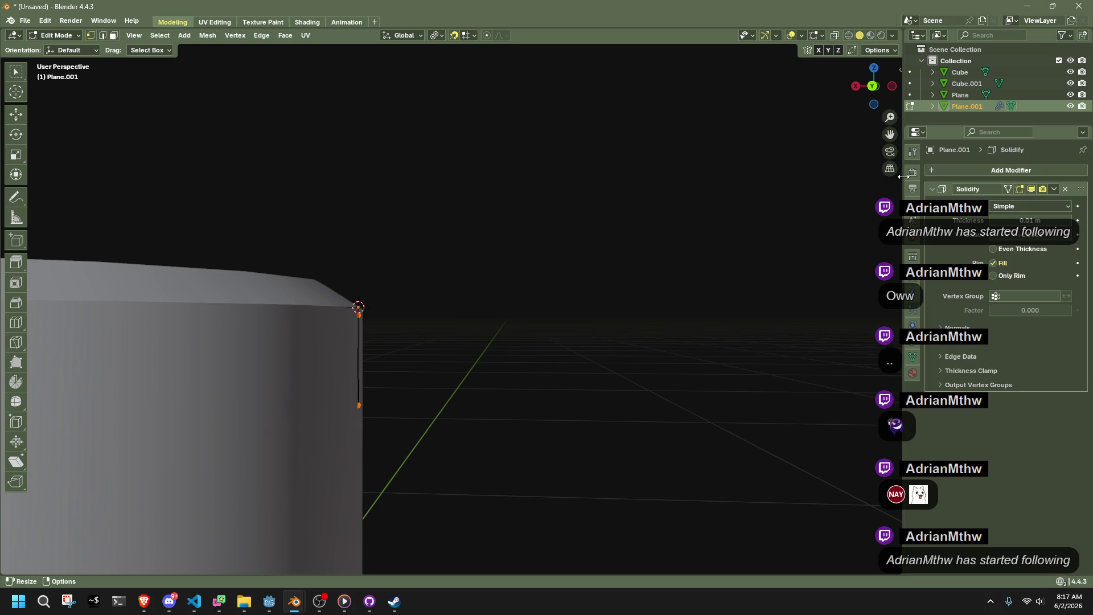
{"action": "left_click_drag", "start_coordinate": [549, 402], "coordinate": [274, 252]}
{"action": "mouse_move", "coordinate": [284, 256]}
{"action": "middle_mouse_down"}
{"action": "mouse_move", "coordinate": [592, 376]}
{"action": "mouse_move", "coordinate": [456, 377]}
{"action": "mouse_move", "coordinate": [466, 372]}
{"action": "middle_mouse_up"}
{"action": "left_click", "coordinate": [875, 68]}
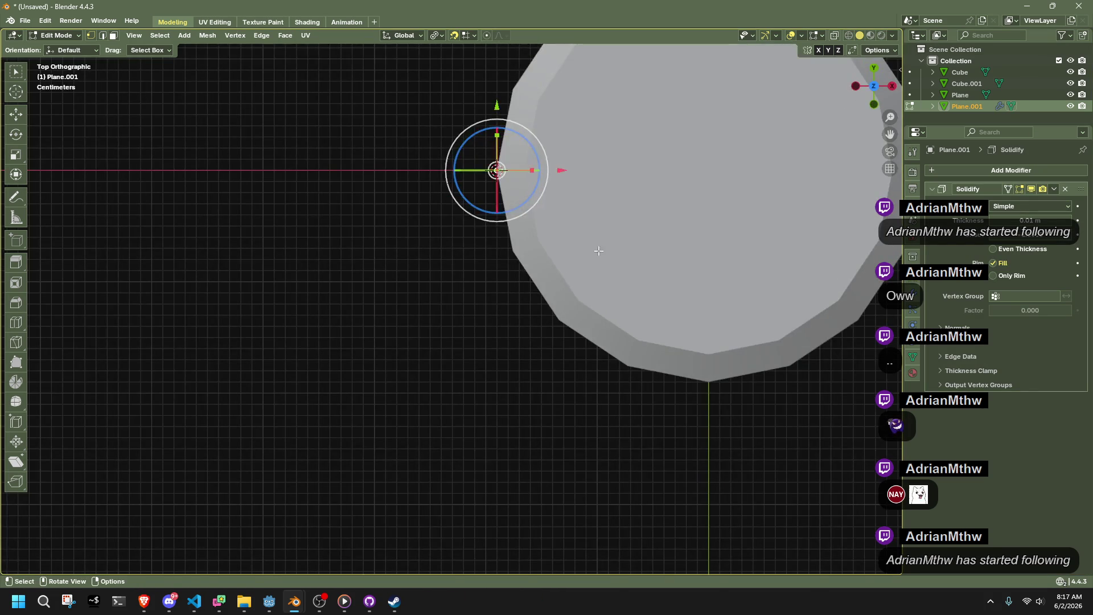
Duplicate the edge and move the copy beside the bucket (0.1901 m X, −0.26 m Y).
{"action": "key", "text": "g"}
{"action": "left_click", "coordinate": [708, 458]}
{"action": "middle_click_drag", "start_coordinate": [577, 427], "coordinate": [686, 312]}
{"action": "left_click", "coordinate": [870, 85]}
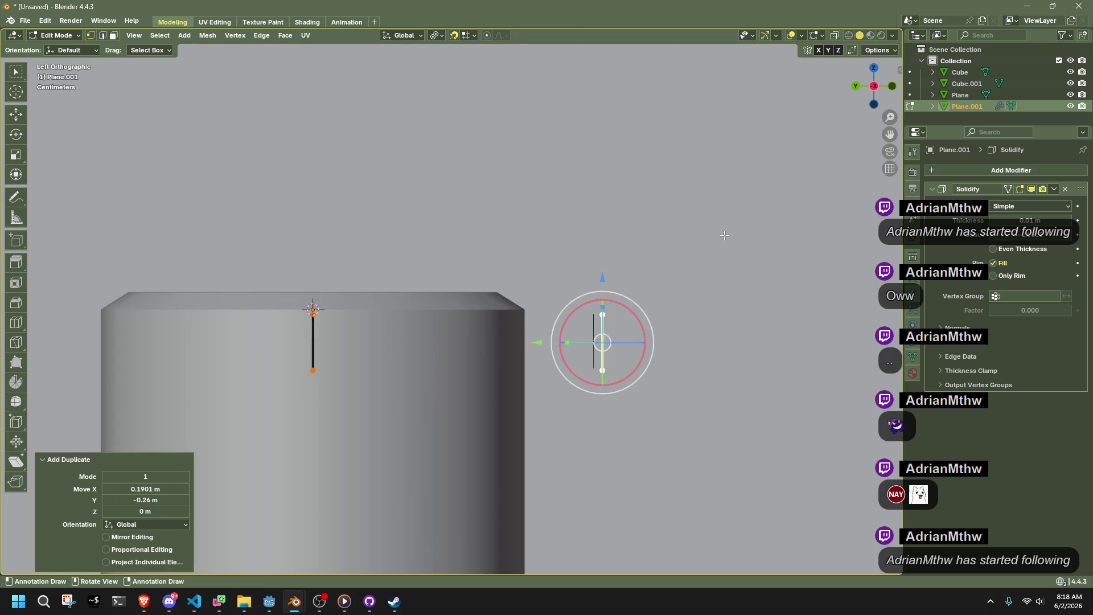
{"action": "scroll", "coordinate": [661, 282], "scroll_direction": "down", "scroll_amount": 1}
Set the Pivot Point to the 3D Cursor.
{"action": "key", "text": "shift+s"}
{"action": "left_click", "coordinate": [309, 235]}
{"action": "key", "text": "r"}
{"action": "key", "text": "Escape"}
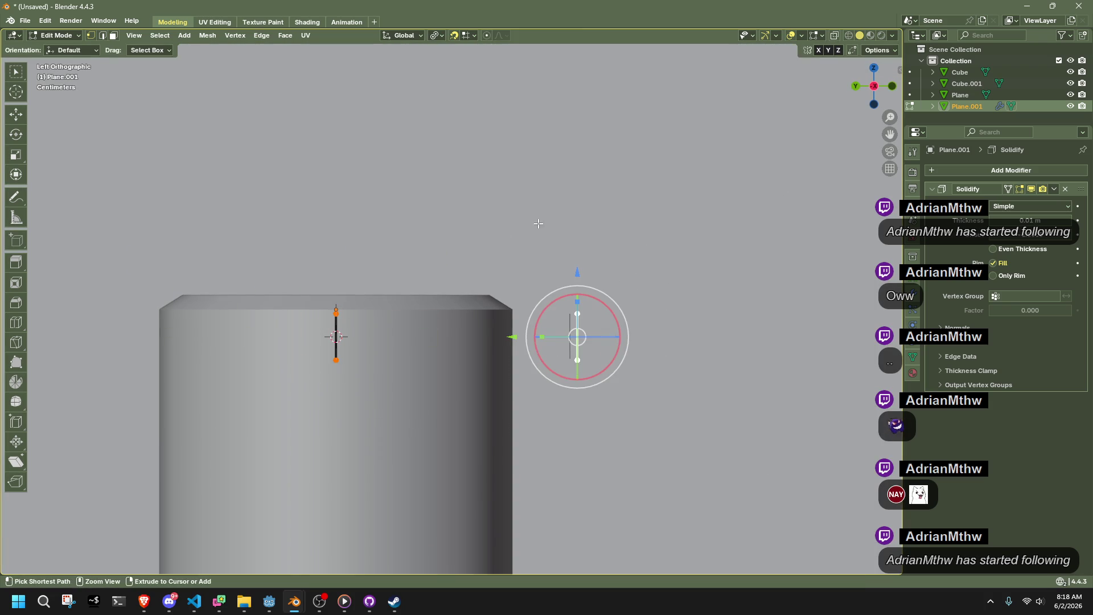
{"action": "left_click", "coordinate": [436, 36]}
{"action": "left_click", "coordinate": [466, 75]}
Rotate the duplicated edge about the 3D cursor at the rim to 34.3°.
{"action": "key", "text": "r"}
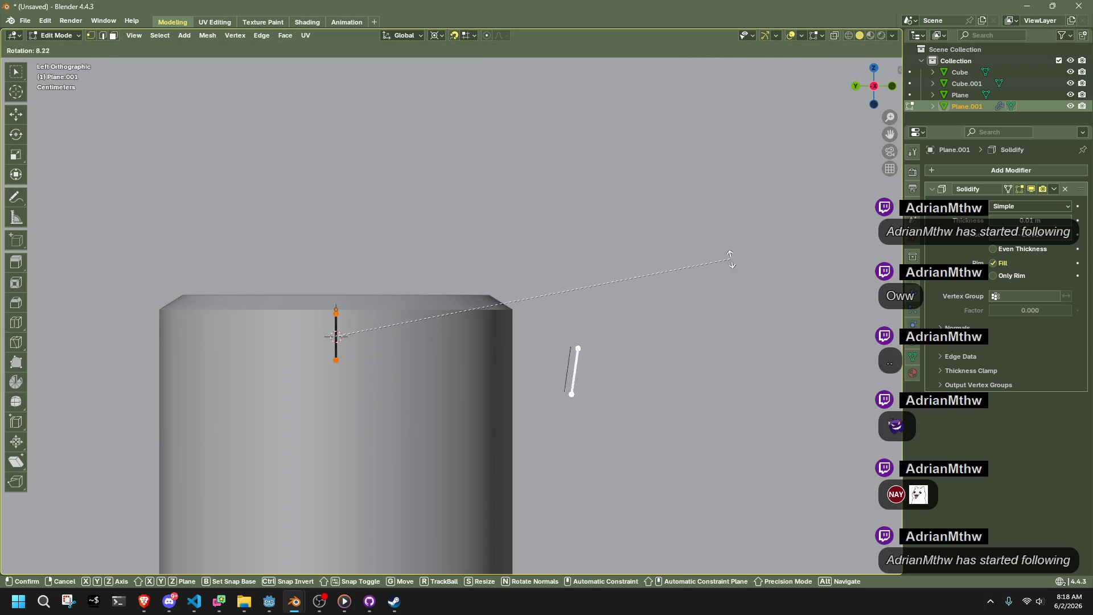
{"action": "left_click", "coordinate": [731, 431]}
{"action": "key", "text": "ctrl+z"}
{"action": "key", "text": "ctrl+shift+z"}
{"action": "key", "text": "ctrl+z"}
{"action": "key", "text": "ctrl+shift+z"}
{"action": "key", "text": "r"}
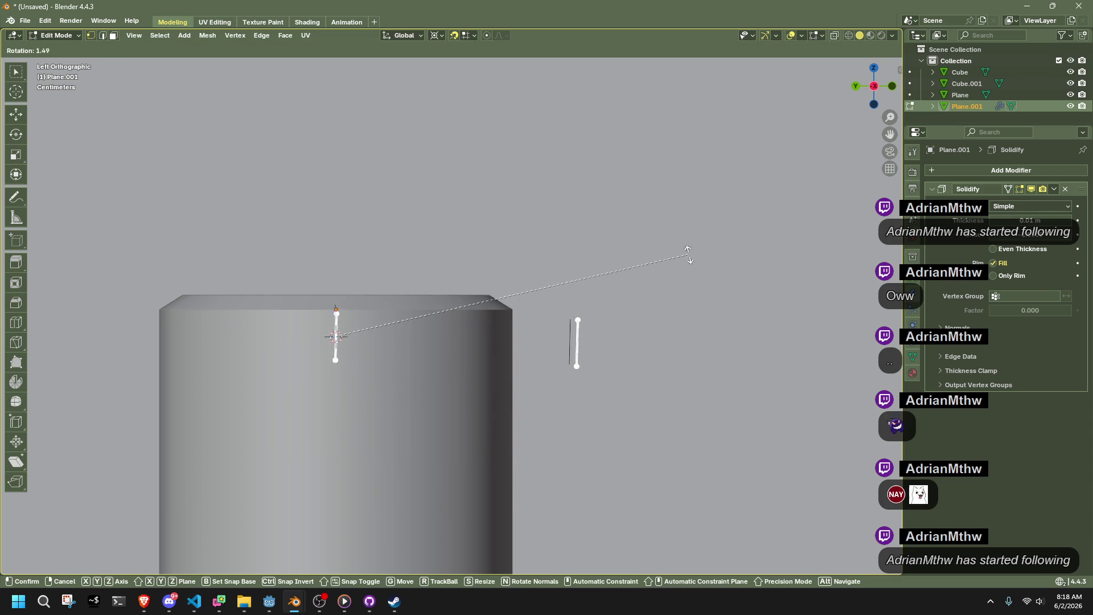
{"action": "left_click", "coordinate": [692, 464]}
Trial-bridge the two edges with 2 cuts, then undo back to the rotated edge.
{"action": "mouse_move", "coordinate": [692, 463]}
{"action": "middle_mouse_down"}
{"action": "mouse_move", "coordinate": [725, 427]}
{"action": "mouse_move", "coordinate": [250, 138]}
{"action": "middle_mouse_up"}
{"action": "left_click", "coordinate": [268, 36]}
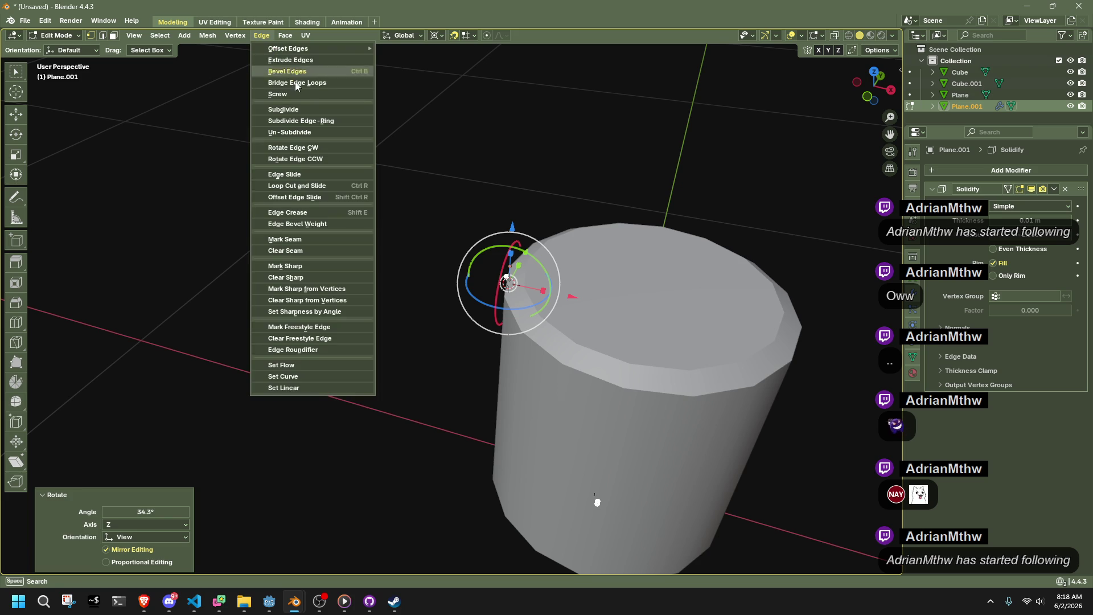
{"action": "left_click", "coordinate": [293, 81]}
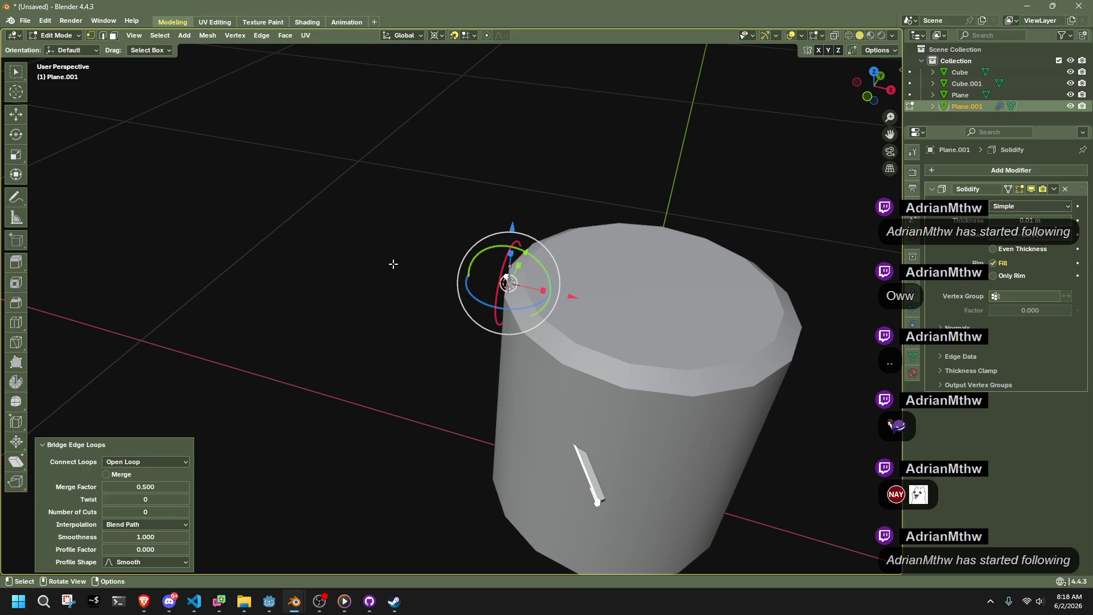
{"action": "left_click", "coordinate": [187, 513]}
{"action": "left_click", "coordinate": [186, 512]}
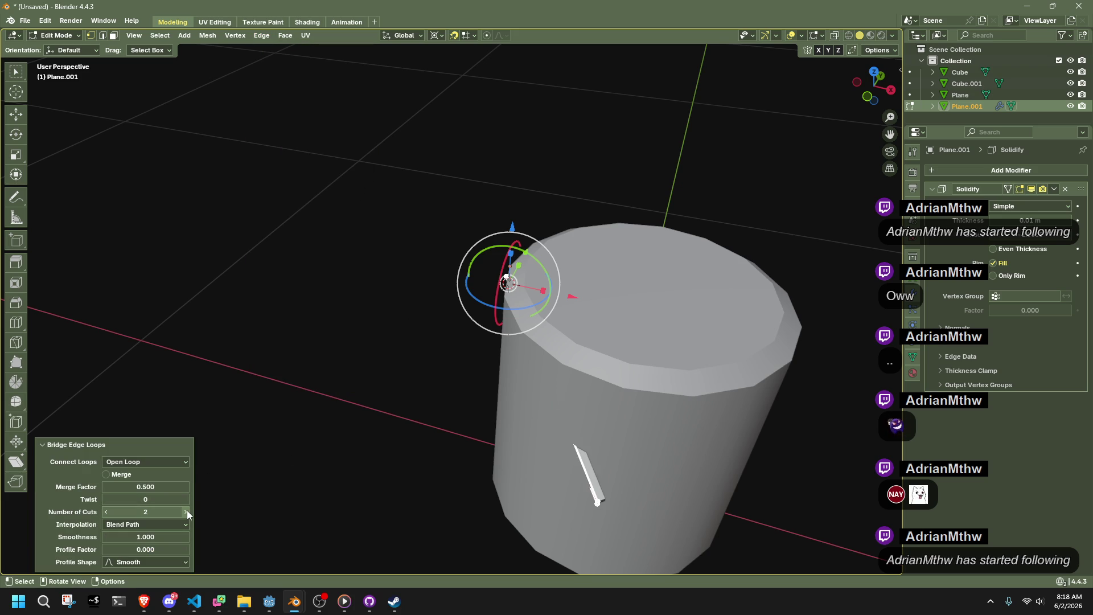
{"action": "mouse_move", "coordinate": [215, 499]}
{"action": "middle_mouse_down"}
{"action": "mouse_move", "coordinate": [578, 366]}
{"action": "mouse_move", "coordinate": [552, 383]}
{"action": "mouse_move", "coordinate": [581, 403]}
{"action": "mouse_move", "coordinate": [492, 397]}
{"action": "mouse_move", "coordinate": [472, 412]}
{"action": "middle_mouse_up"}
{"action": "key", "text": "ctrl+z"}
{"action": "key", "text": "ctrl+z"}
{"action": "key", "text": "ctrl+z"}
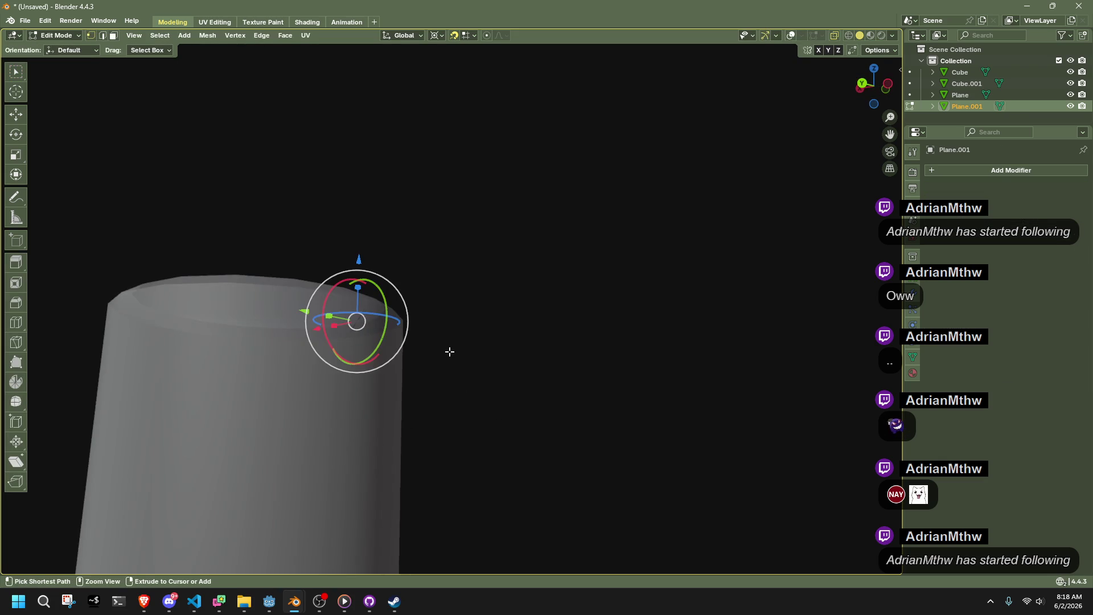
{"action": "mouse_move", "coordinate": [546, 308]}
{"action": "middle_mouse_down"}
{"action": "mouse_move", "coordinate": [570, 317]}
{"action": "mouse_move", "coordinate": [563, 383]}
{"action": "middle_mouse_up"}
{"action": "key", "text": "ctrl+z"}
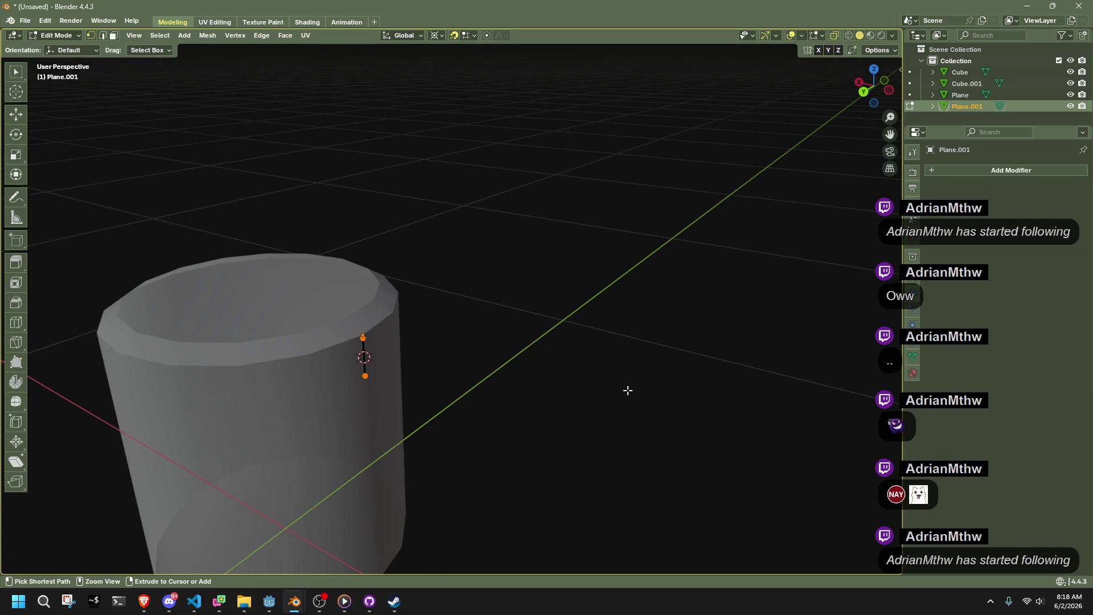
{"action": "key", "text": "ctrl+shift+z"}
{"action": "key", "text": "ctrl+shift+z"}
{"action": "key", "text": "ctrl+z"}
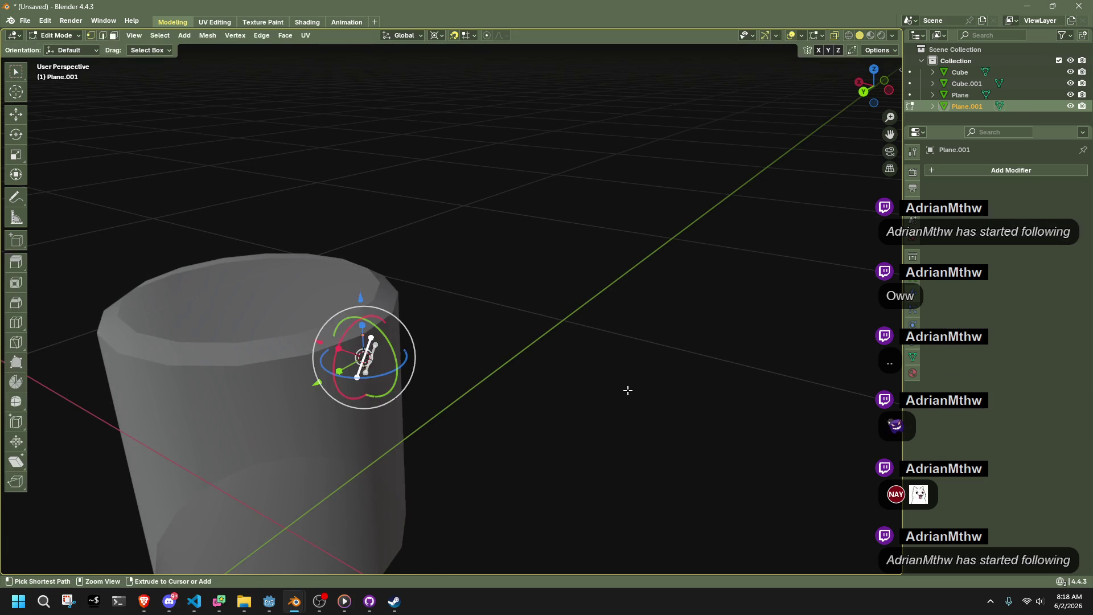
In Left side view, rotate the top edge to match the lower edge's tilt.
{"action": "mouse_move", "coordinate": [627, 390]}
{"action": "middle_mouse_down"}
{"action": "mouse_move", "coordinate": [486, 364]}
{"action": "mouse_move", "coordinate": [387, 392]}
{"action": "middle_mouse_up"}
{"action": "left_click", "coordinate": [873, 72]}
{"action": "left_click_drag", "start_coordinate": [873, 72], "coordinate": [866, 97]}
{"action": "left_click", "coordinate": [869, 89]}
{"action": "key", "text": "r"}
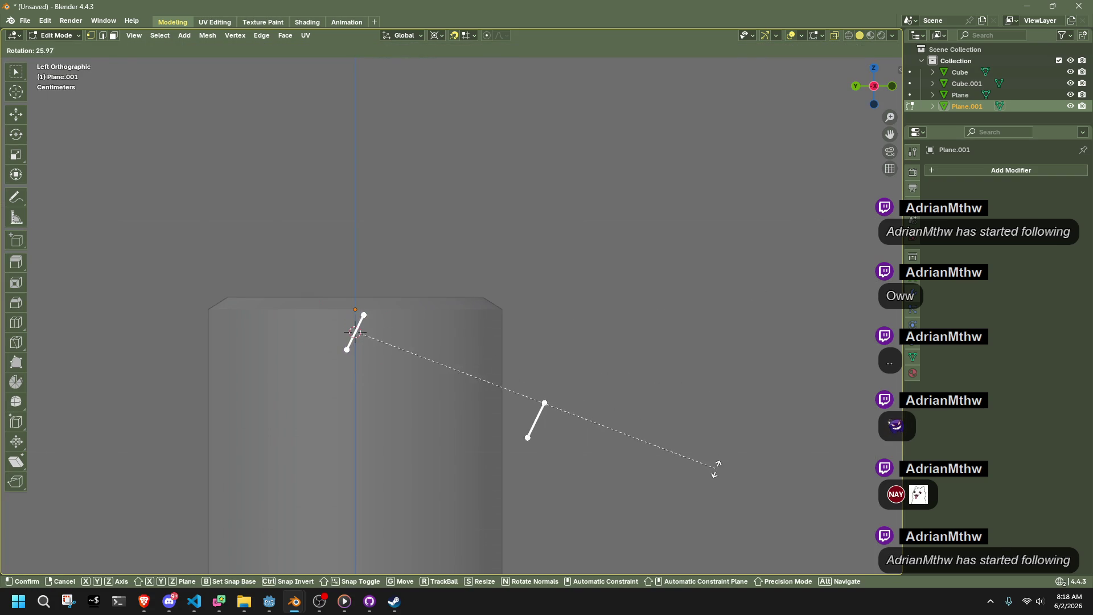
{"action": "left_click", "coordinate": [699, 520]}
{"action": "mouse_move", "coordinate": [642, 376]}
{"action": "middle_mouse_down"}
{"action": "mouse_move", "coordinate": [515, 395]}
{"action": "mouse_move", "coordinate": [598, 458]}
{"action": "middle_mouse_up"}
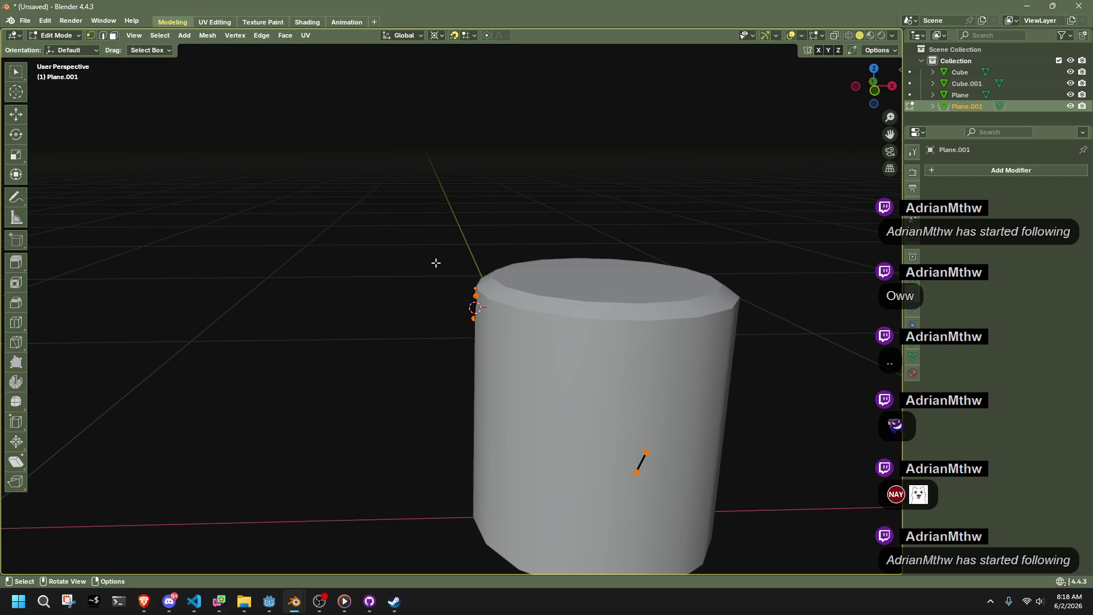
Turn on X-ray and bring up the rotate gizmo around the edge.
{"action": "key", "text": "alt+z"}
{"action": "key", "text": "shift+space"}
{"action": "key", "text": "r"}
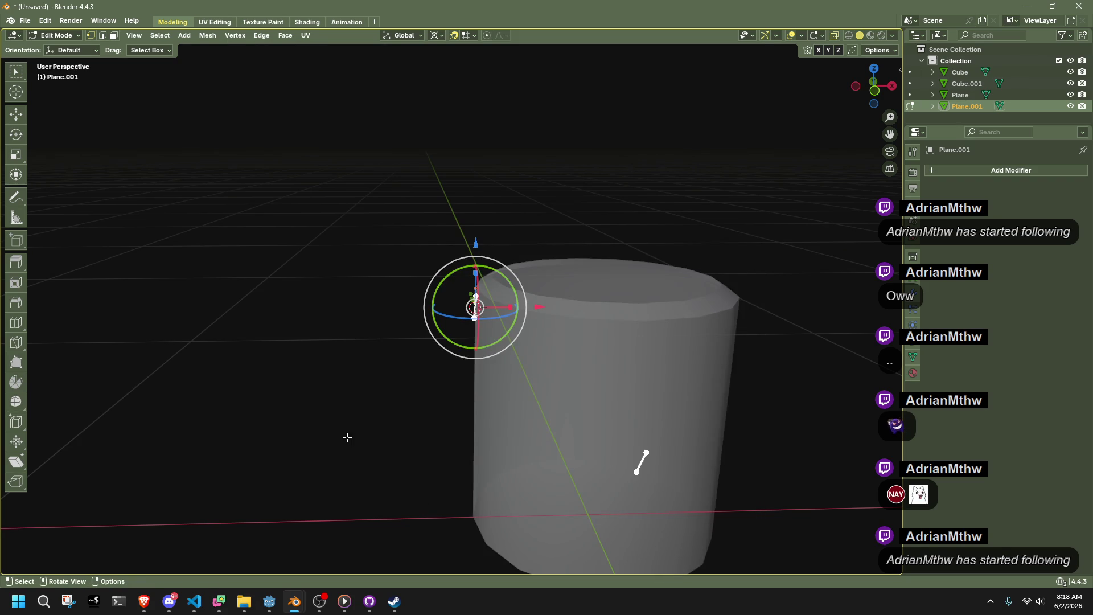
{"action": "left_click", "coordinate": [261, 35]}
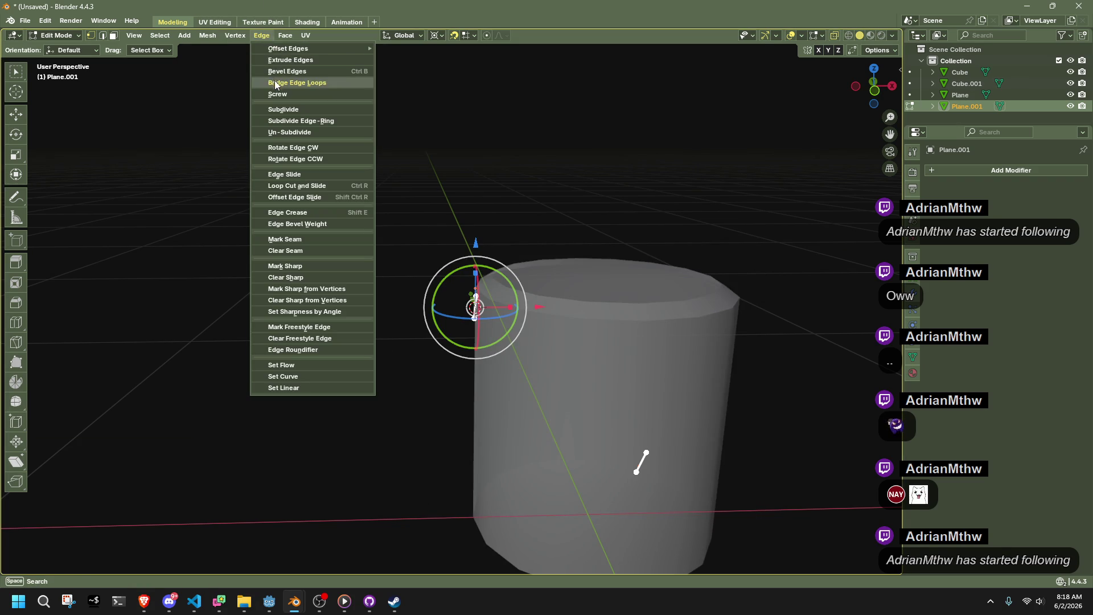
Trial-bridge the edges, testing cuts, twist 0, merge, smoothness reset and a Sphere profile.
{"action": "left_click", "coordinate": [276, 84]}
{"action": "left_click", "coordinate": [186, 514]}
{"action": "left_click", "coordinate": [186, 514]}
{"action": "left_click", "coordinate": [186, 515]}
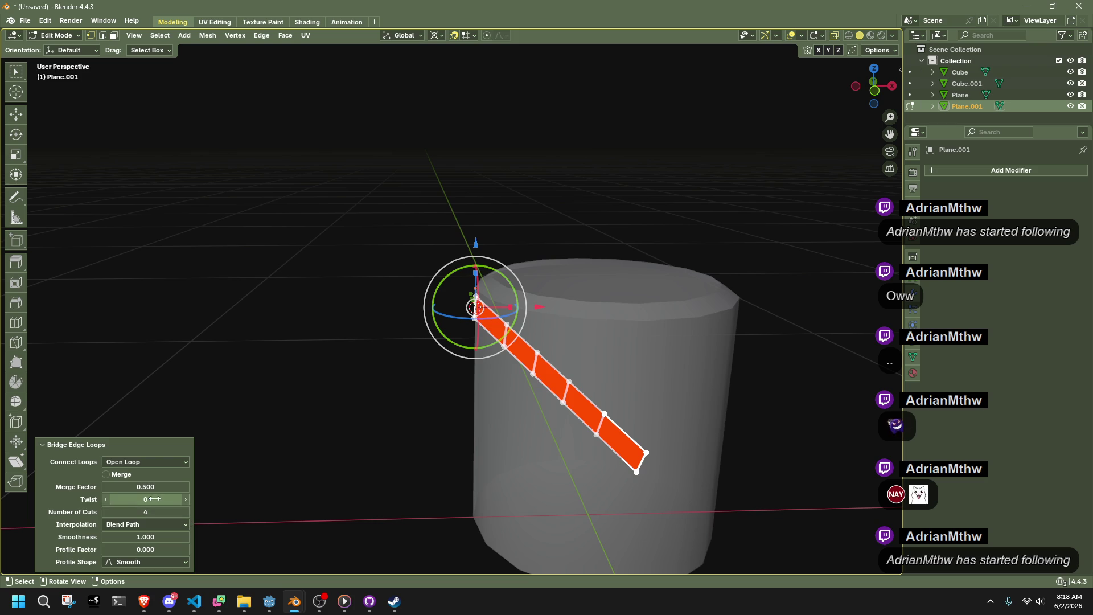
{"action": "left_click", "coordinate": [104, 499]}
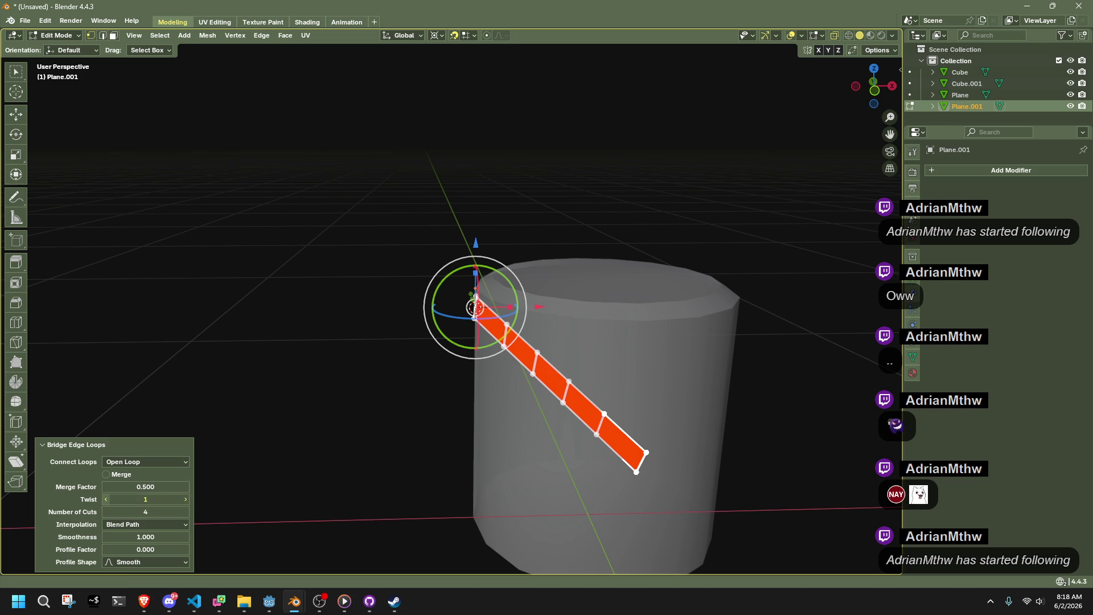
{"action": "left_click", "coordinate": [112, 476]}
{"action": "left_click", "coordinate": [111, 476]}
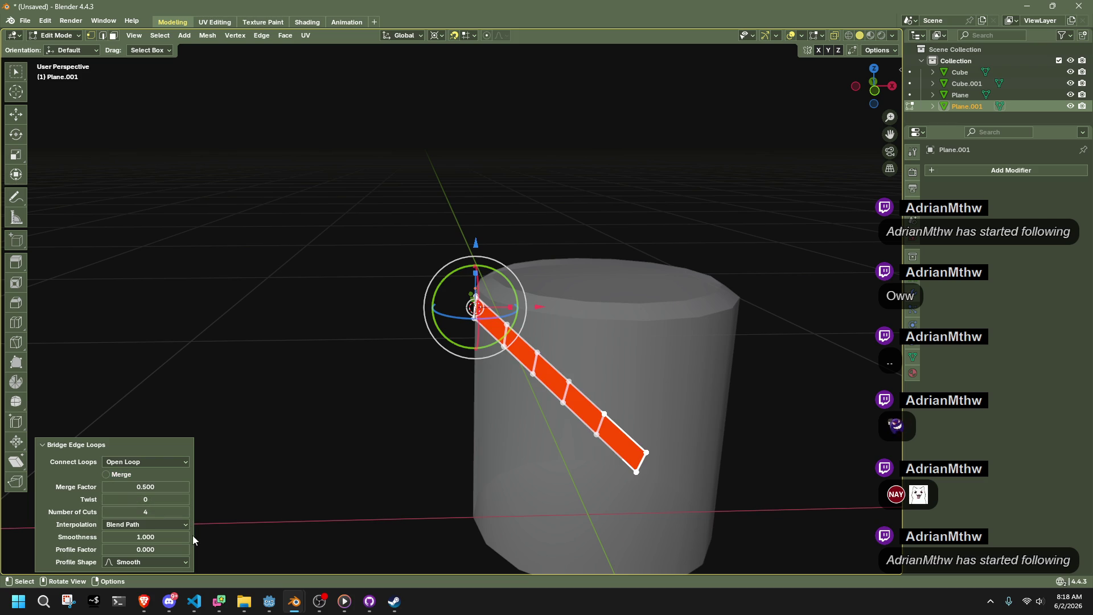
{"action": "left_click_drag", "start_coordinate": [171, 537], "coordinate": [143, 538]}
{"action": "right_click", "coordinate": [172, 538]}
{"action": "key", "text": "Escape"}
{"action": "right_click", "coordinate": [165, 537]}
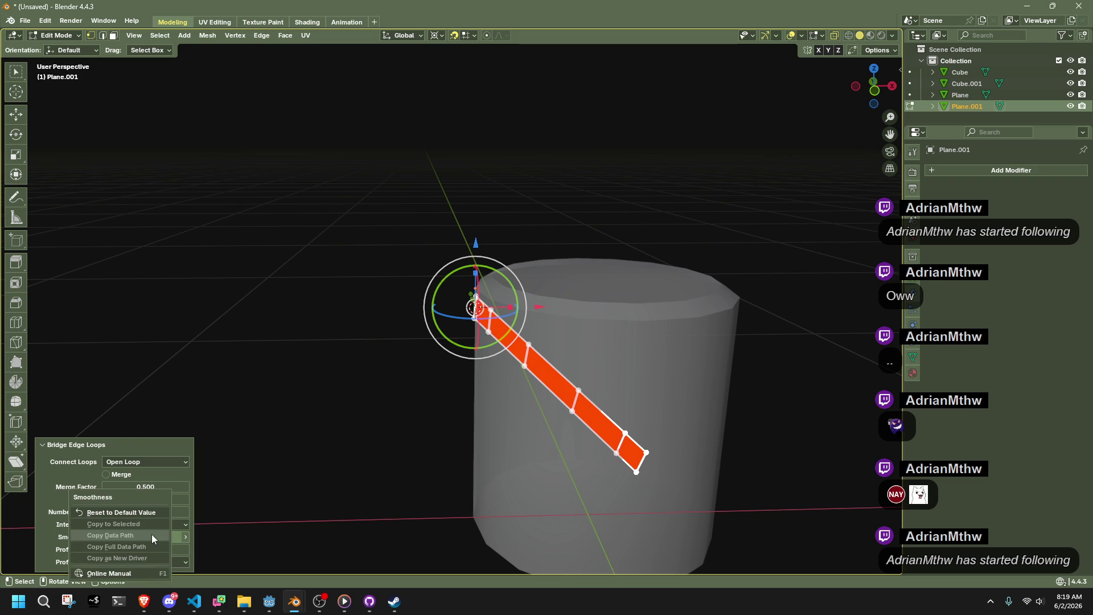
{"action": "left_click", "coordinate": [135, 511]}
{"action": "left_click", "coordinate": [140, 558]}
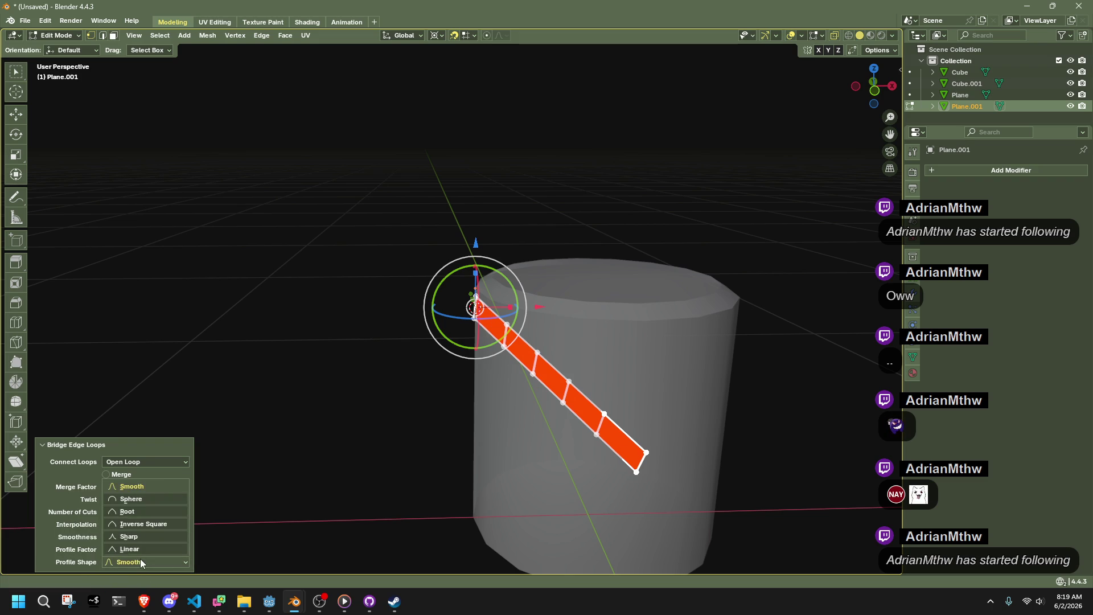
{"action": "left_click", "coordinate": [126, 500]}
Extrude the upper and lower edges each into a short face.
{"action": "mouse_move", "coordinate": [527, 420]}
{"action": "middle_mouse_down"}
{"action": "mouse_move", "coordinate": [510, 449]}
{"action": "mouse_move", "coordinate": [539, 441]}
{"action": "mouse_move", "coordinate": [585, 278]}
{"action": "mouse_move", "coordinate": [584, 263]}
{"action": "mouse_move", "coordinate": [542, 251]}
{"action": "mouse_move", "coordinate": [517, 269]}
{"action": "mouse_move", "coordinate": [559, 361]}
{"action": "mouse_move", "coordinate": [653, 310]}
{"action": "mouse_move", "coordinate": [732, 305]}
{"action": "mouse_move", "coordinate": [698, 234]}
{"action": "mouse_move", "coordinate": [364, 310]}
{"action": "mouse_move", "coordinate": [375, 319]}
{"action": "middle_mouse_up"}
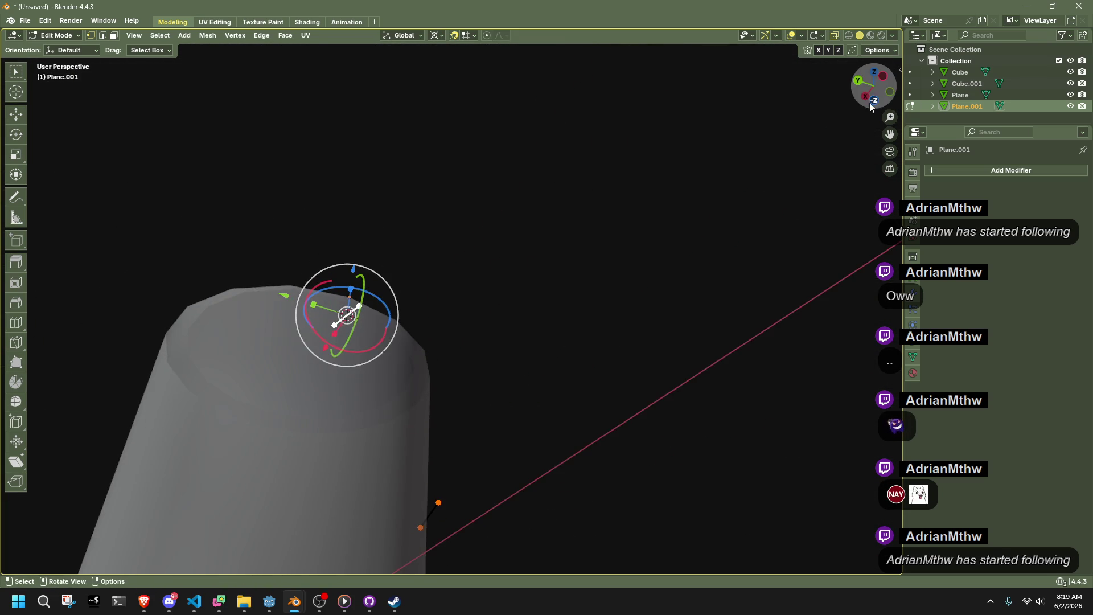
{"action": "left_click", "coordinate": [883, 76]}
{"action": "key", "text": "e"}
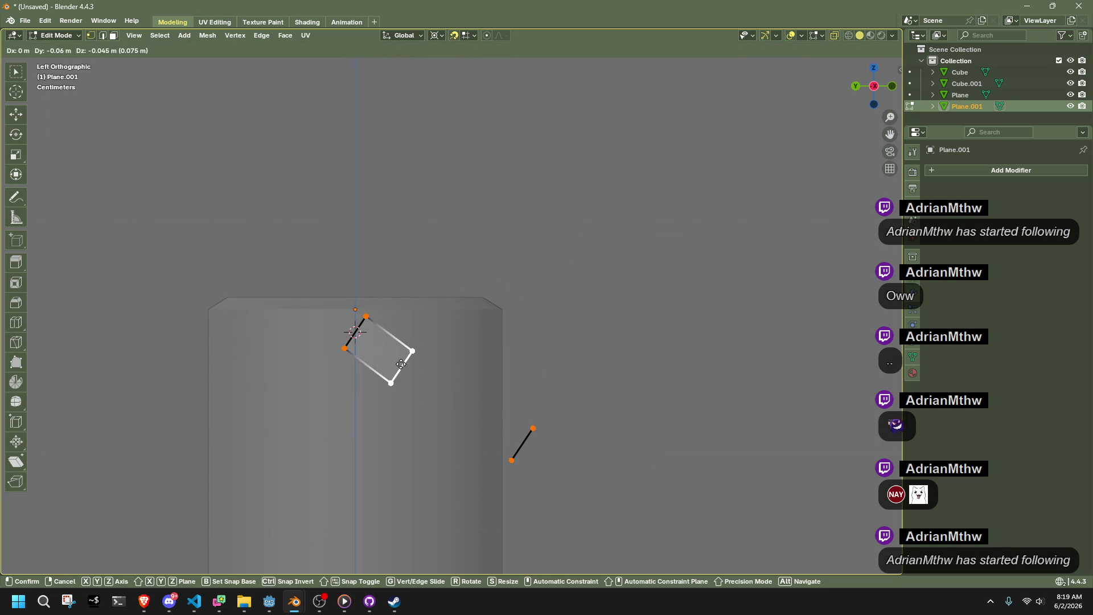
{"action": "left_click", "coordinate": [394, 361]}
{"action": "middle_click_drag", "start_coordinate": [394, 361], "coordinate": [787, 169]}
{"action": "key", "text": "KP_7"}
{"action": "left_click_drag", "start_coordinate": [568, 348], "coordinate": [673, 429]}
{"action": "key", "text": "e"}
{"action": "left_click", "coordinate": [543, 354]}
{"action": "mouse_move", "coordinate": [543, 354]}
{"action": "middle_mouse_down"}
{"action": "mouse_move", "coordinate": [749, 214]}
{"action": "mouse_move", "coordinate": [722, 159]}
{"action": "mouse_move", "coordinate": [403, 435]}
{"action": "mouse_move", "coordinate": [355, 433]}
{"action": "middle_mouse_up"}
Bridge the two outer edges: 2 cuts, Smooth profile, 0.88 smoothness, 0.05 profile factor; exit Edit Mode.
{"action": "left_click_drag", "start_coordinate": [433, 462], "coordinate": [412, 359]}
{"action": "mouse_move", "coordinate": [483, 386]}
{"action": "left_mouse_down"}
{"action": "mouse_move", "coordinate": [563, 523]}
{"action": "mouse_move", "coordinate": [615, 530]}
{"action": "left_mouse_up"}
{"action": "left_click", "coordinate": [271, 34]}
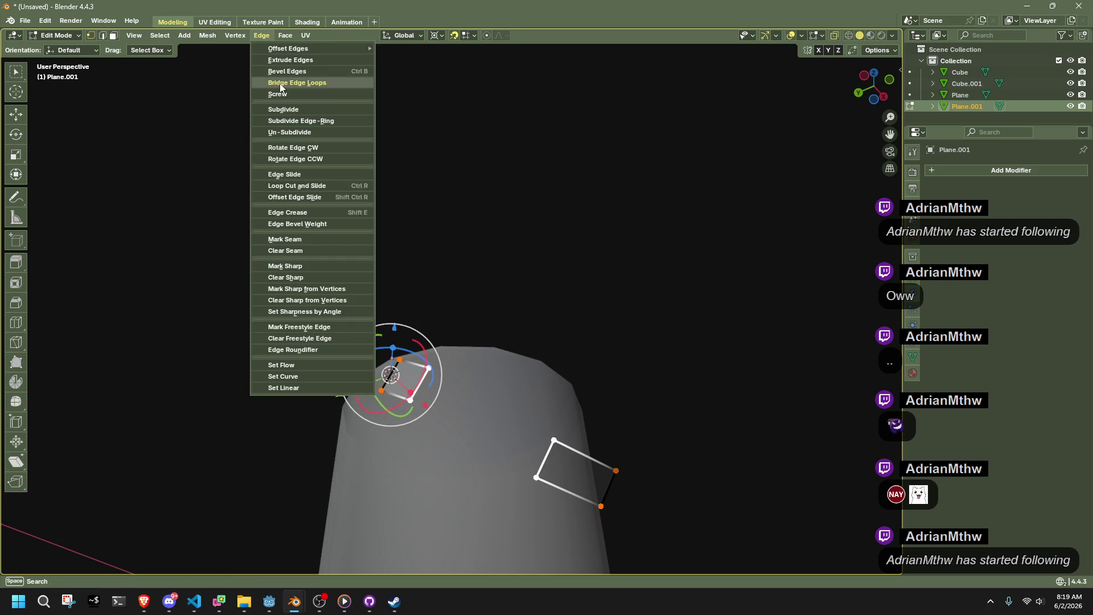
{"action": "left_click", "coordinate": [280, 86]}
{"action": "mouse_move", "coordinate": [281, 88]}
{"action": "middle_mouse_down"}
{"action": "mouse_move", "coordinate": [524, 471]}
{"action": "mouse_move", "coordinate": [319, 495]}
{"action": "middle_mouse_up"}
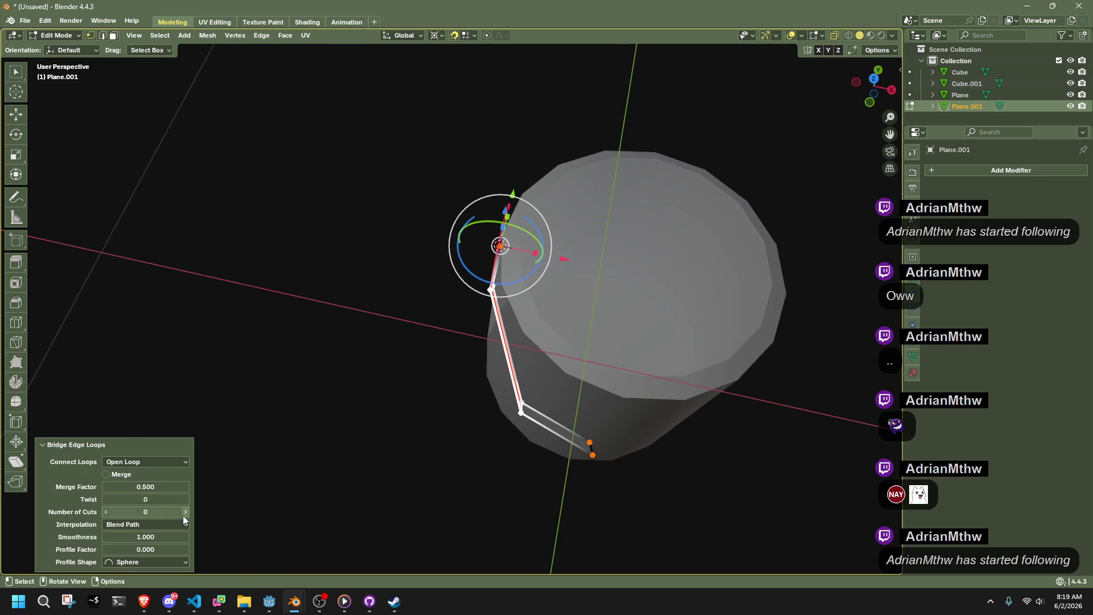
{"action": "left_click", "coordinate": [185, 512]}
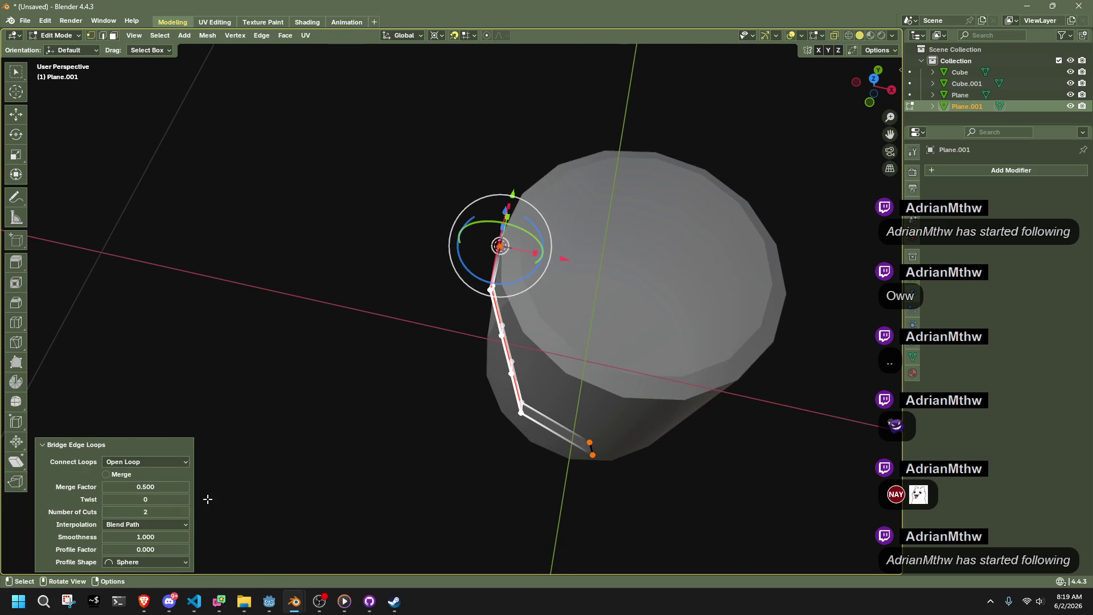
{"action": "left_click", "coordinate": [146, 565]}
{"action": "left_click", "coordinate": [129, 487]}
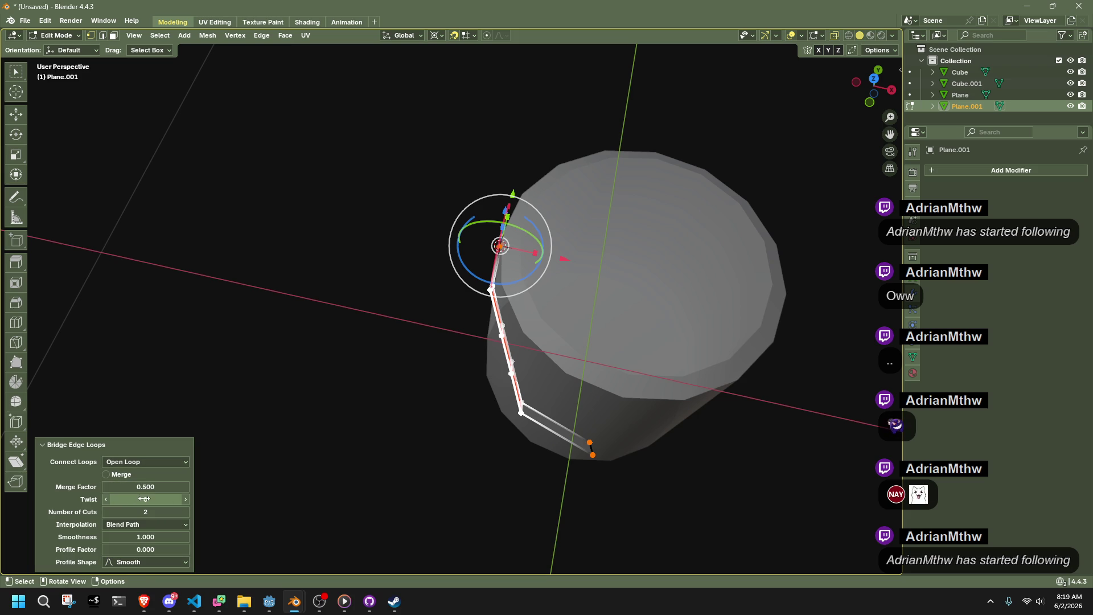
{"action": "mouse_move", "coordinate": [145, 537]}
{"action": "left_mouse_down"}
{"action": "mouse_move", "coordinate": [159, 537]}
{"action": "mouse_move", "coordinate": [122, 550]}
{"action": "left_mouse_up"}
{"action": "mouse_move", "coordinate": [285, 487]}
{"action": "middle_mouse_down"}
{"action": "mouse_move", "coordinate": [578, 349]}
{"action": "mouse_move", "coordinate": [712, 325]}
{"action": "middle_mouse_up"}
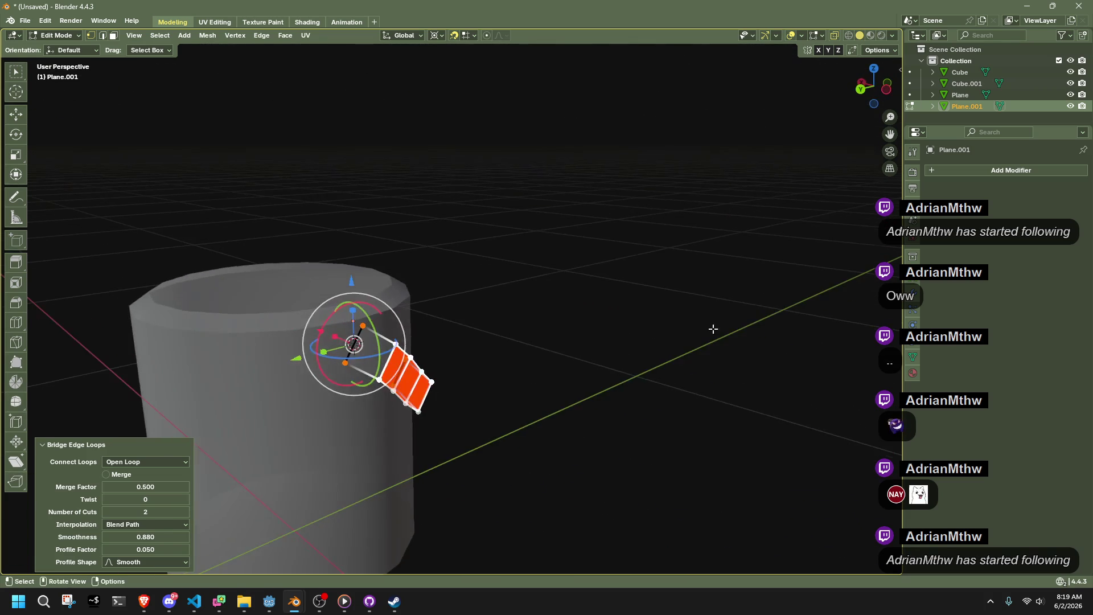
{"action": "key", "text": "Tab"}
{"action": "mouse_move", "coordinate": [530, 362]}
{"action": "middle_mouse_down"}
{"action": "mouse_move", "coordinate": [493, 371]}
{"action": "mouse_move", "coordinate": [483, 439]}
{"action": "mouse_move", "coordinate": [380, 415]}
{"action": "middle_mouse_up"}
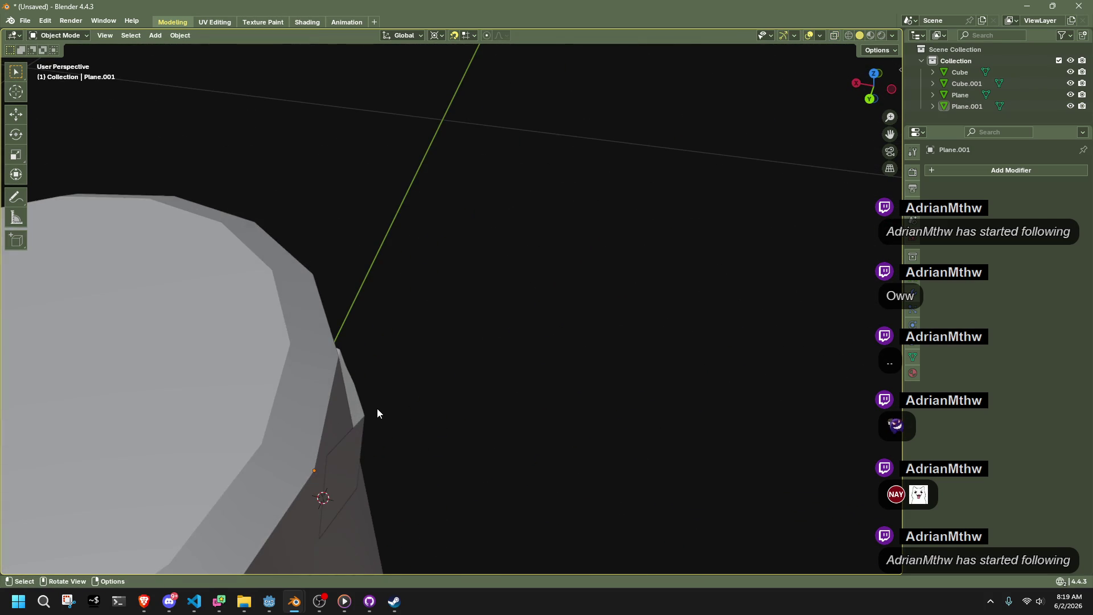
Add a Solidify modifier to the Plane.001 strip.
{"action": "mouse_move", "coordinate": [652, 340]}
{"action": "middle_mouse_down"}
{"action": "mouse_move", "coordinate": [444, 350]}
{"action": "mouse_move", "coordinate": [462, 338]}
{"action": "middle_mouse_up"}
{"action": "left_click", "coordinate": [461, 336]}
{"action": "left_click", "coordinate": [436, 420]}
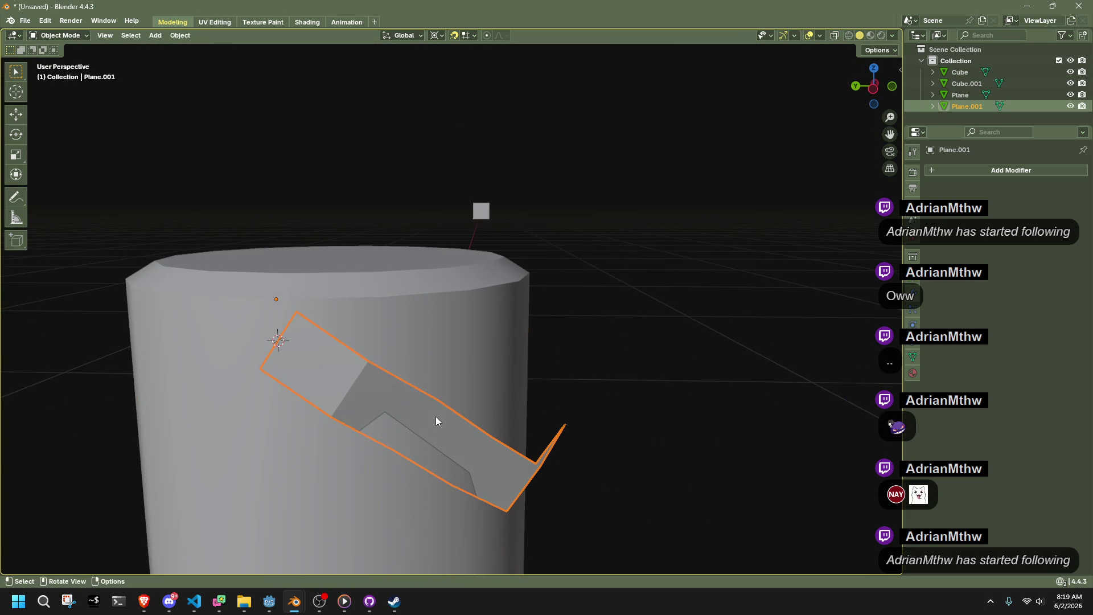
{"action": "left_click", "coordinate": [956, 172]}
{"action": "type", "text": "solid"}
{"action": "key", "text": "Return"}
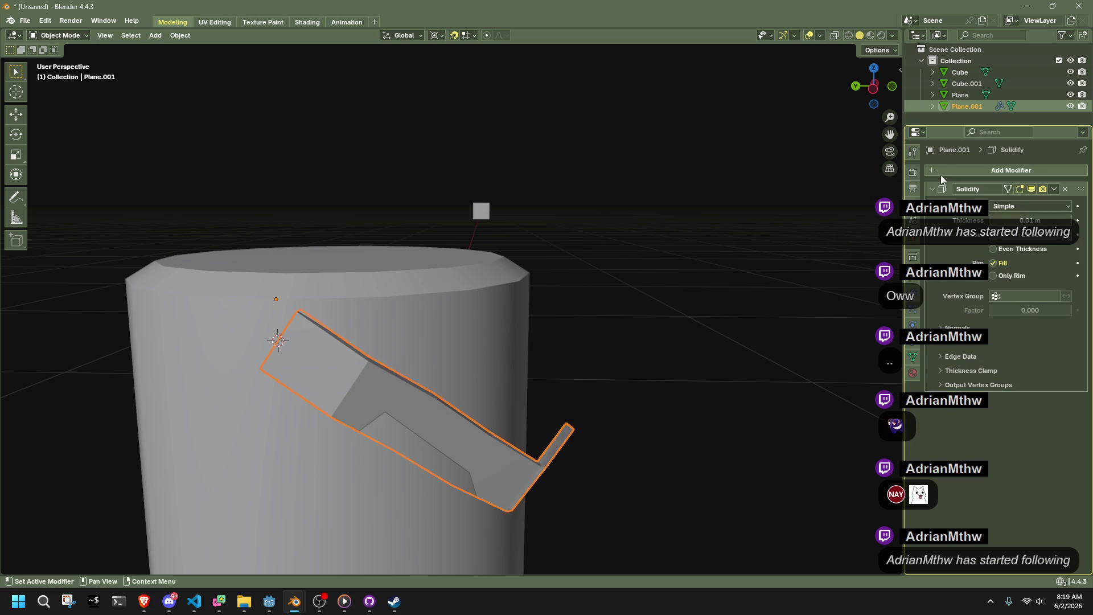
{"action": "mouse_move", "coordinate": [715, 374]}
{"action": "middle_mouse_down"}
{"action": "mouse_move", "coordinate": [566, 429]}
{"action": "mouse_move", "coordinate": [535, 420]}
{"action": "middle_mouse_up"}
In Edit Mode with X-ray on, delete the strip's middle section vertices.
{"action": "key", "text": "Tab"}
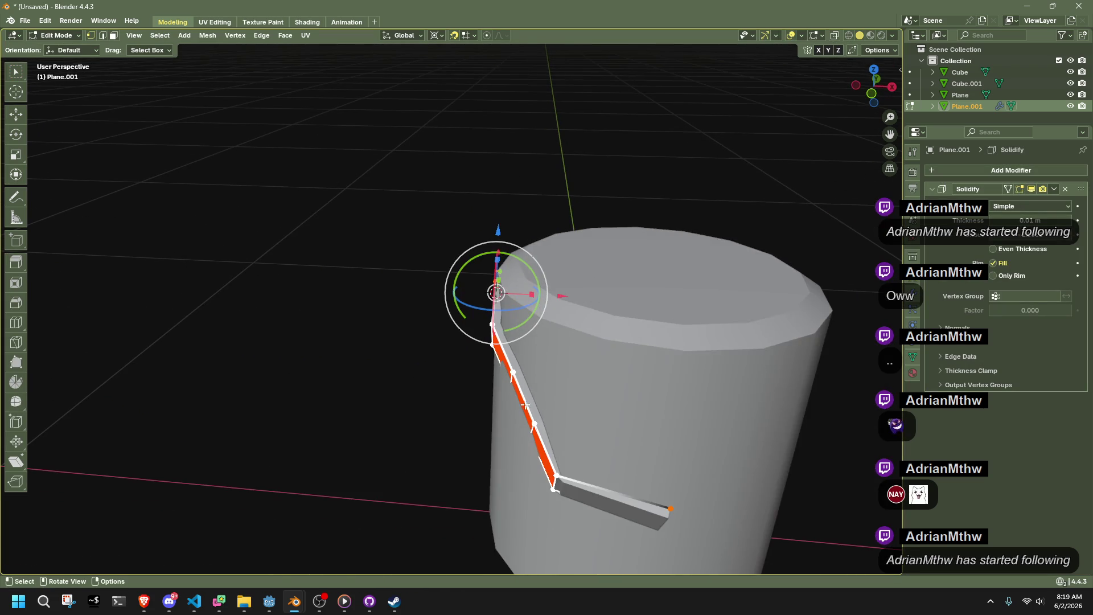
{"action": "key", "text": "alt+z"}
{"action": "left_click_drag", "start_coordinate": [561, 367], "coordinate": [464, 458]}
{"action": "key", "text": "x"}
{"action": "left_click", "coordinate": [651, 385]}
{"action": "mouse_move", "coordinate": [514, 352]}
{"action": "middle_mouse_down"}
{"action": "mouse_move", "coordinate": [609, 402]}
{"action": "mouse_move", "coordinate": [592, 421]}
{"action": "middle_mouse_up"}
Bridge the upper and lower ends with two cuts and 0.960 merge factor, then undo.
{"action": "left_click_drag", "start_coordinate": [578, 428], "coordinate": [424, 244]}
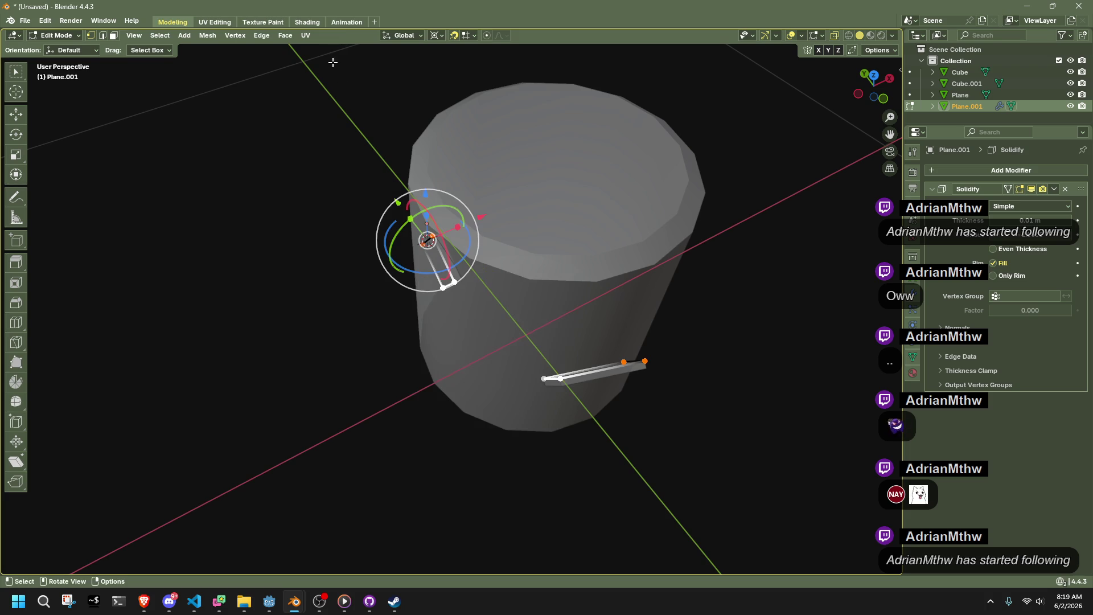
{"action": "left_click", "coordinate": [285, 35]}
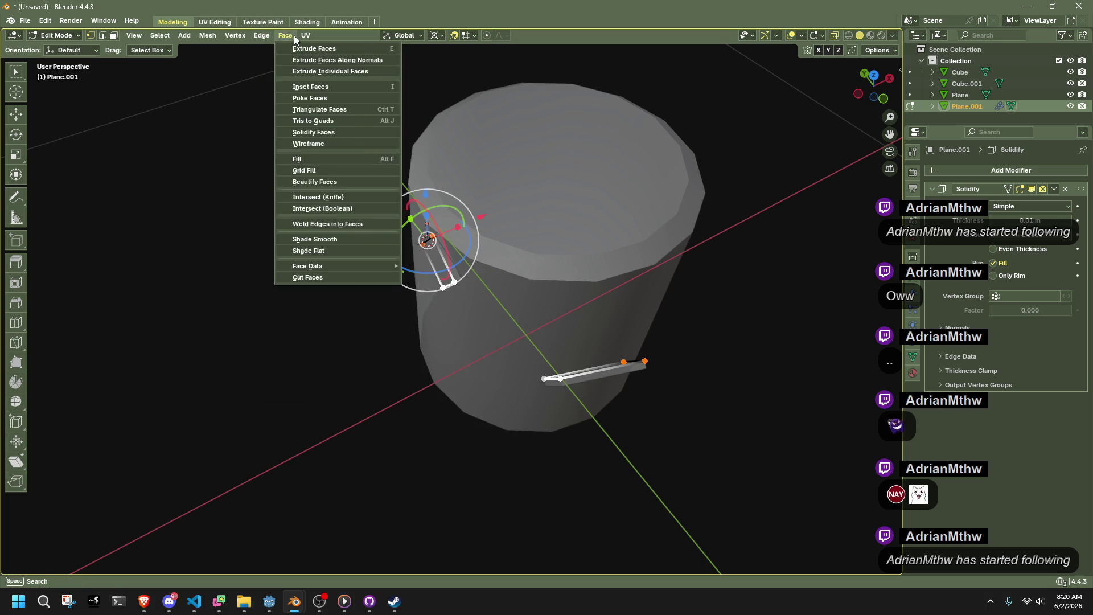
{"action": "mouse_move", "coordinate": [259, 36]}
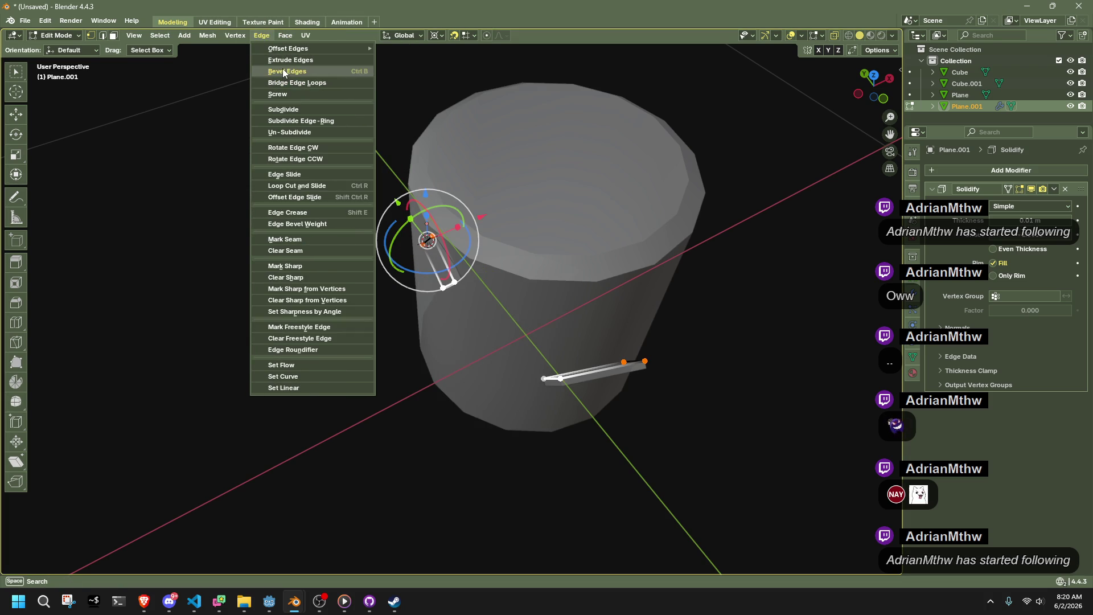
{"action": "left_click", "coordinate": [279, 83]}
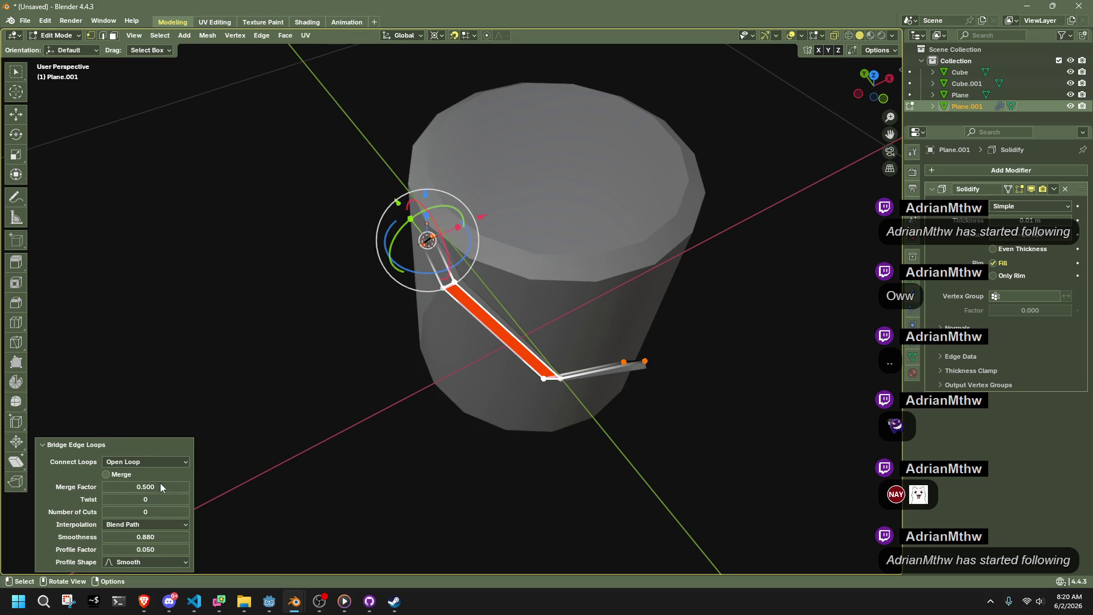
{"action": "left_click", "coordinate": [183, 512]}
{"action": "left_click", "coordinate": [183, 511]}
{"action": "mouse_move", "coordinate": [124, 485]}
{"action": "left_mouse_down"}
{"action": "mouse_move", "coordinate": [165, 485]}
{"action": "mouse_move", "coordinate": [117, 483]}
{"action": "left_mouse_up"}
{"action": "key", "text": "ctrl+z"}
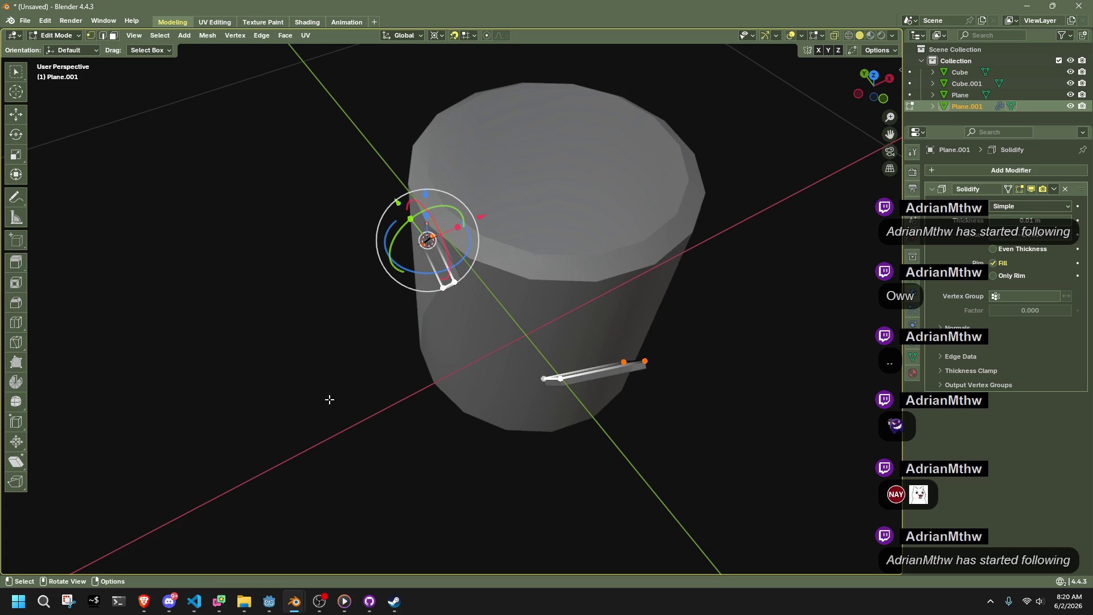
Bridge the ends again as an open loop with 3 cuts.
{"action": "left_click", "coordinate": [260, 37]}
{"action": "left_click", "coordinate": [283, 82]}
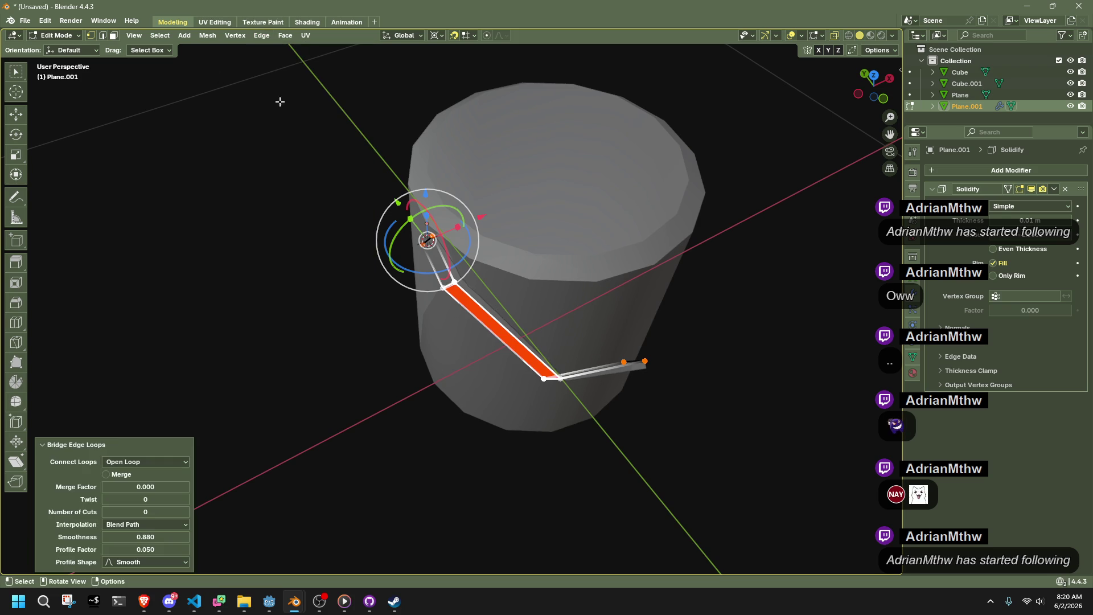
{"action": "left_click", "coordinate": [147, 460]}
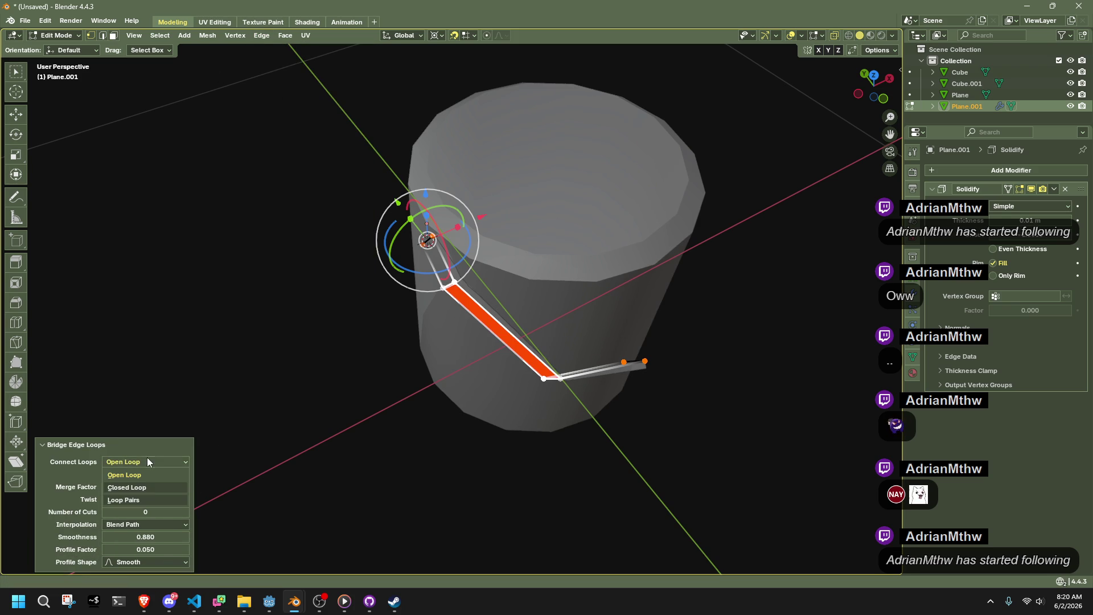
{"action": "left_click", "coordinate": [152, 498]}
{"action": "left_click", "coordinate": [152, 463]}
{"action": "left_click", "coordinate": [155, 474]}
{"action": "left_click", "coordinate": [185, 511]}
{"action": "mouse_move", "coordinate": [512, 419]}
{"action": "middle_mouse_down"}
{"action": "mouse_move", "coordinate": [510, 451]}
{"action": "mouse_move", "coordinate": [471, 398]}
{"action": "mouse_move", "coordinate": [456, 334]}
{"action": "mouse_move", "coordinate": [624, 378]}
{"action": "mouse_move", "coordinate": [700, 423]}
{"action": "middle_mouse_up"}
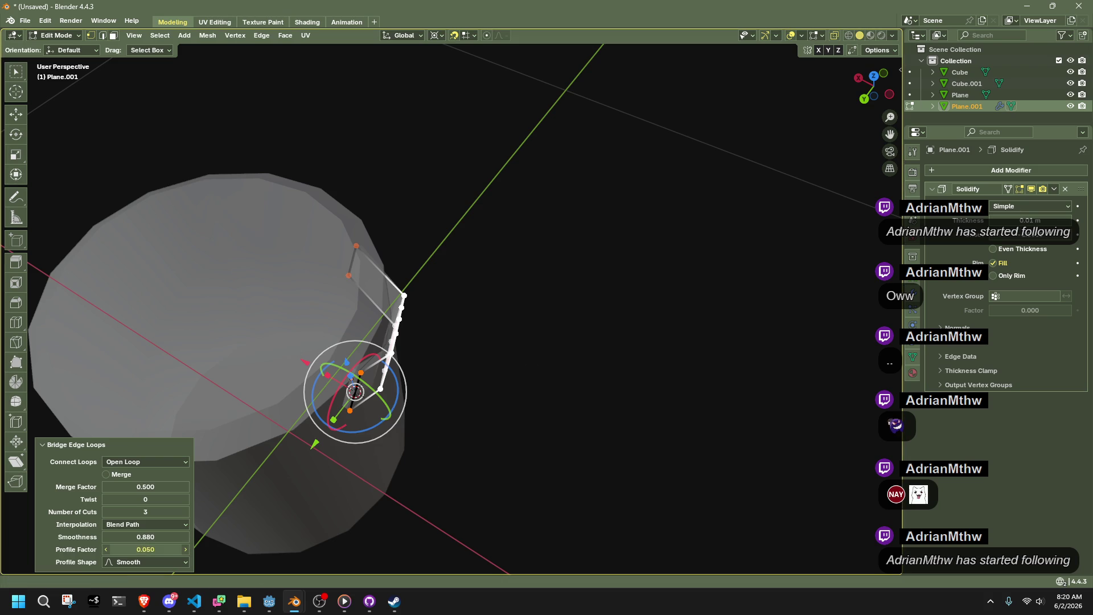
Try a 0.2 profile factor and lower smoothness, then reset both to defaults.
{"action": "left_click_drag", "start_coordinate": [146, 550], "coordinate": [149, 549]}
{"action": "mouse_move", "coordinate": [258, 472]}
{"action": "middle_mouse_down"}
{"action": "mouse_move", "coordinate": [426, 293]}
{"action": "mouse_move", "coordinate": [449, 296]}
{"action": "middle_mouse_up"}
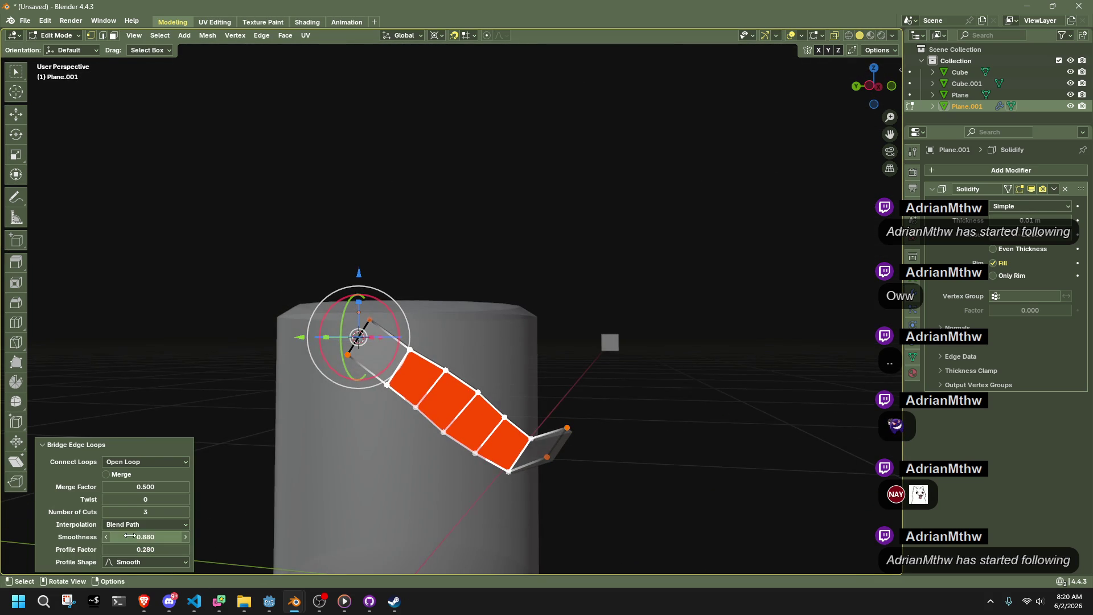
{"action": "right_click", "coordinate": [149, 550]}
{"action": "left_click", "coordinate": [149, 514]}
{"action": "left_click_drag", "start_coordinate": [138, 537], "coordinate": [126, 536]}
{"action": "right_click", "coordinate": [138, 537]}
{"action": "left_click", "coordinate": [141, 511]}
Undo the bridge and select both handle end pieces.
{"action": "key", "text": "ctrl+z"}
{"action": "mouse_move", "coordinate": [654, 449]}
{"action": "middle_mouse_down"}
{"action": "mouse_move", "coordinate": [541, 454]}
{"action": "mouse_move", "coordinate": [459, 478]}
{"action": "mouse_move", "coordinate": [473, 474]}
{"action": "middle_mouse_up"}
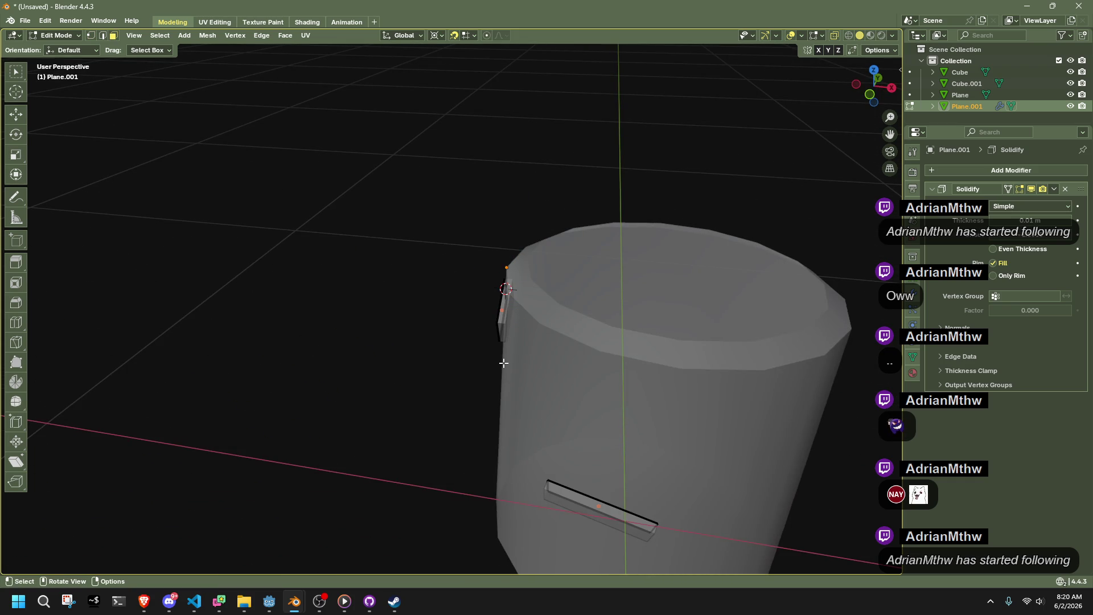
{"action": "key", "text": "a"}
{"action": "mouse_move", "coordinate": [605, 402]}
{"action": "middle_mouse_down"}
{"action": "mouse_move", "coordinate": [668, 395]}
{"action": "mouse_move", "coordinate": [850, 82]}
{"action": "middle_mouse_up"}
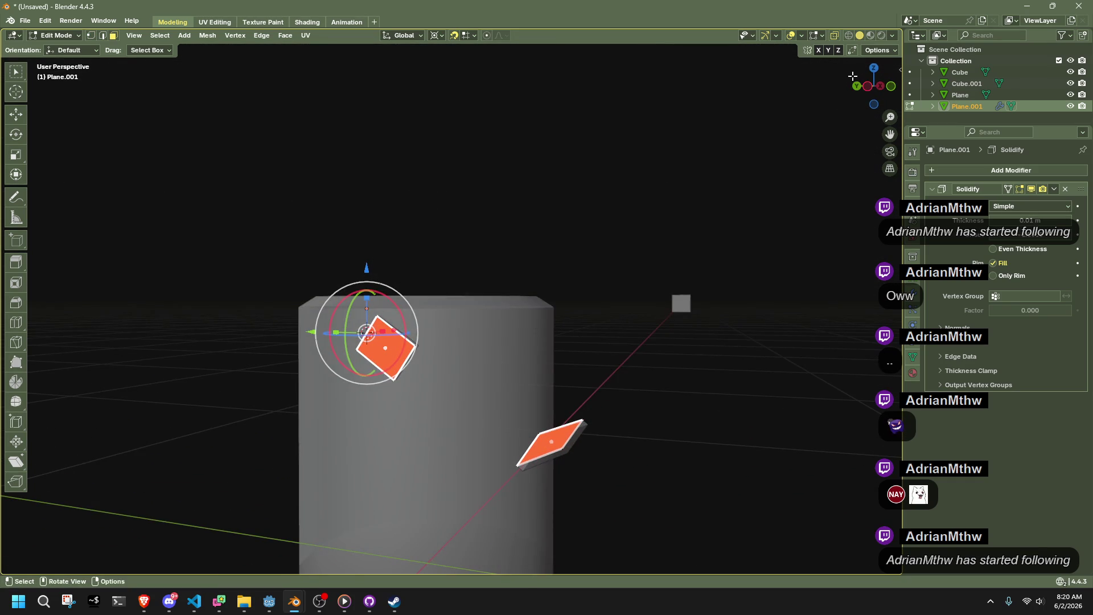
Select the handle plane, enter Edit Mode and switch to top orthographic view.
{"action": "left_click", "coordinate": [802, 37]}
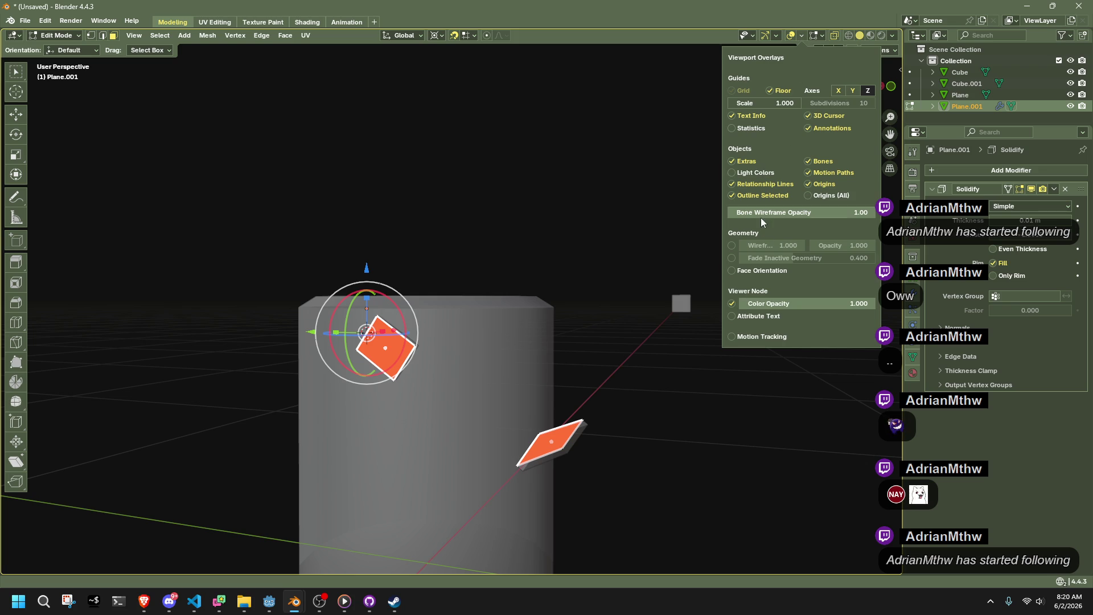
{"action": "key", "text": "Tab"}
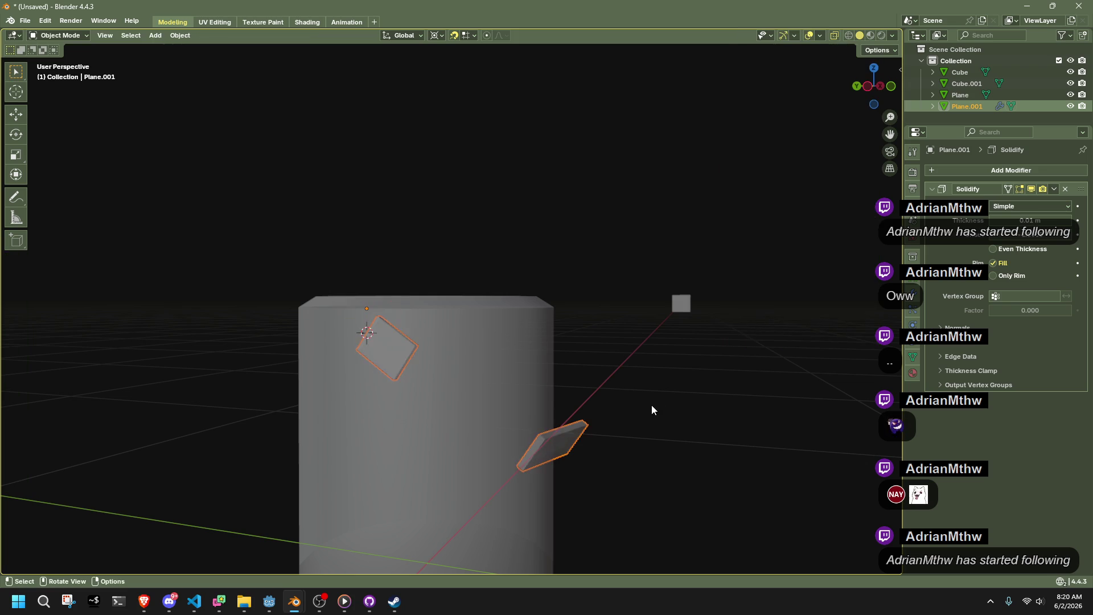
{"action": "left_click", "coordinate": [657, 421]}
{"action": "mouse_move", "coordinate": [657, 421]}
{"action": "middle_mouse_down"}
{"action": "mouse_move", "coordinate": [550, 436]}
{"action": "mouse_move", "coordinate": [595, 449]}
{"action": "mouse_move", "coordinate": [551, 434]}
{"action": "mouse_move", "coordinate": [548, 446]}
{"action": "mouse_move", "coordinate": [371, 368]}
{"action": "middle_mouse_up"}
{"action": "left_click", "coordinate": [494, 407]}
{"action": "key", "text": "Tab"}
{"action": "mouse_move", "coordinate": [486, 361]}
{"action": "middle_mouse_down"}
{"action": "mouse_move", "coordinate": [641, 437]}
{"action": "mouse_move", "coordinate": [558, 443]}
{"action": "middle_mouse_up"}
{"action": "mouse_move", "coordinate": [480, 379]}
{"action": "middle_mouse_down"}
{"action": "mouse_move", "coordinate": [546, 356]}
{"action": "mouse_move", "coordinate": [532, 393]}
{"action": "mouse_move", "coordinate": [503, 402]}
{"action": "mouse_move", "coordinate": [529, 373]}
{"action": "middle_mouse_up"}
{"action": "middle_click_drag", "start_coordinate": [582, 447], "coordinate": [698, 219]}
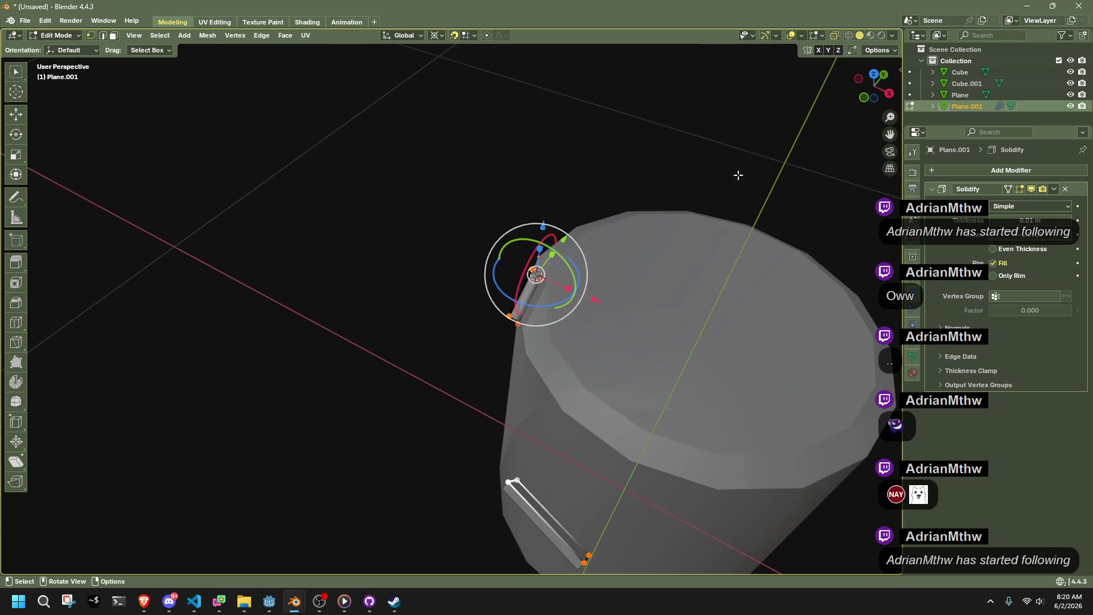
{"action": "left_click", "coordinate": [872, 82]}
Move the upper handle piece's vertices and extrude its lower vertices outward.
{"action": "key", "text": "g"}
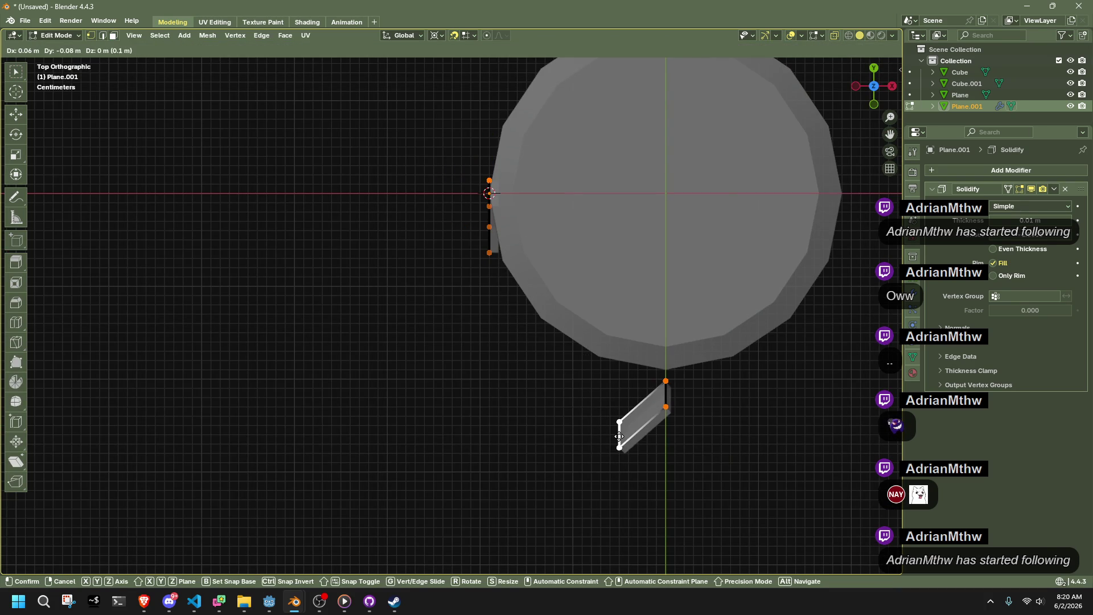
{"action": "left_click", "coordinate": [620, 434]}
{"action": "mouse_move", "coordinate": [620, 434]}
{"action": "middle_mouse_down"}
{"action": "mouse_move", "coordinate": [658, 352]}
{"action": "mouse_move", "coordinate": [676, 366]}
{"action": "mouse_move", "coordinate": [700, 319]}
{"action": "middle_mouse_up"}
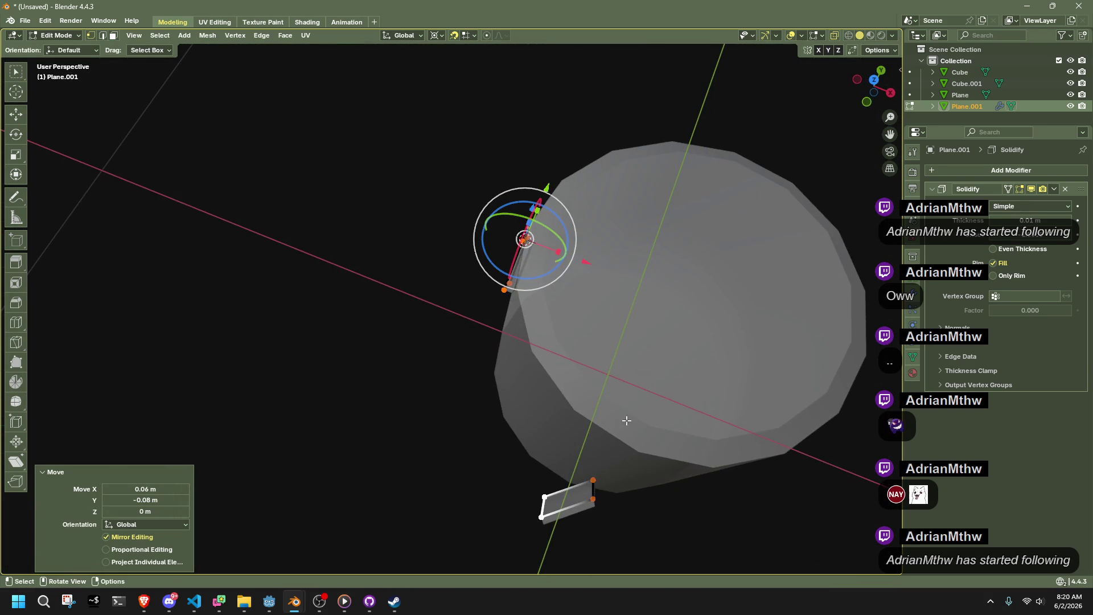
{"action": "left_click", "coordinate": [867, 98]}
{"action": "left_click_drag", "start_coordinate": [558, 322], "coordinate": [421, 210]}
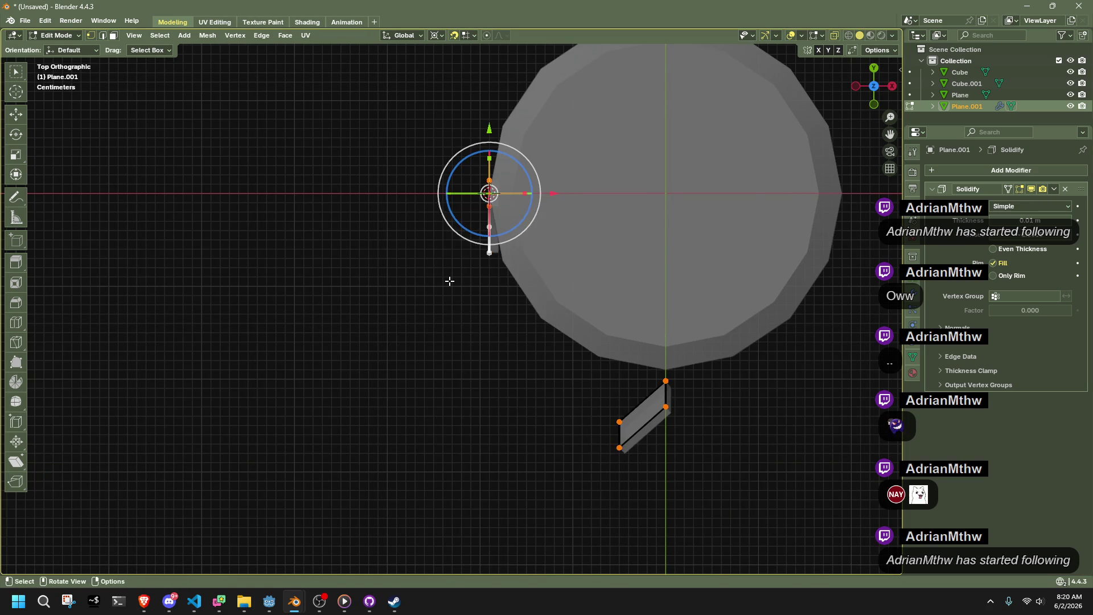
{"action": "key", "text": "e"}
{"action": "left_click", "coordinate": [449, 239]}
Bridge the two edges with Bridge Edge Loops using 3 cuts.
{"action": "left_click", "coordinate": [580, 395]}
{"action": "left_click_drag", "start_coordinate": [521, 332], "coordinate": [390, 209]}
{"action": "left_click", "coordinate": [272, 38]}
{"action": "left_click", "coordinate": [278, 86]}
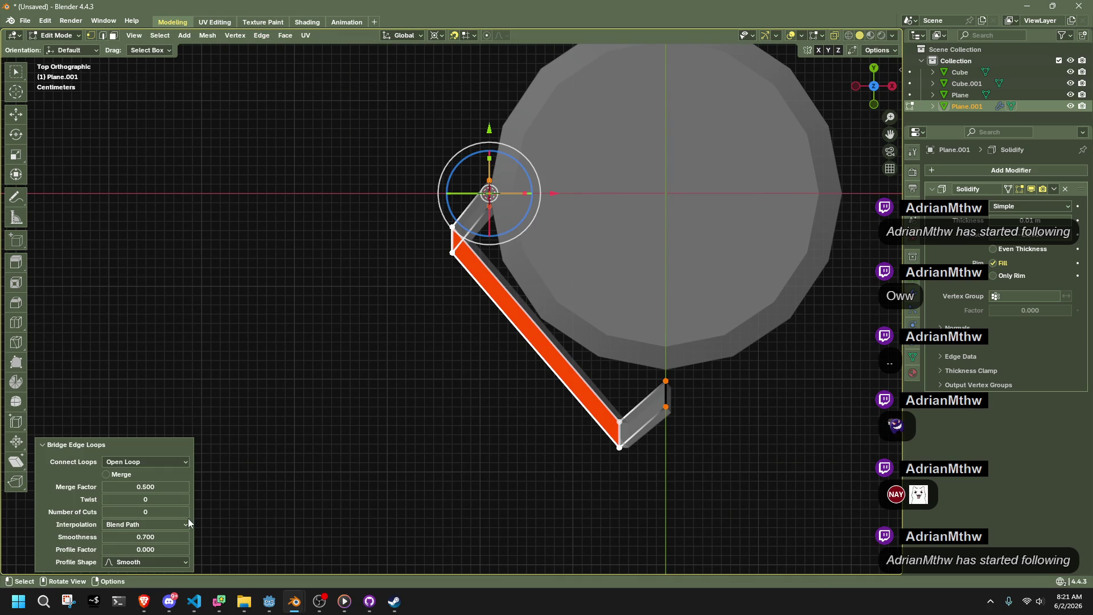
{"action": "left_click_drag", "start_coordinate": [185, 512], "coordinate": [250, 514]}
{"action": "mouse_move", "coordinate": [258, 514]}
{"action": "middle_mouse_down"}
{"action": "mouse_move", "coordinate": [626, 343]}
{"action": "mouse_move", "coordinate": [681, 361]}
{"action": "middle_mouse_up"}
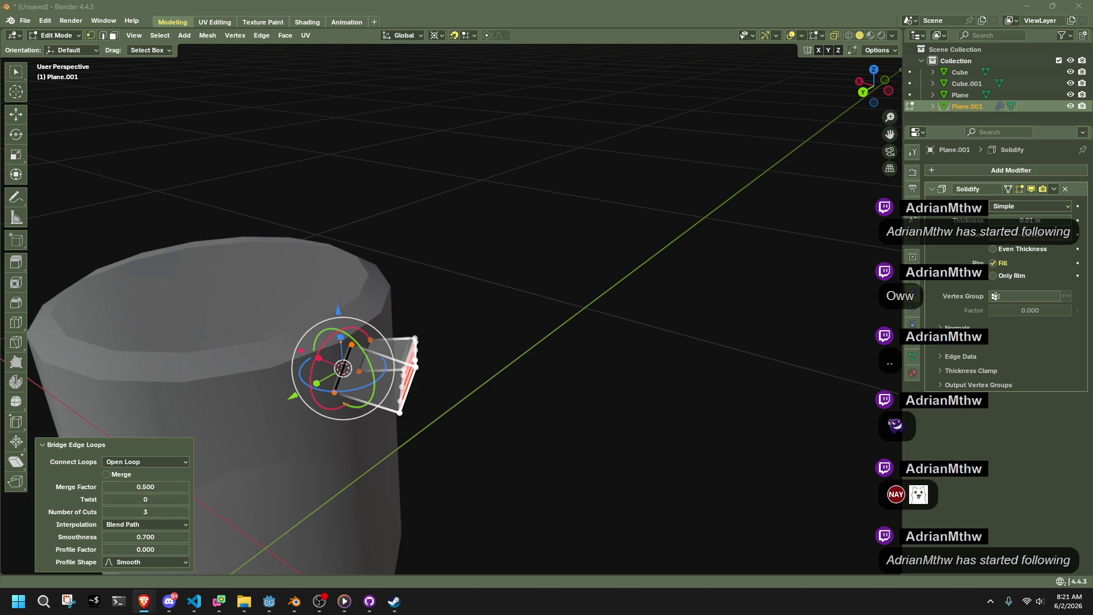
{"action": "middle_click_drag", "start_coordinate": [836, 378], "coordinate": [227, 501]}
Try Linear and Blend Surface bridge interpolation, then undo the bridge.
{"action": "left_click", "coordinate": [170, 523]}
{"action": "left_click", "coordinate": [162, 537]}
{"action": "left_click", "coordinate": [163, 526]}
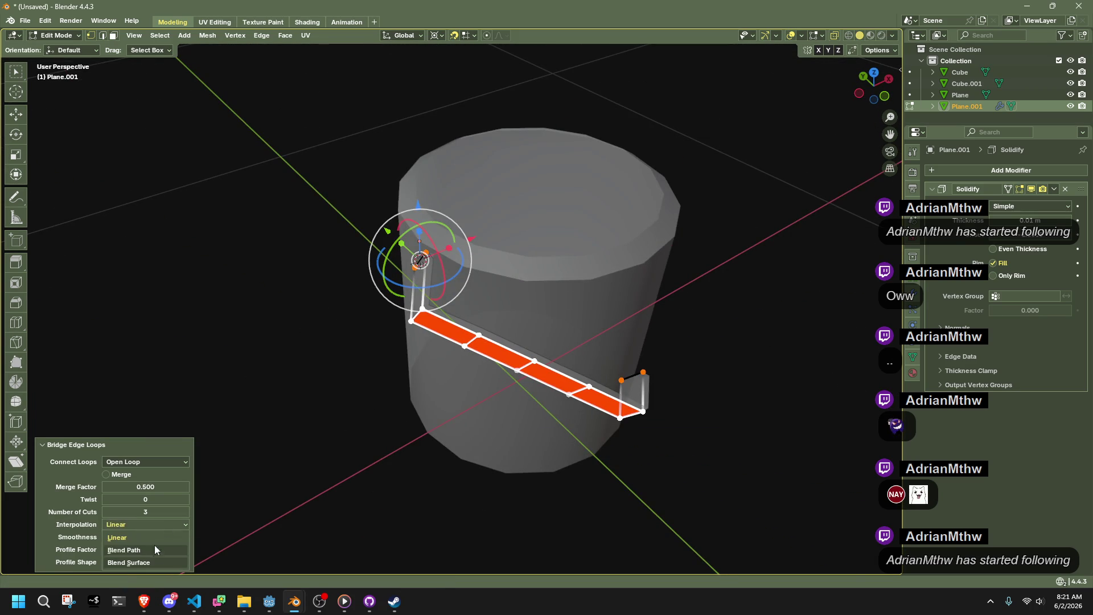
{"action": "left_click", "coordinate": [152, 561]}
{"action": "mouse_move", "coordinate": [342, 399]}
{"action": "middle_mouse_down"}
{"action": "mouse_move", "coordinate": [538, 373]}
{"action": "mouse_move", "coordinate": [569, 393]}
{"action": "mouse_move", "coordinate": [580, 444]}
{"action": "middle_mouse_up"}
{"action": "key", "text": "ctrl+z"}
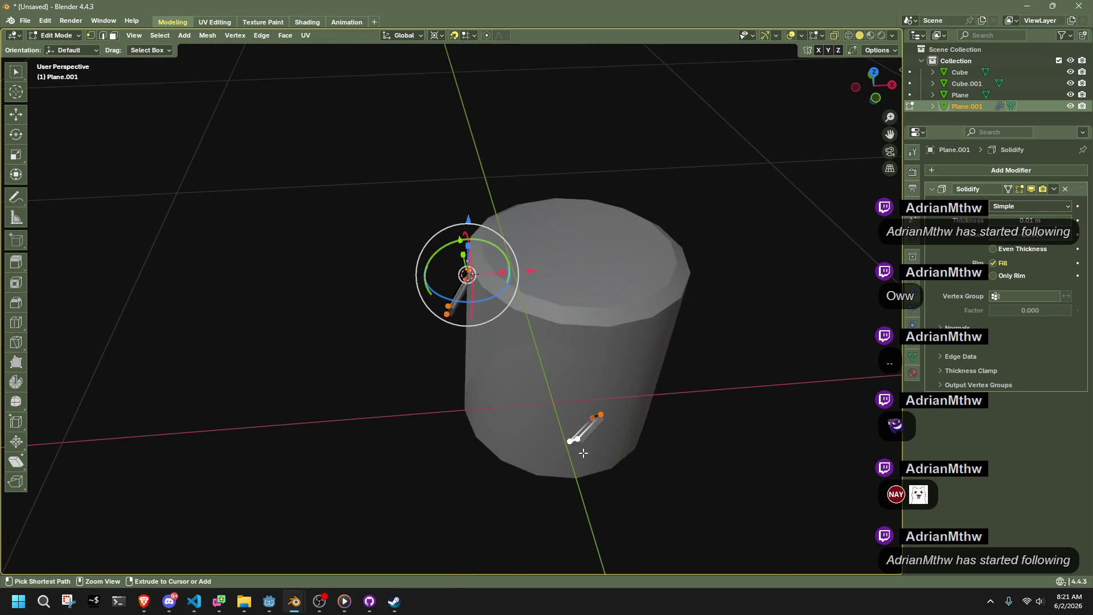
{"action": "key", "text": "ctrl+z"}
{"action": "key", "text": "ctrl+z"}
Move the edge near the handle ends in top view, then undo the move.
{"action": "left_click_drag", "start_coordinate": [557, 448], "coordinate": [450, 301]}
{"action": "middle_click_drag", "start_coordinate": [450, 301], "coordinate": [501, 319]}
{"action": "left_click", "coordinate": [866, 78]}
{"action": "key", "text": "g"}
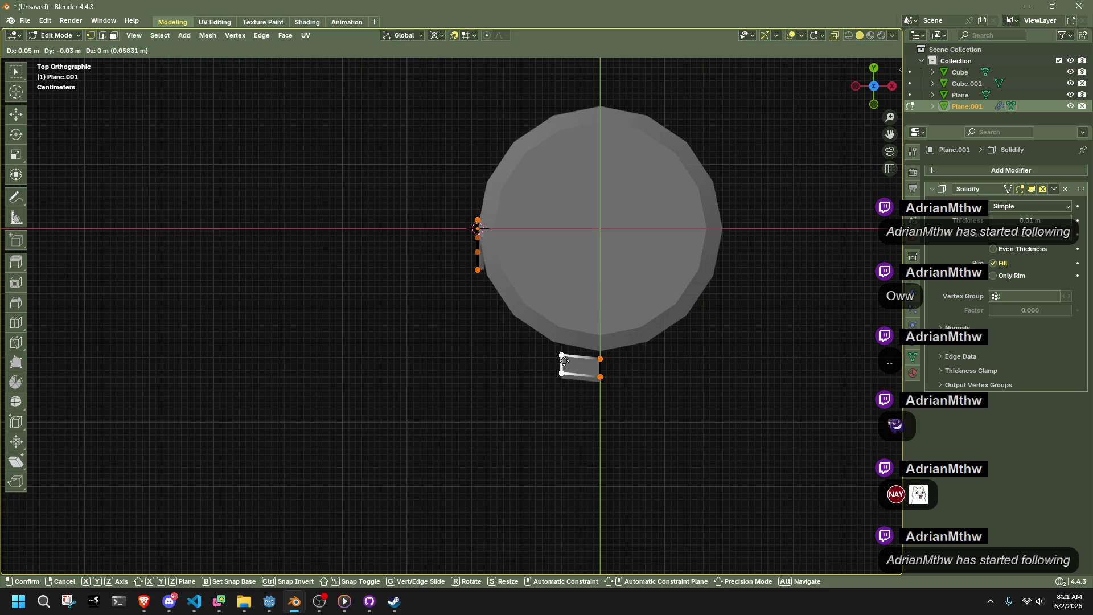
{"action": "left_click", "coordinate": [562, 362]}
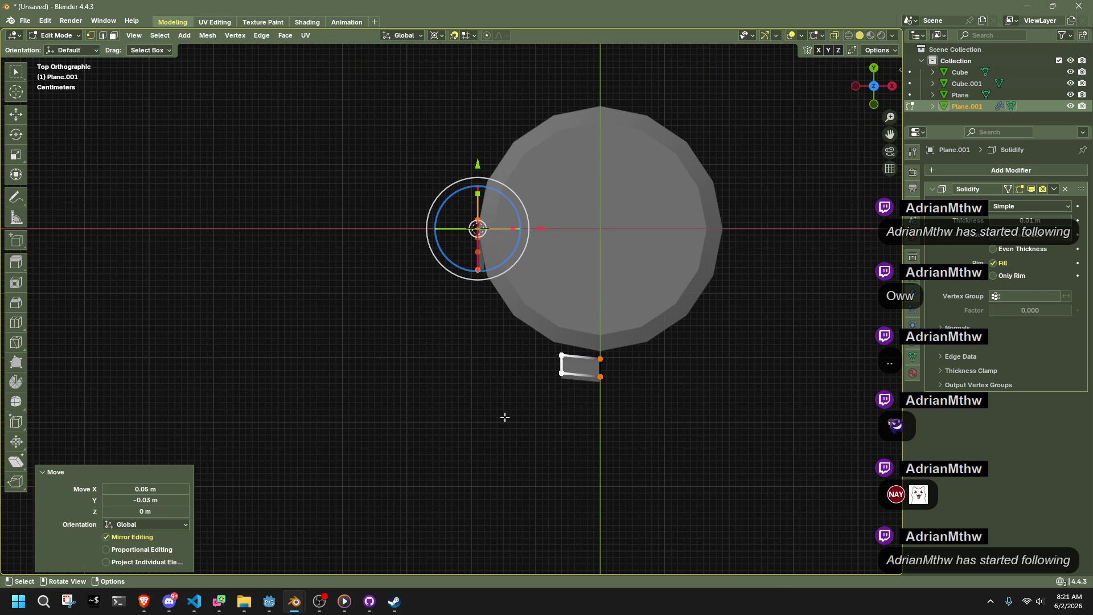
{"action": "key", "text": "ctrl+z"}
Bridge the small piece's left edge and upper piece's lower edge with 2 cuts.
{"action": "left_click_drag", "start_coordinate": [449, 254], "coordinate": [571, 427], "text": "shift"}
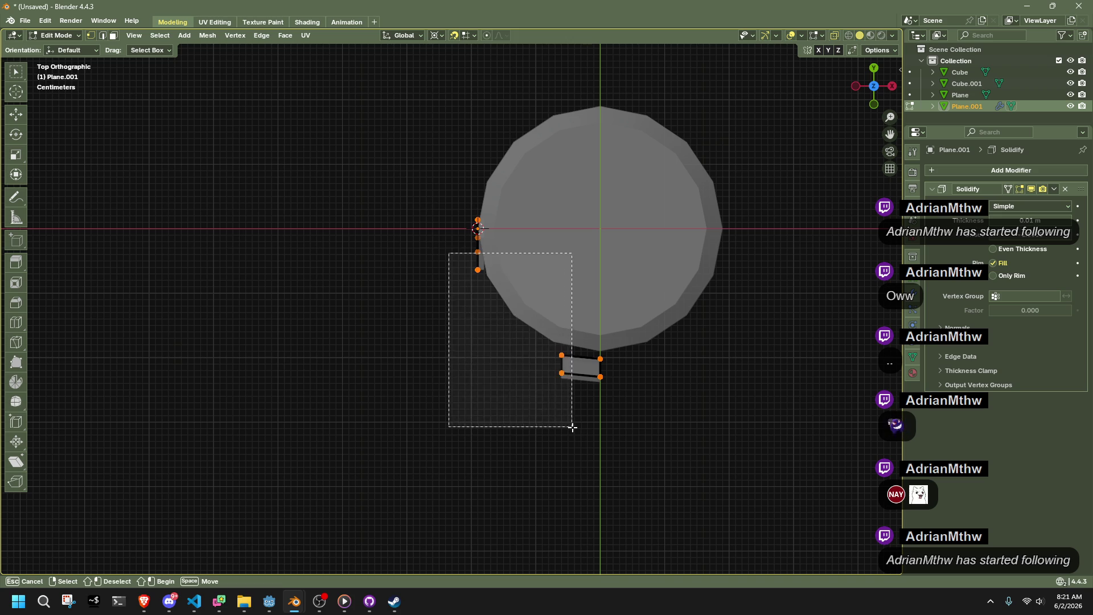
{"action": "left_click_drag", "start_coordinate": [531, 317], "coordinate": [472, 261]}
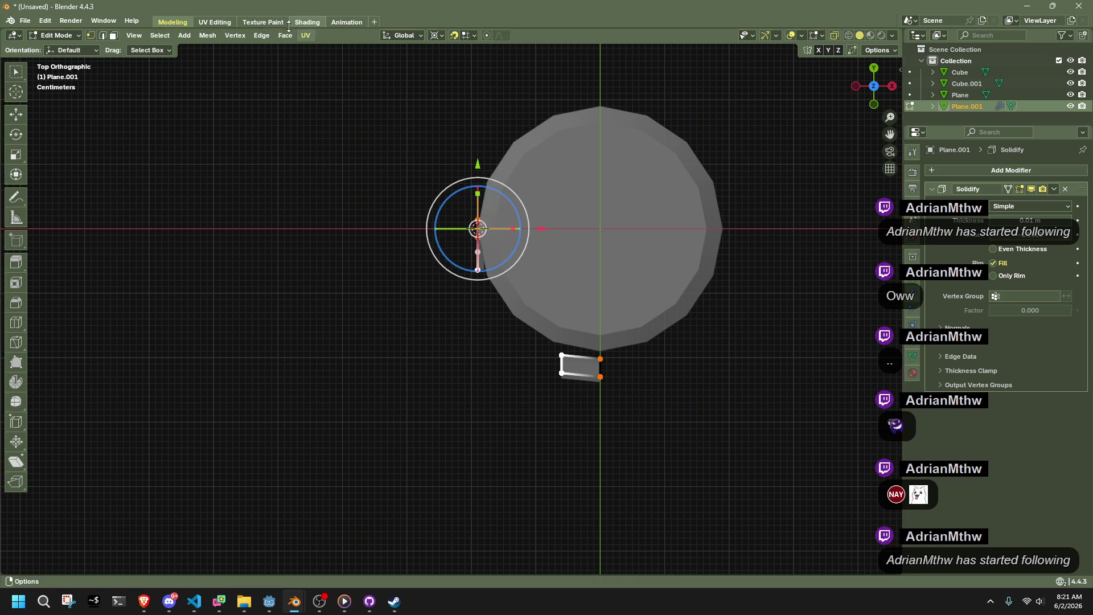
{"action": "left_click", "coordinate": [261, 35]}
{"action": "left_click", "coordinate": [279, 83]}
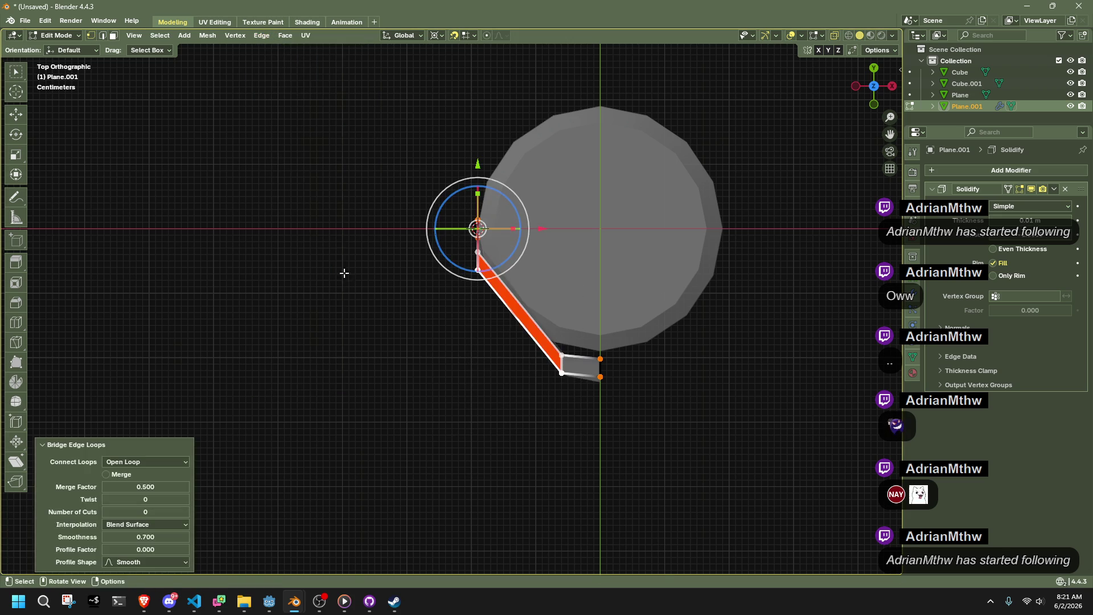
{"action": "left_click_drag", "start_coordinate": [153, 512], "coordinate": [171, 511]}
{"action": "mouse_move", "coordinate": [305, 447]}
{"action": "middle_mouse_down"}
{"action": "mouse_move", "coordinate": [627, 314]}
{"action": "mouse_move", "coordinate": [553, 261]}
{"action": "mouse_move", "coordinate": [489, 276]}
{"action": "middle_mouse_up"}
{"action": "mouse_move", "coordinate": [409, 501]}
{"action": "middle_mouse_down"}
{"action": "mouse_move", "coordinate": [512, 459]}
{"action": "mouse_move", "coordinate": [485, 458]}
{"action": "mouse_move", "coordinate": [672, 396]}
{"action": "middle_mouse_up"}
{"action": "mouse_move", "coordinate": [795, 266]}
{"action": "middle_mouse_down"}
{"action": "mouse_move", "coordinate": [641, 359]}
{"action": "mouse_move", "coordinate": [591, 297]}
{"action": "middle_mouse_up"}
Apply all transforms to the handle and Symmetrize the strip into a full loop.
{"action": "left_click", "coordinate": [207, 36]}
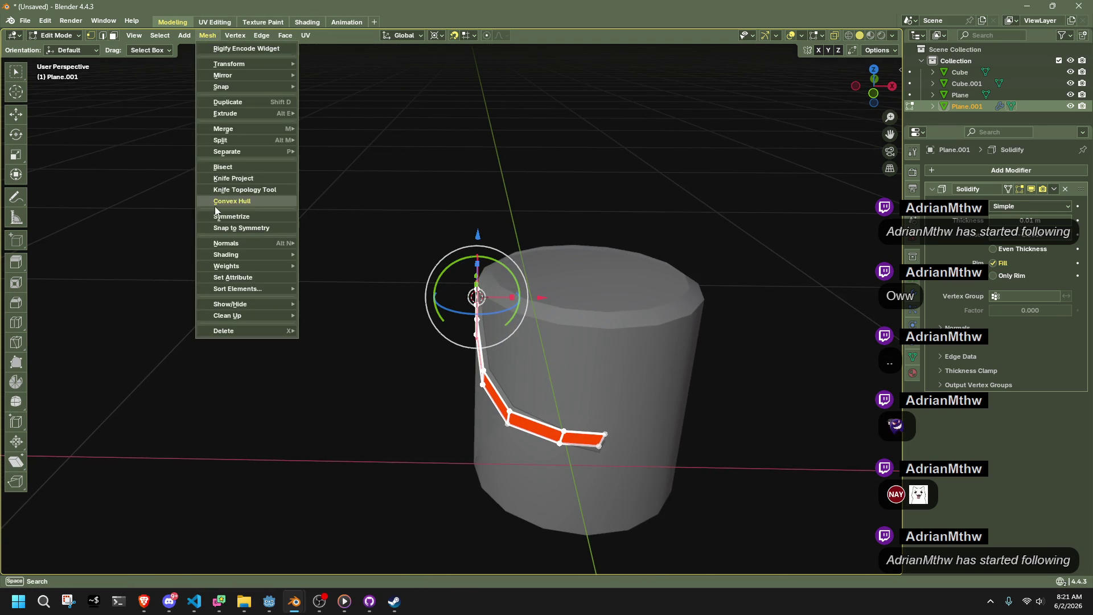
{"action": "left_click", "coordinate": [225, 217]}
{"action": "key", "text": "ctrl+z"}
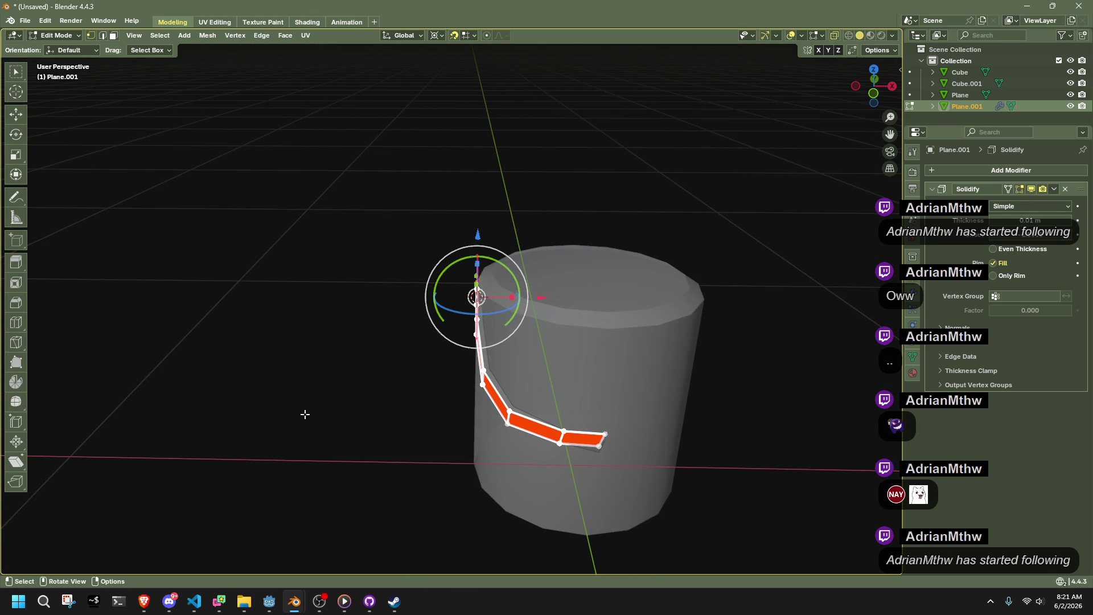
{"action": "key", "text": "Tab"}
{"action": "key", "text": "ctrl+a"}
{"action": "left_click", "coordinate": [303, 445]}
{"action": "key", "text": "Tab"}
{"action": "left_click", "coordinate": [207, 35]}
{"action": "left_click", "coordinate": [217, 216]}
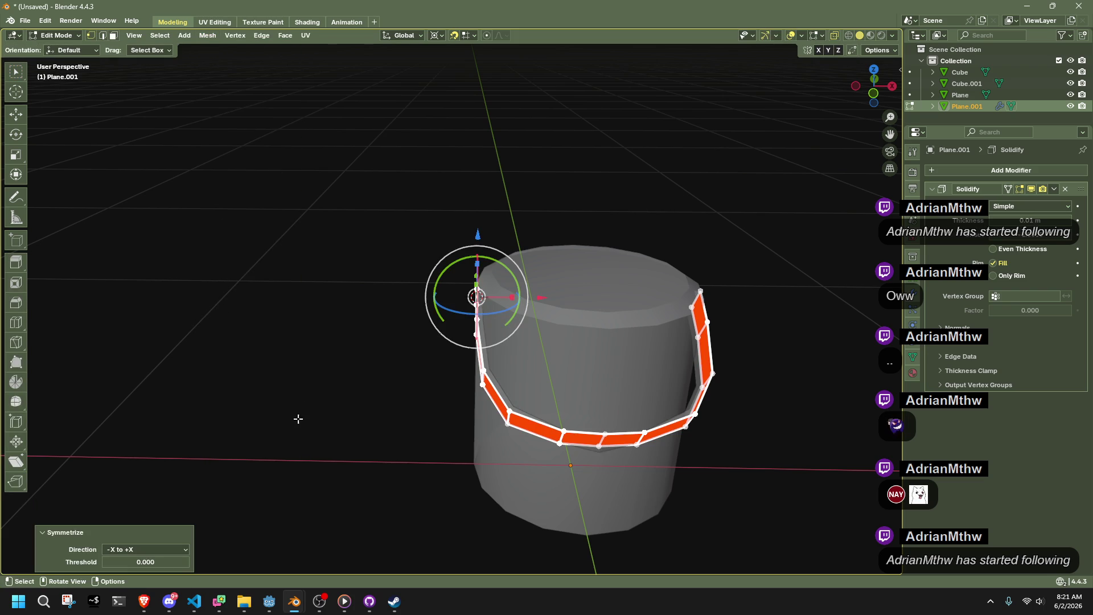
{"action": "key", "text": "Tab"}
Average all the handle's normals by Face Area.
{"action": "middle_click_drag", "start_coordinate": [752, 402], "coordinate": [691, 414]}
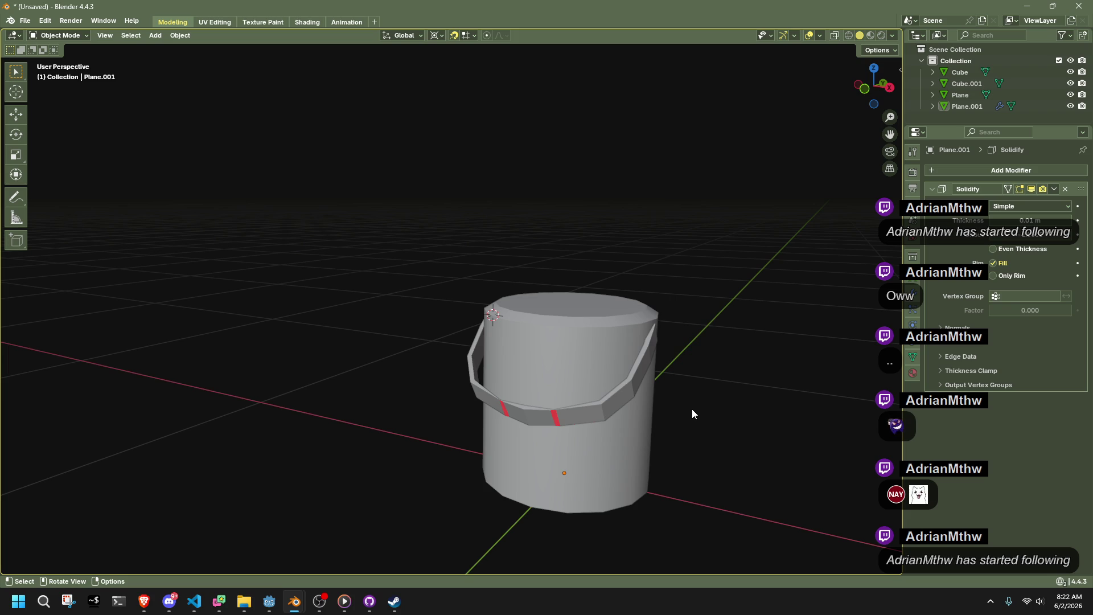
{"action": "mouse_move", "coordinate": [673, 402]}
{"action": "middle_mouse_down"}
{"action": "mouse_move", "coordinate": [404, 417]}
{"action": "mouse_move", "coordinate": [566, 427]}
{"action": "mouse_move", "coordinate": [545, 350]}
{"action": "middle_mouse_up"}
{"action": "left_click", "coordinate": [531, 334]}
{"action": "key", "text": "Tab"}
{"action": "middle_click_drag", "start_coordinate": [715, 412], "coordinate": [685, 371]}
{"action": "key", "text": "a"}
{"action": "key", "text": "alt+n"}
{"action": "left_click", "coordinate": [805, 383]}
Select two neighbouring handle faces, check the face and context menus, and return to Object Mode.
{"action": "middle_click_drag", "start_coordinate": [752, 383], "coordinate": [589, 355]}
{"action": "left_click", "coordinate": [589, 355]}
{"action": "left_click", "coordinate": [711, 410]}
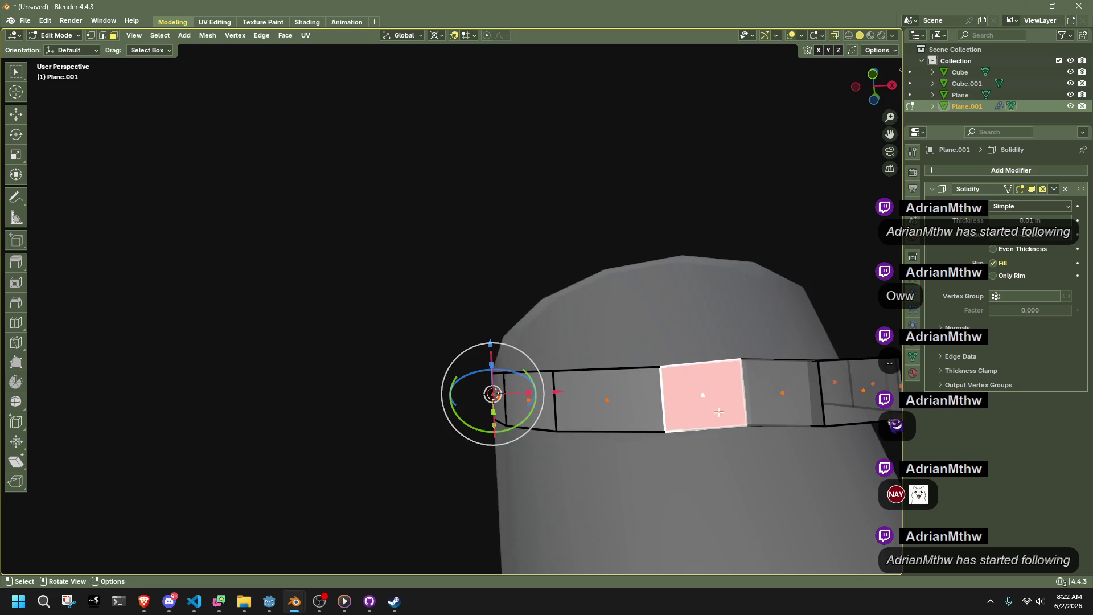
{"action": "left_click", "coordinate": [786, 398], "text": "shift"}
{"action": "key", "text": "ctrl+f"}
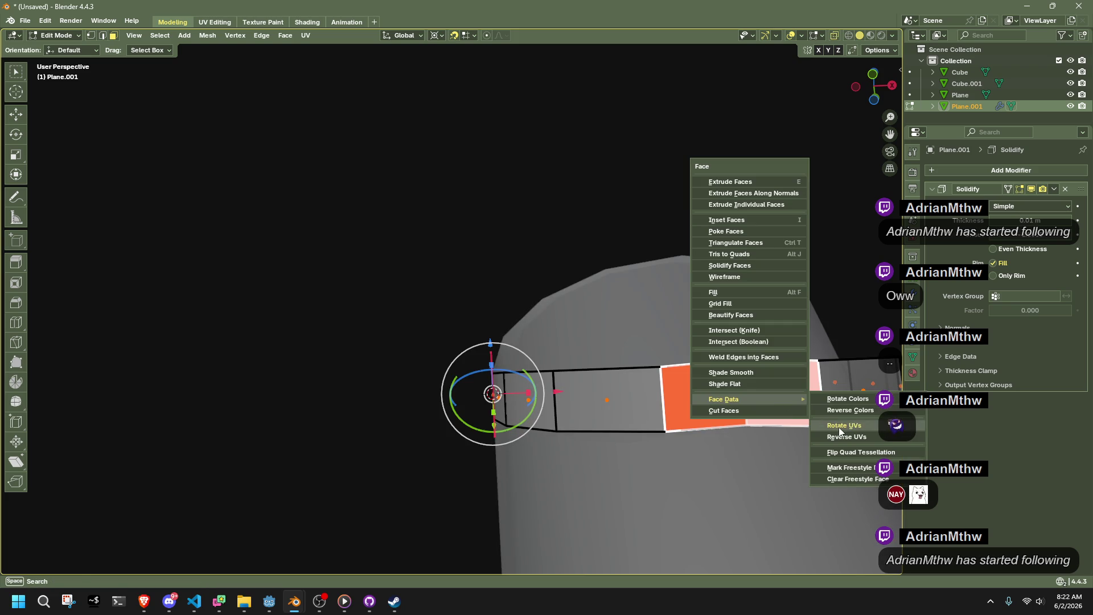
{"action": "key", "text": "Escape"}
{"action": "right_click", "coordinate": [612, 220]}
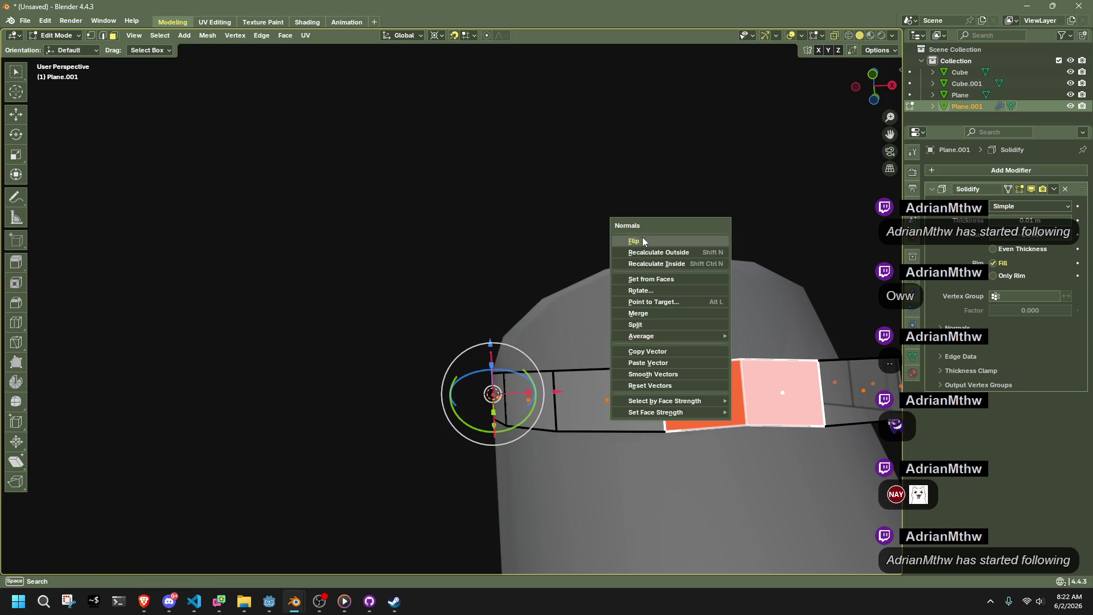
{"action": "key", "text": "Escape"}
{"action": "key", "text": "Tab"}
Inspect the finished handle around the bucket rim, then switch to Godot Engine.
{"action": "scroll", "coordinate": [688, 299], "scroll_direction": "down", "scroll_amount": 5}
{"action": "key", "text": "alt+a"}
{"action": "scroll", "coordinate": [726, 439], "scroll_direction": "up", "scroll_amount": 5}
{"action": "mouse_move", "coordinate": [600, 403]}
{"action": "middle_mouse_down"}
{"action": "mouse_move", "coordinate": [593, 381]}
{"action": "mouse_move", "coordinate": [614, 374]}
{"action": "middle_mouse_up"}
{"action": "middle_click_drag", "start_coordinate": [628, 373], "coordinate": [725, 402]}
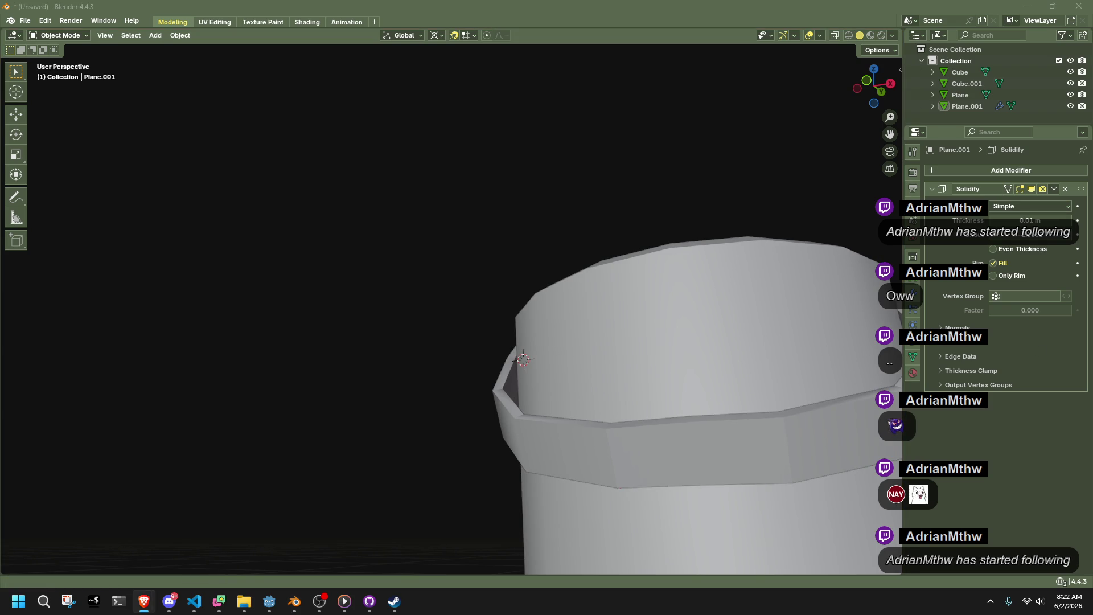
{"action": "left_click", "coordinate": [281, 607]}
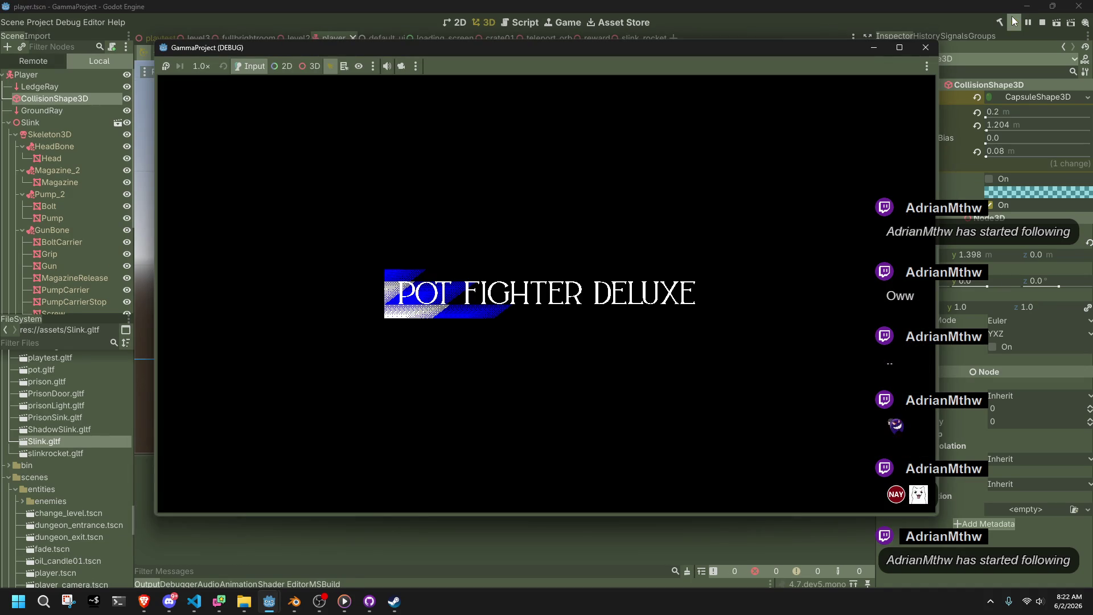
Walk the character onto the ledge with W, jump with Space, then stop with F8.
{"action": "key", "text": "w"}
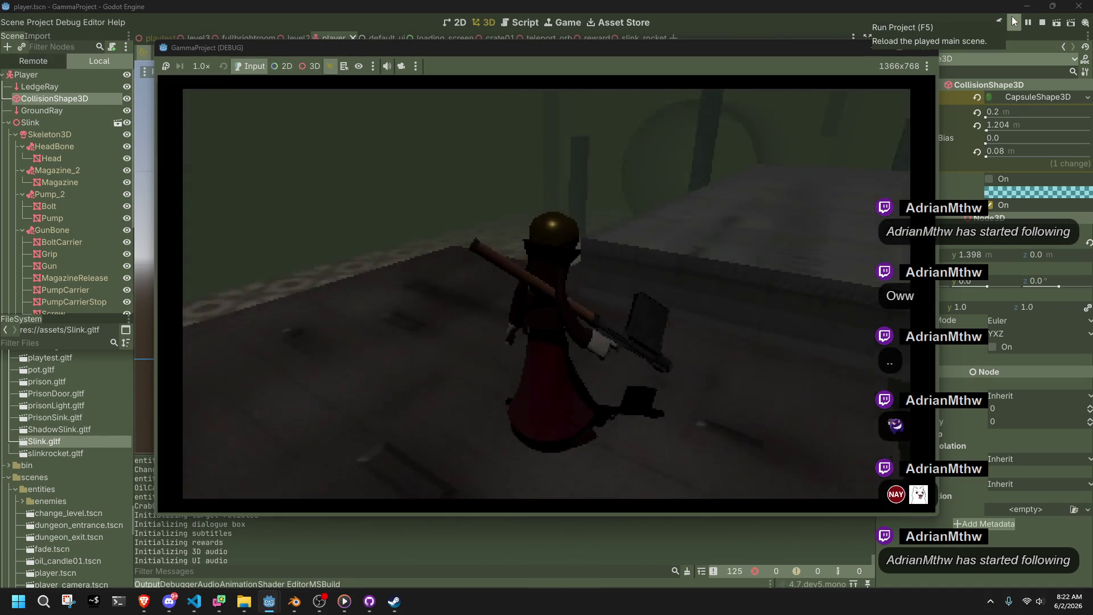
{"action": "key", "text": "space"}
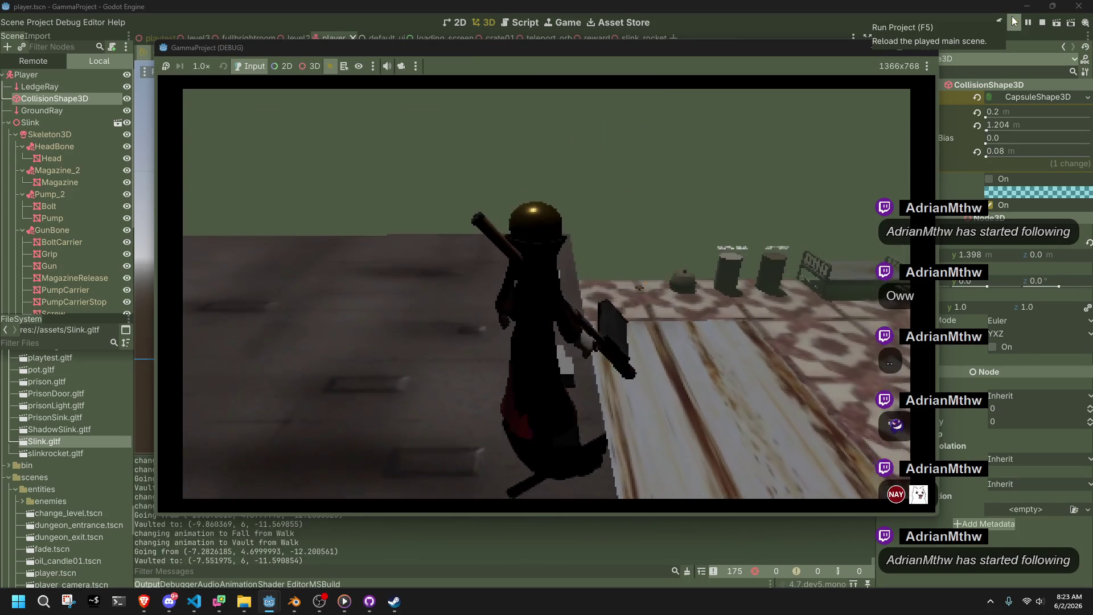
{"action": "key", "text": "F8"}
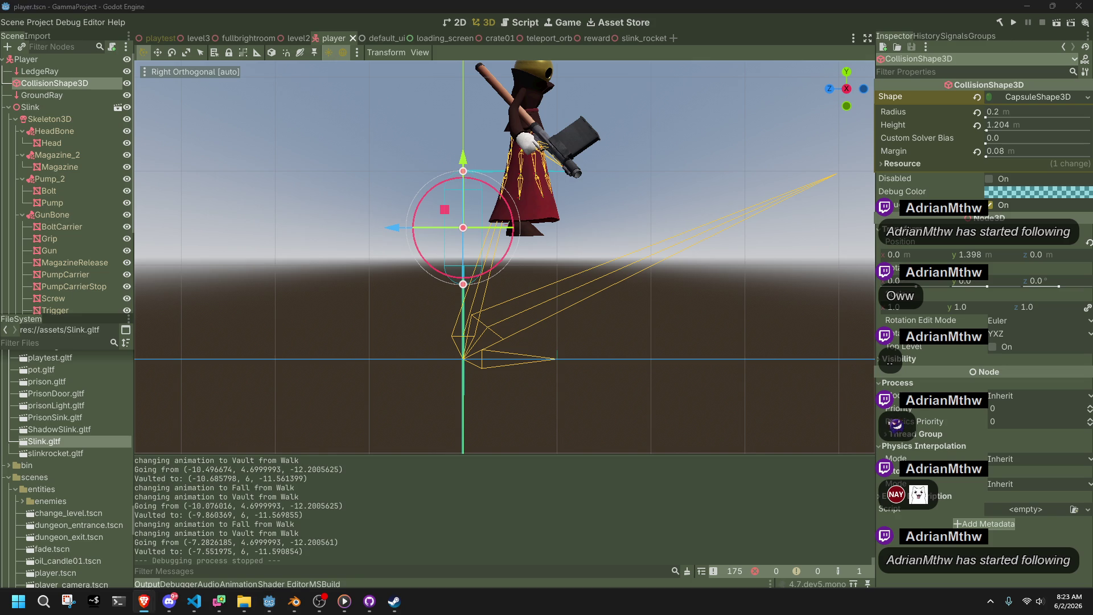
Return to Blender and select the bucket body, toggling its Edit Mode.
{"action": "mouse_move", "coordinate": [294, 601]}
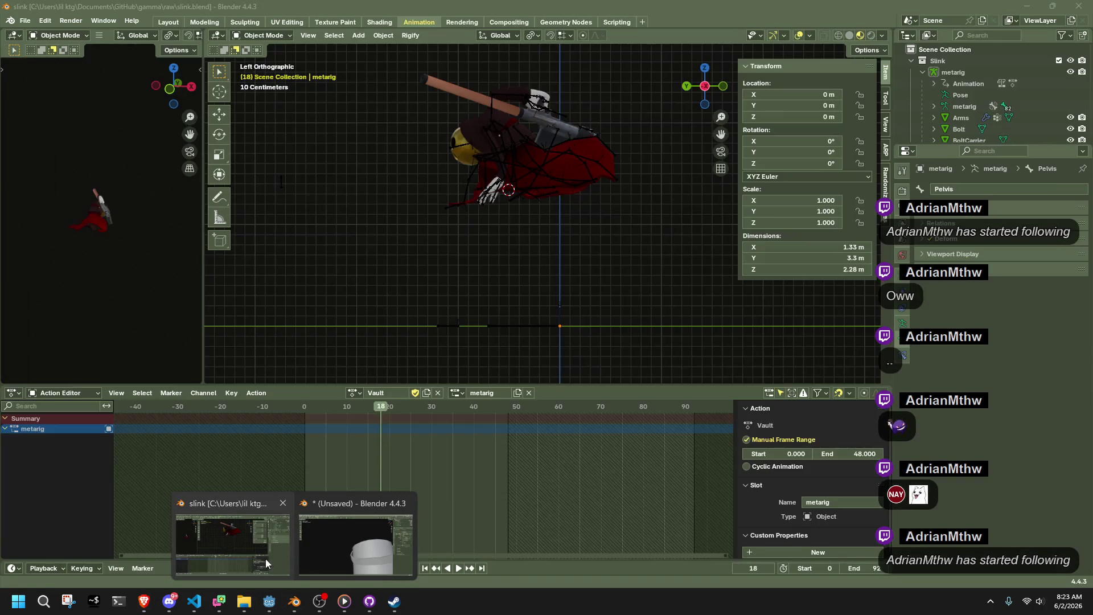
{"action": "left_click", "coordinate": [343, 551]}
{"action": "scroll", "coordinate": [497, 379], "scroll_direction": "down", "scroll_amount": 5}
{"action": "middle_click_drag", "start_coordinate": [497, 379], "coordinate": [484, 370]}
{"action": "mouse_move", "coordinate": [500, 265]}
{"action": "middle_mouse_down"}
{"action": "mouse_move", "coordinate": [564, 266]}
{"action": "mouse_move", "coordinate": [601, 292]}
{"action": "mouse_move", "coordinate": [544, 330]}
{"action": "mouse_move", "coordinate": [633, 426]}
{"action": "middle_mouse_up"}
{"action": "left_click", "coordinate": [601, 292]}
{"action": "key", "text": "Tab"}
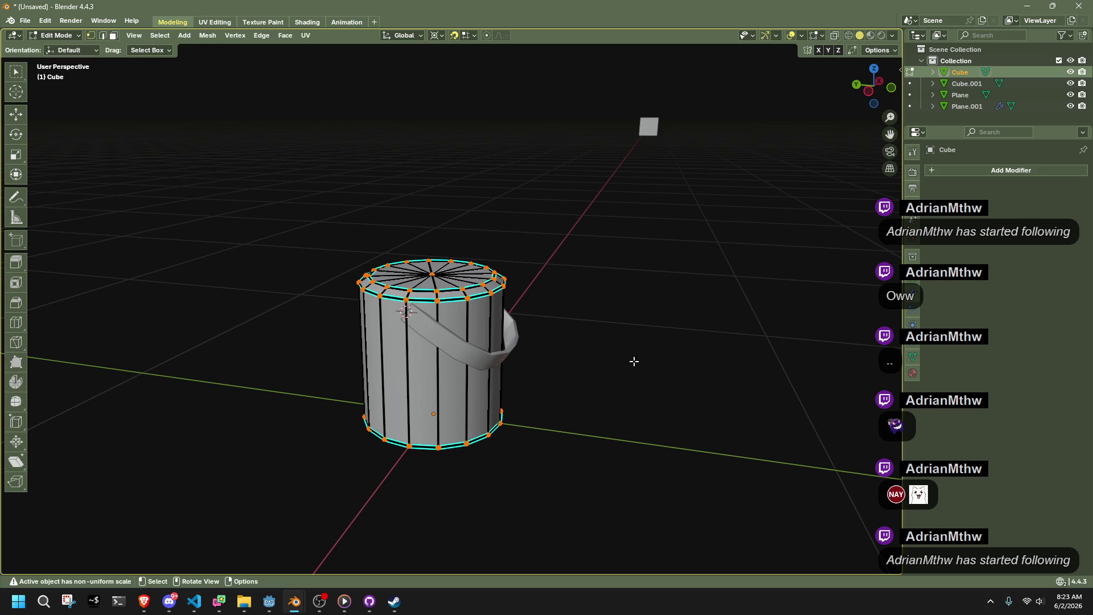
{"action": "key", "text": "Tab"}
View the bucket's top rim and level side, re-entering Edit Mode on the bucket.
{"action": "key", "text": "Tab"}
{"action": "scroll", "coordinate": [545, 309], "scroll_direction": "up", "scroll_amount": 3}
{"action": "middle_click_drag", "start_coordinate": [545, 309], "coordinate": [610, 344]}
{"action": "scroll", "coordinate": [475, 264], "scroll_direction": "down", "scroll_amount": 3}
{"action": "middle_click_drag", "start_coordinate": [476, 263], "coordinate": [417, 346]}
{"action": "key", "text": "Tab"}
{"action": "scroll", "coordinate": [418, 346], "scroll_direction": "up", "scroll_amount": 4}
Apply Shade Smooth to the handle and adjust its normals from the mesh menu.
{"action": "left_click", "coordinate": [508, 397]}
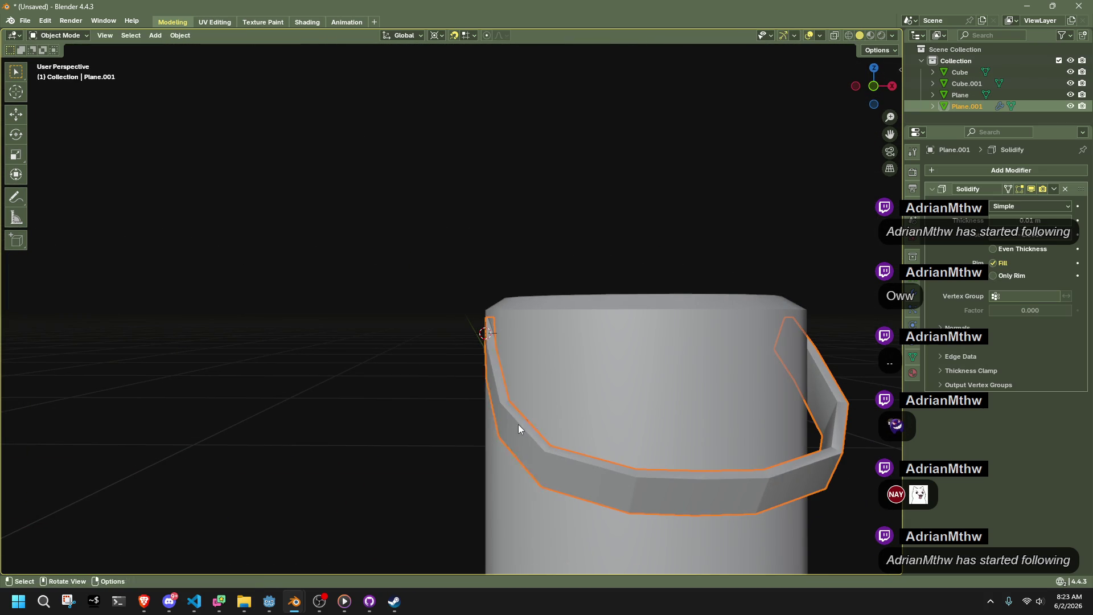
{"action": "right_click", "coordinate": [476, 380]}
{"action": "left_click", "coordinate": [463, 357]}
{"action": "key", "text": "Tab"}
{"action": "key", "text": "a"}
{"action": "right_click", "coordinate": [424, 371]}
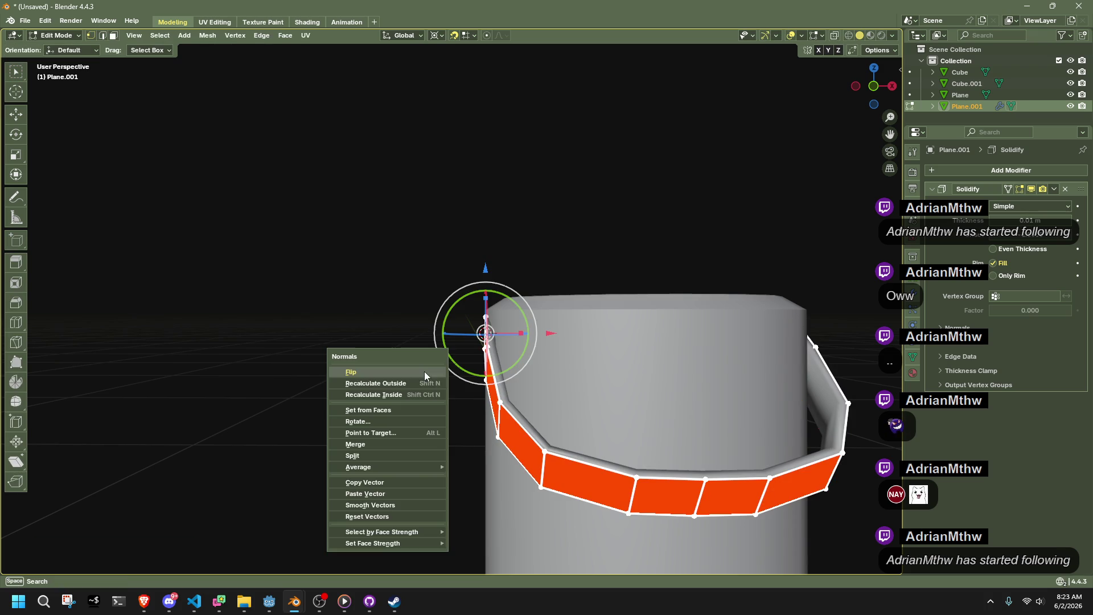
{"action": "mouse_move", "coordinate": [439, 462]}
{"action": "left_click", "coordinate": [473, 477]}
{"action": "key", "text": "Tab"}
Deselect the handle, then select the bucket body and view it top-down.
{"action": "left_click", "coordinate": [398, 464]}
{"action": "mouse_move", "coordinate": [461, 404]}
{"action": "middle_mouse_down"}
{"action": "mouse_move", "coordinate": [547, 472]}
{"action": "mouse_move", "coordinate": [633, 477]}
{"action": "mouse_move", "coordinate": [695, 466]}
{"action": "mouse_move", "coordinate": [769, 420]}
{"action": "mouse_move", "coordinate": [890, 440]}
{"action": "mouse_move", "coordinate": [975, 392]}
{"action": "middle_mouse_up"}
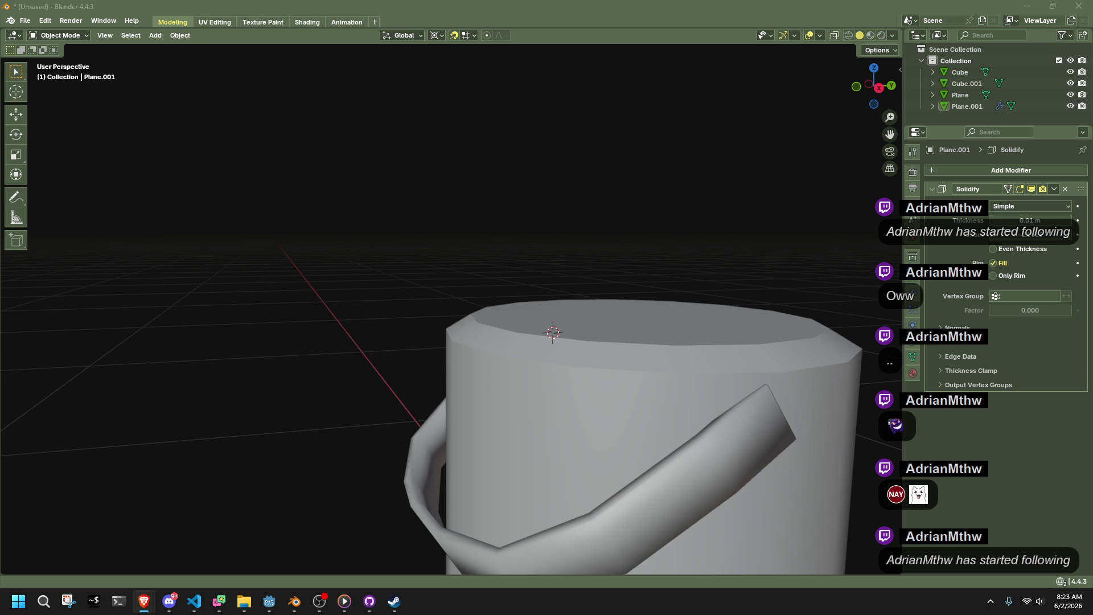
{"action": "scroll", "coordinate": [770, 268], "scroll_direction": "down", "scroll_amount": 5}
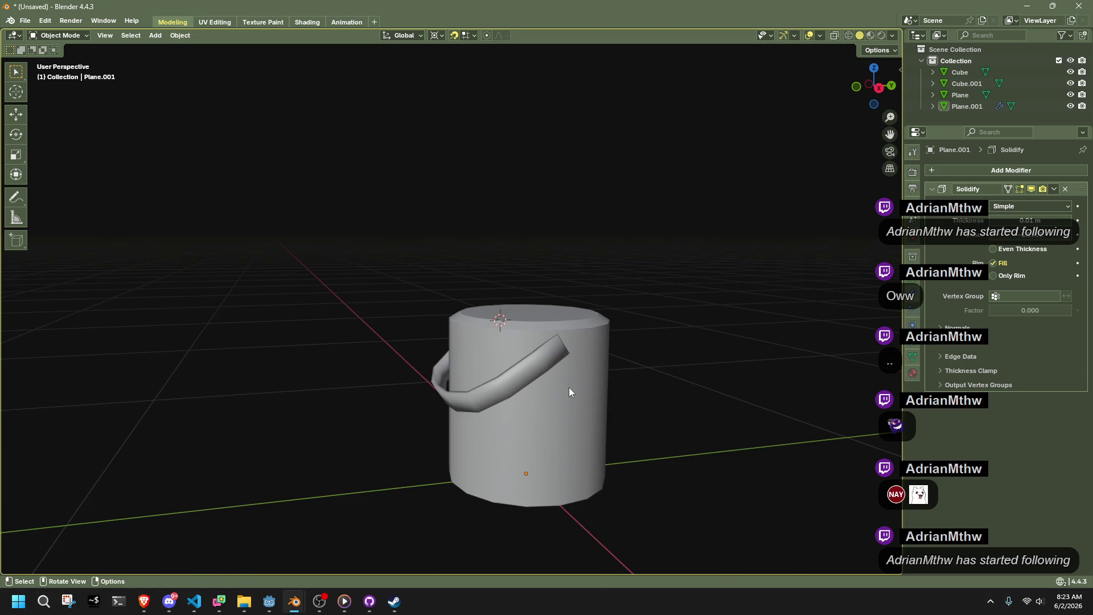
{"action": "left_click", "coordinate": [581, 385]}
{"action": "middle_click_drag", "start_coordinate": [619, 387], "coordinate": [658, 457]}
Reselect the bucket body and enter Edit Mode looking down on its top.
{"action": "key", "text": "Tab"}
{"action": "middle_click_drag", "start_coordinate": [712, 411], "coordinate": [566, 298]}
{"action": "key", "text": "Tab"}
{"action": "left_click", "coordinate": [607, 368]}
{"action": "left_click", "coordinate": [477, 371]}
{"action": "key", "text": "Tab"}
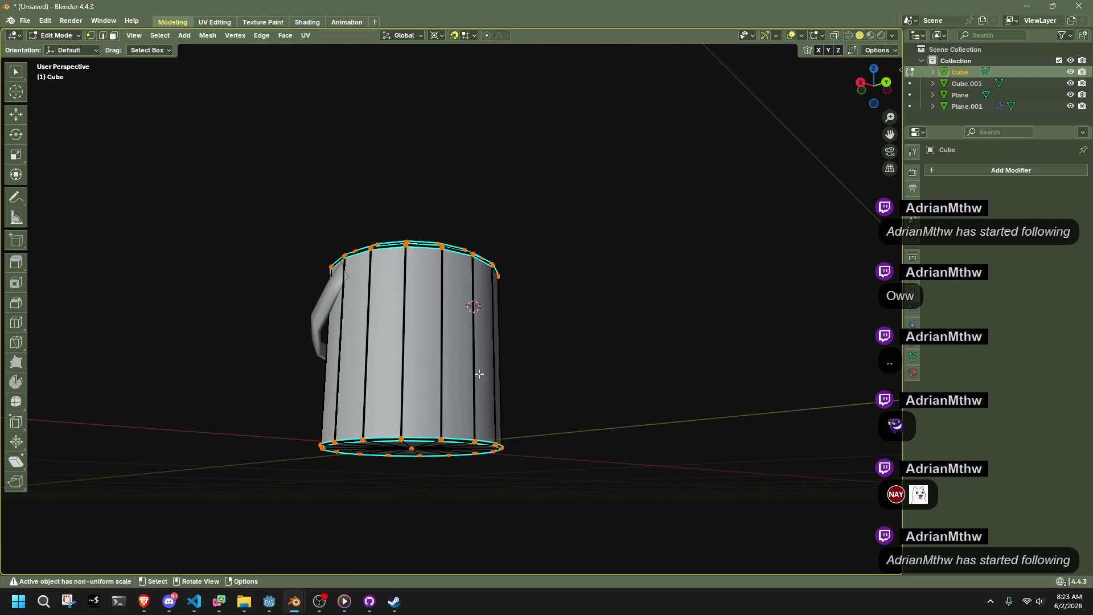
{"action": "middle_click_drag", "start_coordinate": [477, 370], "coordinate": [447, 393]}
{"action": "scroll", "coordinate": [443, 395], "scroll_direction": "up", "scroll_amount": 3}
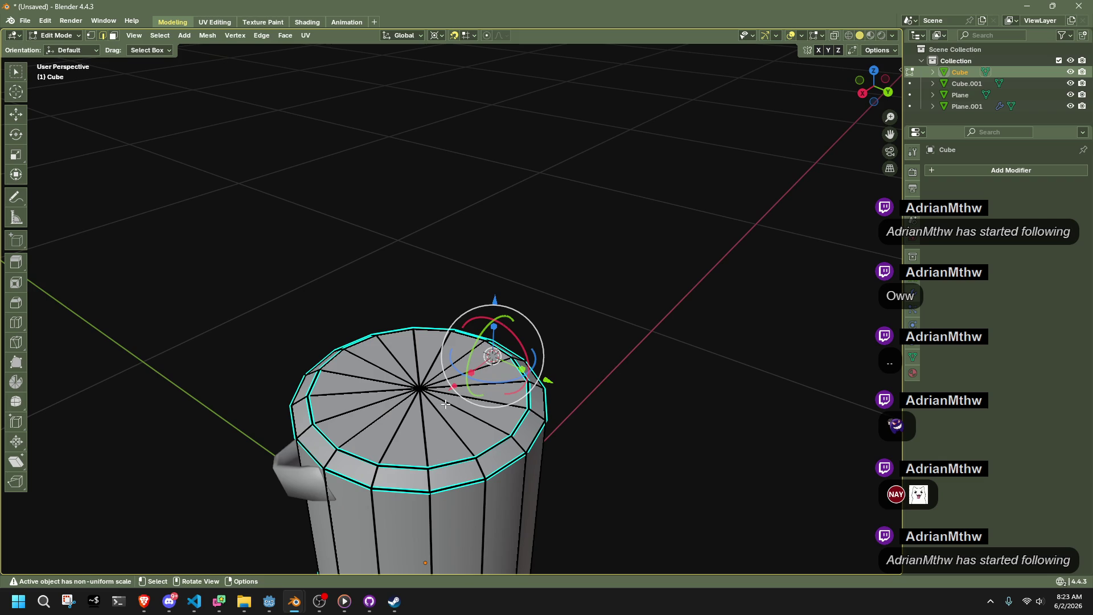
Mark the outer and inner top rim loops as UV seams.
{"action": "left_click", "coordinate": [444, 486], "text": "alt"}
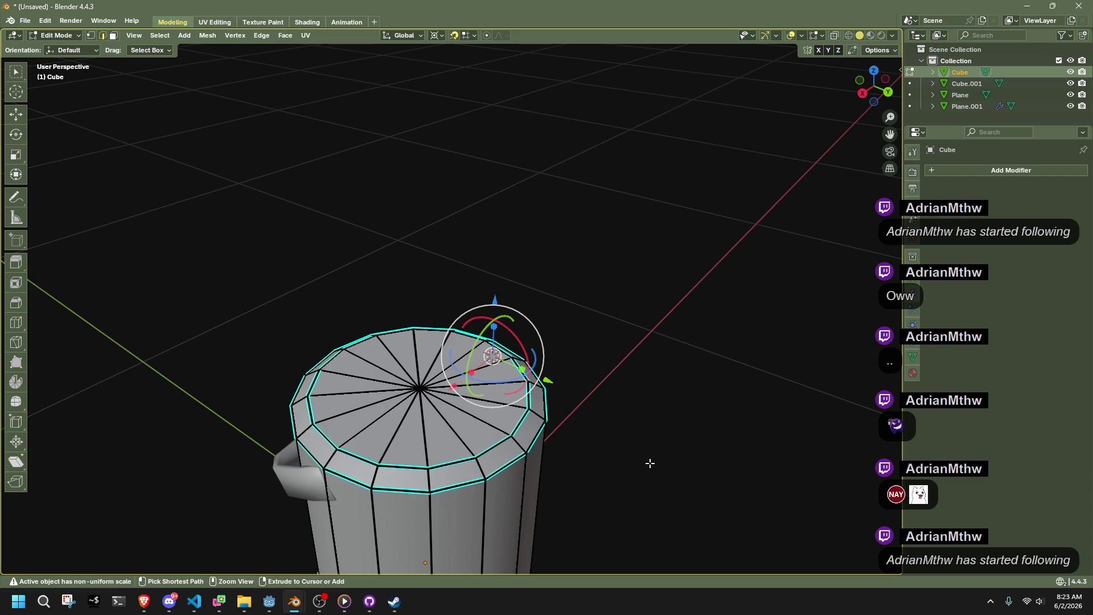
{"action": "left_click", "coordinate": [444, 465], "text": "alt+shift"}
{"action": "right_click", "coordinate": [445, 466]}
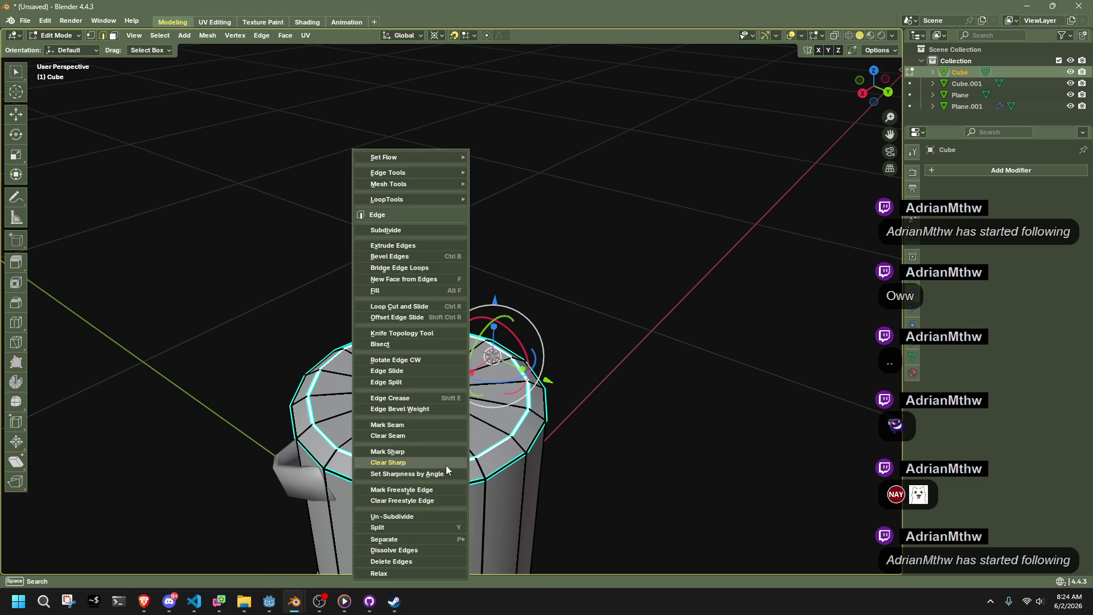
{"action": "right_click", "coordinate": [507, 466]}
{"action": "left_click", "coordinate": [473, 426]}
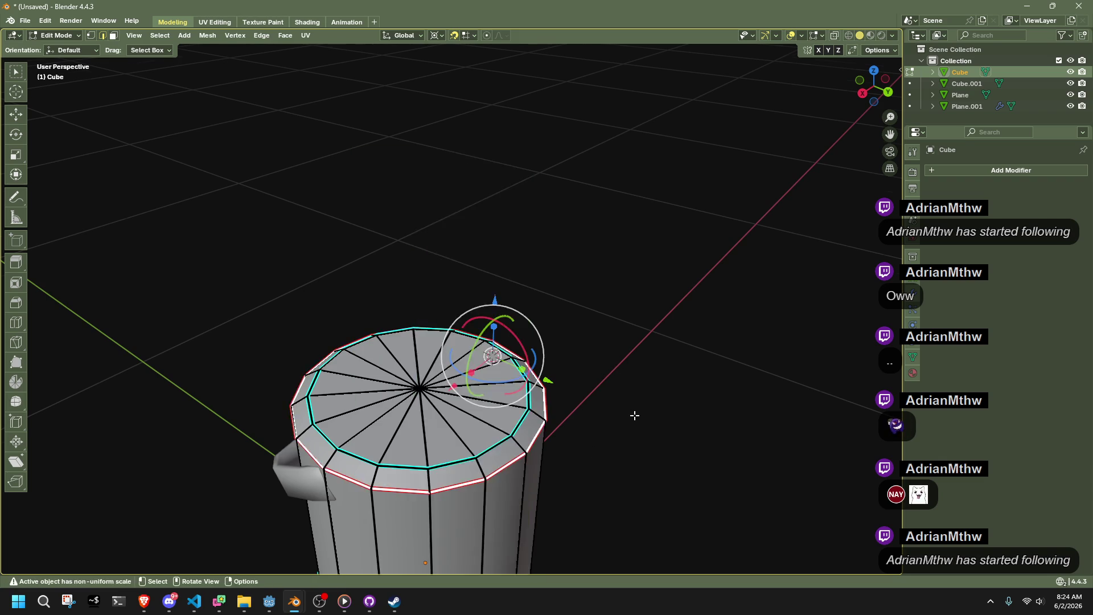
Mark the bottom rim loop as a seam from below and leave Edit Mode.
{"action": "scroll", "coordinate": [615, 420], "scroll_direction": "down", "scroll_amount": 3}
{"action": "mouse_move", "coordinate": [615, 420]}
{"action": "middle_mouse_down"}
{"action": "mouse_move", "coordinate": [539, 336]}
{"action": "mouse_move", "coordinate": [471, 439]}
{"action": "mouse_move", "coordinate": [298, 429]}
{"action": "middle_mouse_up"}
{"action": "left_click", "coordinate": [372, 403], "text": "alt"}
{"action": "right_click", "coordinate": [372, 403]}
{"action": "left_click", "coordinate": [372, 403]}
{"action": "key", "text": "Tab"}
Check the handle mesh and the bucket's seams in Edit Mode, then return to Object Mode.
{"action": "left_click", "coordinate": [489, 369]}
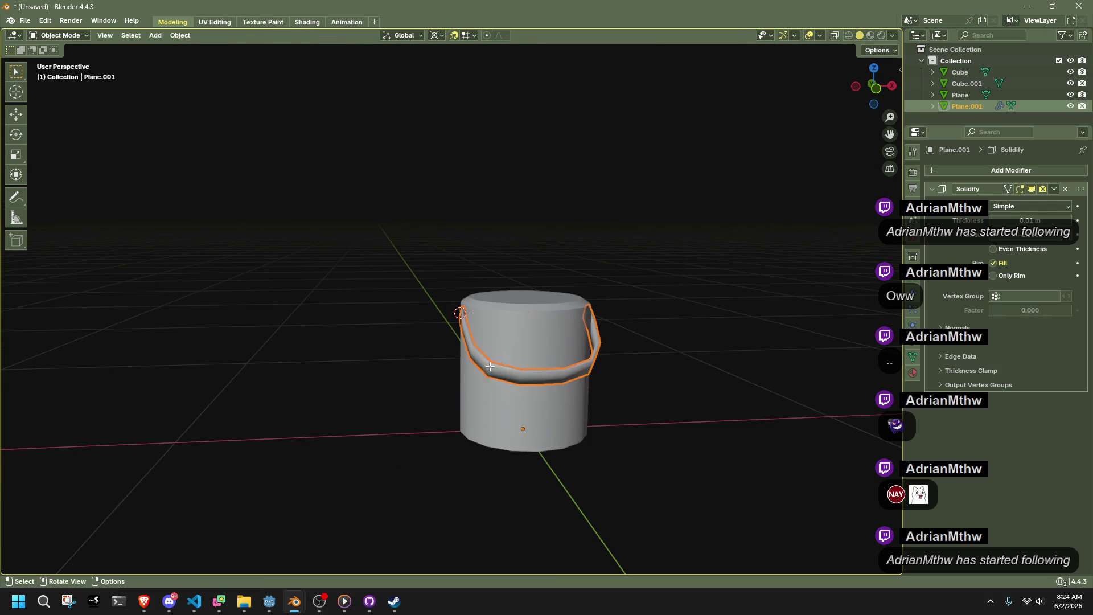
{"action": "key", "text": "Tab"}
{"action": "scroll", "coordinate": [490, 366], "scroll_direction": "up", "scroll_amount": 3}
{"action": "mouse_move", "coordinate": [490, 367]}
{"action": "middle_mouse_down"}
{"action": "mouse_move", "coordinate": [532, 474]}
{"action": "mouse_move", "coordinate": [548, 473]}
{"action": "middle_mouse_up"}
{"action": "key", "text": "Tab"}
{"action": "left_click", "coordinate": [340, 371]}
{"action": "key", "text": "Tab"}
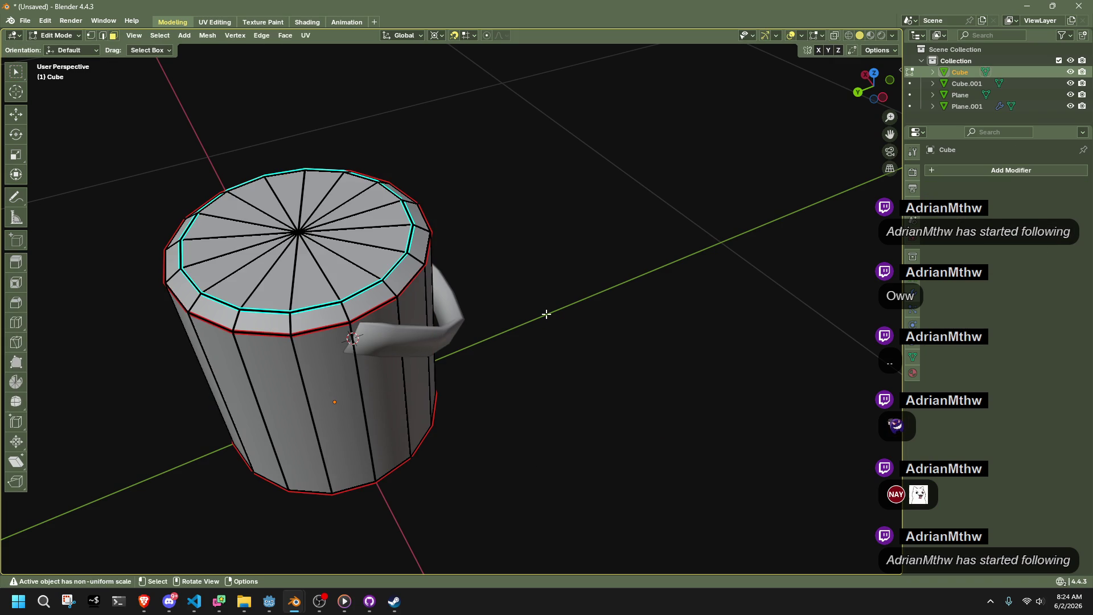
{"action": "key", "text": "Tab"}
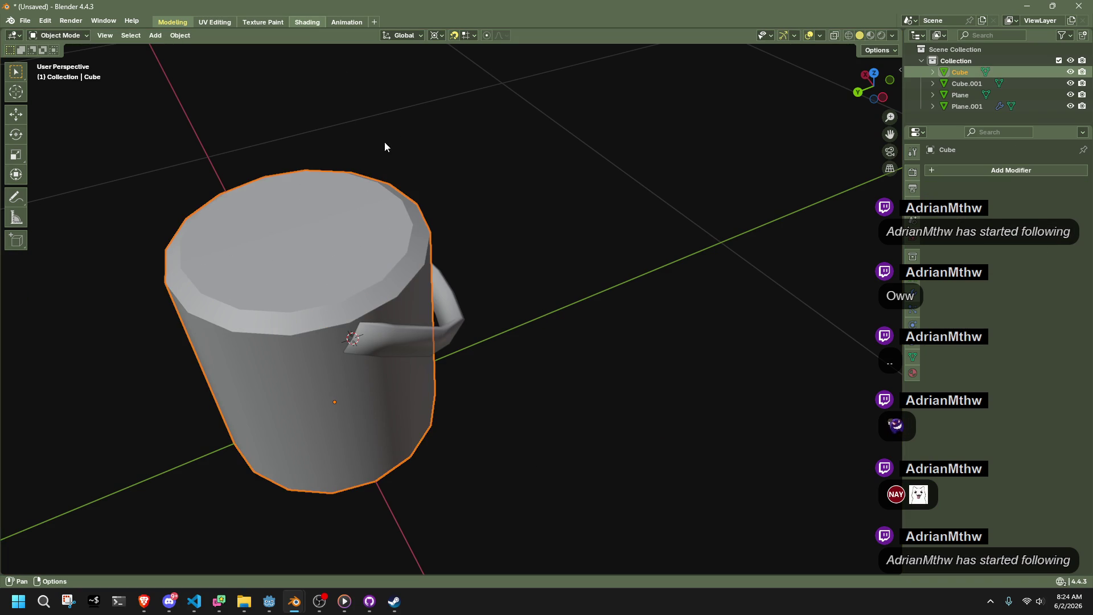
In the Shading workspace, add an Image Texture node and connect its Color to Base Color.
{"action": "left_click", "coordinate": [307, 22]}
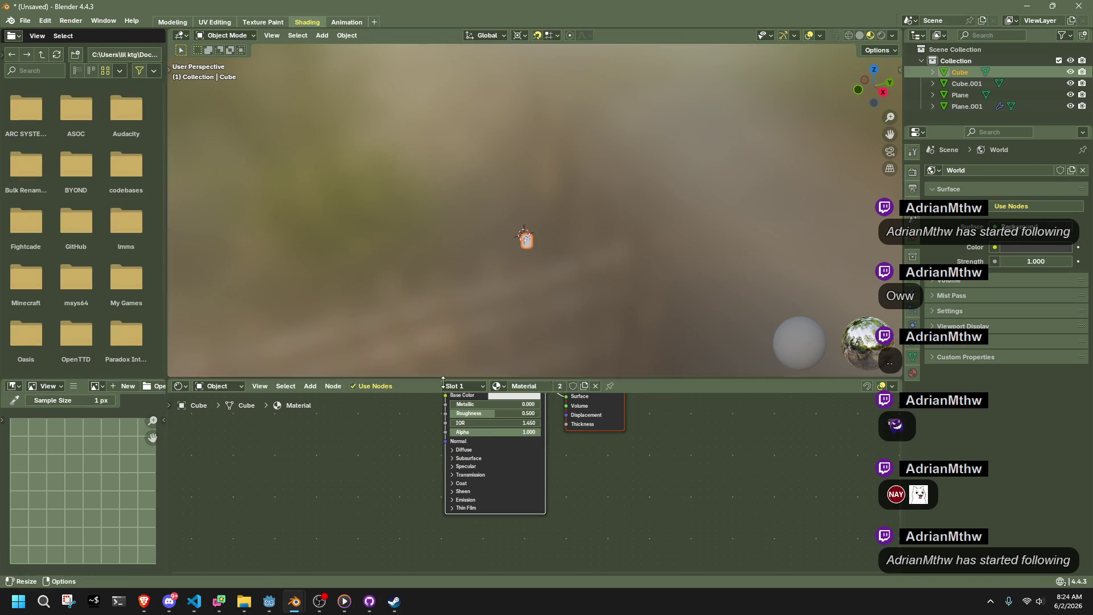
{"action": "key", "text": "KP_Decimal"}
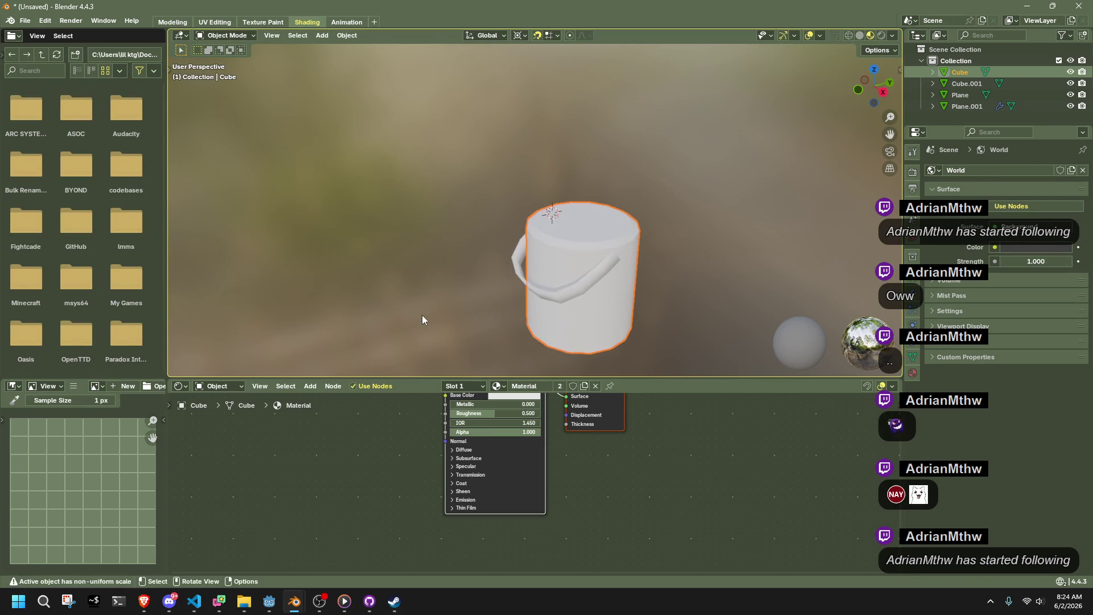
{"action": "middle_click_drag", "start_coordinate": [361, 468], "coordinate": [377, 472]}
{"action": "left_click", "coordinate": [307, 387]}
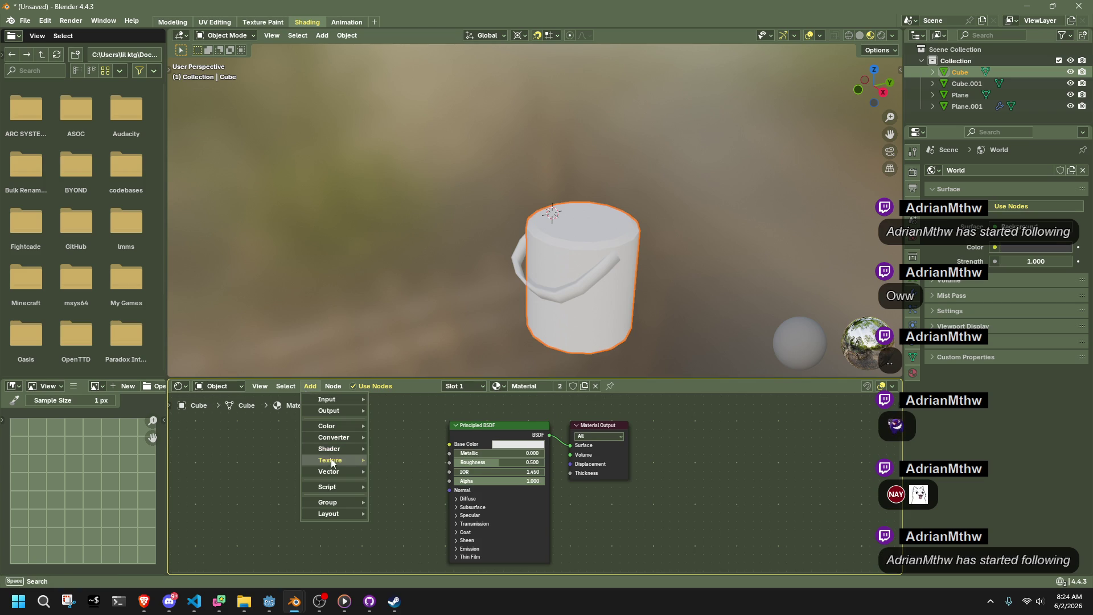
{"action": "mouse_move", "coordinate": [330, 459]}
{"action": "left_click", "coordinate": [415, 383]}
{"action": "left_click", "coordinate": [424, 454]}
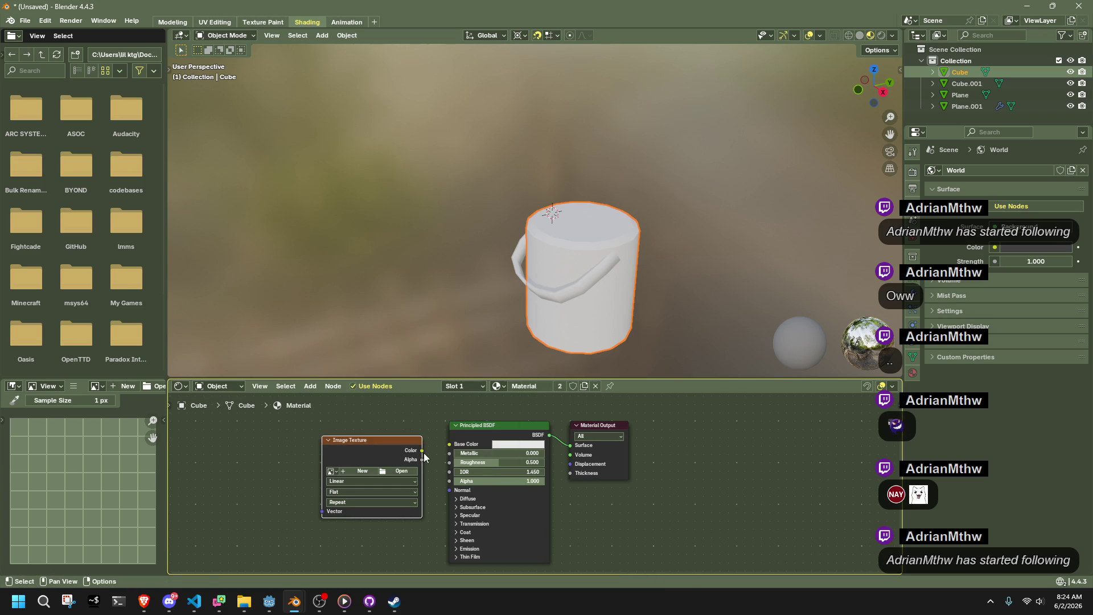
{"action": "left_click_drag", "start_coordinate": [444, 446], "coordinate": [447, 445]}
Assign the bucket's existing material to the handle (Plane.001).
{"action": "left_click", "coordinate": [401, 470]}
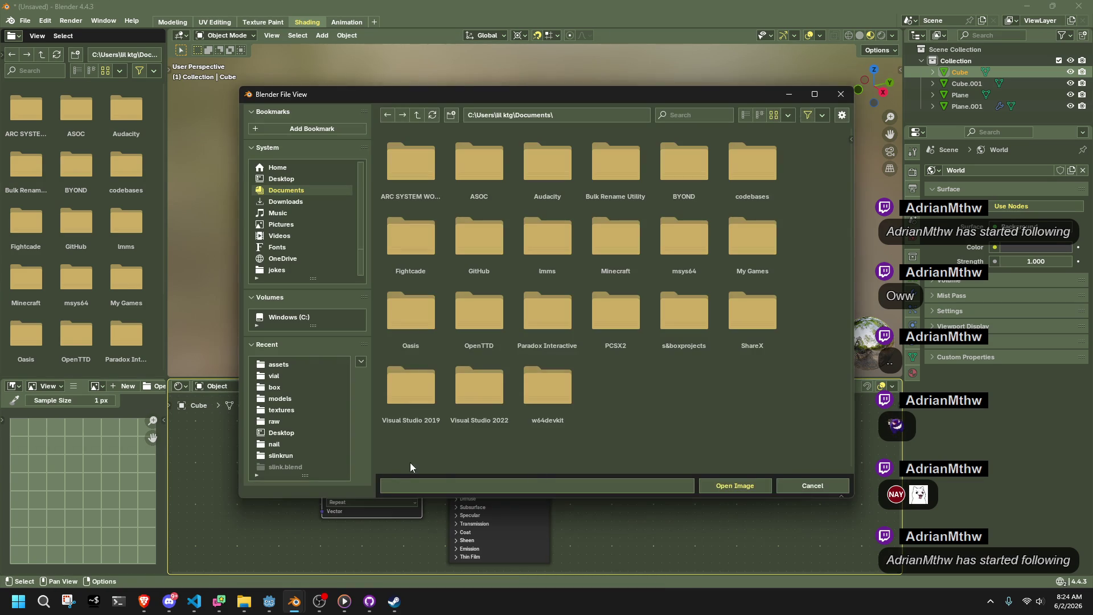
{"action": "left_click", "coordinate": [812, 485]}
{"action": "left_click", "coordinate": [534, 297]}
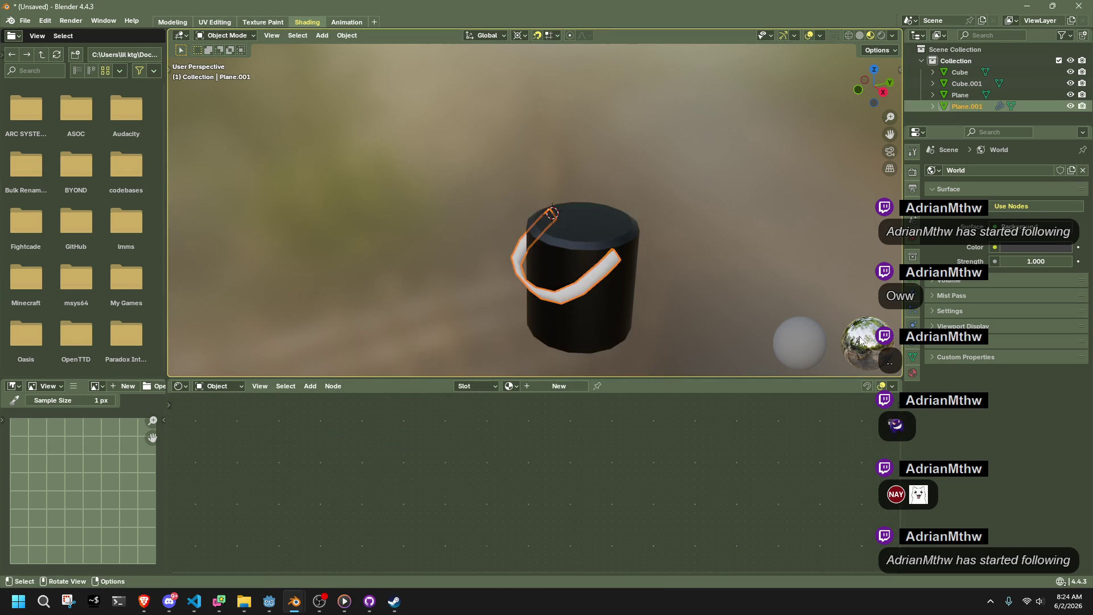
{"action": "left_click", "coordinate": [911, 373]}
{"action": "left_click", "coordinate": [934, 218]}
{"action": "left_click", "coordinate": [780, 237]}
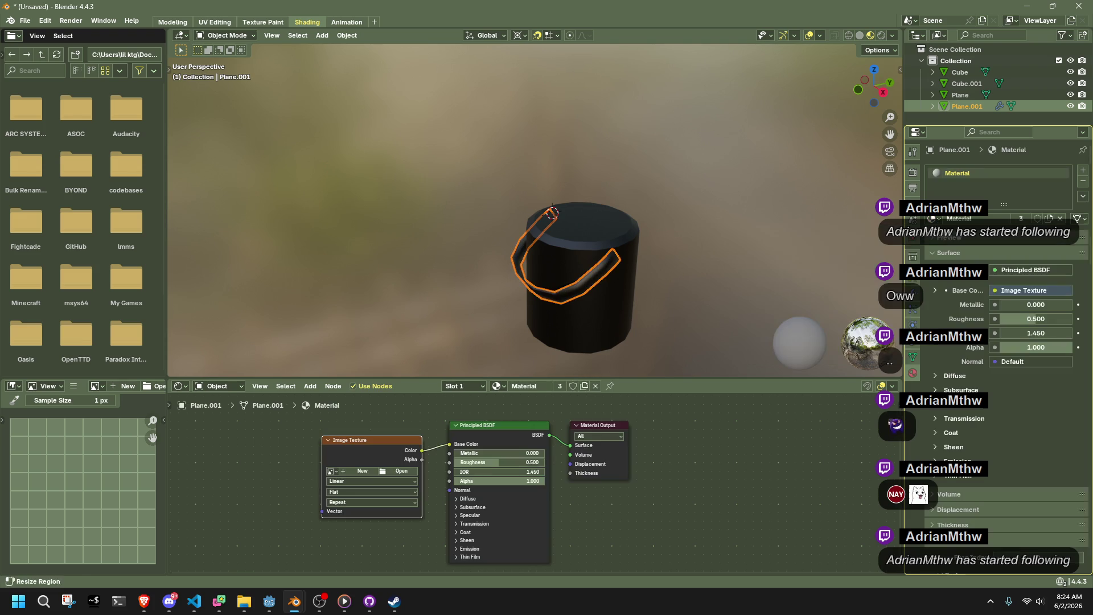
Load CHR_LUT_METAL.jpg from the project's textures folder into the Image Texture node.
{"action": "left_click", "coordinate": [391, 470]}
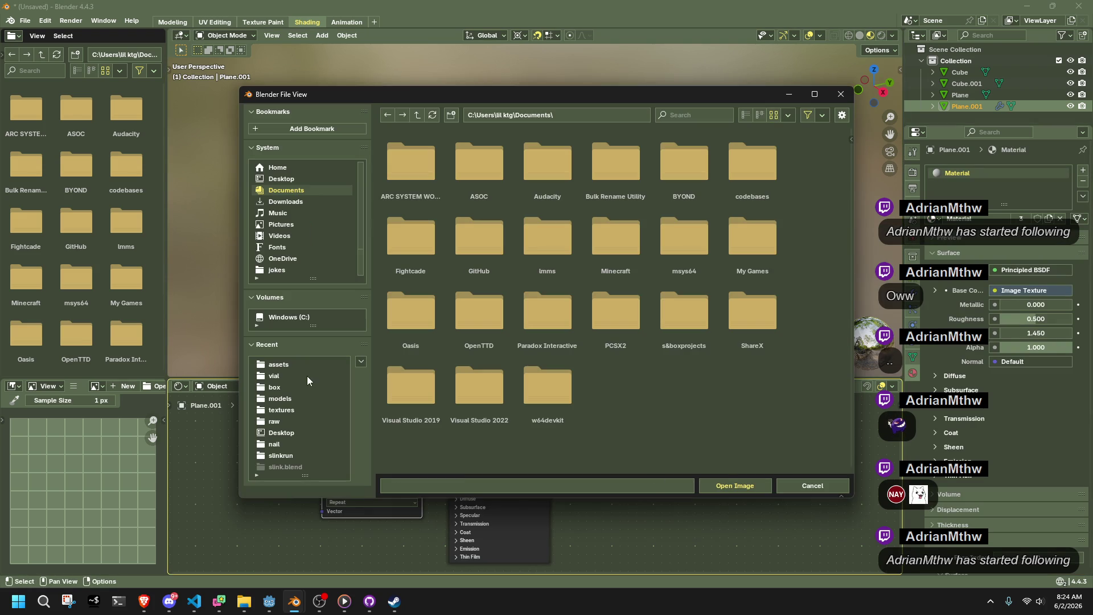
{"action": "left_click", "coordinate": [285, 365]}
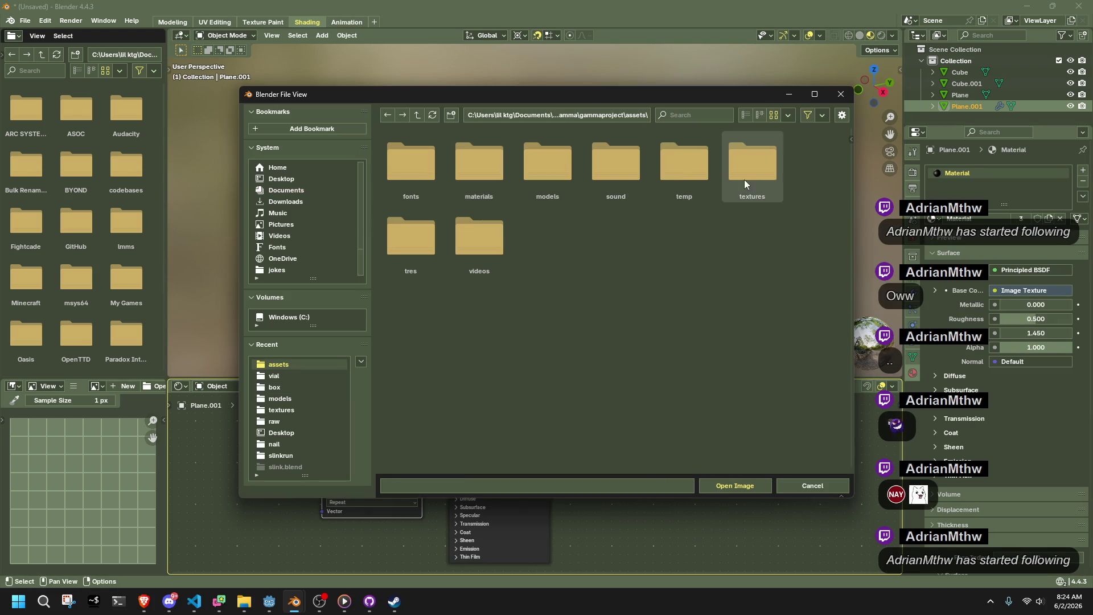
{"action": "double_click", "coordinate": [762, 171]}
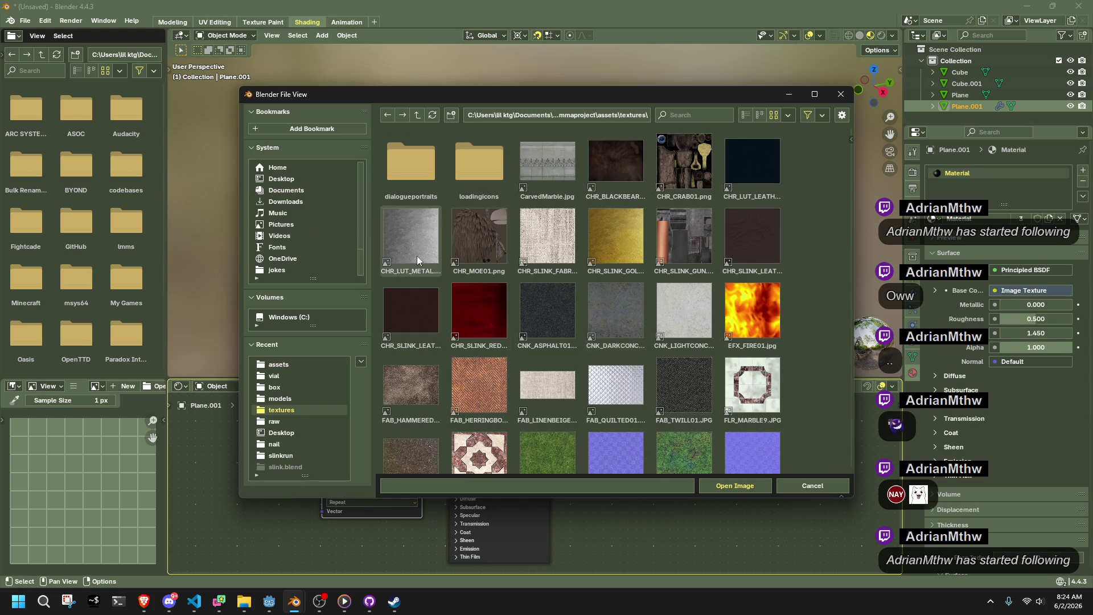
{"action": "double_click", "coordinate": [416, 255]}
{"action": "mouse_move", "coordinate": [417, 255]}
{"action": "middle_mouse_down"}
{"action": "mouse_move", "coordinate": [807, 260]}
{"action": "mouse_move", "coordinate": [778, 240]}
{"action": "middle_mouse_up"}
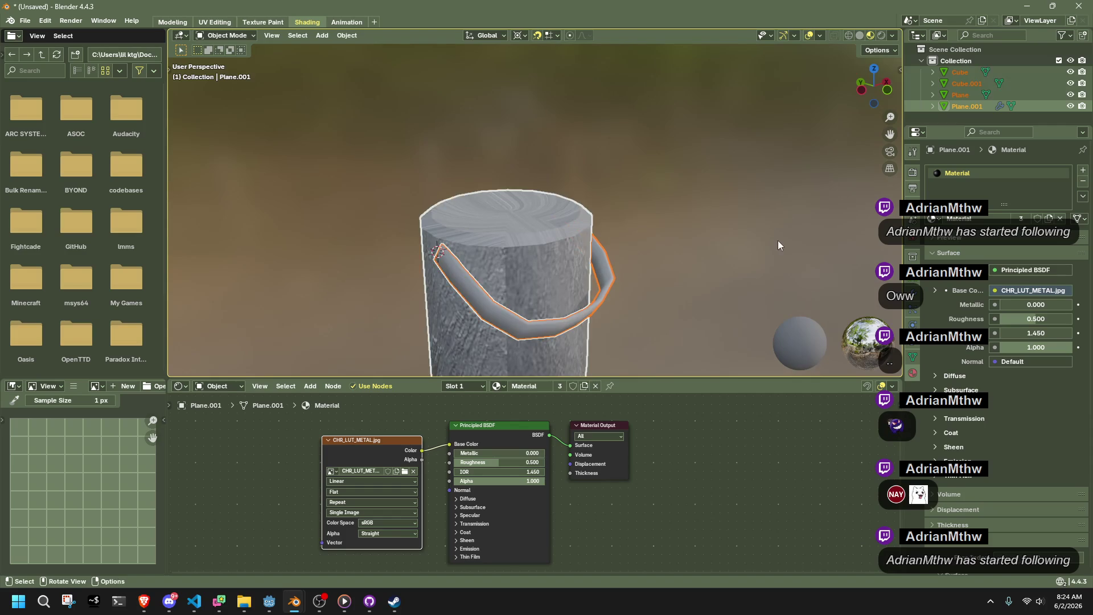
{"action": "key", "text": "Tab"}
UV-unwrap the handle's mesh with a standard Unwrap.
{"action": "key", "text": "u"}
{"action": "left_click", "coordinate": [776, 259]}
{"action": "key", "text": "Tab"}
Select the bucket body and unwrap all of its faces.
{"action": "mouse_move", "coordinate": [726, 258]}
{"action": "middle_mouse_down"}
{"action": "mouse_move", "coordinate": [678, 267]}
{"action": "mouse_move", "coordinate": [602, 257]}
{"action": "mouse_move", "coordinate": [684, 214]}
{"action": "middle_mouse_up"}
{"action": "scroll", "coordinate": [684, 214], "scroll_direction": "up", "scroll_amount": 3}
{"action": "left_click", "coordinate": [484, 247]}
{"action": "key", "text": "Tab"}
{"action": "middle_click_drag", "start_coordinate": [625, 247], "coordinate": [647, 278]}
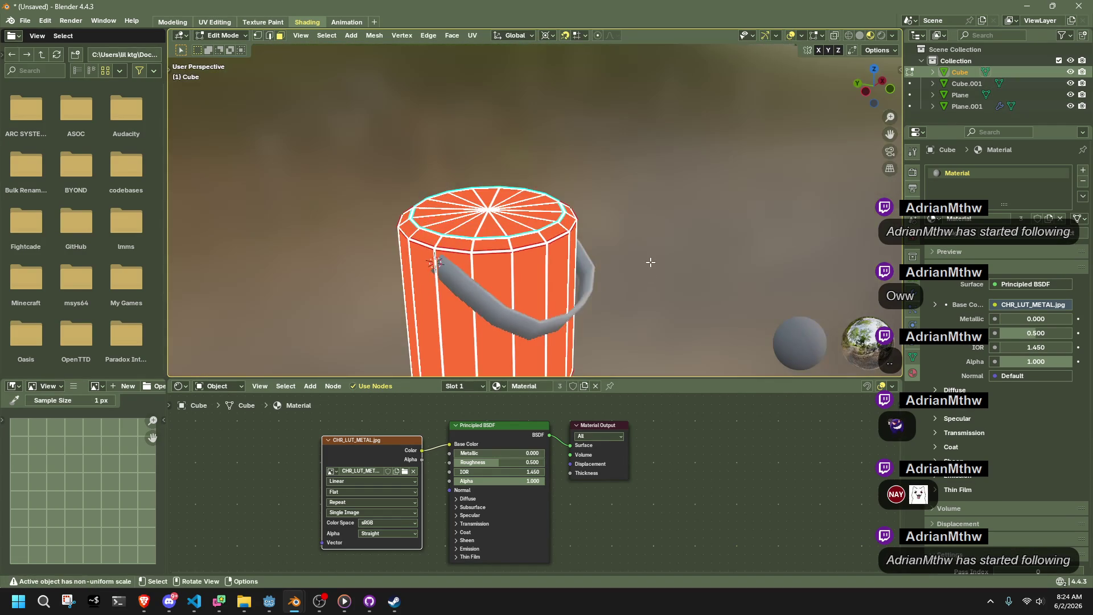
{"action": "key", "text": "u"}
{"action": "mouse_move", "coordinate": [539, 229]}
{"action": "left_click", "coordinate": [592, 230]}
{"action": "key", "text": "shift+alt+z"}
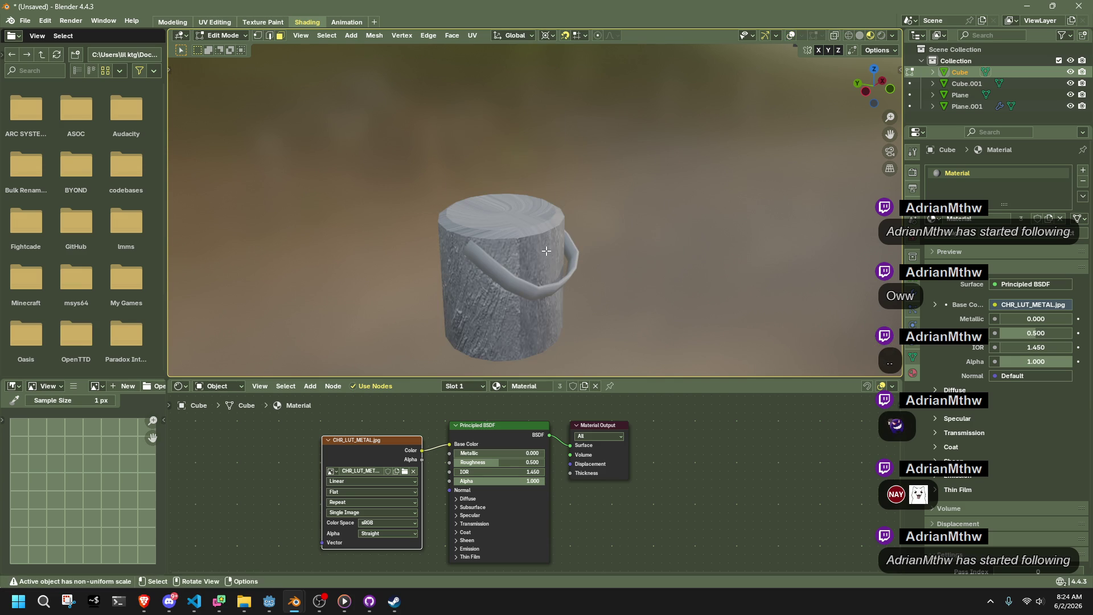
{"action": "key", "text": "shift+alt+z"}
Re-project the bucket body's UVs as a Cylinder Projection with radius 0.19.
{"action": "right_click", "coordinate": [545, 251]}
{"action": "mouse_move", "coordinate": [530, 381]}
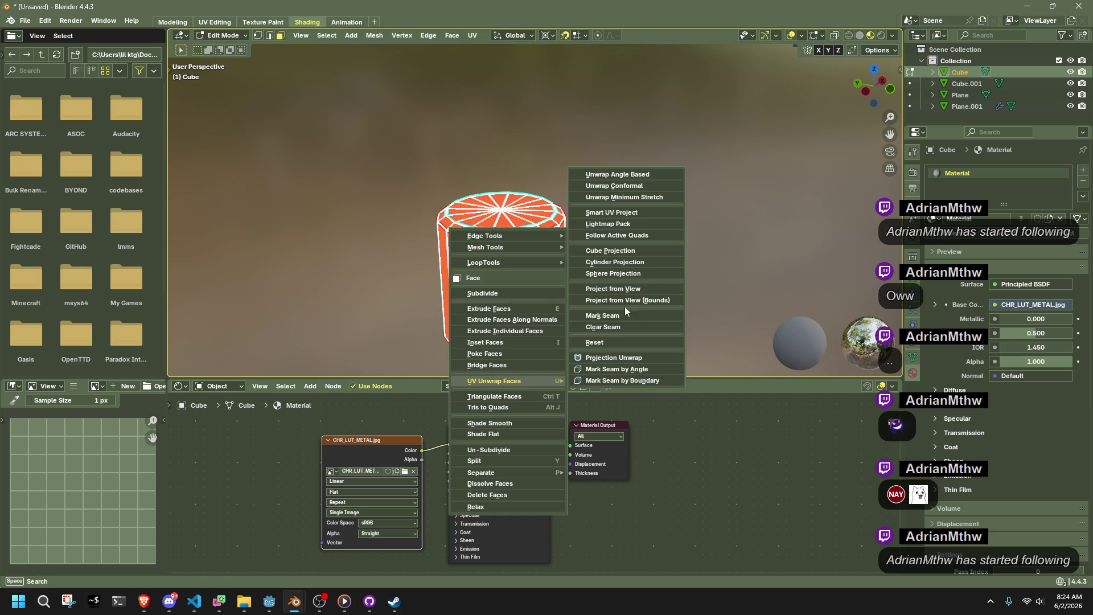
{"action": "left_click", "coordinate": [630, 262]}
{"action": "key", "text": "shift+alt+z"}
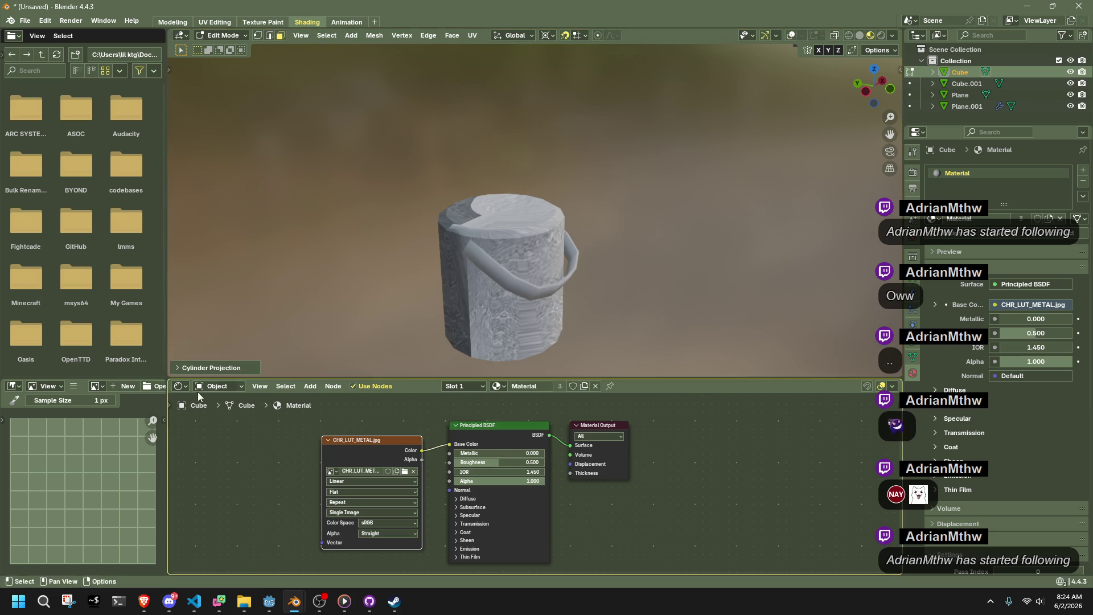
{"action": "left_click", "coordinate": [178, 368]}
{"action": "mouse_move", "coordinate": [272, 326]}
{"action": "left_mouse_down"}
{"action": "mouse_move", "coordinate": [319, 326]}
{"action": "mouse_move", "coordinate": [288, 326]}
{"action": "left_mouse_up"}
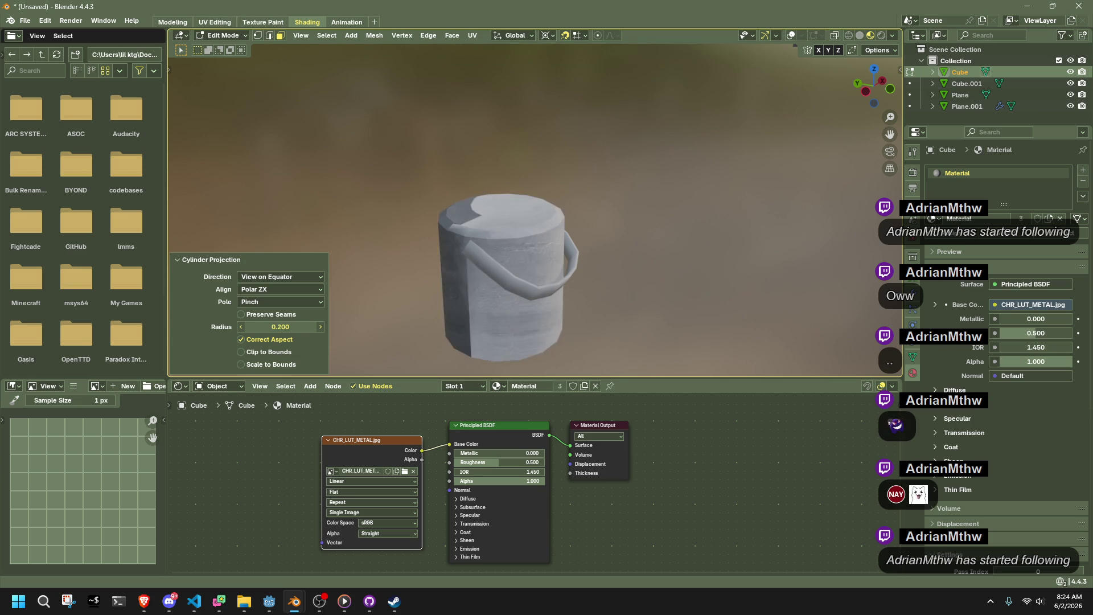
{"action": "middle_click_drag", "start_coordinate": [768, 205], "coordinate": [650, 143]}
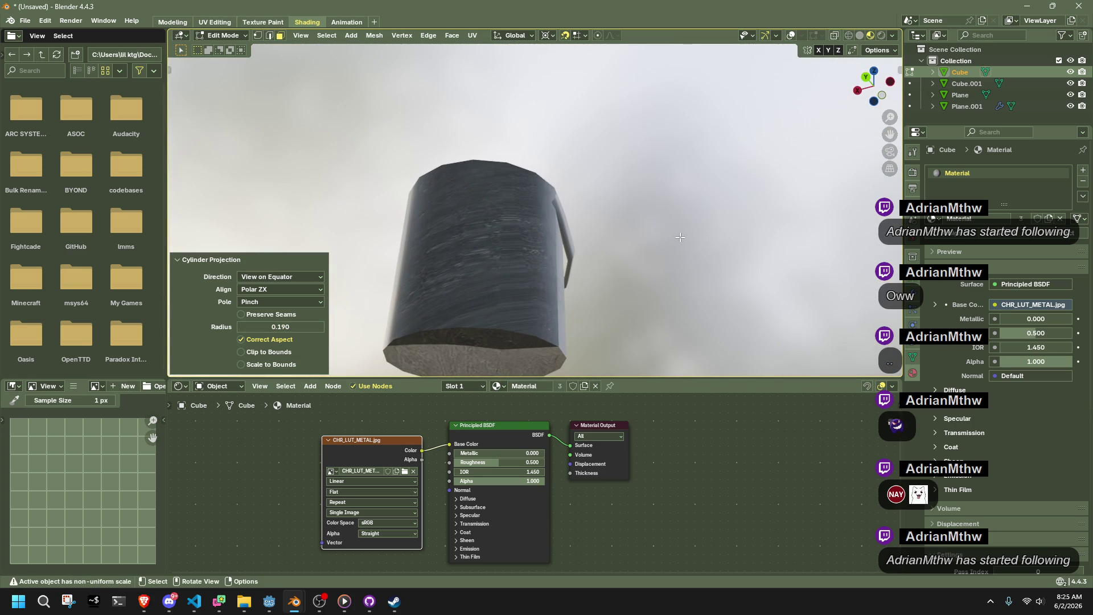
{"action": "mouse_move", "coordinate": [678, 236]}
{"action": "middle_mouse_down"}
{"action": "mouse_move", "coordinate": [617, 308]}
{"action": "mouse_move", "coordinate": [498, 257]}
{"action": "middle_mouse_up"}
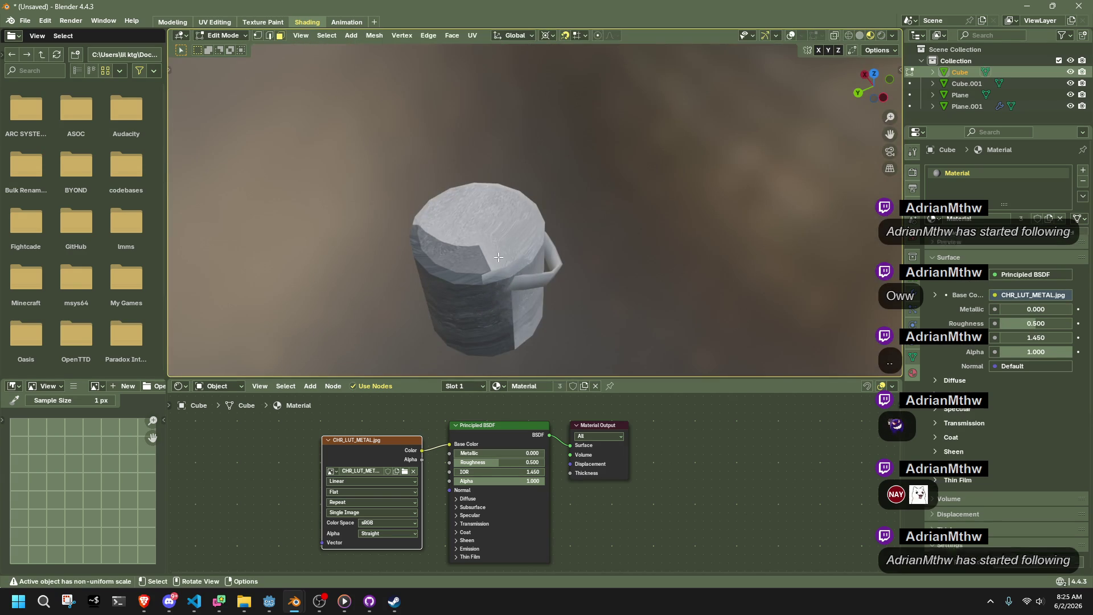
{"action": "key", "text": "shift+alt+z"}
Load CNK_DARKCONCRETE01.jpg as the bucket's image texture.
{"action": "left_click", "coordinate": [404, 471]}
{"action": "scroll", "coordinate": [666, 370], "scroll_direction": "down", "scroll_amount": 8}
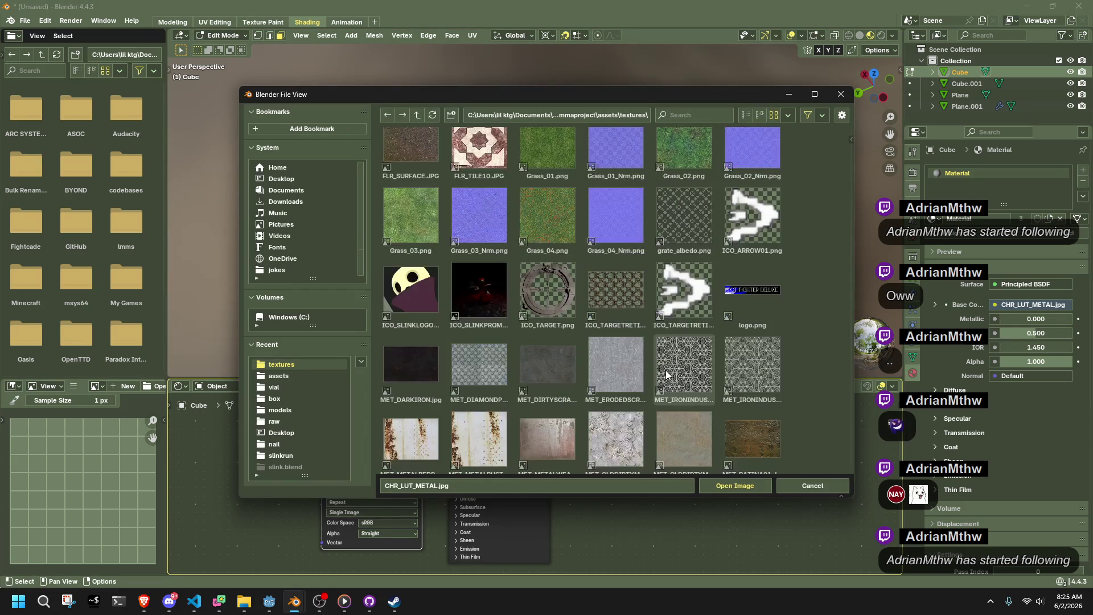
{"action": "scroll", "coordinate": [665, 367], "scroll_direction": "up", "scroll_amount": 5}
{"action": "scroll", "coordinate": [604, 285], "scroll_direction": "up", "scroll_amount": 2}
{"action": "double_click", "coordinate": [604, 286]}
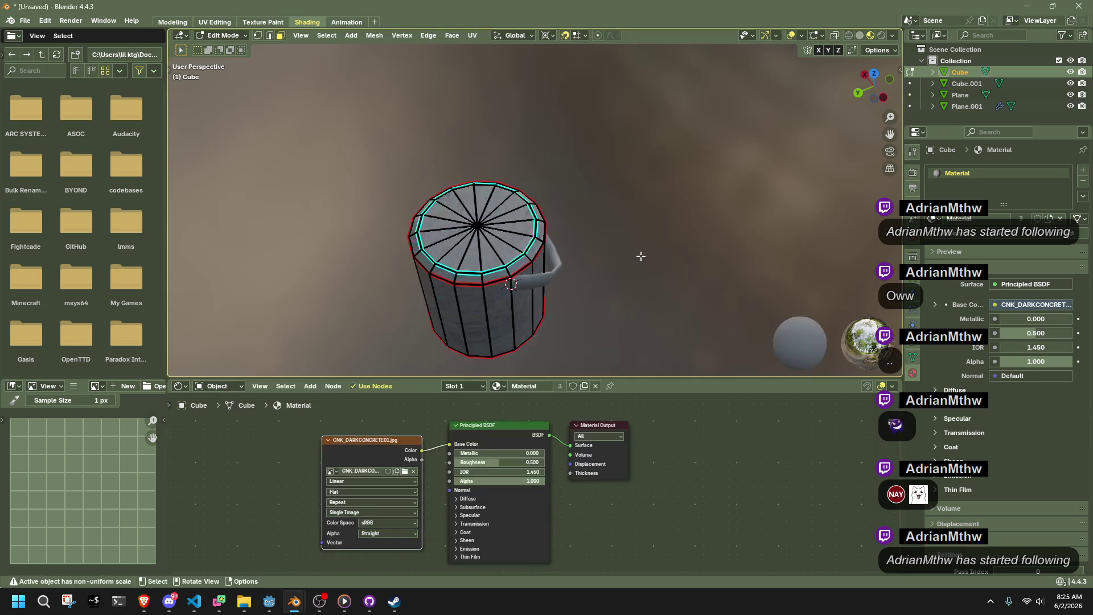
Return to Object Mode, select the bucket and enter Edit Mode.
{"action": "key", "text": "Tab"}
{"action": "left_click", "coordinate": [640, 255]}
{"action": "mouse_move", "coordinate": [640, 255]}
{"action": "middle_mouse_down"}
{"action": "mouse_move", "coordinate": [529, 246]}
{"action": "mouse_move", "coordinate": [451, 178]}
{"action": "mouse_move", "coordinate": [610, 224]}
{"action": "mouse_move", "coordinate": [512, 285]}
{"action": "middle_mouse_up"}
{"action": "scroll", "coordinate": [528, 323], "scroll_direction": "up", "scroll_amount": 2}
{"action": "middle_click_drag", "start_coordinate": [528, 327], "coordinate": [593, 209]}
{"action": "left_click", "coordinate": [579, 217]}
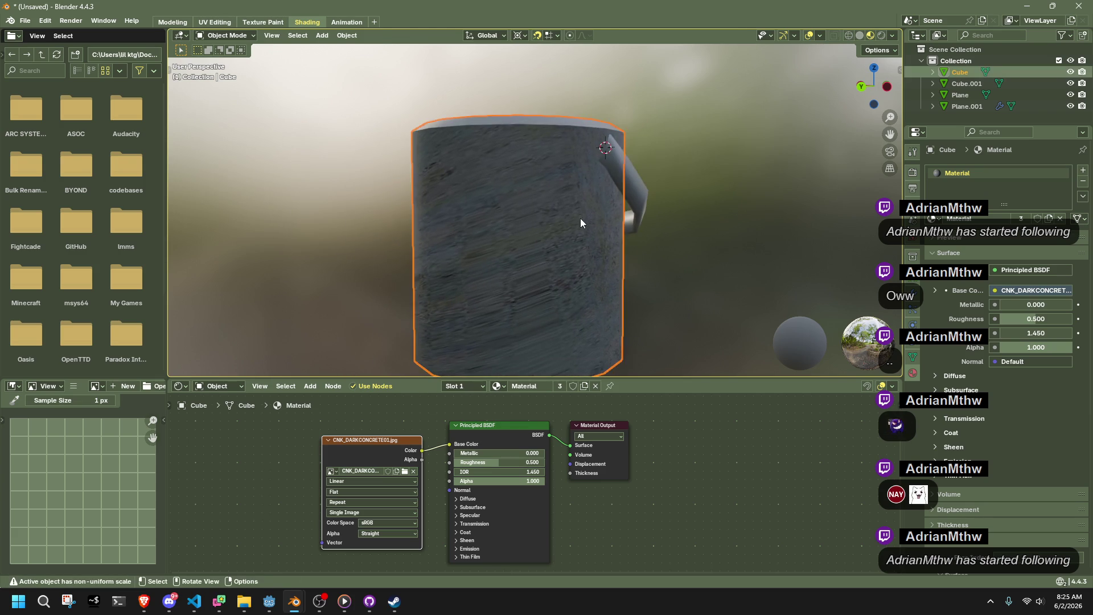
{"action": "key", "text": "Tab"}
{"action": "key", "text": "a"}
{"action": "key", "text": "alt+a"}
Select all of the bucket's faces and UV-unwrap them.
{"action": "mouse_move", "coordinate": [704, 231]}
{"action": "middle_mouse_down"}
{"action": "mouse_move", "coordinate": [587, 227]}
{"action": "mouse_move", "coordinate": [446, 251]}
{"action": "mouse_move", "coordinate": [626, 190]}
{"action": "mouse_move", "coordinate": [677, 244]}
{"action": "middle_mouse_up"}
{"action": "key", "text": "a"}
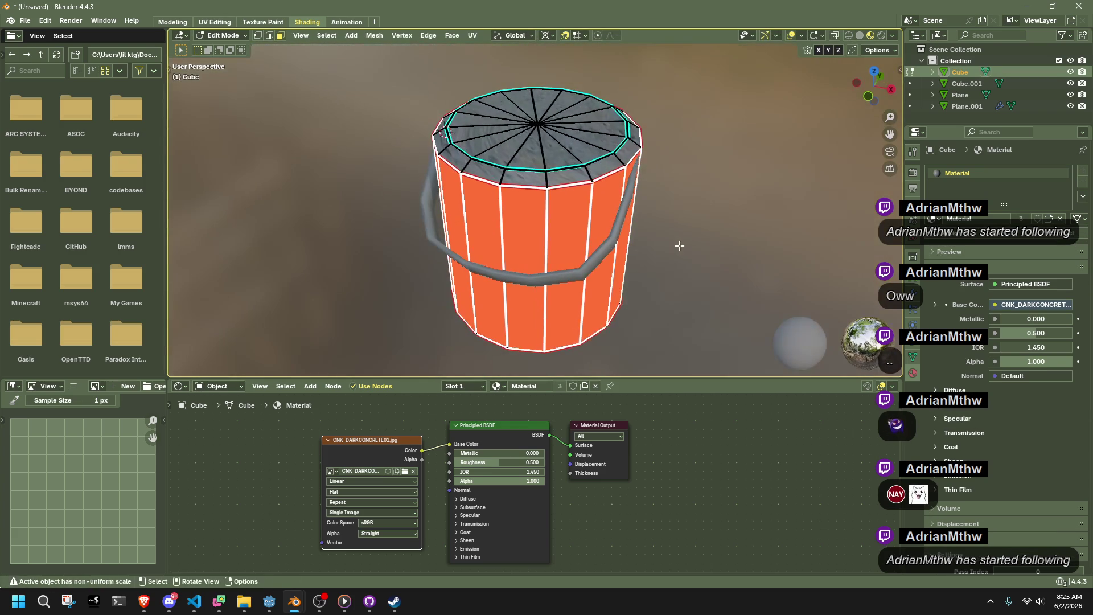
{"action": "right_click", "coordinate": [664, 244]}
{"action": "mouse_move", "coordinate": [664, 243]}
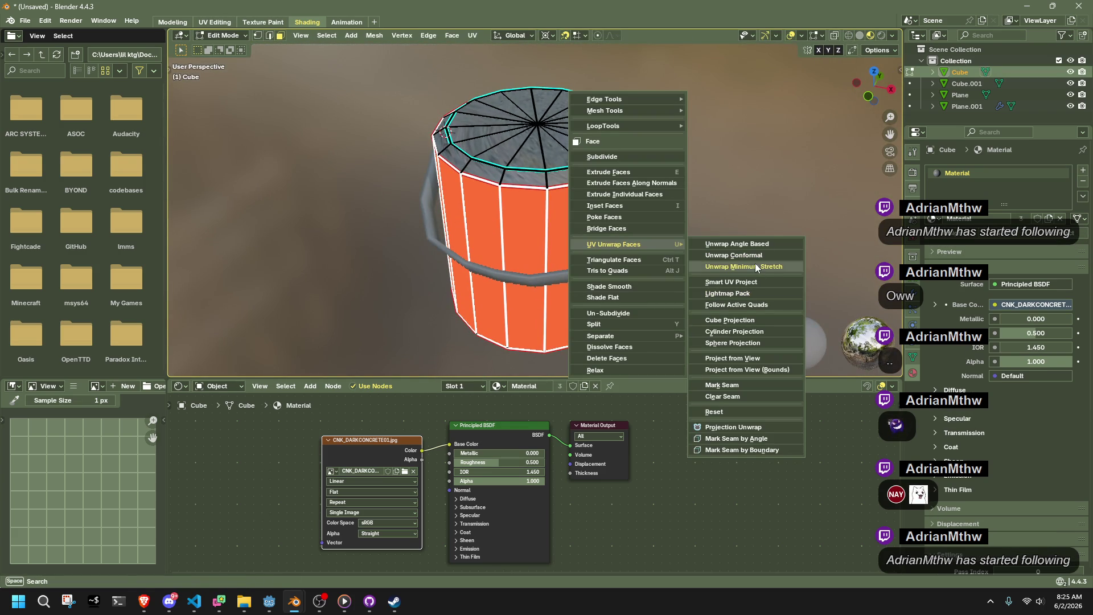
{"action": "left_click", "coordinate": [768, 242]}
{"action": "key", "text": "Tab"}
Re-unwrap the bucket's faces using Unwrap Minimum Stretch.
{"action": "key", "text": "Tab"}
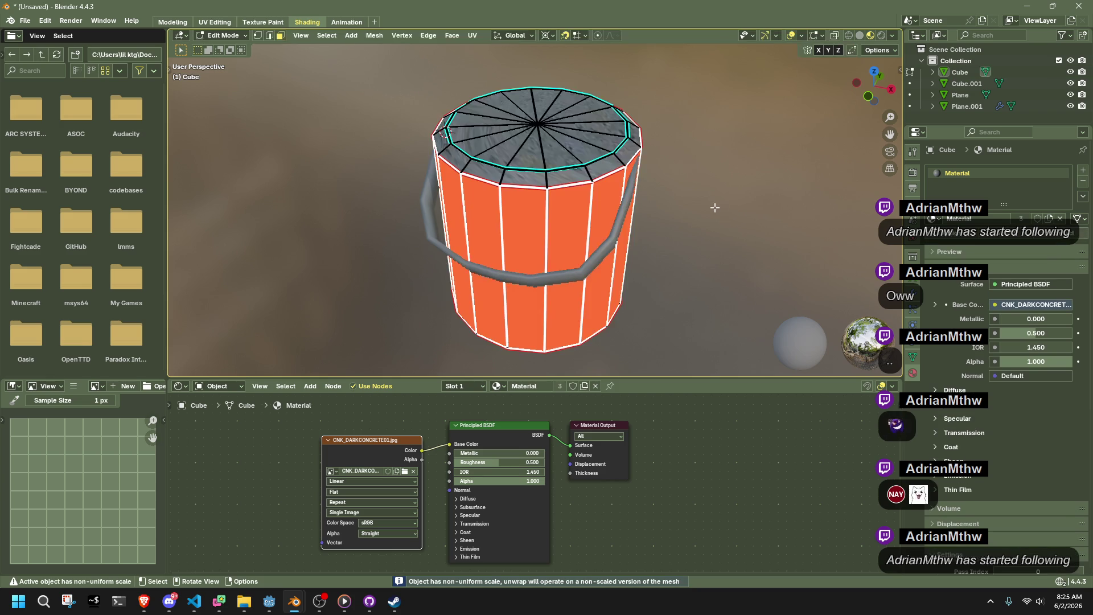
{"action": "right_click", "coordinate": [612, 251]}
{"action": "mouse_move", "coordinate": [612, 251]}
{"action": "left_click", "coordinate": [709, 275]}
{"action": "key", "text": "Tab"}
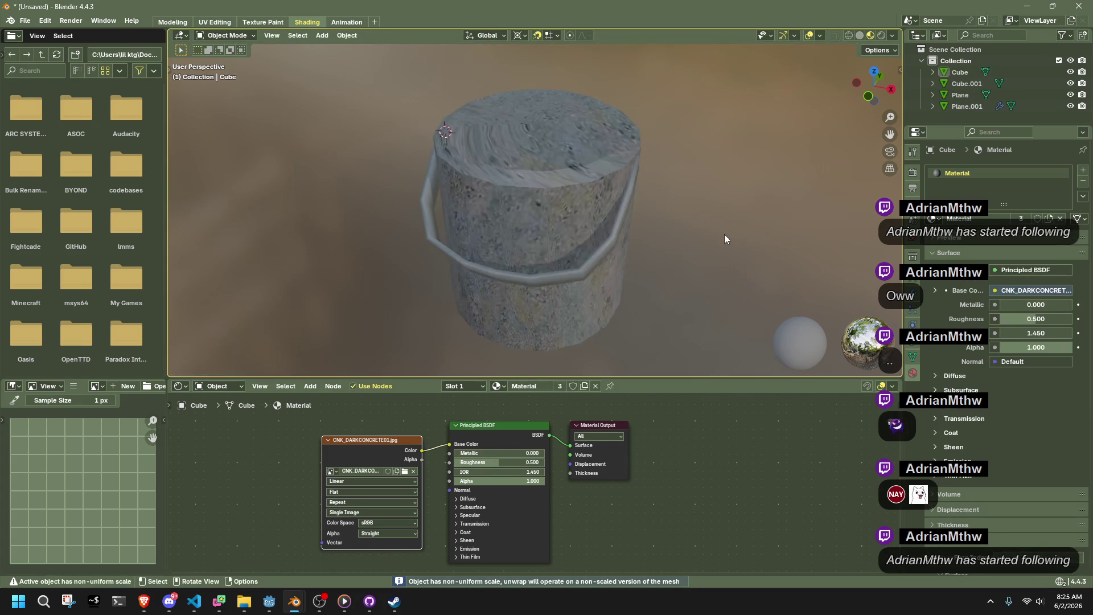
{"action": "middle_click_drag", "start_coordinate": [725, 237], "coordinate": [551, 189]}
{"action": "scroll", "coordinate": [504, 183], "scroll_direction": "up", "scroll_amount": 3}
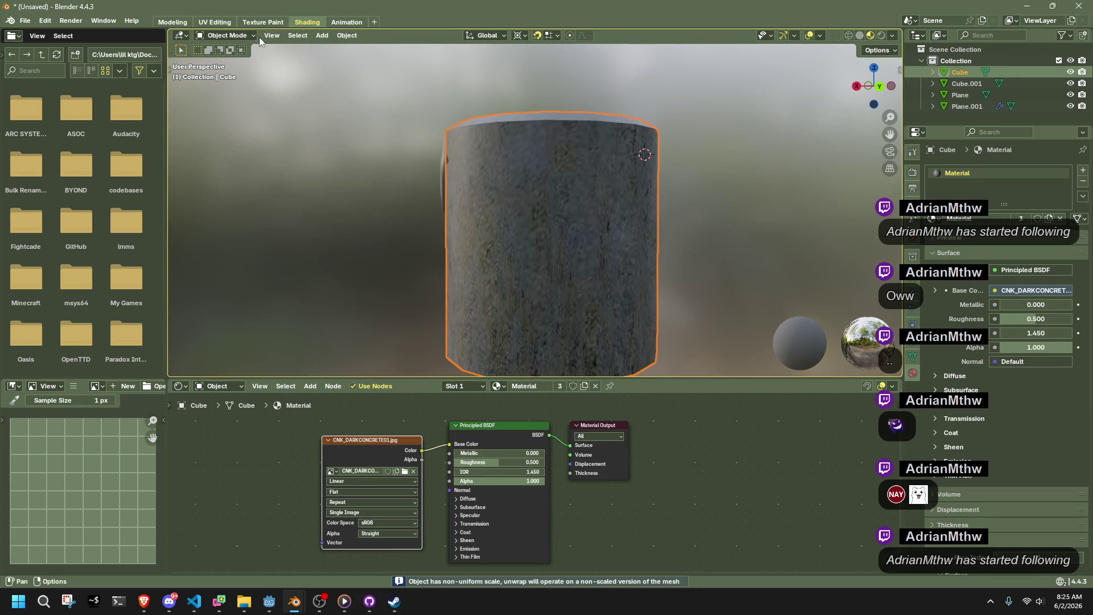
Switch to the UV Editing workspace to view the concrete texture's UVs.
{"action": "left_click", "coordinate": [214, 22]}
{"action": "scroll", "coordinate": [663, 314], "scroll_direction": "up", "scroll_amount": 6}
{"action": "key", "text": "alt+a"}
{"action": "scroll", "coordinate": [742, 383], "scroll_direction": "down", "scroll_amount": 4}
{"action": "mouse_move", "coordinate": [836, 334]}
{"action": "middle_mouse_down"}
{"action": "mouse_move", "coordinate": [794, 338]}
{"action": "mouse_move", "coordinate": [735, 302]}
{"action": "mouse_move", "coordinate": [727, 253]}
{"action": "middle_mouse_up"}
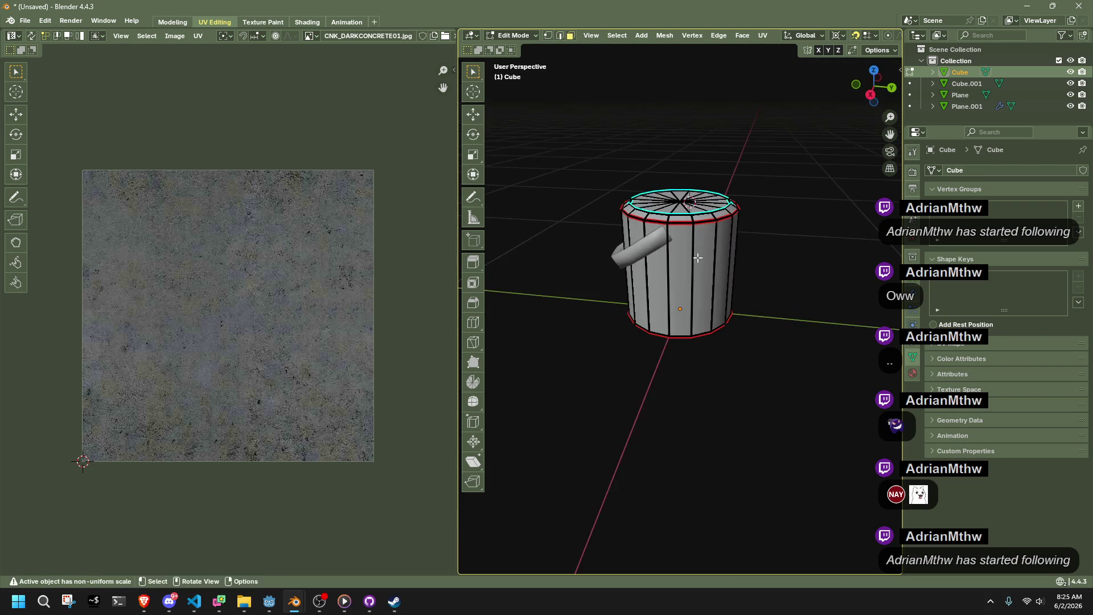
Mark the selected edge loop on the bucket as a seam.
{"action": "left_click", "coordinate": [727, 253], "text": "alt"}
{"action": "mouse_move", "coordinate": [758, 368]}
{"action": "middle_mouse_down"}
{"action": "mouse_move", "coordinate": [641, 398]}
{"action": "mouse_move", "coordinate": [510, 358]}
{"action": "mouse_move", "coordinate": [878, 309]}
{"action": "mouse_move", "coordinate": [669, 285]}
{"action": "middle_mouse_up"}
{"action": "key", "text": "alt+a"}
{"action": "right_click", "coordinate": [644, 397]}
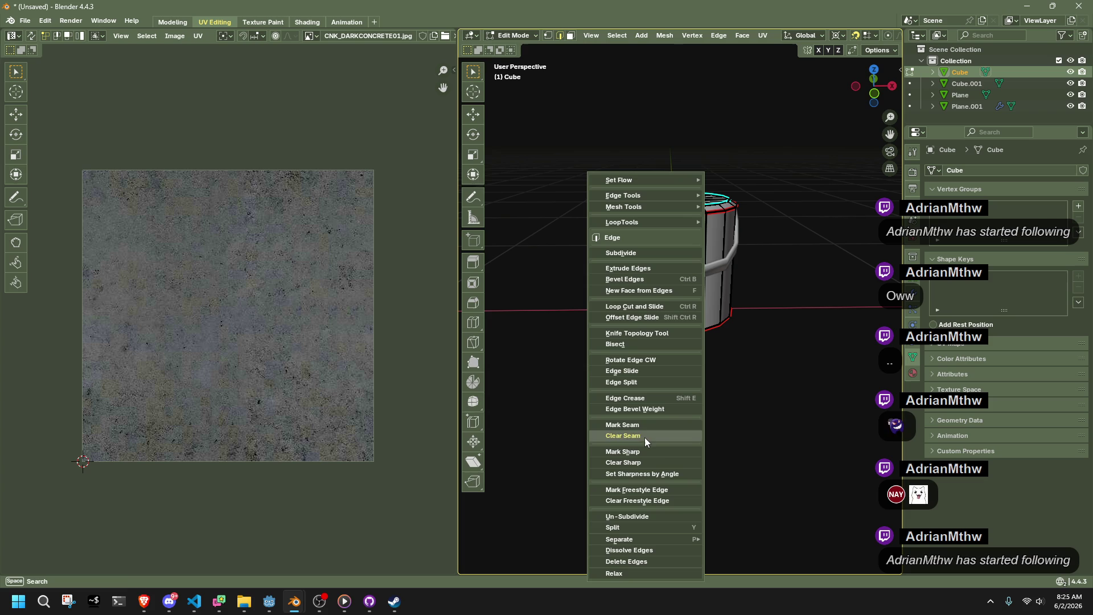
{"action": "left_click", "coordinate": [638, 425]}
Select the bucket's side faces and unwrap them into straight vertical strips.
{"action": "key", "text": "a"}
{"action": "key", "text": "alt+a"}
{"action": "key", "text": "3"}
{"action": "left_click", "coordinate": [724, 277], "text": "alt"}
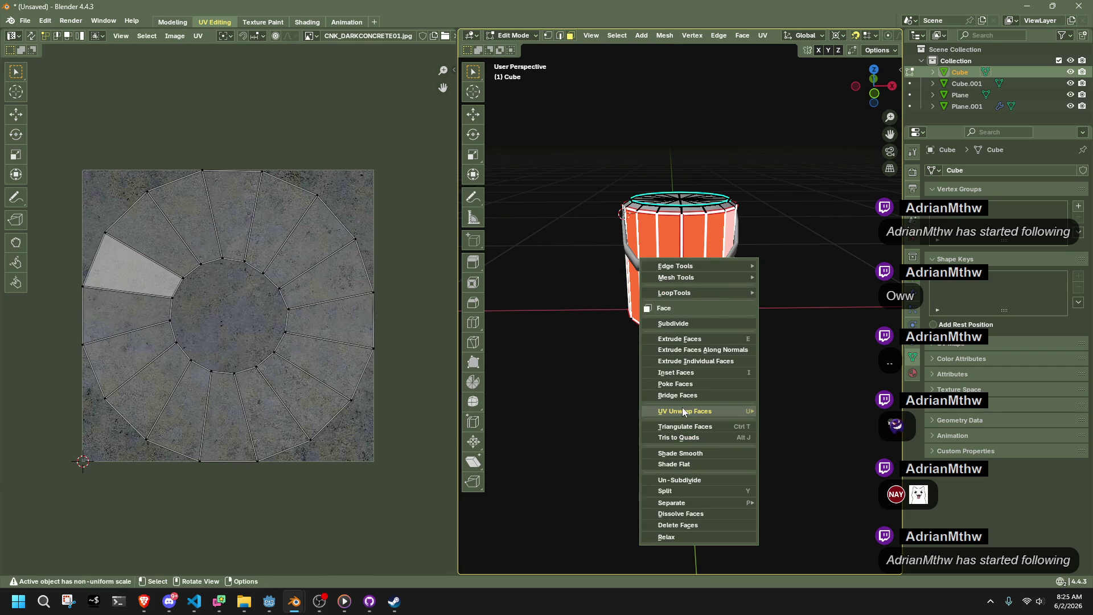
{"action": "mouse_move", "coordinate": [690, 411]}
{"action": "left_click", "coordinate": [803, 227]}
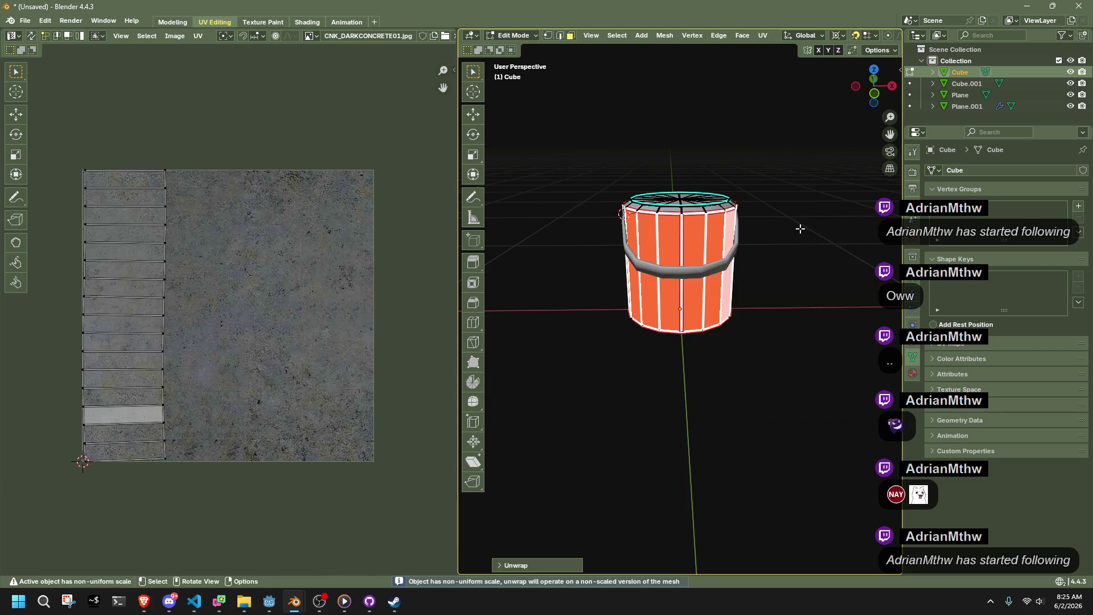
Return to Object Mode and view the bucket in Material Preview shading.
{"action": "key", "text": "Tab"}
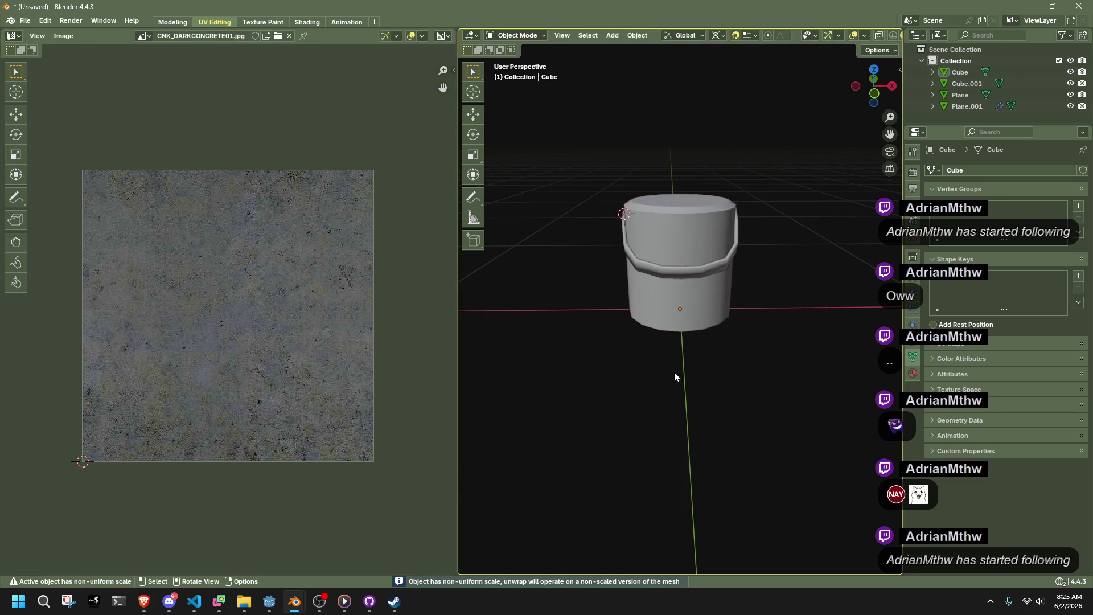
{"action": "scroll", "coordinate": [866, 39], "scroll_direction": "down", "scroll_amount": 2}
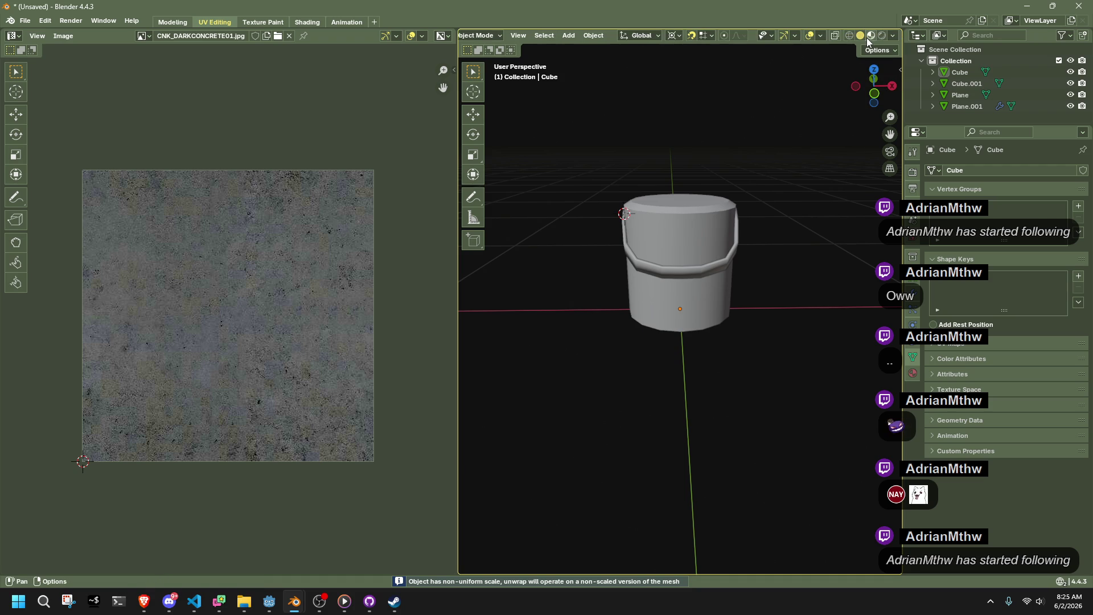
{"action": "left_click", "coordinate": [869, 38]}
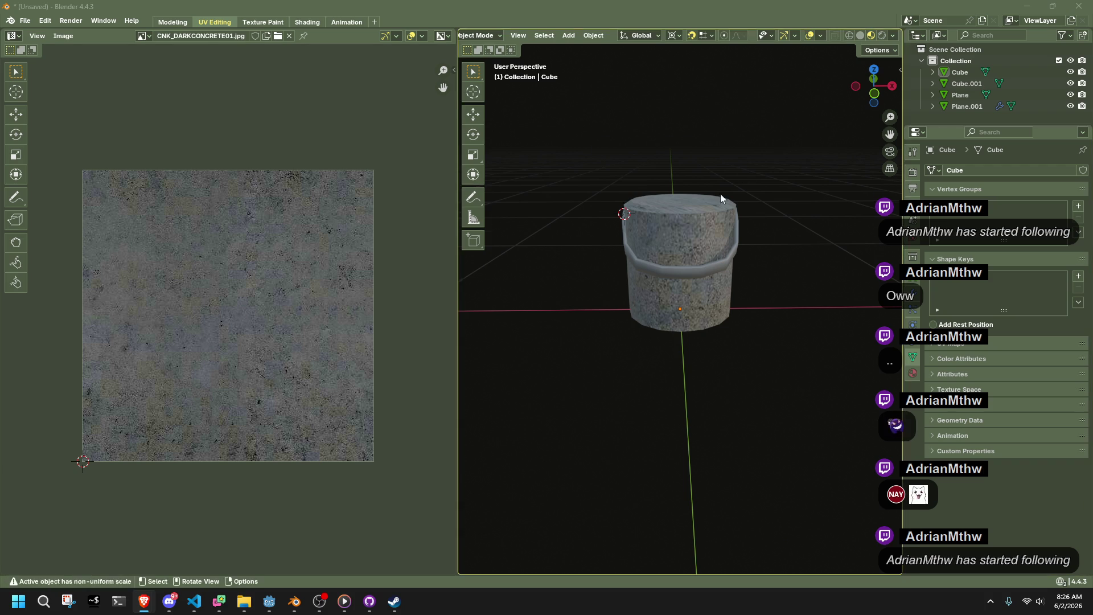
Select the bucket's top cap faces and unwrap them into a circular fan.
{"action": "scroll", "coordinate": [663, 213], "scroll_direction": "up", "scroll_amount": 7}
{"action": "scroll", "coordinate": [647, 218], "scroll_direction": "down", "scroll_amount": 5}
{"action": "scroll", "coordinate": [661, 224], "scroll_direction": "up", "scroll_amount": 4}
{"action": "mouse_move", "coordinate": [661, 224]}
{"action": "middle_mouse_down"}
{"action": "mouse_move", "coordinate": [592, 333]}
{"action": "mouse_move", "coordinate": [784, 411]}
{"action": "mouse_move", "coordinate": [726, 366]}
{"action": "middle_mouse_up"}
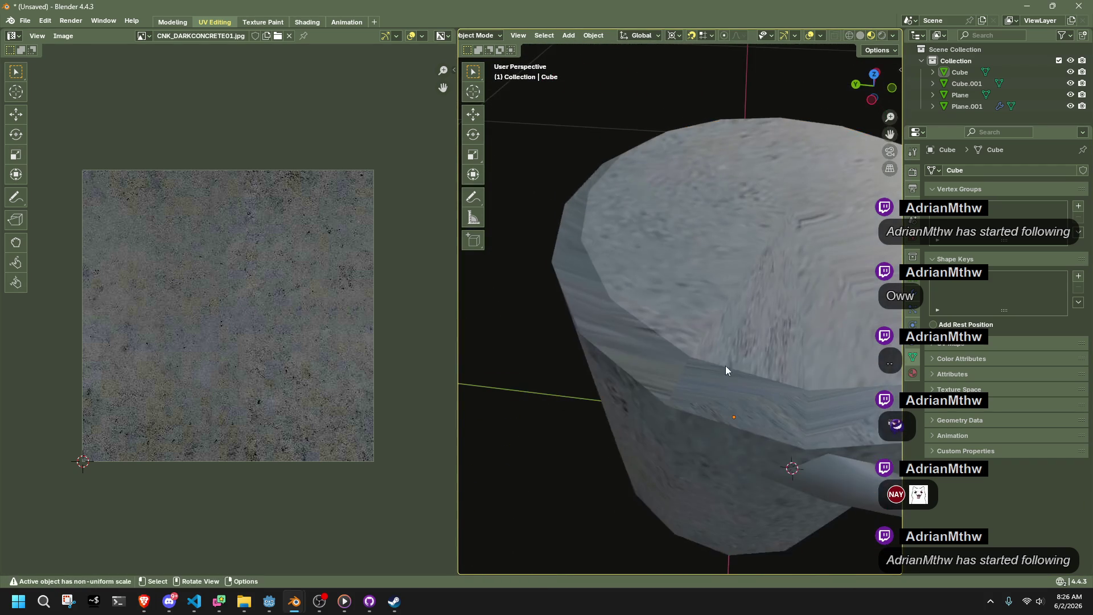
{"action": "left_click", "coordinate": [745, 323]}
{"action": "middle_click_drag", "start_coordinate": [746, 323], "coordinate": [734, 218]}
{"action": "key", "text": "Tab"}
{"action": "key", "text": "l"}
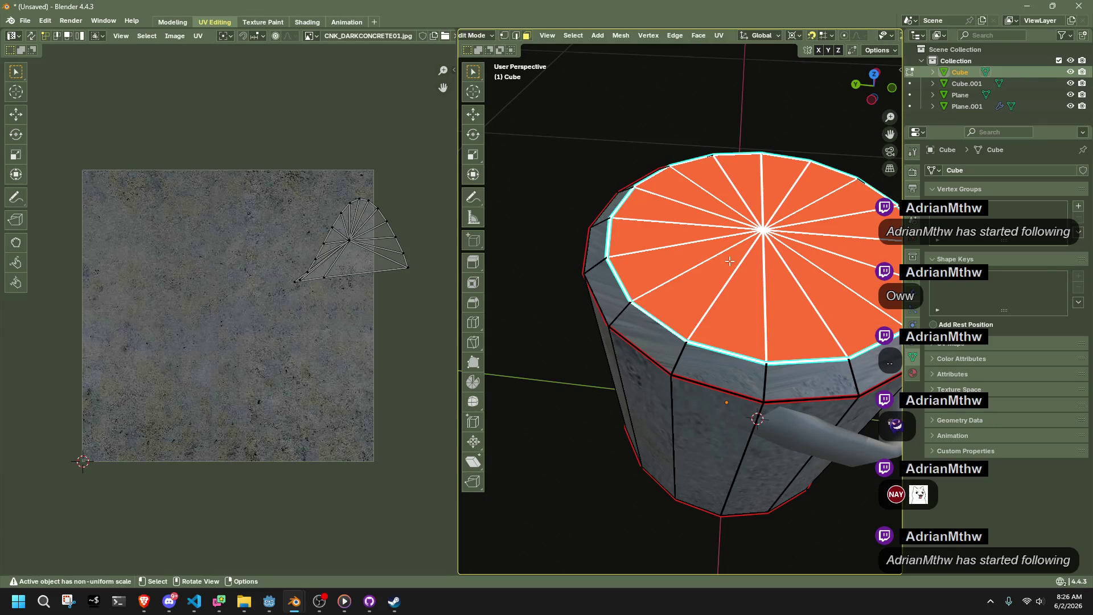
{"action": "right_click", "coordinate": [737, 234]}
{"action": "mouse_move", "coordinate": [737, 234]}
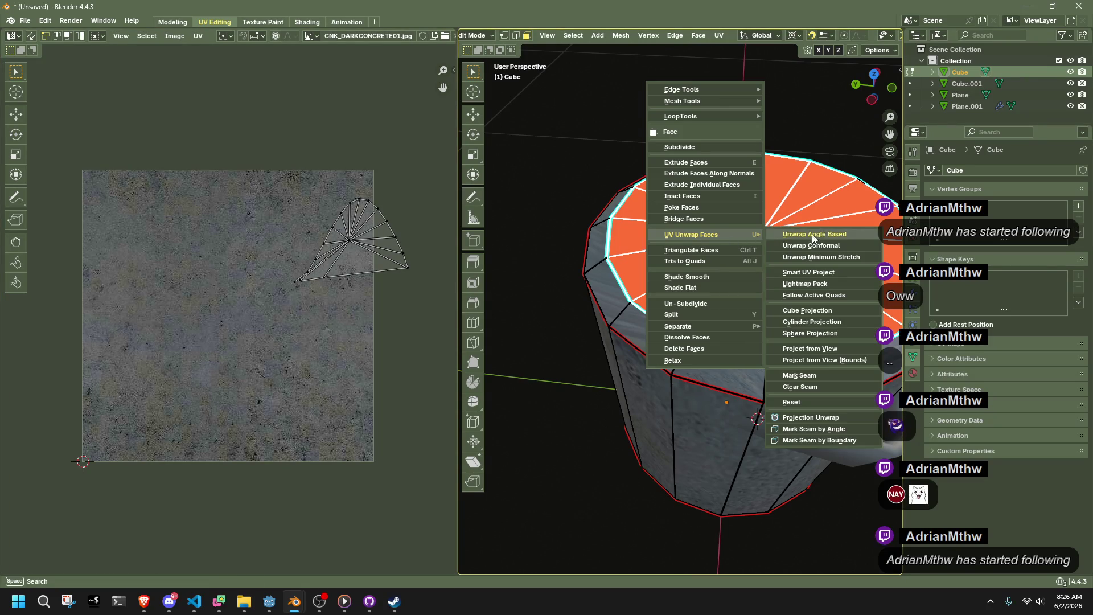
{"action": "left_click", "coordinate": [819, 256]}
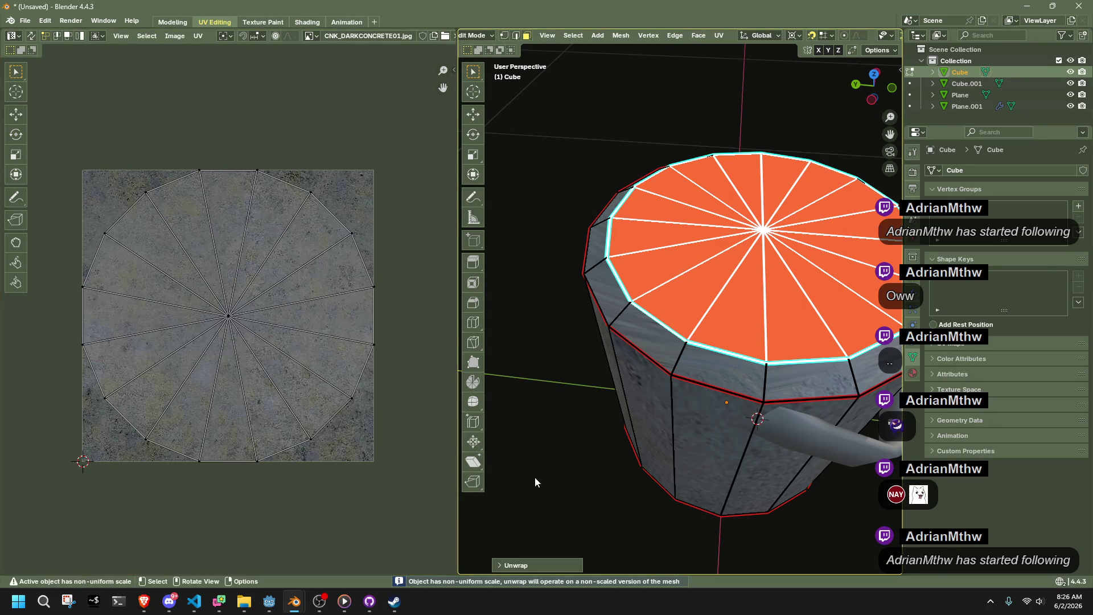
{"action": "key", "text": "Tab"}
Select the ring of rim faces and unwrap them into a strip.
{"action": "scroll", "coordinate": [540, 465], "scroll_direction": "down", "scroll_amount": 6}
{"action": "middle_click_drag", "start_coordinate": [743, 433], "coordinate": [786, 375]}
{"action": "left_click", "coordinate": [710, 297]}
{"action": "key", "text": "Tab"}
{"action": "scroll", "coordinate": [709, 297], "scroll_direction": "up", "scroll_amount": 5}
{"action": "left_click", "coordinate": [694, 246], "text": "alt"}
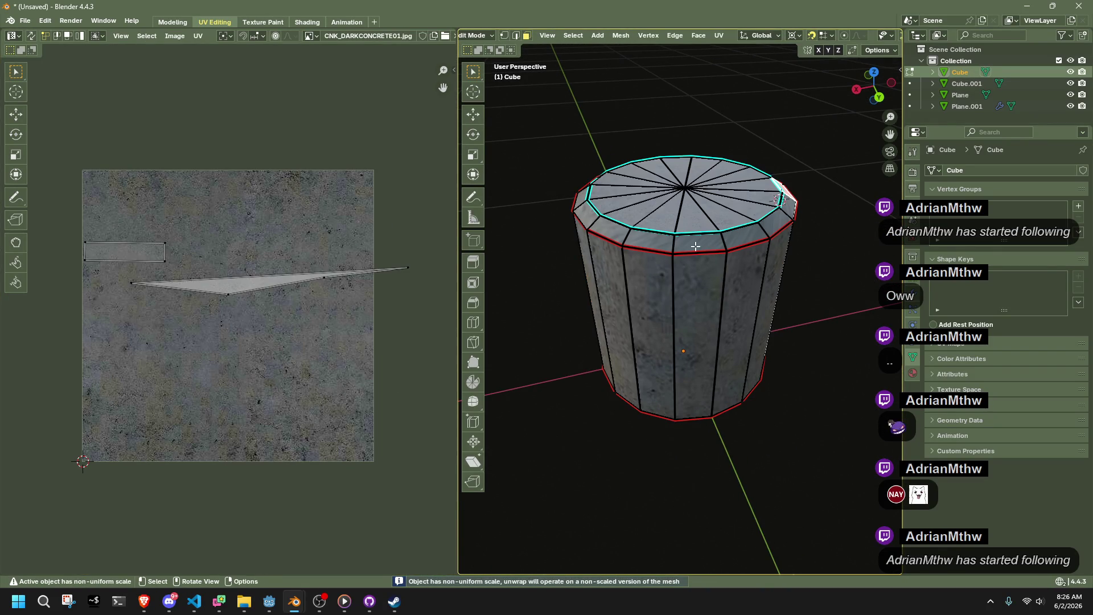
{"action": "key", "text": "3"}
{"action": "left_click", "coordinate": [780, 207], "text": "alt"}
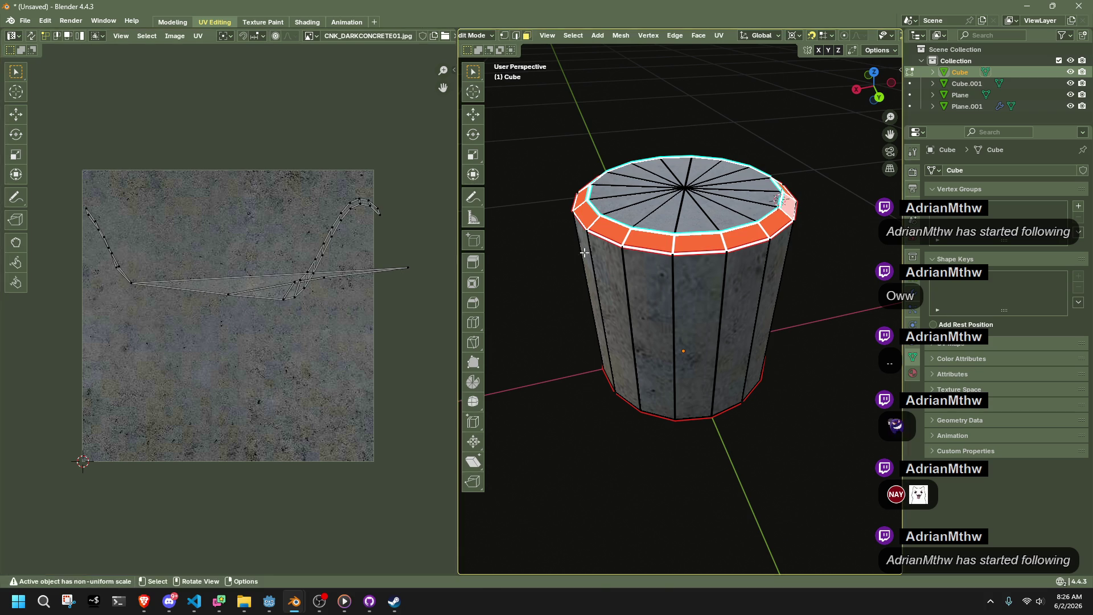
{"action": "right_click", "coordinate": [736, 230]}
{"action": "mouse_move", "coordinate": [732, 231]}
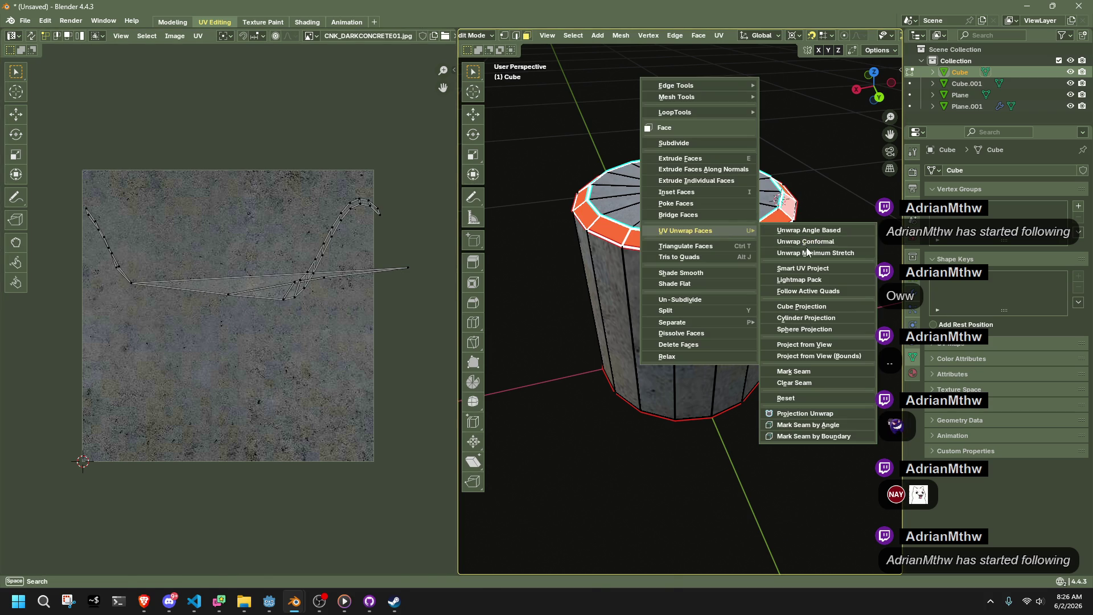
{"action": "left_click", "coordinate": [806, 248]}
Check the cap and rim UVs, then return to the Shading workspace in Object Mode.
{"action": "key", "text": "Tab"}
{"action": "mouse_move", "coordinate": [593, 490]}
{"action": "middle_mouse_down"}
{"action": "mouse_move", "coordinate": [544, 356]}
{"action": "mouse_move", "coordinate": [663, 368]}
{"action": "middle_mouse_up"}
{"action": "key", "text": "Tab"}
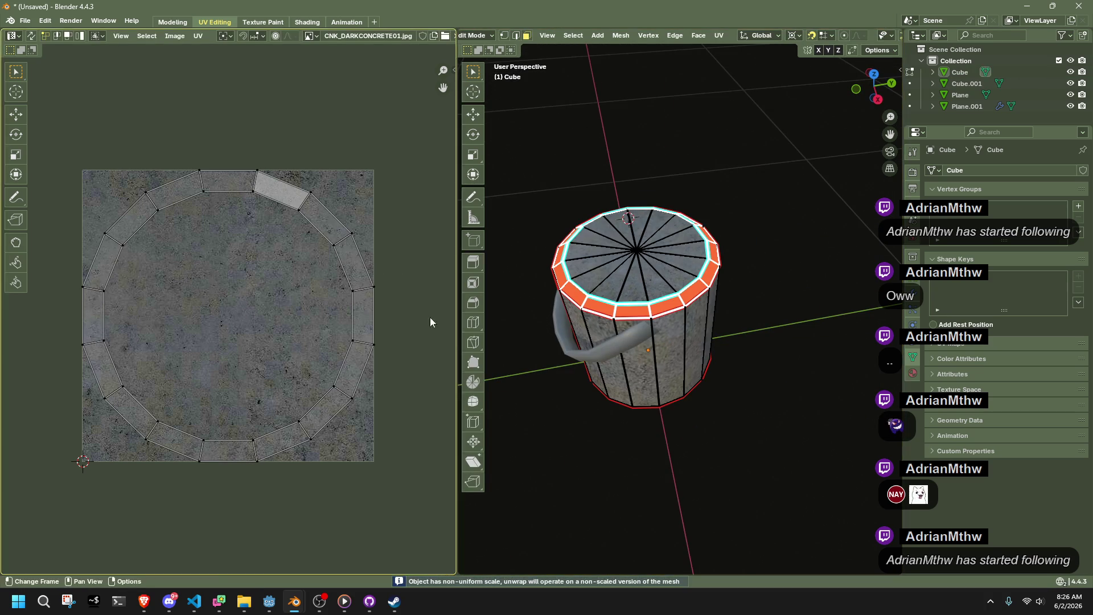
{"action": "left_click", "coordinate": [601, 244]}
{"action": "key", "text": "l"}
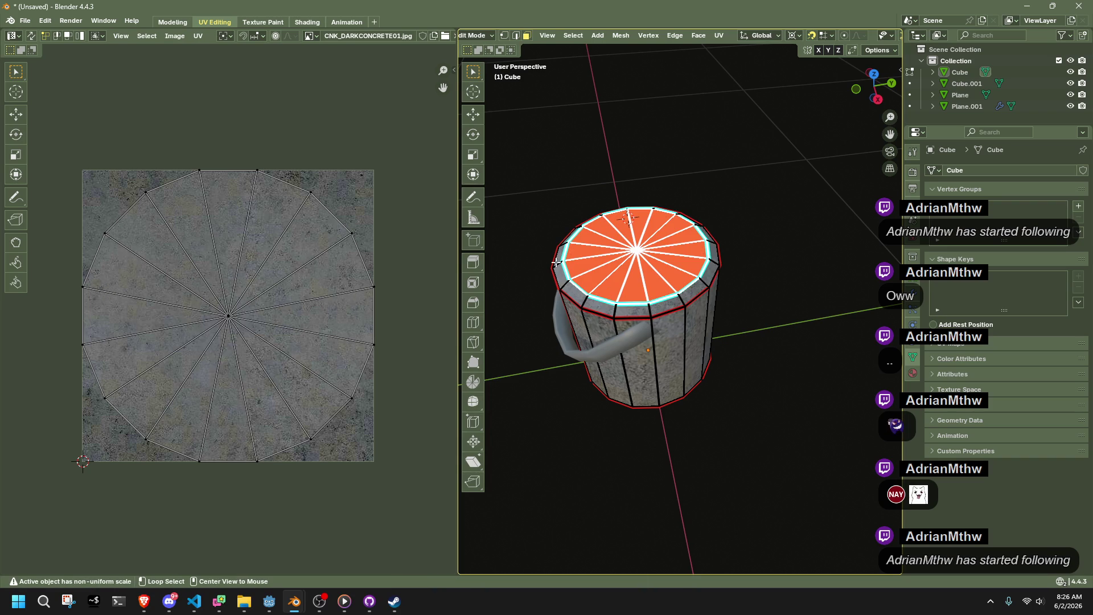
{"action": "left_click", "coordinate": [553, 264], "text": "alt"}
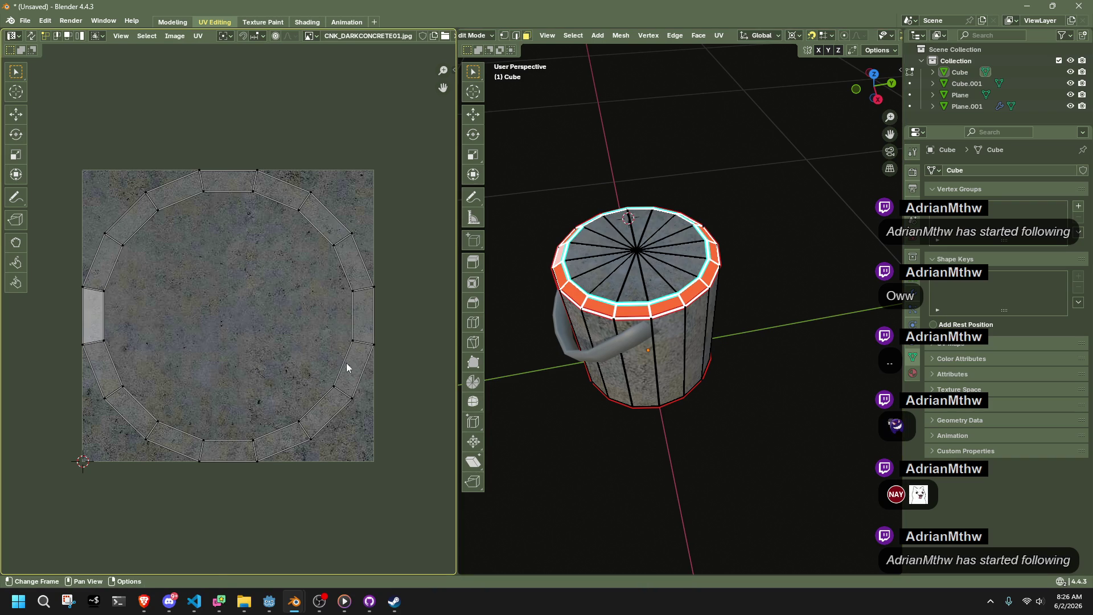
{"action": "key", "text": "Tab"}
{"action": "mouse_move", "coordinate": [773, 439]}
{"action": "middle_mouse_down"}
{"action": "mouse_move", "coordinate": [576, 439]}
{"action": "mouse_move", "coordinate": [537, 351]}
{"action": "mouse_move", "coordinate": [824, 337]}
{"action": "mouse_move", "coordinate": [874, 363]}
{"action": "mouse_move", "coordinate": [868, 421]}
{"action": "mouse_move", "coordinate": [687, 404]}
{"action": "middle_mouse_up"}
{"action": "key", "text": "Tab"}
{"action": "key", "text": "alt+a"}
{"action": "middle_click_drag", "start_coordinate": [793, 391], "coordinate": [674, 351]}
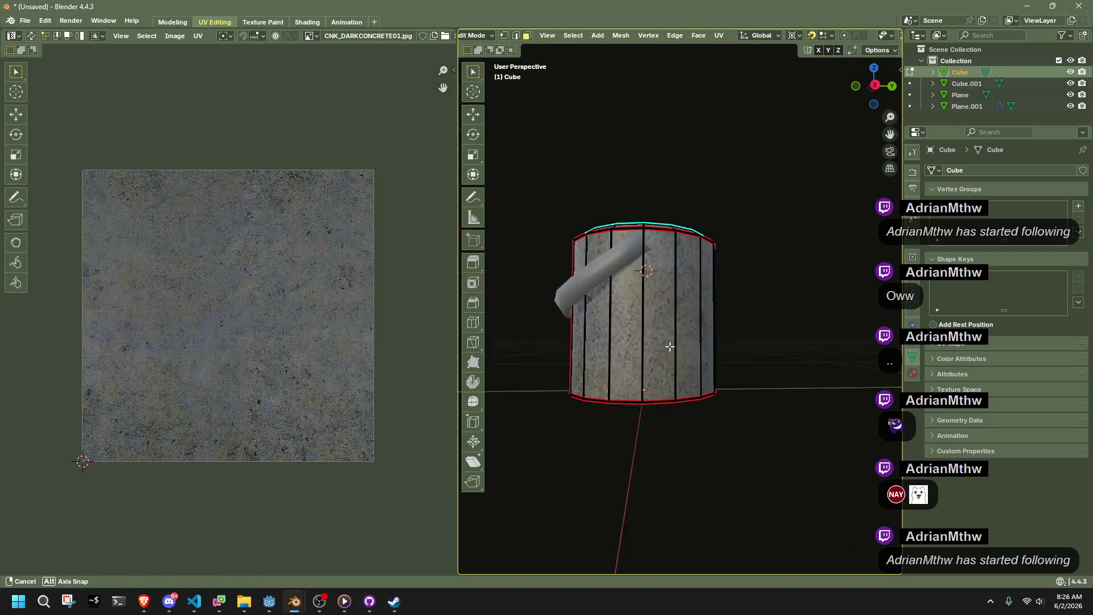
{"action": "key", "text": "Tab"}
{"action": "key", "text": "alt+a"}
{"action": "left_click", "coordinate": [307, 22]}
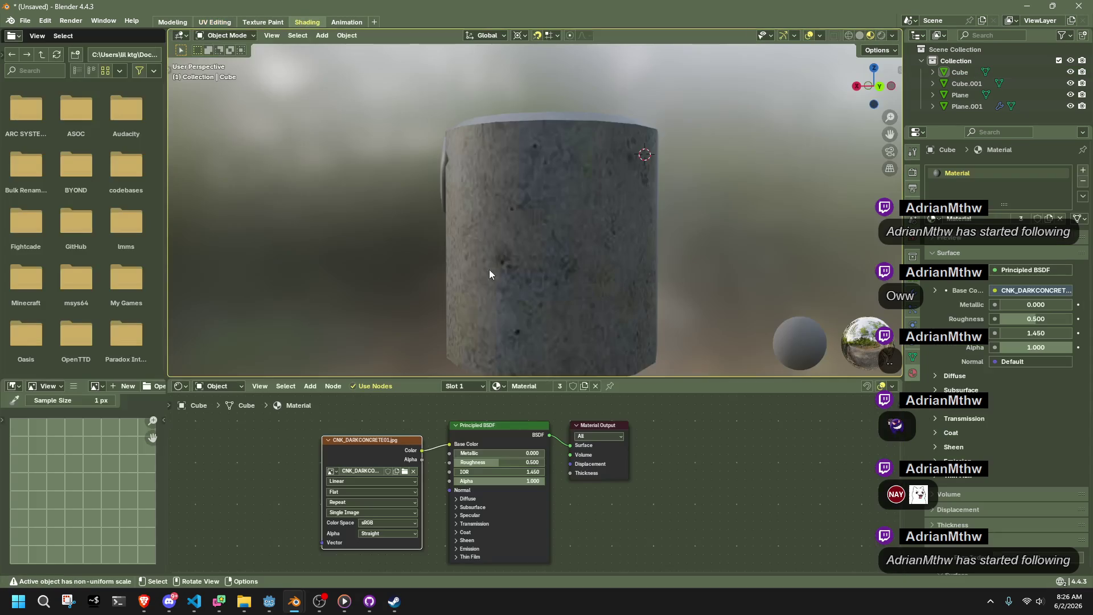
Try MET_DIAMONDPLATE.jpg as the bucket's image texture.
{"action": "left_click", "coordinate": [405, 471]}
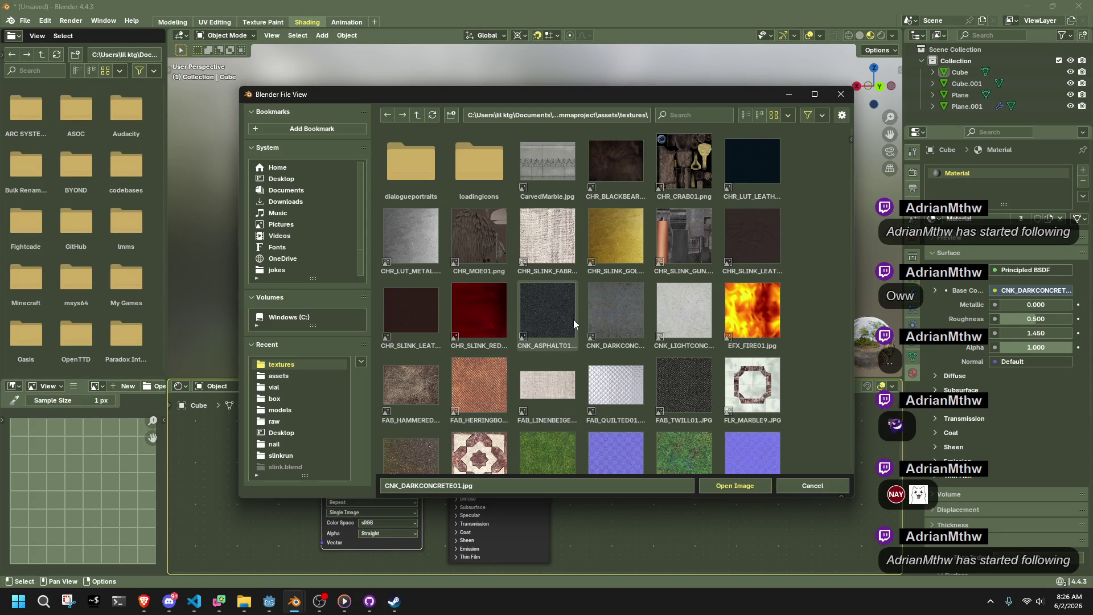
{"action": "scroll", "coordinate": [563, 391], "scroll_direction": "down", "scroll_amount": 5}
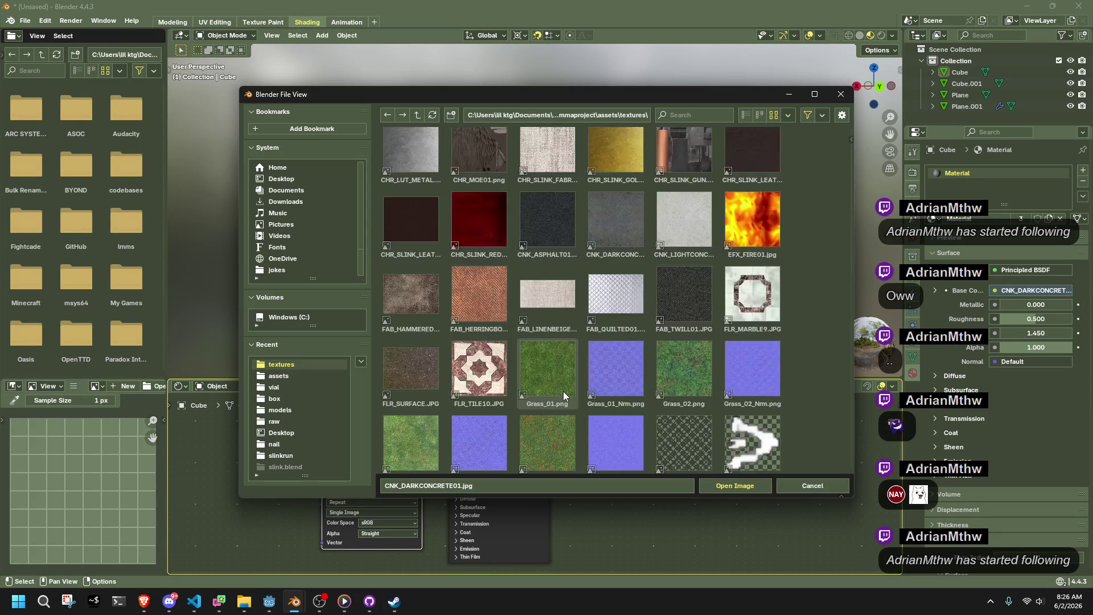
{"action": "scroll", "coordinate": [562, 391], "scroll_direction": "down", "scroll_amount": 4}
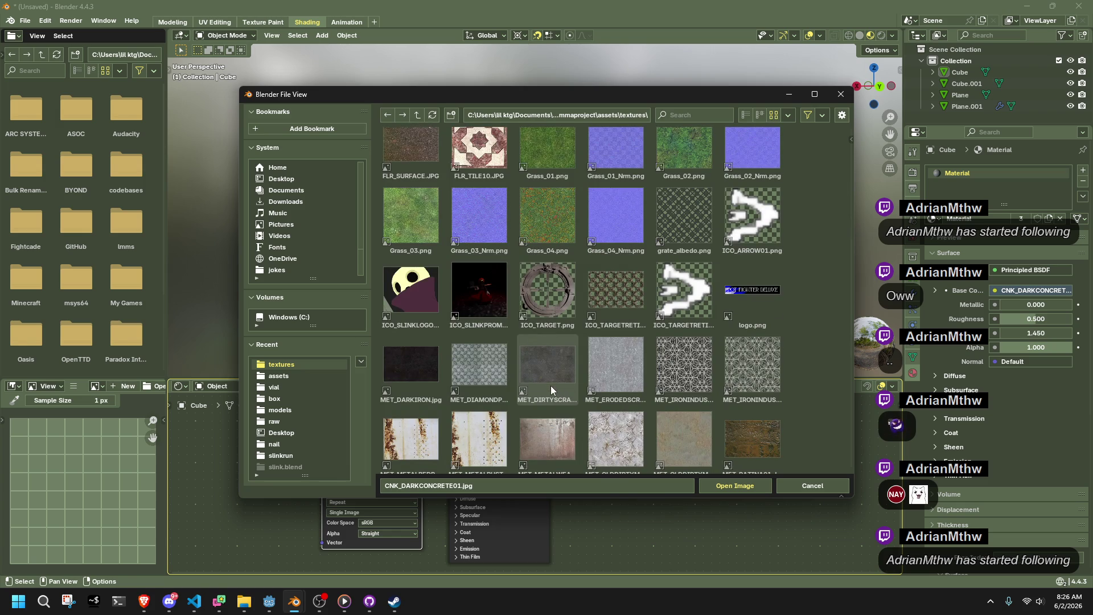
{"action": "double_click", "coordinate": [491, 364]}
{"action": "mouse_move", "coordinate": [599, 235]}
{"action": "middle_mouse_down"}
{"action": "mouse_move", "coordinate": [644, 286]}
{"action": "mouse_move", "coordinate": [715, 289]}
{"action": "mouse_move", "coordinate": [777, 264]}
{"action": "mouse_move", "coordinate": [768, 267]}
{"action": "middle_mouse_up"}
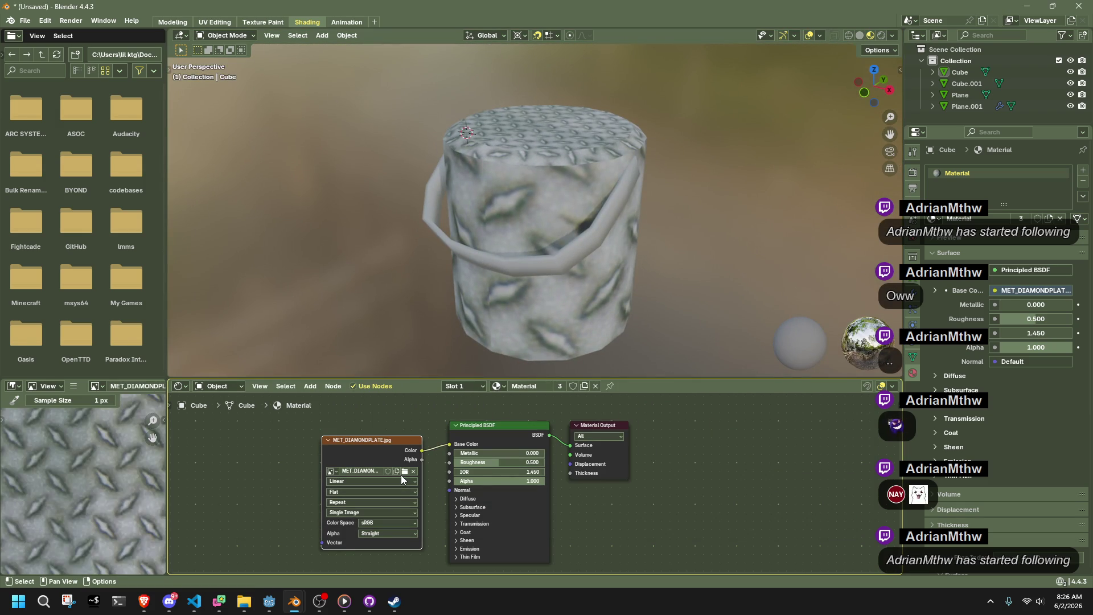
Swap the texture to MET_METALWEATHERED01.jpg and select the bucket.
{"action": "left_click", "coordinate": [401, 472]}
{"action": "scroll", "coordinate": [517, 377], "scroll_direction": "down", "scroll_amount": 3}
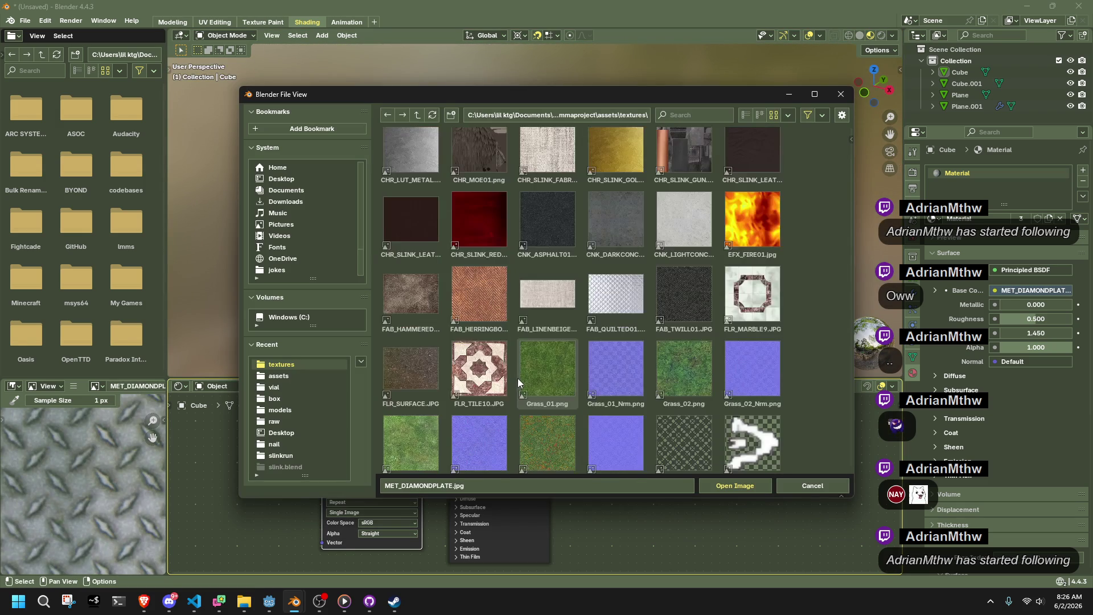
{"action": "scroll", "coordinate": [485, 378], "scroll_direction": "down", "scroll_amount": 5}
{"action": "scroll", "coordinate": [485, 378], "scroll_direction": "down", "scroll_amount": 5}
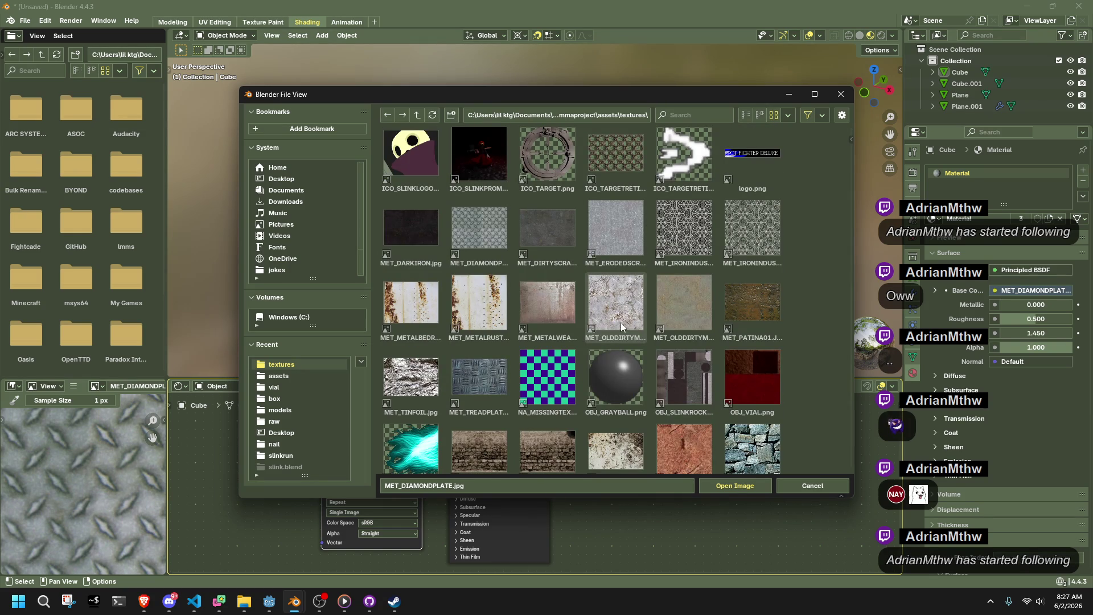
{"action": "double_click", "coordinate": [558, 309]}
{"action": "mouse_move", "coordinate": [668, 261]}
{"action": "middle_mouse_down"}
{"action": "mouse_move", "coordinate": [560, 271]}
{"action": "mouse_move", "coordinate": [315, 221]}
{"action": "mouse_move", "coordinate": [453, 220]}
{"action": "mouse_move", "coordinate": [647, 169]}
{"action": "mouse_move", "coordinate": [703, 291]}
{"action": "mouse_move", "coordinate": [675, 260]}
{"action": "mouse_move", "coordinate": [690, 280]}
{"action": "middle_mouse_up"}
{"action": "left_click", "coordinate": [550, 163]}
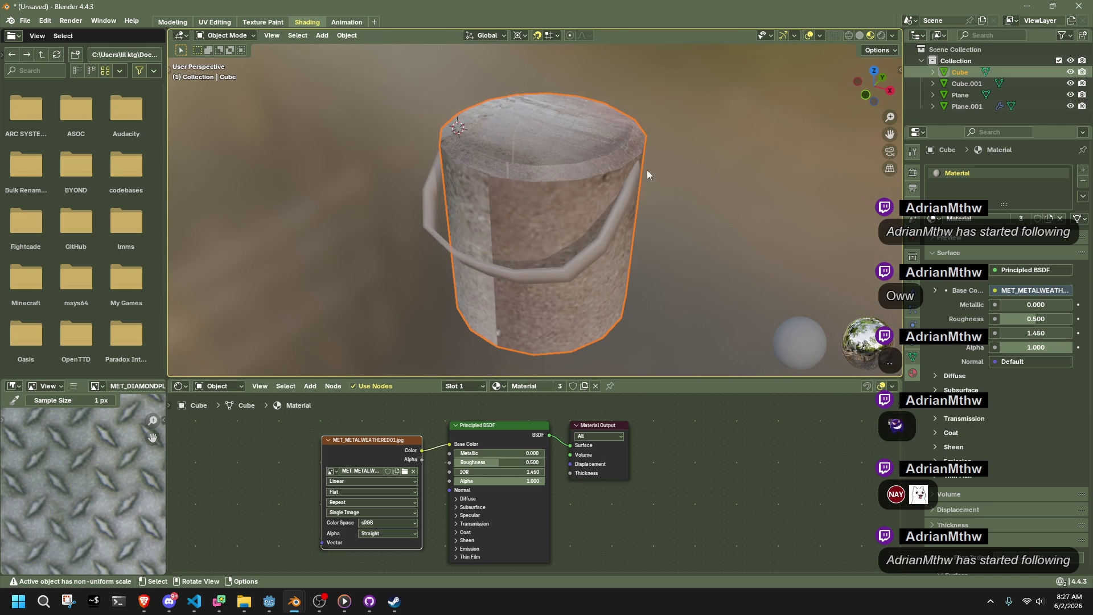
Select all of the bucket's faces in Edit Mode and switch to the UV Editing layout.
{"action": "key", "text": "Tab"}
{"action": "middle_click_drag", "start_coordinate": [639, 169], "coordinate": [716, 161]}
{"action": "key", "text": "Tab"}
{"action": "key", "text": "Tab"}
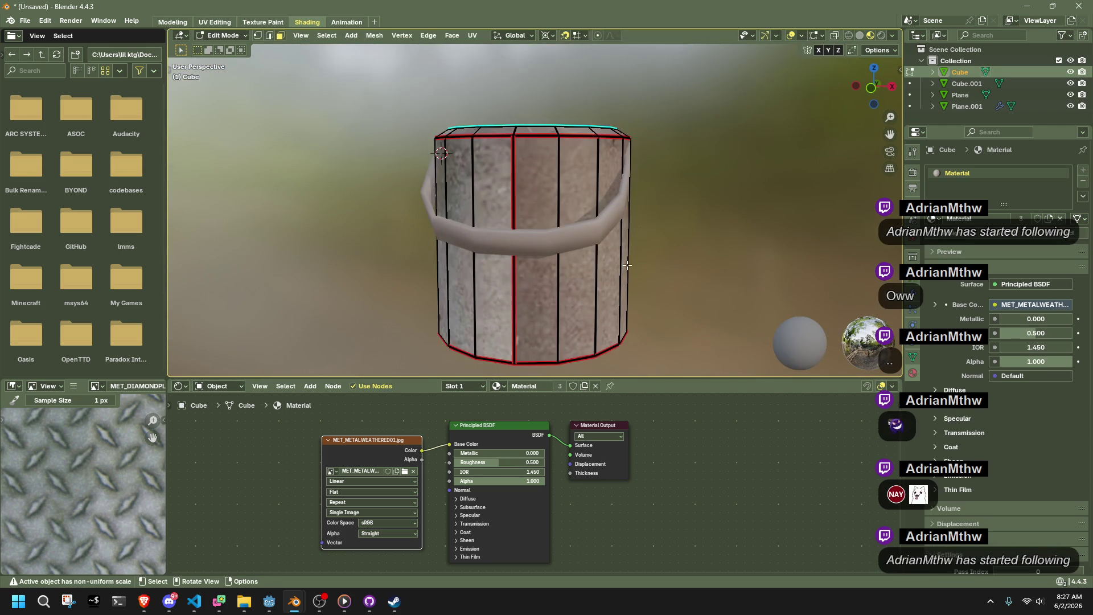
{"action": "key", "text": "a"}
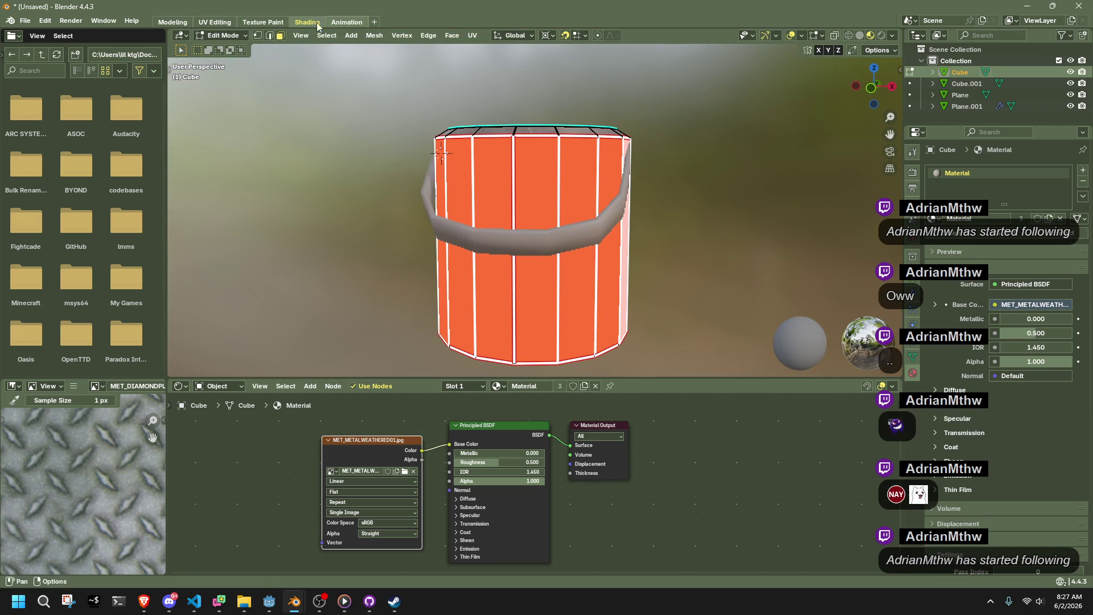
{"action": "left_click", "coordinate": [214, 23]}
Rotate the side UV strip to lie horizontally and move it to the image's bottom.
{"action": "mouse_move", "coordinate": [245, 438]}
{"action": "left_mouse_down"}
{"action": "mouse_move", "coordinate": [136, 367]}
{"action": "mouse_move", "coordinate": [66, 185]}
{"action": "left_mouse_up"}
{"action": "key", "text": "r"}
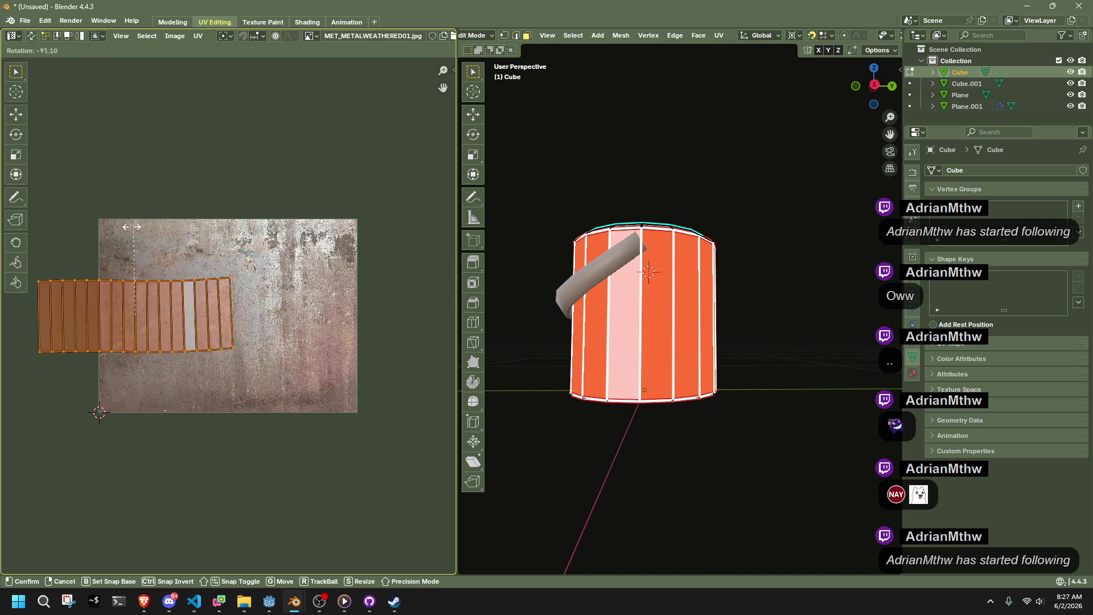
{"action": "left_click", "coordinate": [142, 226]}
{"action": "key", "text": "g"}
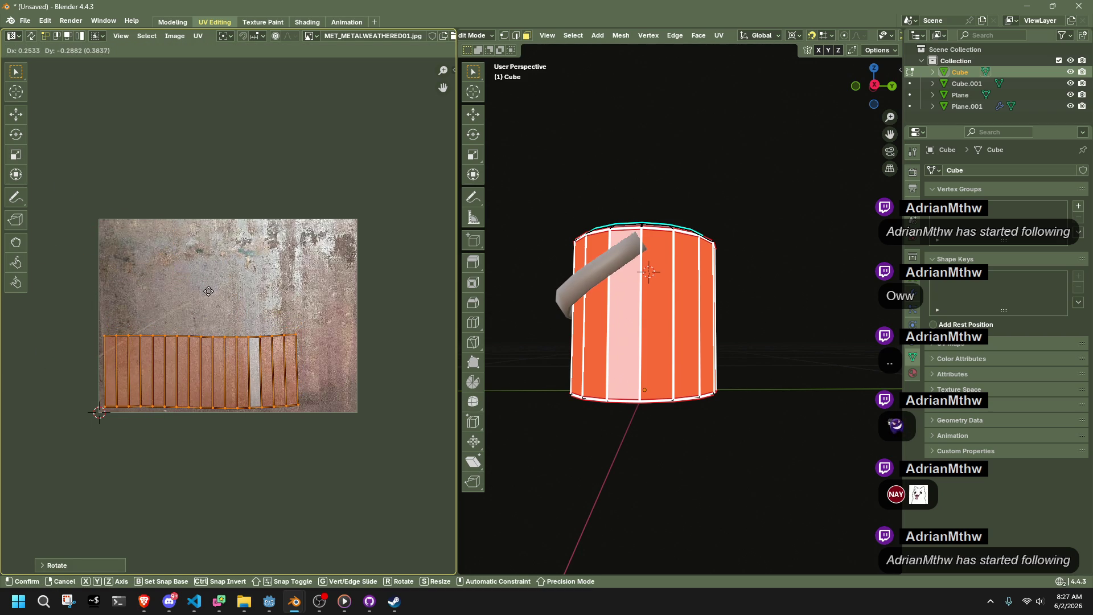
{"action": "left_click", "coordinate": [208, 292]}
Straighten the side strip into an even grid with Mio3 UV Gridify, then snap the 2D cursor.
{"action": "left_click", "coordinate": [454, 69]}
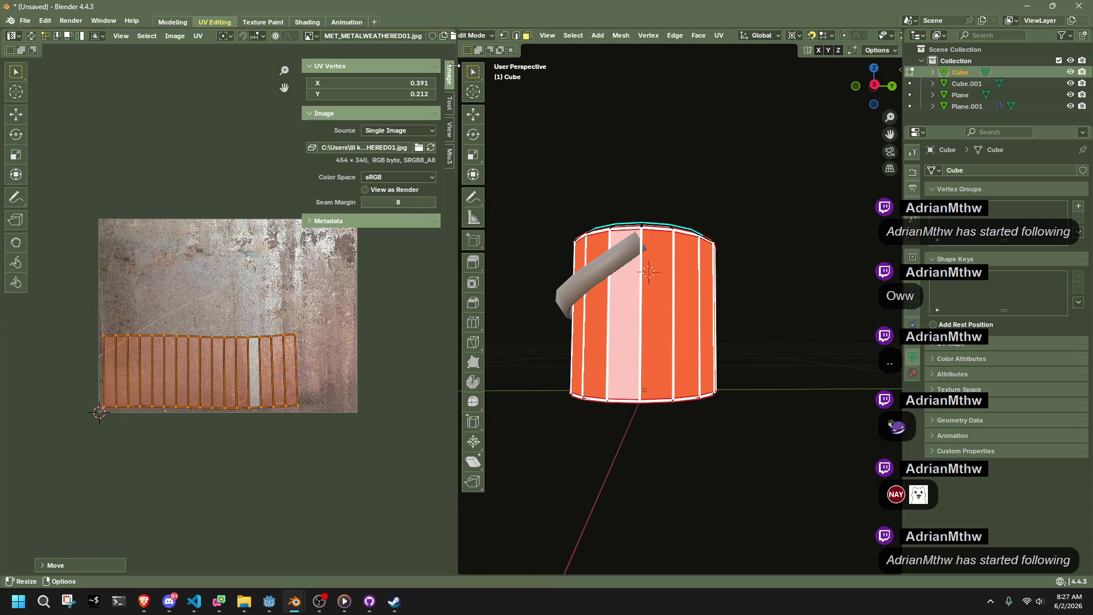
{"action": "left_click", "coordinate": [449, 156]}
{"action": "left_click", "coordinate": [356, 124]}
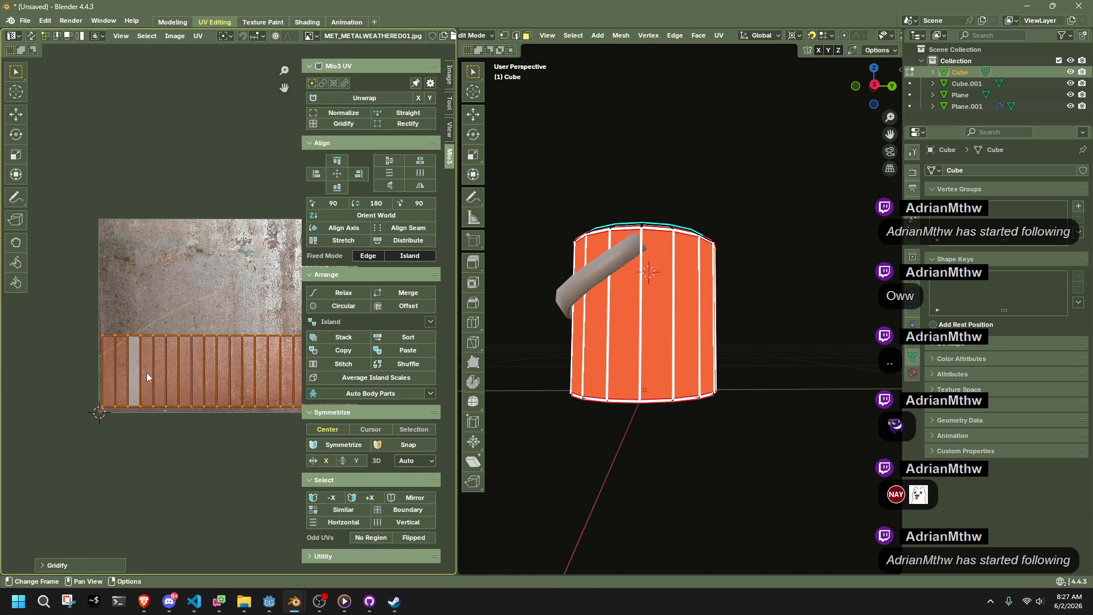
{"action": "left_click", "coordinate": [127, 422]}
{"action": "key", "text": "shift+s"}
{"action": "left_click", "coordinate": [243, 419]}
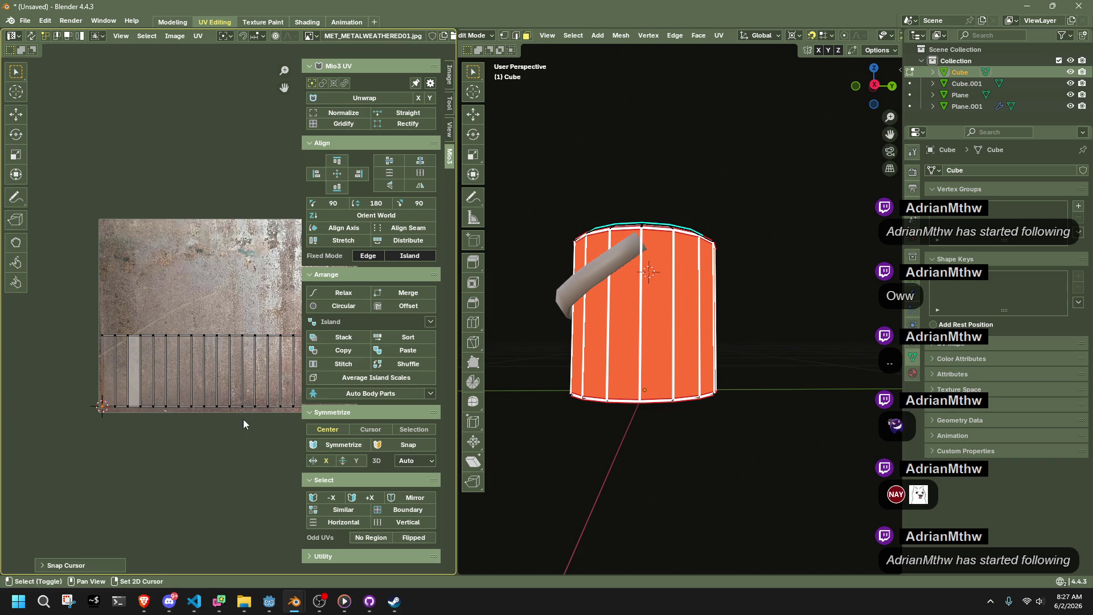
Select the whole side strip and set the scaling pivot to the 2D Cursor.
{"action": "scroll", "coordinate": [171, 342], "scroll_direction": "down", "scroll_amount": 2}
{"action": "left_click_drag", "start_coordinate": [245, 459], "coordinate": [92, 327]}
{"action": "key", "text": "s"}
{"action": "key", "text": "Escape"}
{"action": "left_click", "coordinate": [232, 35]}
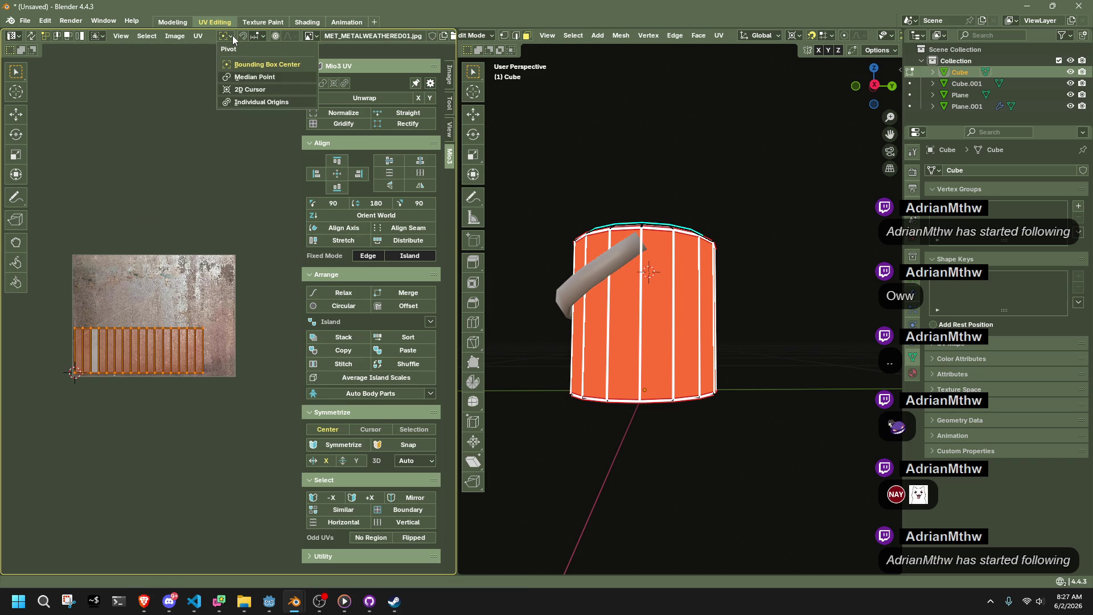
{"action": "left_click", "coordinate": [241, 84]}
Enlarge the side strip, stretch it vertically along Y, then enlarge it slightly more.
{"action": "key", "text": "s"}
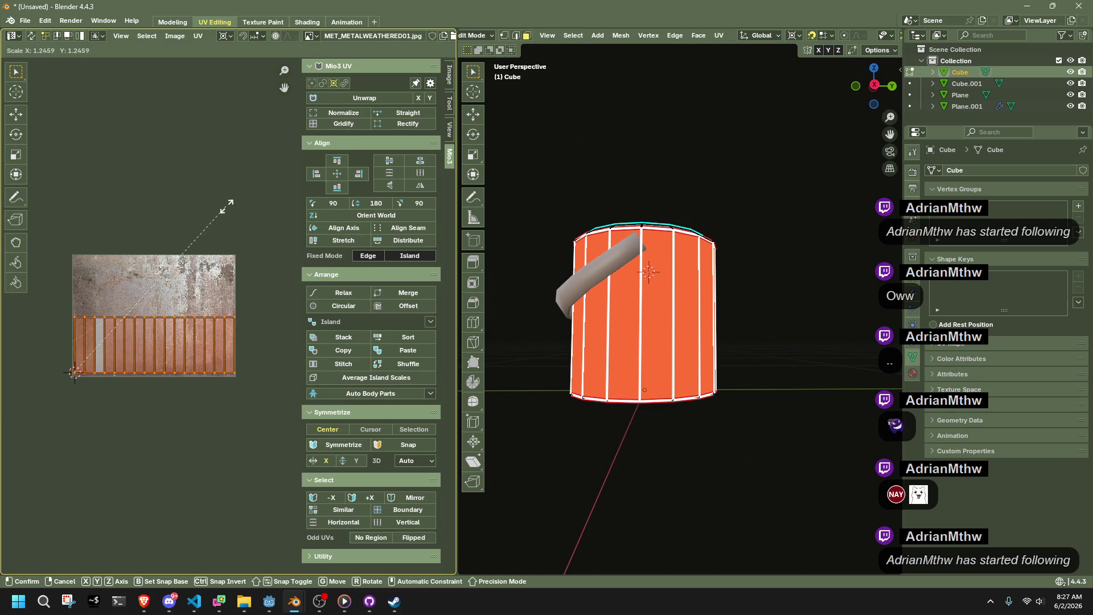
{"action": "left_click", "coordinate": [227, 205]}
{"action": "key", "text": "s"}
{"action": "key", "text": "y"}
{"action": "left_click", "coordinate": [300, 170]}
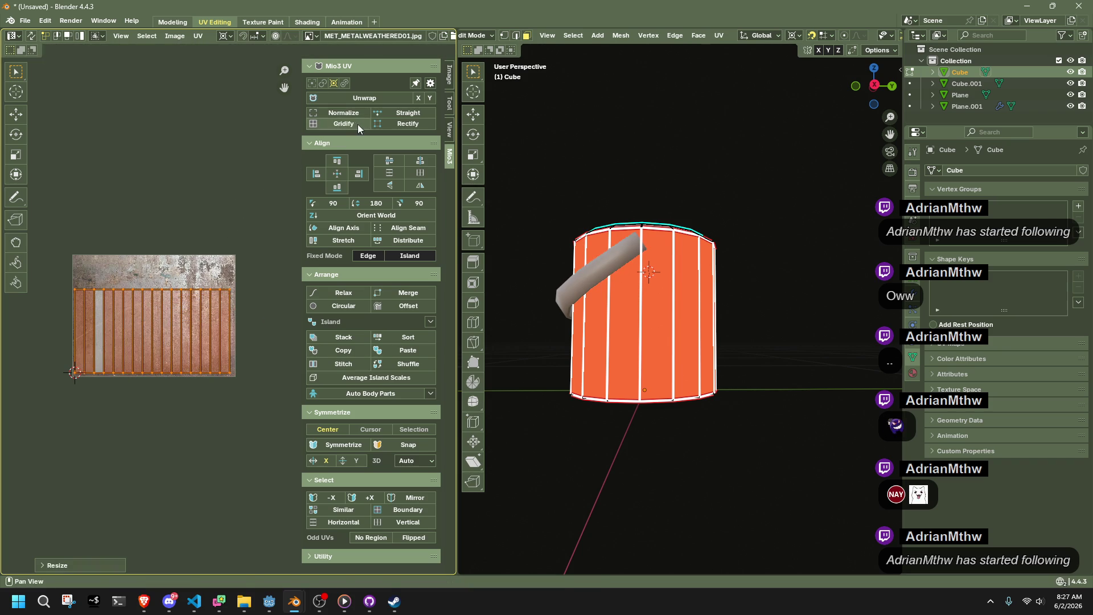
{"action": "key", "text": "s"}
{"action": "left_click", "coordinate": [236, 209]}
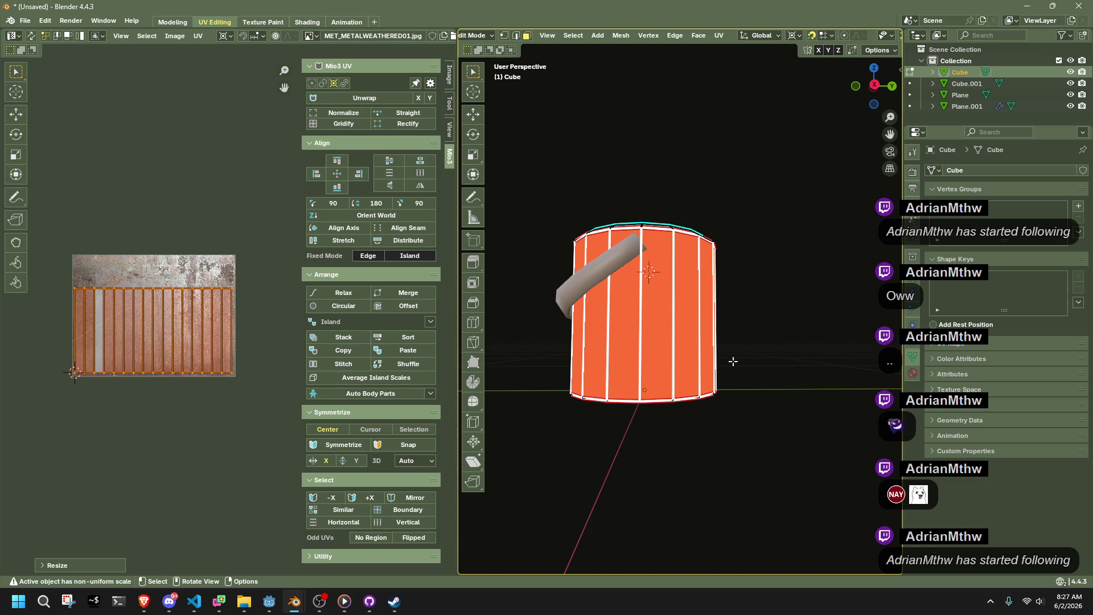
Preview the texture in Object Mode, then return to Edit Mode and select the top rim faces.
{"action": "key", "text": "Tab"}
{"action": "mouse_move", "coordinate": [764, 334]}
{"action": "middle_mouse_down"}
{"action": "mouse_move", "coordinate": [700, 371]}
{"action": "mouse_move", "coordinate": [522, 370]}
{"action": "mouse_move", "coordinate": [865, 367]}
{"action": "mouse_move", "coordinate": [722, 373]}
{"action": "mouse_move", "coordinate": [739, 281]}
{"action": "middle_mouse_up"}
{"action": "key", "text": "Tab"}
{"action": "left_click", "coordinate": [737, 267], "text": "alt"}
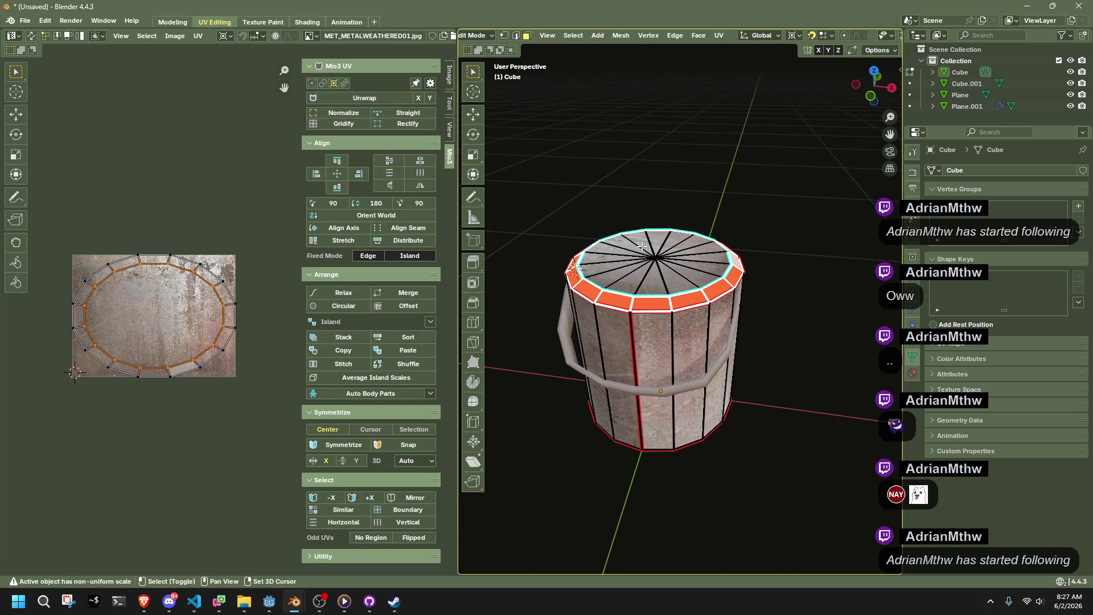
Select the whole top cap, shrink its UV island and move it to the lower-right corner.
{"action": "key", "text": "ctrl+l"}
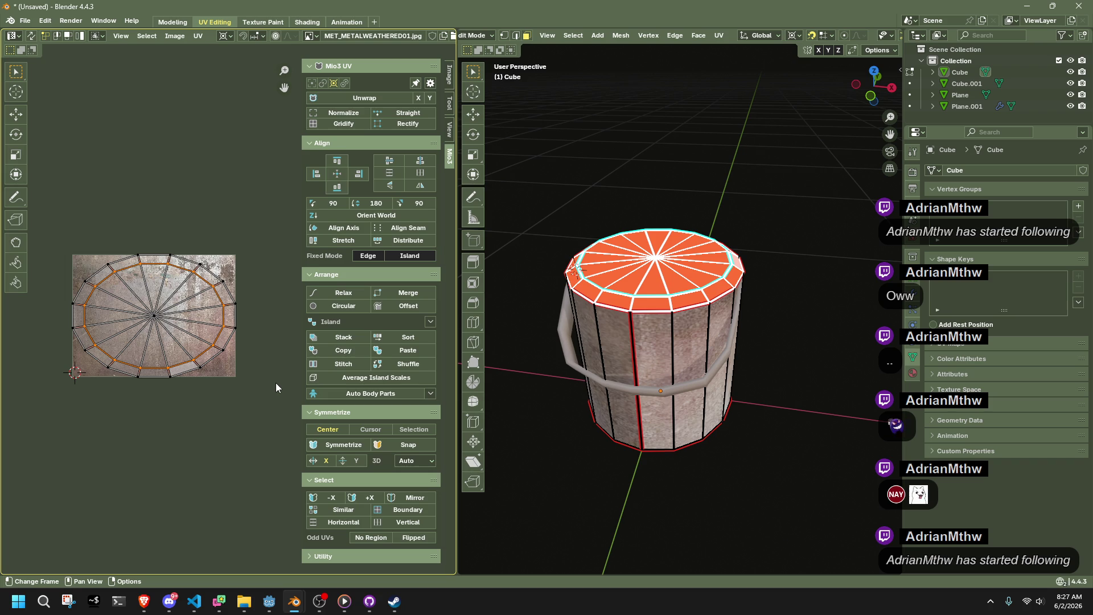
{"action": "key", "text": "a"}
{"action": "key", "text": "s"}
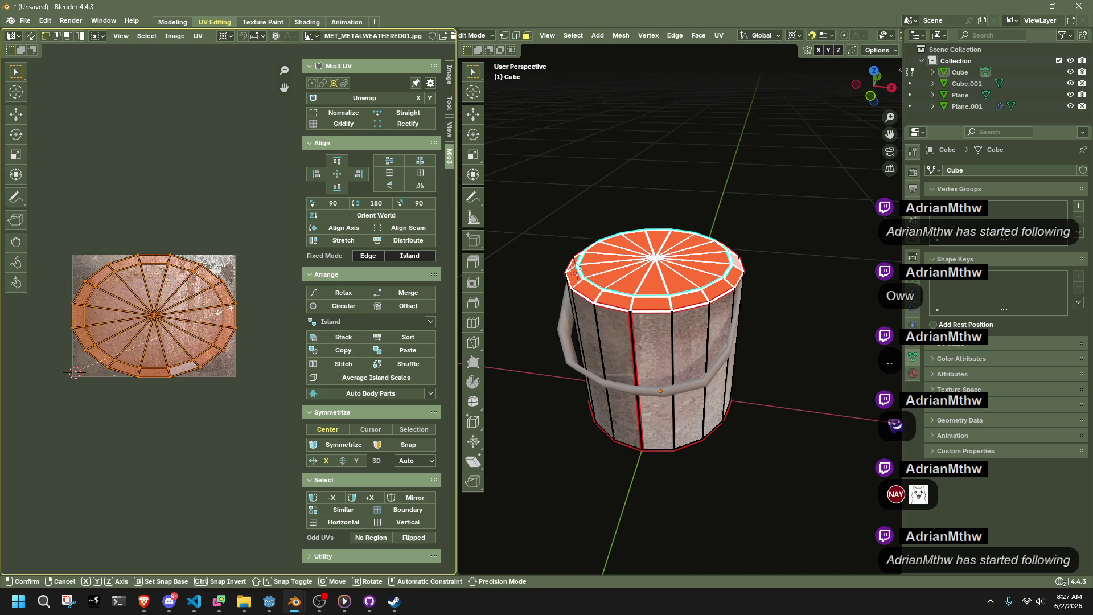
{"action": "left_click", "coordinate": [110, 357]}
{"action": "key", "text": "g"}
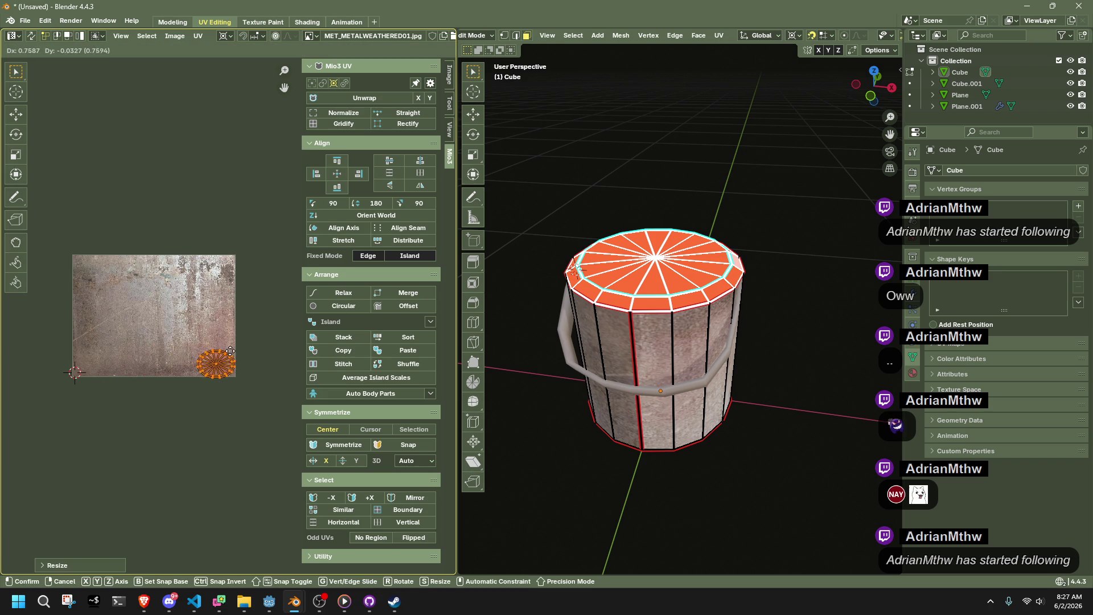
{"action": "left_click", "coordinate": [227, 350]}
After an Object Mode preview, shrink the cap disc further and move it toward the upper right.
{"action": "key", "text": "Tab"}
{"action": "mouse_move", "coordinate": [759, 386]}
{"action": "middle_mouse_down"}
{"action": "mouse_move", "coordinate": [615, 410]}
{"action": "mouse_move", "coordinate": [556, 378]}
{"action": "middle_mouse_up"}
{"action": "key", "text": "Tab"}
{"action": "scroll", "coordinate": [208, 379], "scroll_direction": "up", "scroll_amount": 5}
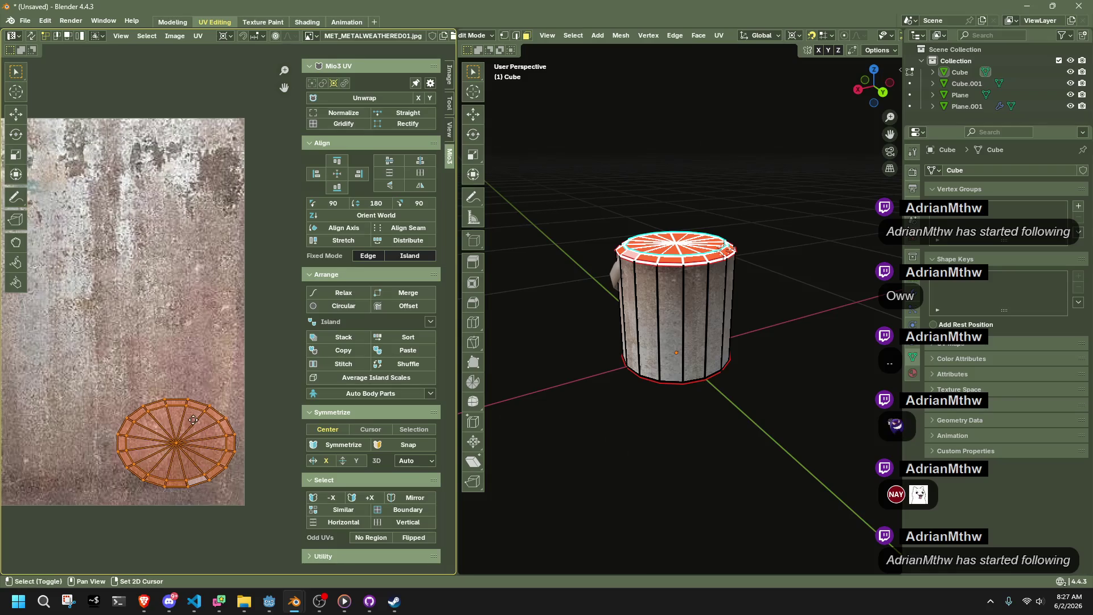
{"action": "key", "text": "s"}
{"action": "left_click", "coordinate": [182, 433]}
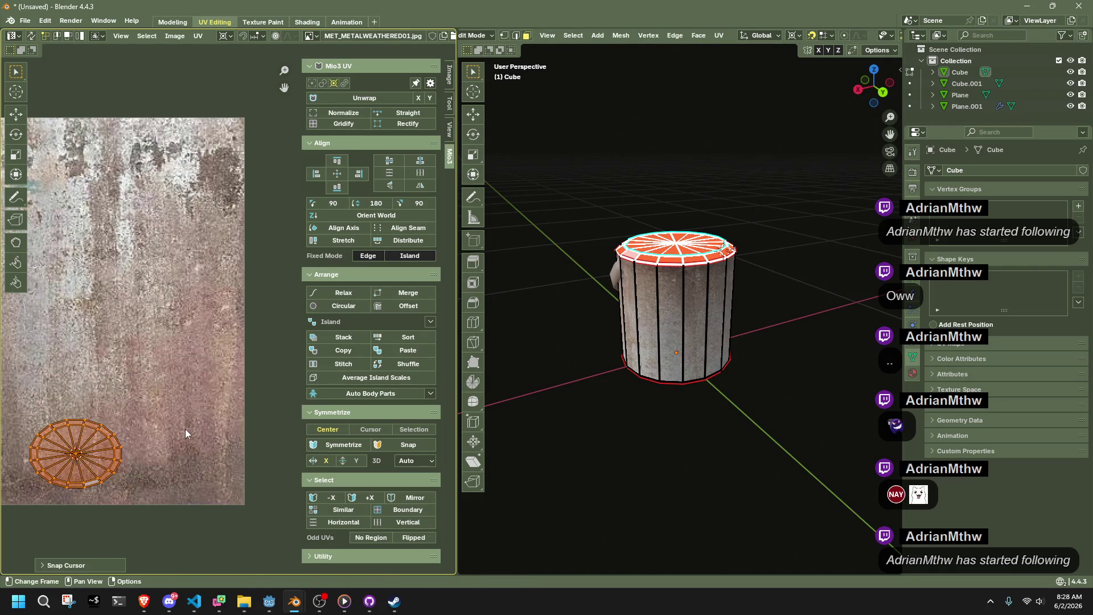
{"action": "key", "text": "g"}
{"action": "left_click", "coordinate": [287, 168]}
Reposition the cap disc again and preview its texture in Object Mode.
{"action": "key", "text": "shift+s"}
{"action": "key", "text": "Escape"}
{"action": "key", "text": "g"}
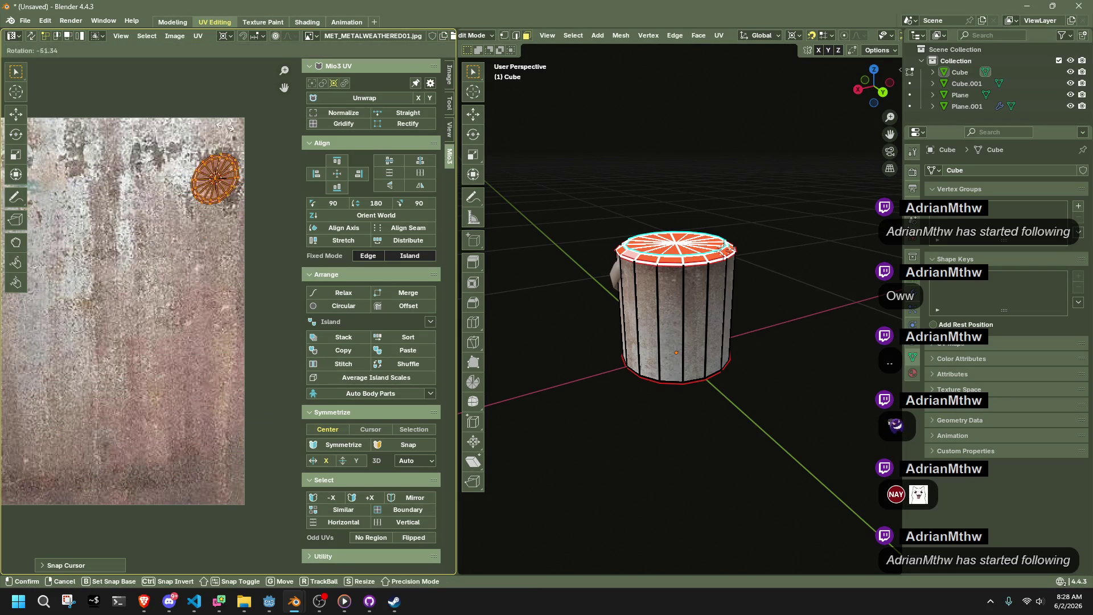
{"action": "left_click", "coordinate": [350, 196]}
{"action": "key", "text": "Tab"}
{"action": "mouse_move", "coordinate": [739, 290]}
{"action": "middle_mouse_down"}
{"action": "mouse_move", "coordinate": [772, 305]}
{"action": "mouse_move", "coordinate": [810, 361]}
{"action": "mouse_move", "coordinate": [547, 286]}
{"action": "mouse_move", "coordinate": [603, 264]}
{"action": "middle_mouse_up"}
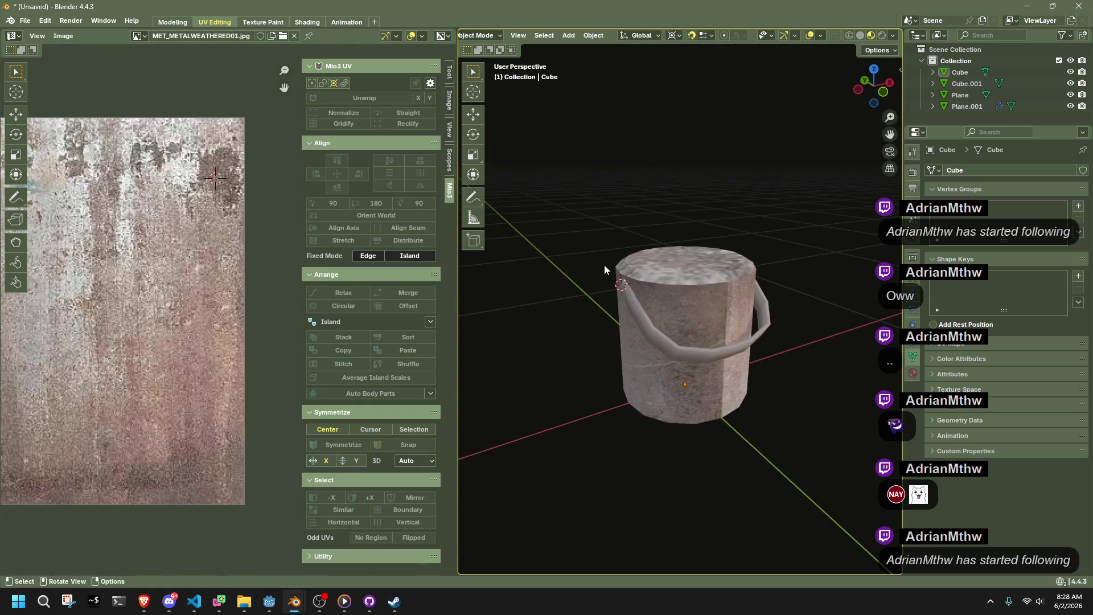
{"action": "key", "text": "Tab"}
{"action": "scroll", "coordinate": [216, 265], "scroll_direction": "down", "scroll_amount": 3}
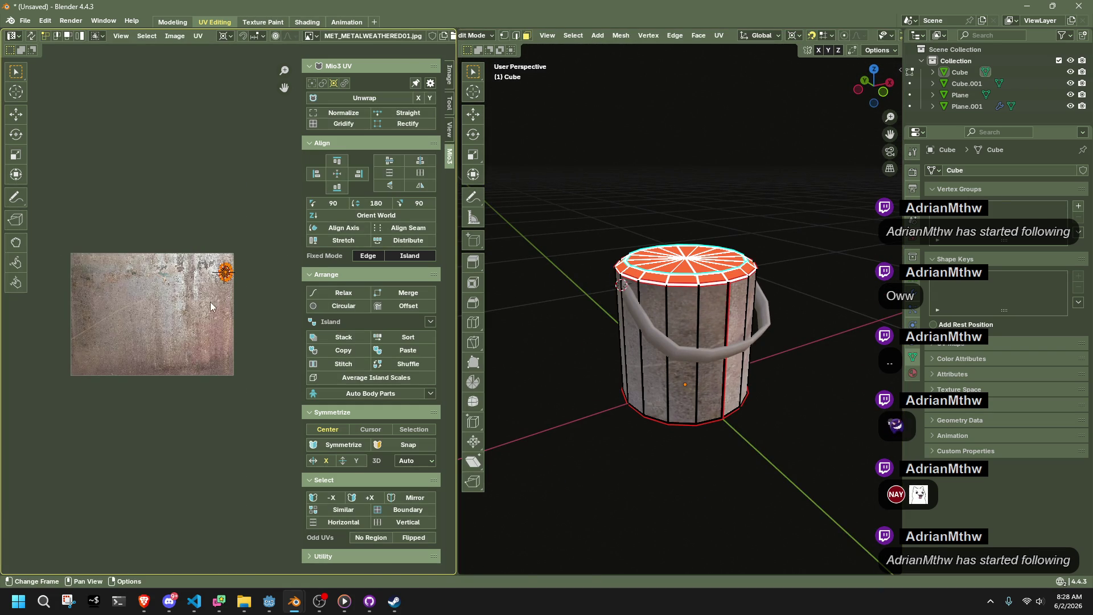
Move the cap disc lower and check the result from a close orbit.
{"action": "key", "text": "g"}
{"action": "left_click", "coordinate": [197, 394]}
{"action": "key", "text": "Tab"}
{"action": "mouse_move", "coordinate": [654, 285]}
{"action": "middle_mouse_down"}
{"action": "mouse_move", "coordinate": [690, 291]}
{"action": "mouse_move", "coordinate": [864, 232]}
{"action": "mouse_move", "coordinate": [842, 245]}
{"action": "middle_mouse_up"}
{"action": "key", "text": "Tab"}
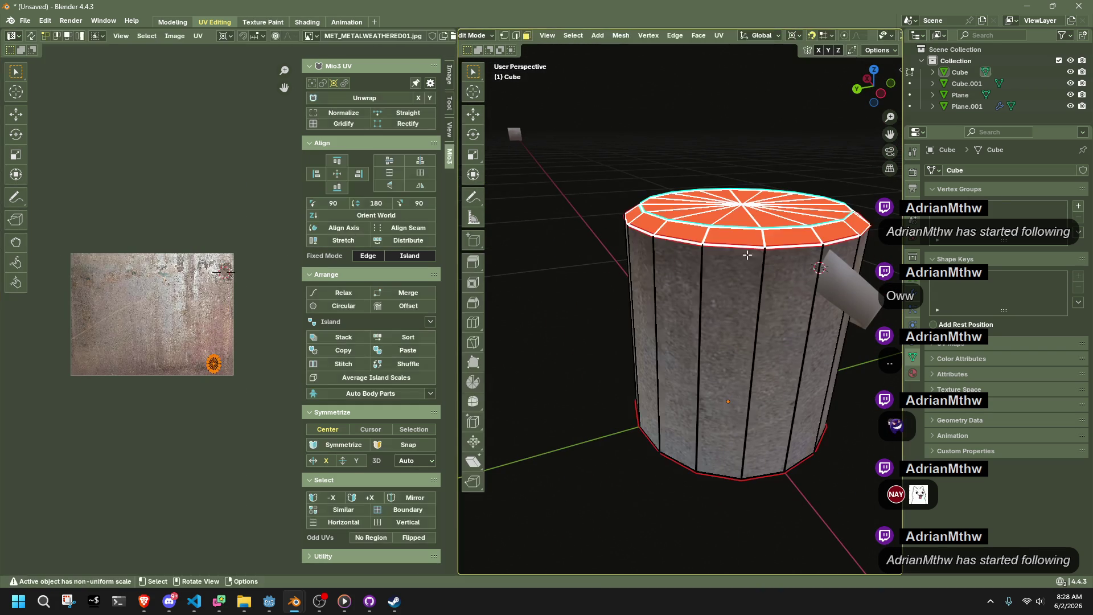
Scale and raise the cap island, then enlarge it around the 2D cursor.
{"action": "key", "text": "s"}
{"action": "left_click", "coordinate": [275, 325]}
{"action": "key", "text": "shift+s"}
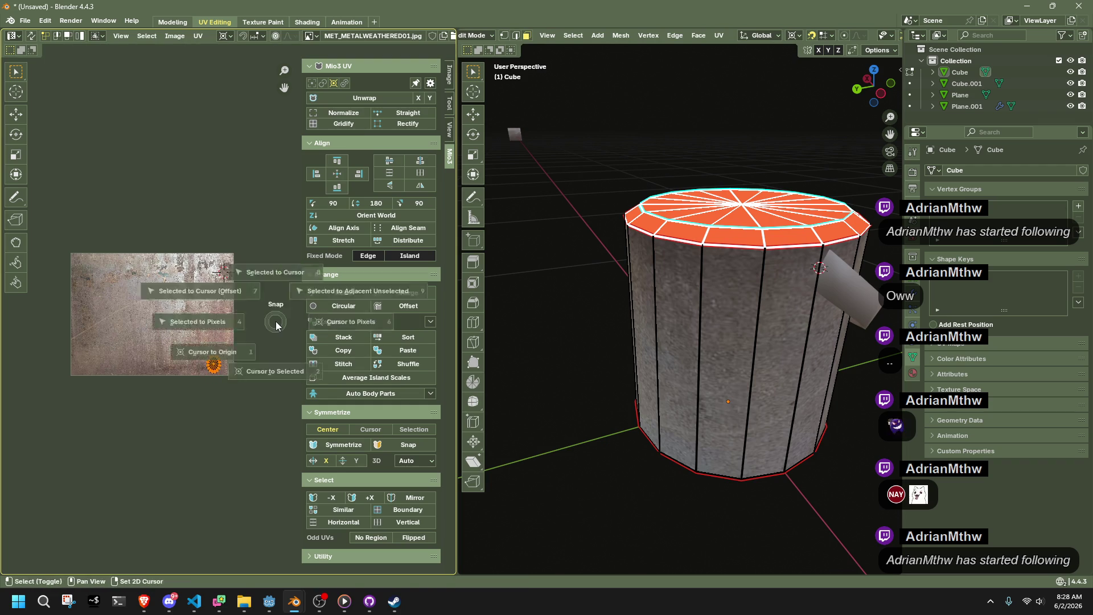
{"action": "left_click", "coordinate": [243, 302]}
{"action": "key", "text": "g"}
{"action": "left_click", "coordinate": [212, 245]}
{"action": "key", "text": "shift+s"}
{"action": "left_click", "coordinate": [230, 267]}
{"action": "key", "text": "s"}
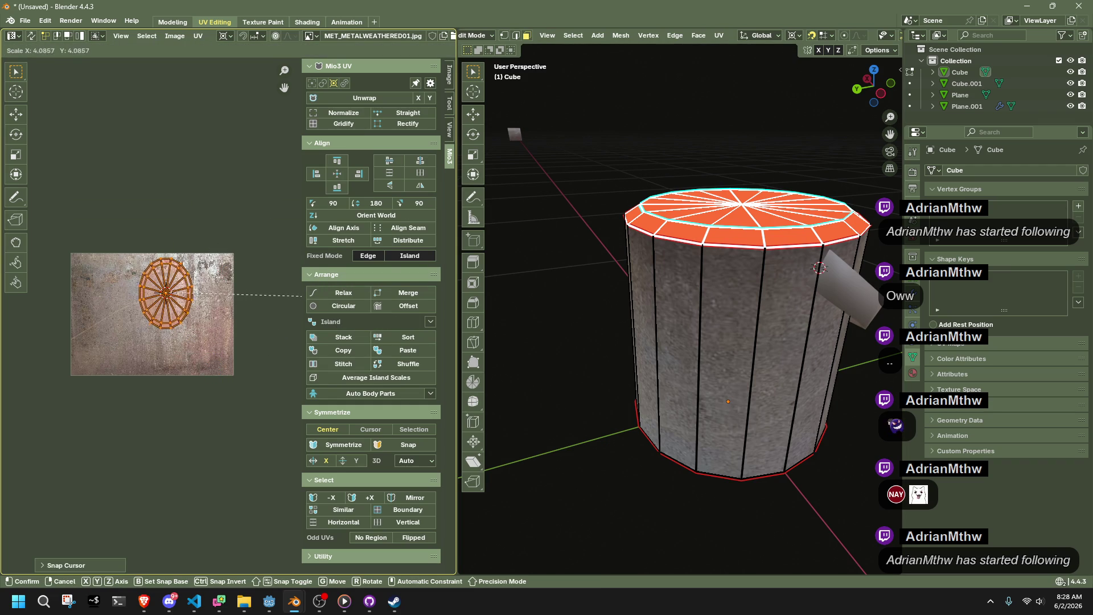
{"action": "left_click", "coordinate": [297, 295]}
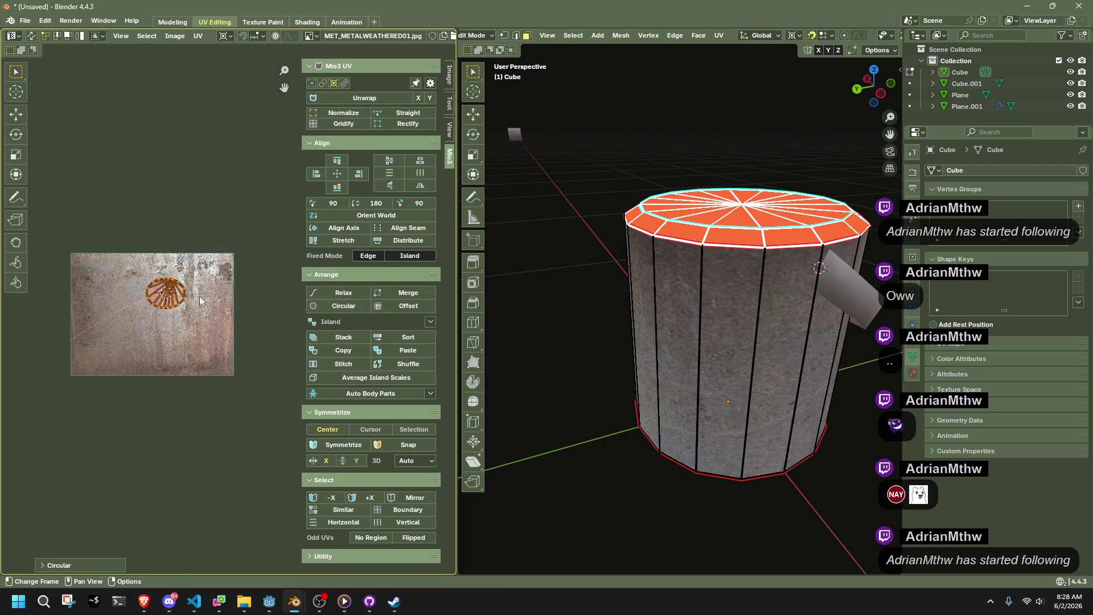
Select the cap's outer edge loop, box-deselecting the left part of the ring.
{"action": "scroll", "coordinate": [222, 316], "scroll_direction": "up", "scroll_amount": 3}
{"action": "middle_click_drag", "start_coordinate": [102, 285], "coordinate": [132, 303]}
{"action": "left_click", "coordinate": [158, 285], "text": "alt"}
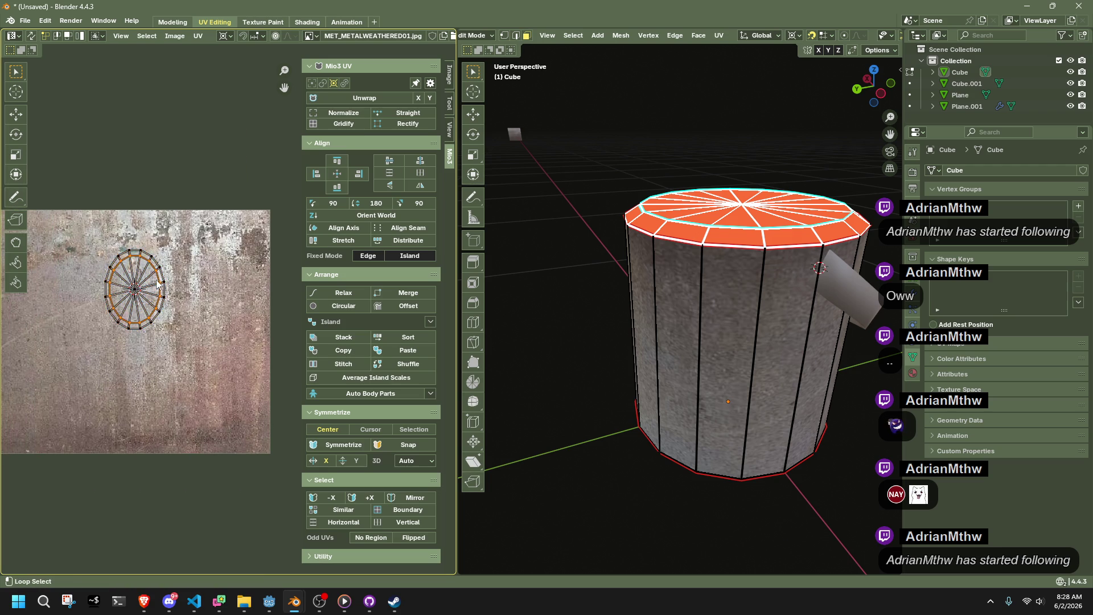
{"action": "left_click", "coordinate": [316, 306]}
{"action": "key", "text": "ctrl+z"}
{"action": "key", "text": "b"}
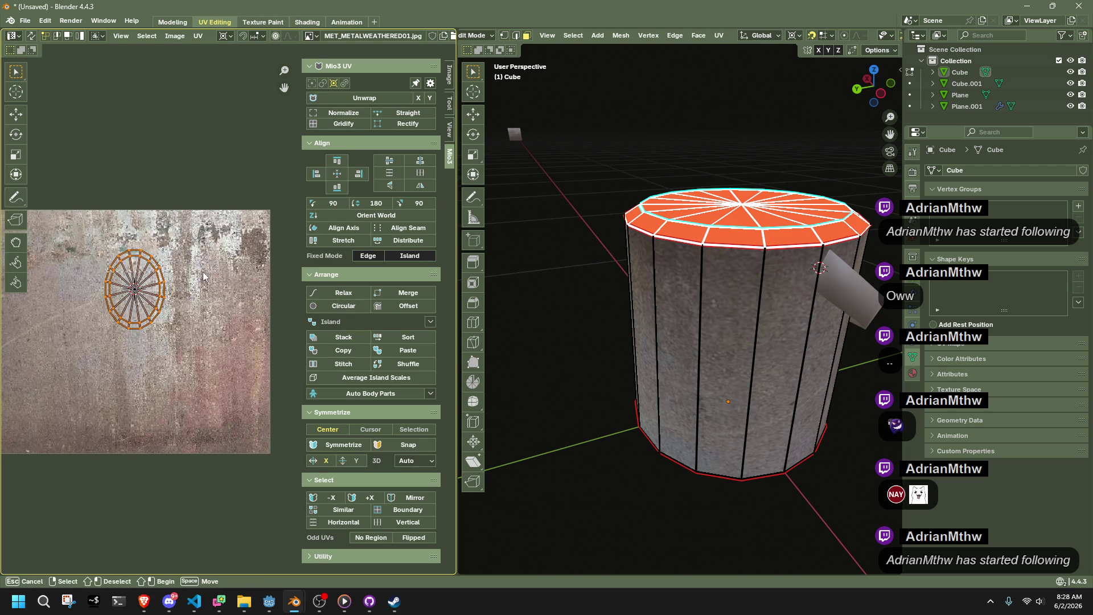
{"action": "left_click_drag", "start_coordinate": [37, 267], "coordinate": [117, 368]}
Make the cap ring a circle and relax it repeatedly, then undo the relax.
{"action": "left_click", "coordinate": [343, 306]}
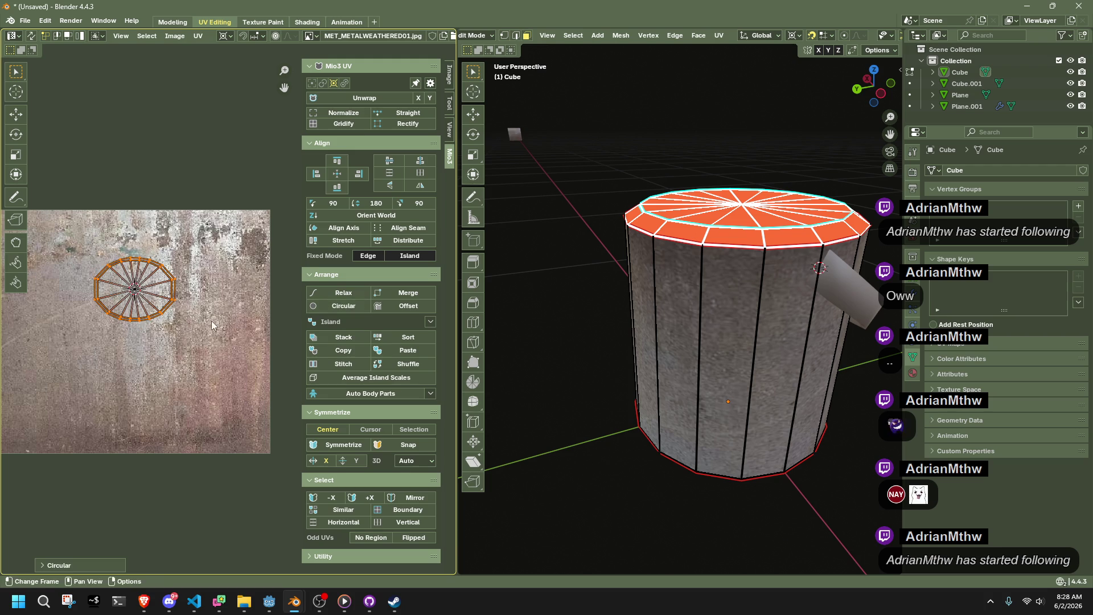
{"action": "scroll", "coordinate": [212, 324], "scroll_direction": "up", "scroll_amount": 3}
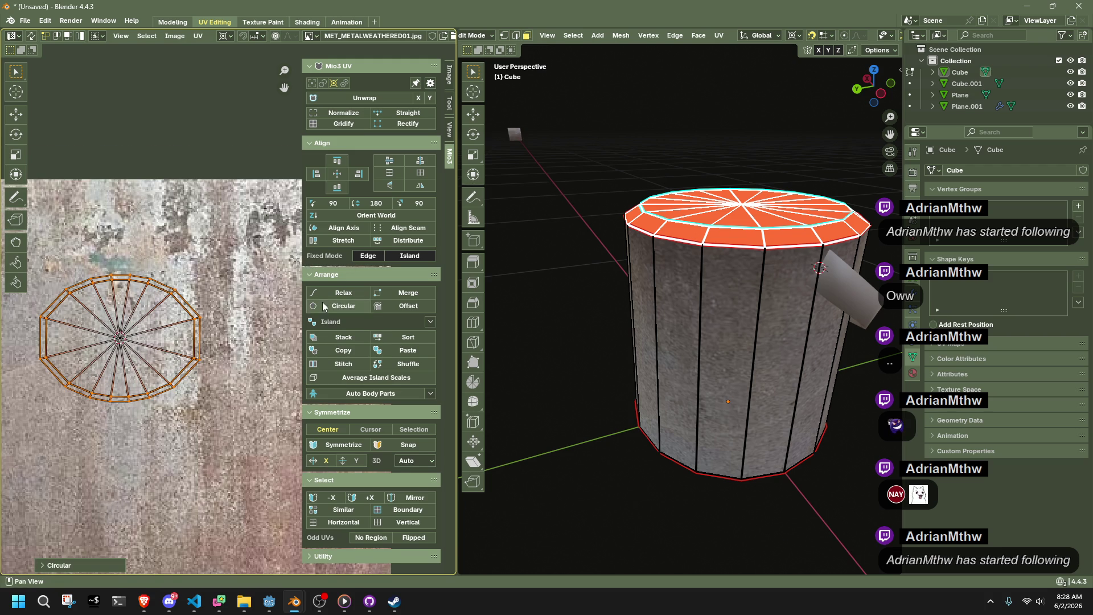
{"action": "left_click", "coordinate": [361, 293]}
{"action": "left_click", "coordinate": [361, 293]}
{"action": "left_click", "coordinate": [361, 293]}
{"action": "left_click", "coordinate": [361, 293]}
{"action": "left_click", "coordinate": [361, 293]}
{"action": "left_click", "coordinate": [361, 293]}
{"action": "left_click", "coordinate": [361, 293]}
{"action": "left_click", "coordinate": [361, 293]}
{"action": "left_click", "coordinate": [361, 293]}
{"action": "left_click", "coordinate": [360, 293]}
{"action": "key", "text": "ctrl+z"}
{"action": "key", "text": "ctrl+z"}
Try Gridify and Rectify on the cap, undo both, and select the bucket in Object Mode.
{"action": "left_click", "coordinate": [342, 125]}
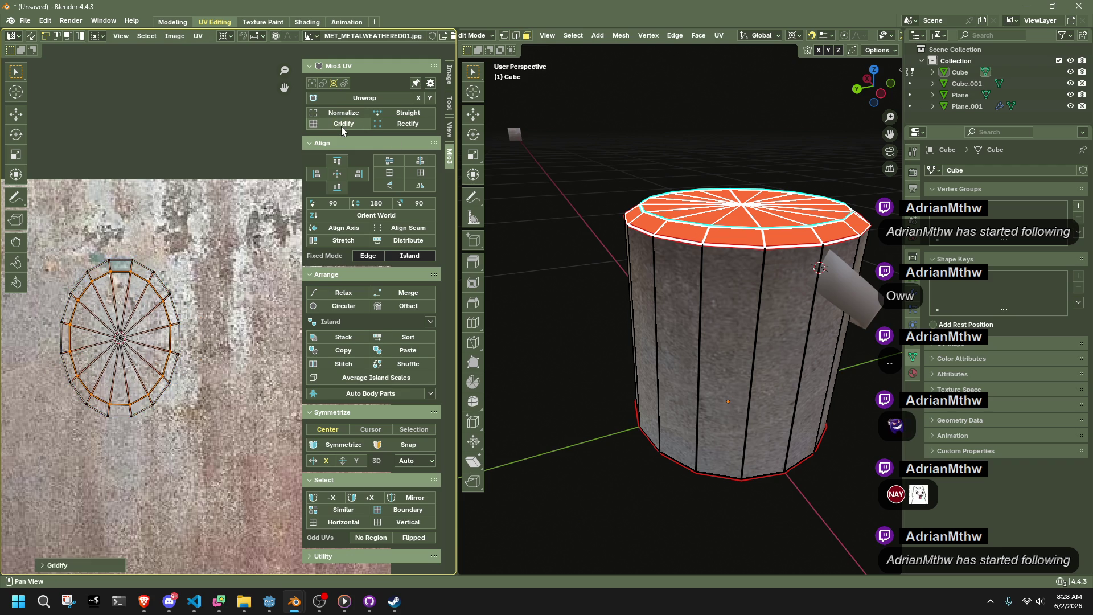
{"action": "key", "text": "ctrl+z"}
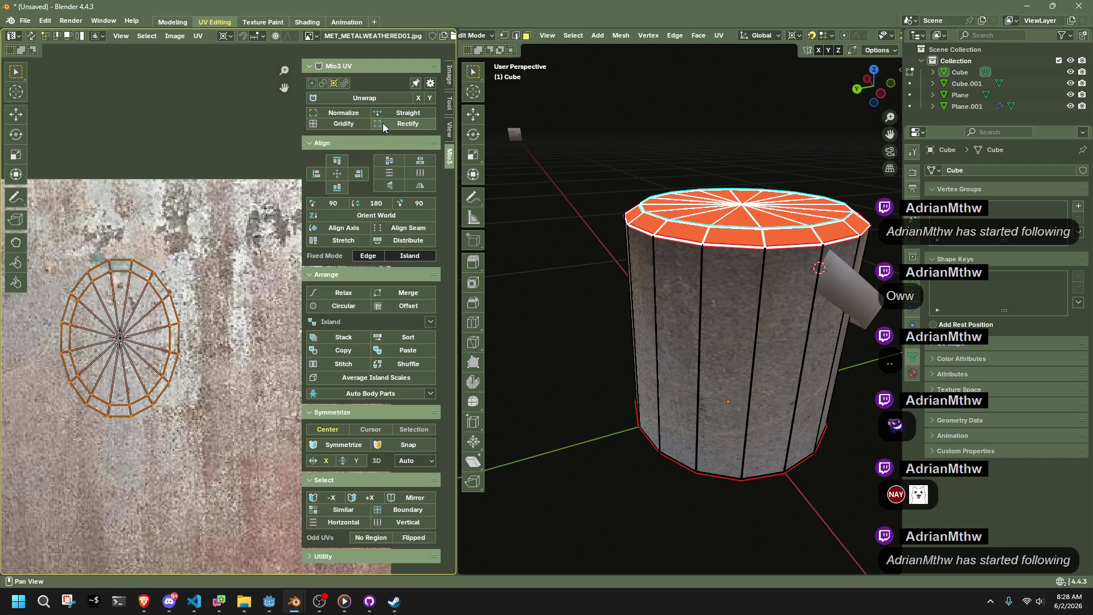
{"action": "left_click", "coordinate": [382, 123]}
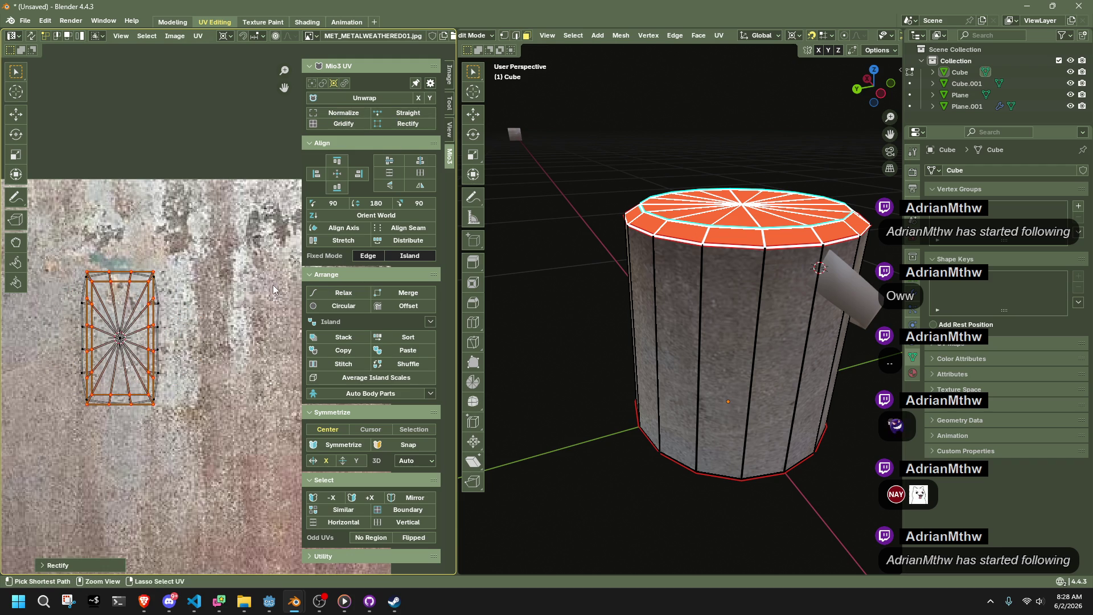
{"action": "key", "text": "ctrl+z"}
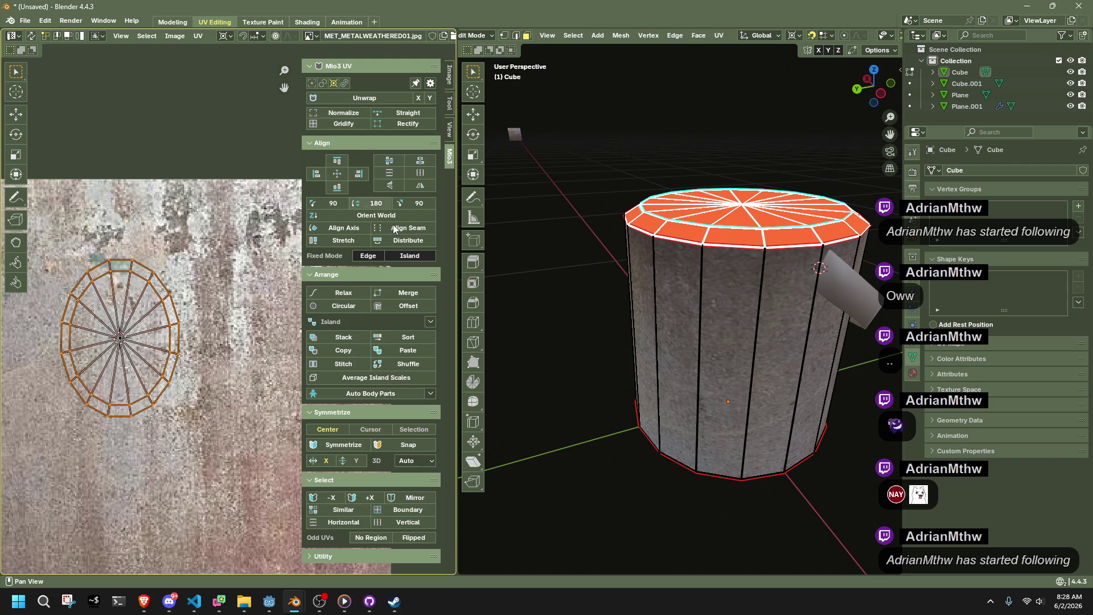
{"action": "scroll", "coordinate": [188, 407], "scroll_direction": "down", "scroll_amount": 4}
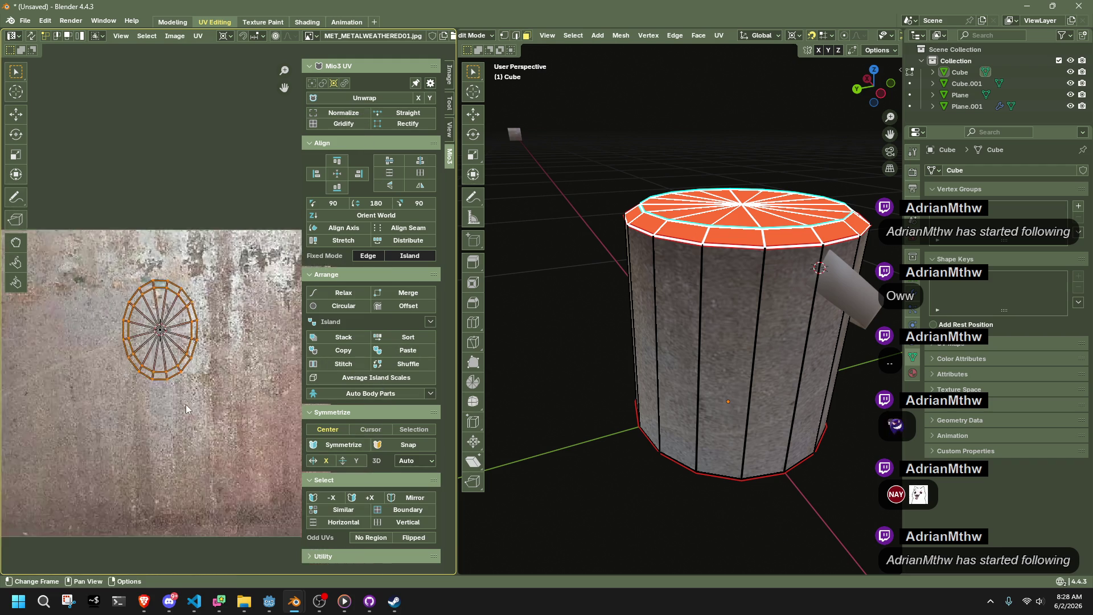
{"action": "key", "text": "Tab"}
{"action": "mouse_move", "coordinate": [552, 391]}
{"action": "middle_mouse_down"}
{"action": "mouse_move", "coordinate": [655, 385]}
{"action": "mouse_move", "coordinate": [771, 412]}
{"action": "middle_mouse_up"}
{"action": "left_click", "coordinate": [683, 285]}
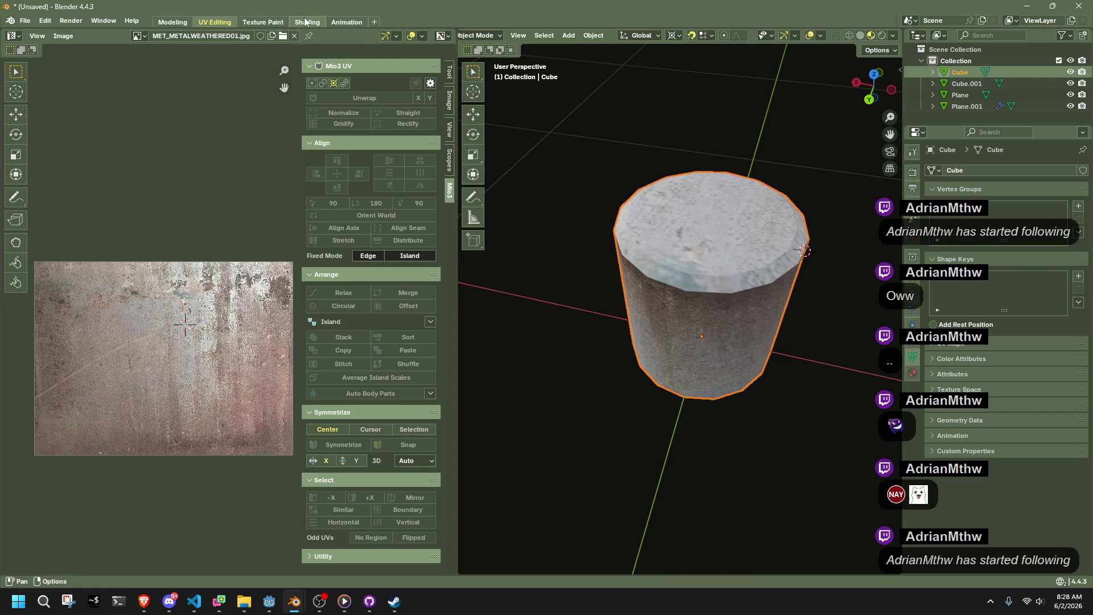
In the Shading workspace, enter Edit Mode on the handle object Plane.001.
{"action": "left_click", "coordinate": [307, 22]}
{"action": "left_click", "coordinate": [738, 248]}
{"action": "mouse_move", "coordinate": [738, 248]}
{"action": "middle_mouse_down"}
{"action": "mouse_move", "coordinate": [603, 278]}
{"action": "mouse_move", "coordinate": [469, 231]}
{"action": "middle_mouse_up"}
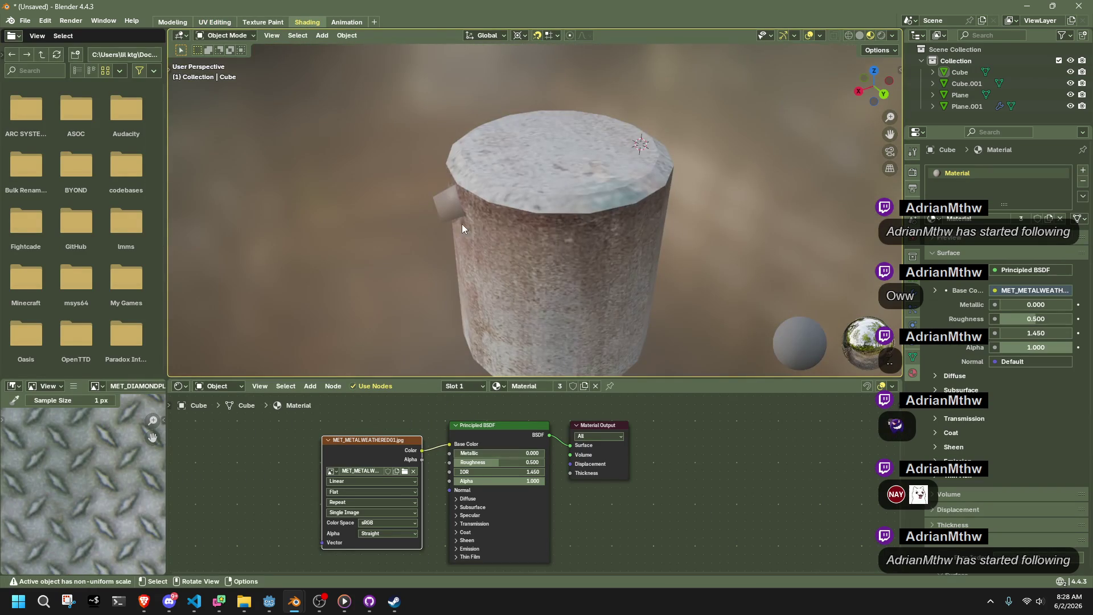
{"action": "left_click", "coordinate": [449, 208]}
{"action": "key", "text": "Tab"}
{"action": "middle_click_drag", "start_coordinate": [512, 263], "coordinate": [661, 312]}
{"action": "scroll", "coordinate": [740, 317], "scroll_direction": "up", "scroll_amount": 5}
{"action": "mouse_move", "coordinate": [747, 318]}
{"action": "middle_mouse_down"}
{"action": "mouse_move", "coordinate": [569, 239]}
{"action": "mouse_move", "coordinate": [398, 256]}
{"action": "middle_mouse_up"}
{"action": "scroll", "coordinate": [378, 256], "scroll_direction": "down", "scroll_amount": 5}
Select the handle's strip of faces and UV Unwrap them onto the metal texture.
{"action": "left_click", "coordinate": [362, 322]}
{"action": "mouse_move", "coordinate": [363, 321]}
{"action": "middle_mouse_down"}
{"action": "mouse_move", "coordinate": [546, 250]}
{"action": "mouse_move", "coordinate": [711, 279]}
{"action": "middle_mouse_up"}
{"action": "left_click", "coordinate": [547, 250], "text": "alt"}
{"action": "scroll", "coordinate": [713, 278], "scroll_direction": "up", "scroll_amount": 3}
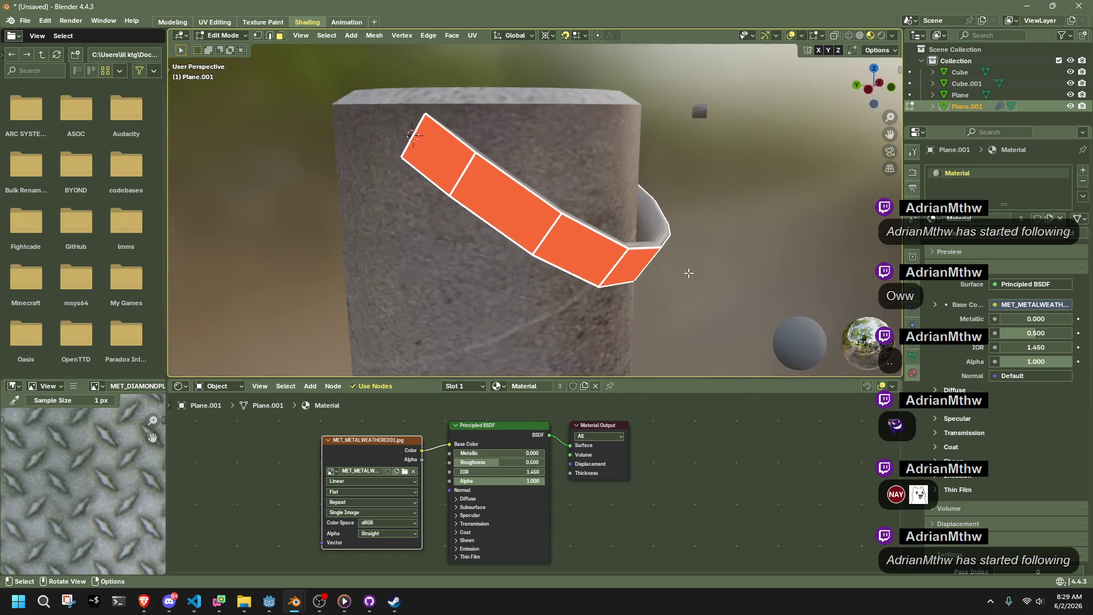
{"action": "right_click", "coordinate": [575, 277]}
{"action": "mouse_move", "coordinate": [524, 368]}
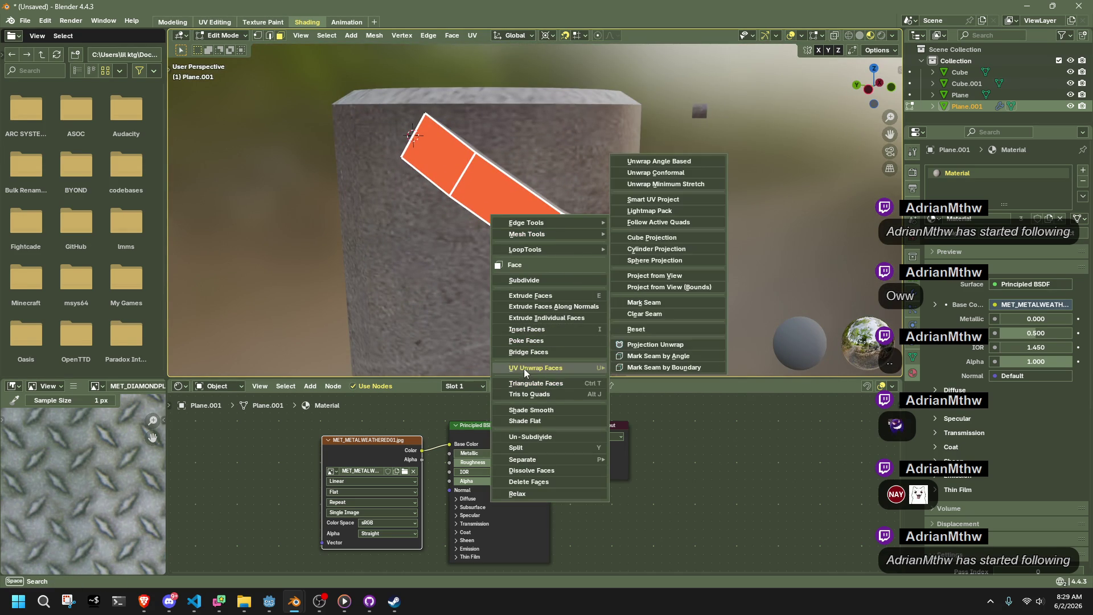
{"action": "left_click", "coordinate": [661, 184]}
{"action": "key", "text": "Tab"}
Select the bucket body and enter its Edit Mode again.
{"action": "mouse_move", "coordinate": [729, 216]}
{"action": "middle_mouse_down"}
{"action": "mouse_move", "coordinate": [731, 247]}
{"action": "mouse_move", "coordinate": [595, 238]}
{"action": "mouse_move", "coordinate": [655, 309]}
{"action": "mouse_move", "coordinate": [468, 336]}
{"action": "mouse_move", "coordinate": [411, 315]}
{"action": "mouse_move", "coordinate": [468, 279]}
{"action": "mouse_move", "coordinate": [600, 239]}
{"action": "mouse_move", "coordinate": [733, 221]}
{"action": "mouse_move", "coordinate": [750, 254]}
{"action": "mouse_move", "coordinate": [712, 239]}
{"action": "middle_mouse_up"}
{"action": "scroll", "coordinate": [591, 234], "scroll_direction": "down", "scroll_amount": 4}
{"action": "left_click", "coordinate": [569, 228]}
{"action": "key", "text": "Tab"}
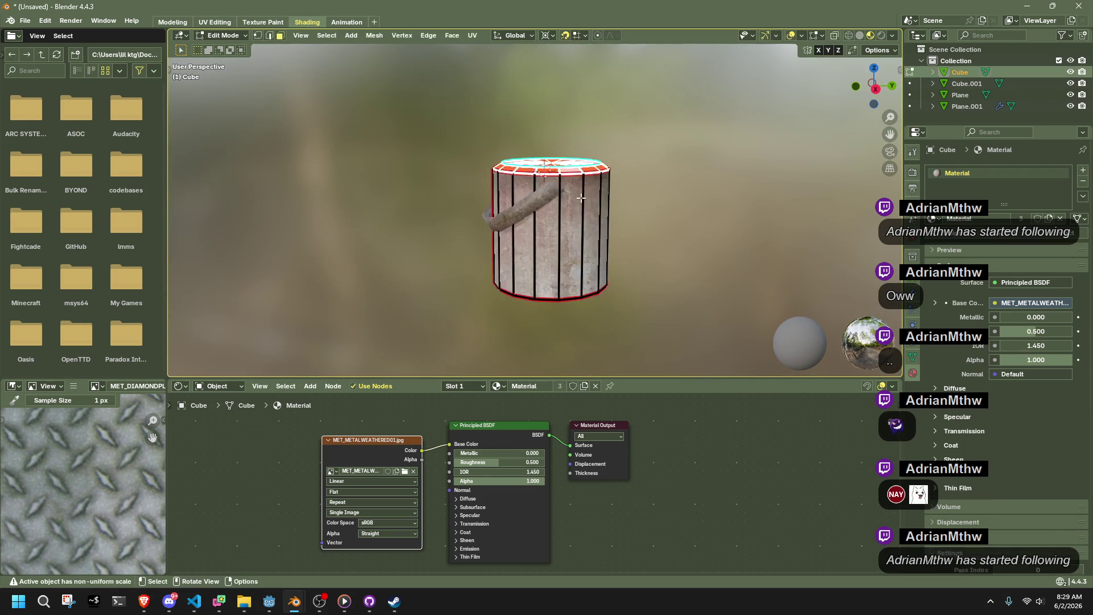
Extrude the bucket's top faces in place and scale the new ring outward horizontally.
{"action": "scroll", "coordinate": [569, 228], "scroll_direction": "up", "scroll_amount": 4}
{"action": "middle_click_drag", "start_coordinate": [654, 131], "coordinate": [660, 154]}
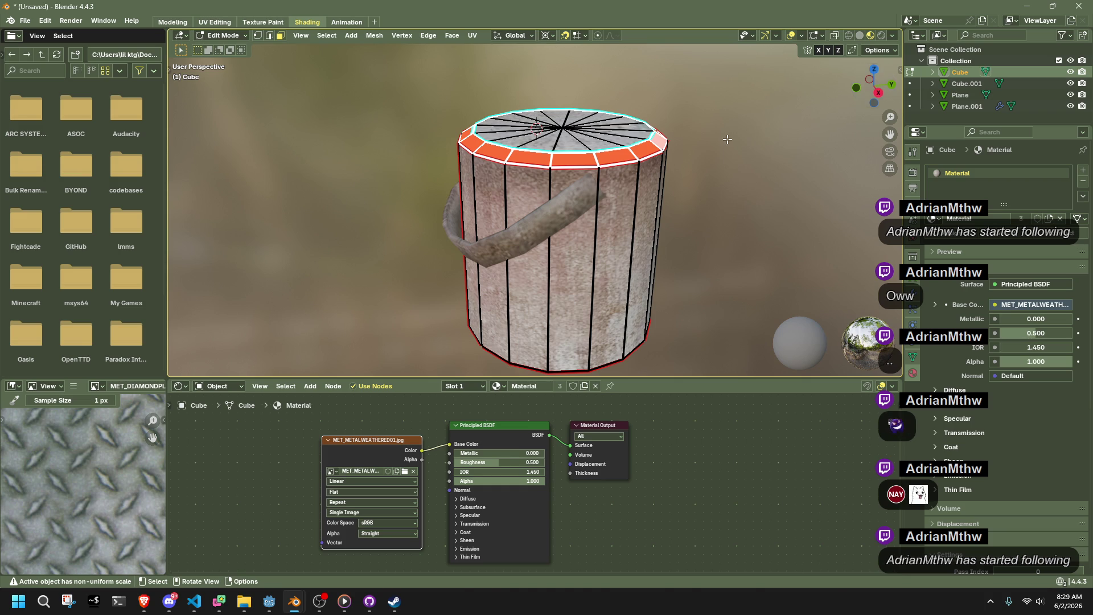
{"action": "key", "text": "shift+s"}
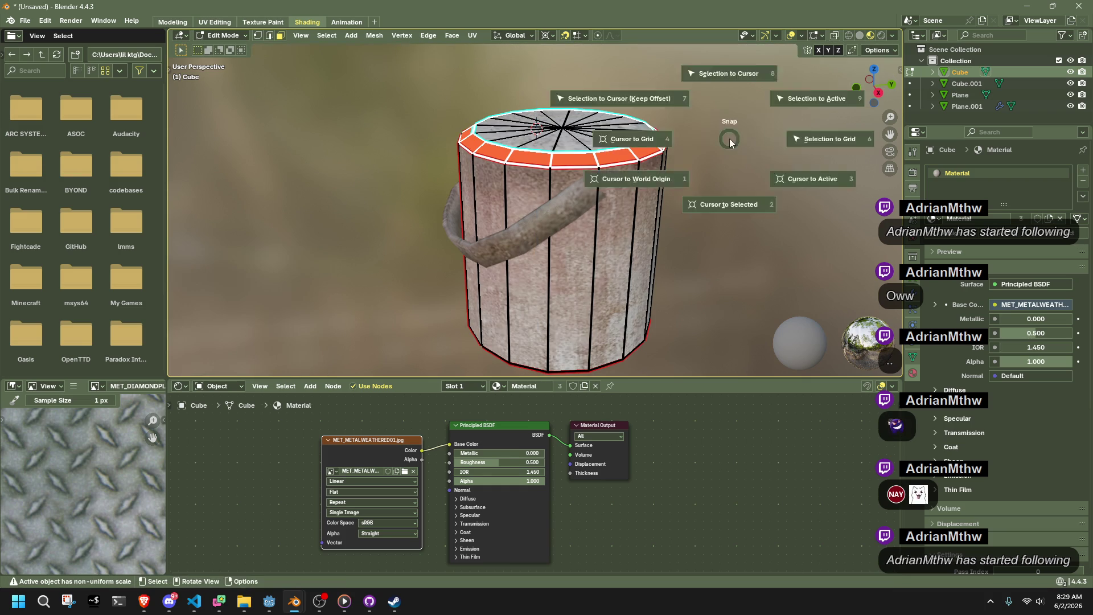
{"action": "key", "text": "r"}
{"action": "key", "text": "g"}
{"action": "key", "text": "z"}
{"action": "key", "text": "z"}
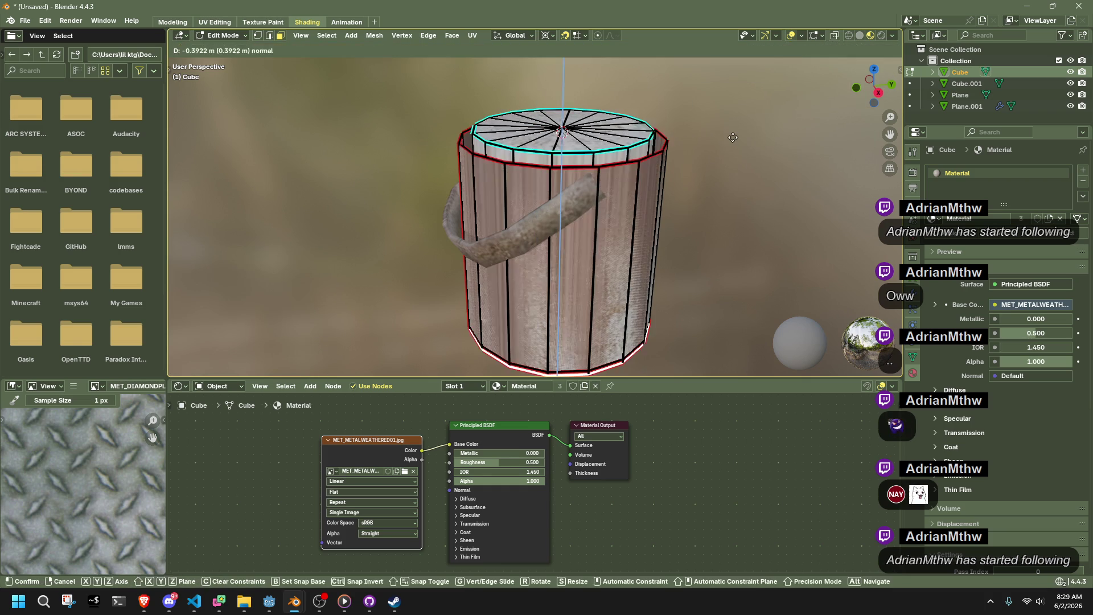
{"action": "right_click", "coordinate": [733, 137]}
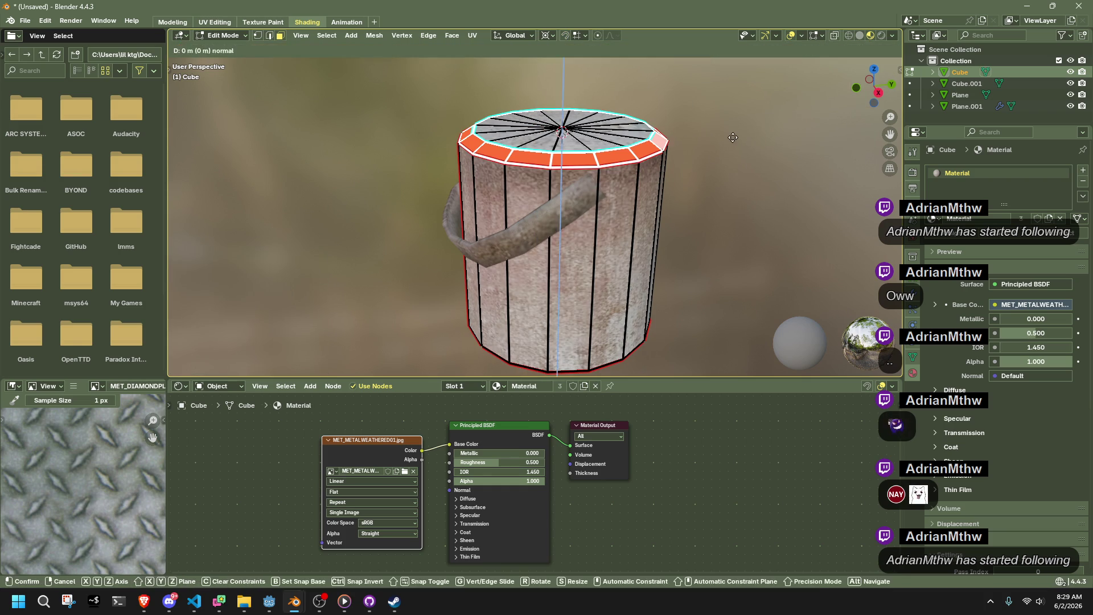
{"action": "key", "text": "s"}
{"action": "key", "text": "shift+z"}
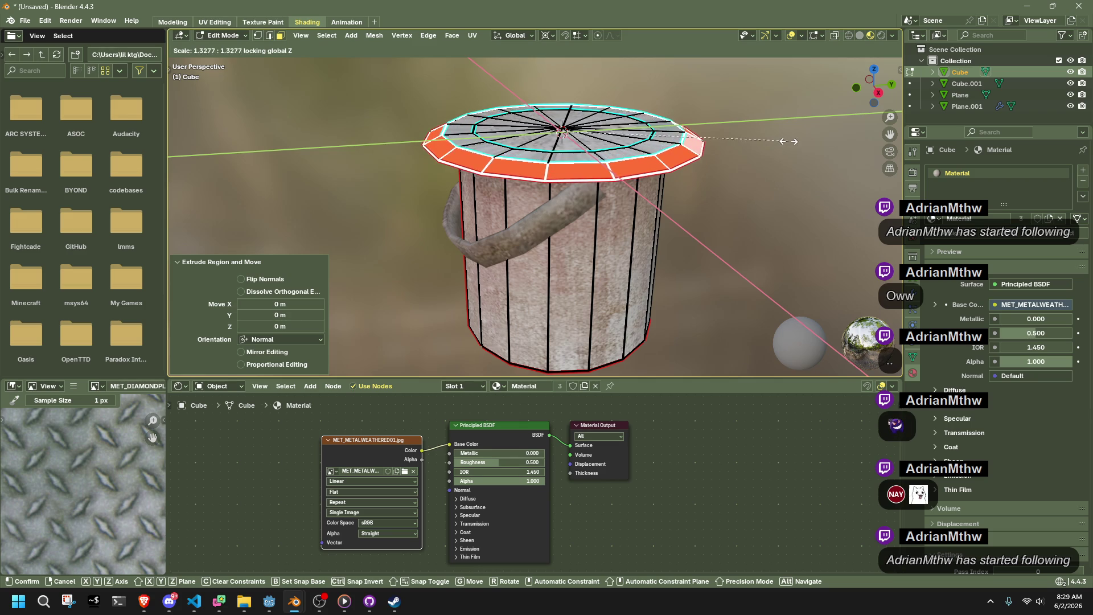
{"action": "left_click", "coordinate": [765, 138]}
Select the outer rim edge loop and shrink it slightly inward in front view.
{"action": "key", "text": "1"}
{"action": "left_click", "coordinate": [655, 149], "text": "alt"}
{"action": "key", "text": "shift+s"}
{"action": "left_click", "coordinate": [683, 153], "text": "shift"}
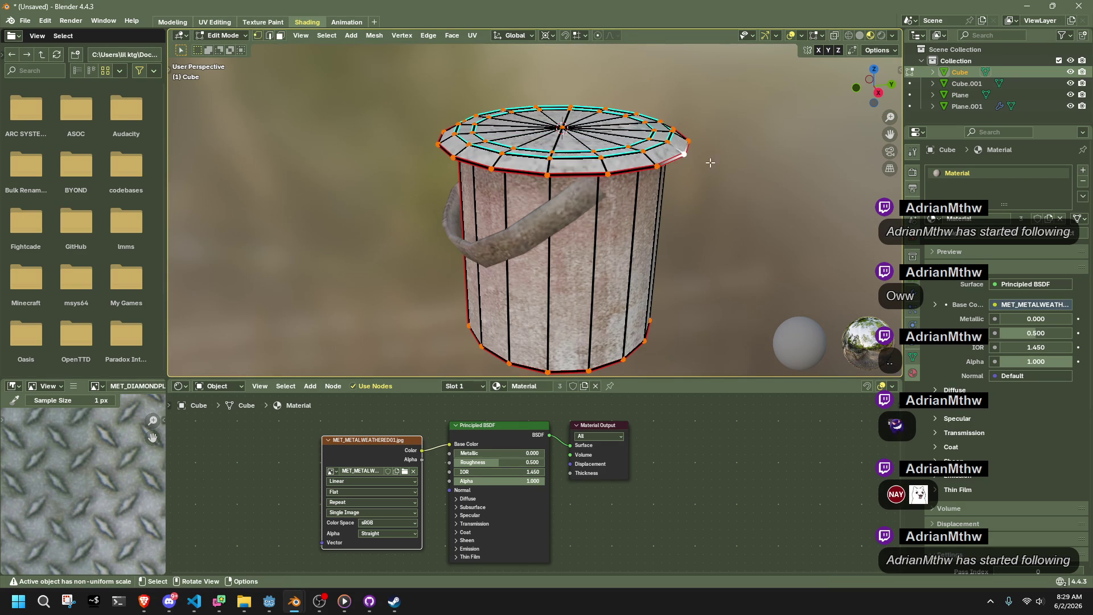
{"action": "left_click", "coordinate": [692, 151], "text": "alt"}
{"action": "middle_click_drag", "start_coordinate": [692, 151], "coordinate": [777, 146]}
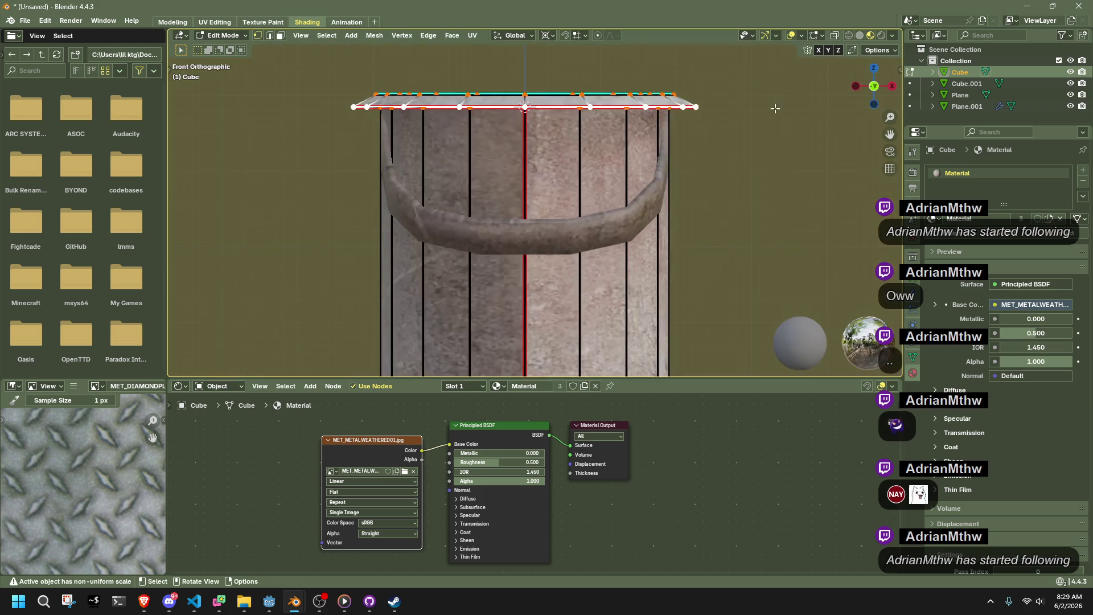
{"action": "key", "text": "KP_1"}
{"action": "key", "text": "s"}
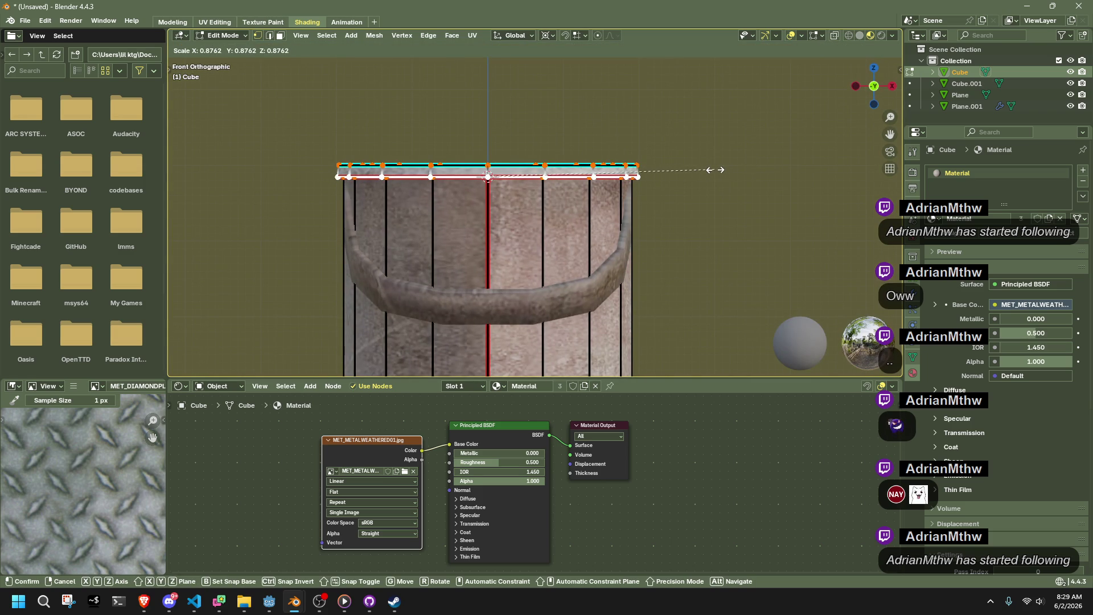
{"action": "left_click", "coordinate": [714, 170]}
{"action": "mouse_move", "coordinate": [715, 170]}
{"action": "middle_mouse_down"}
{"action": "mouse_move", "coordinate": [698, 162]}
{"action": "mouse_move", "coordinate": [615, 206]}
{"action": "mouse_move", "coordinate": [531, 227]}
{"action": "mouse_move", "coordinate": [546, 215]}
{"action": "mouse_move", "coordinate": [626, 231]}
{"action": "mouse_move", "coordinate": [745, 225]}
{"action": "mouse_move", "coordinate": [692, 217]}
{"action": "mouse_move", "coordinate": [658, 240]}
{"action": "mouse_move", "coordinate": [447, 171]}
{"action": "middle_mouse_up"}
{"action": "key", "text": "Tab"}
Back in Edit Mode, enlarge the top rim ring outward from a side view.
{"action": "scroll", "coordinate": [587, 138], "scroll_direction": "up", "scroll_amount": 3}
{"action": "key", "text": "Tab"}
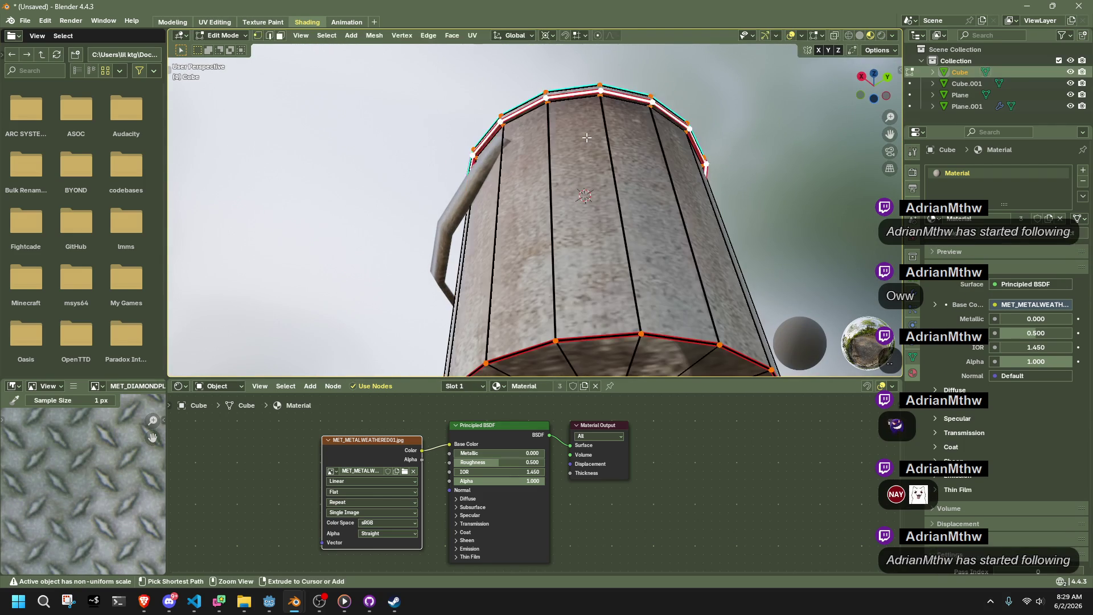
{"action": "key", "text": "3"}
{"action": "mouse_move", "coordinate": [586, 137]}
{"action": "middle_mouse_down"}
{"action": "mouse_move", "coordinate": [628, 208]}
{"action": "mouse_move", "coordinate": [636, 183]}
{"action": "middle_mouse_up"}
{"action": "key", "text": "1"}
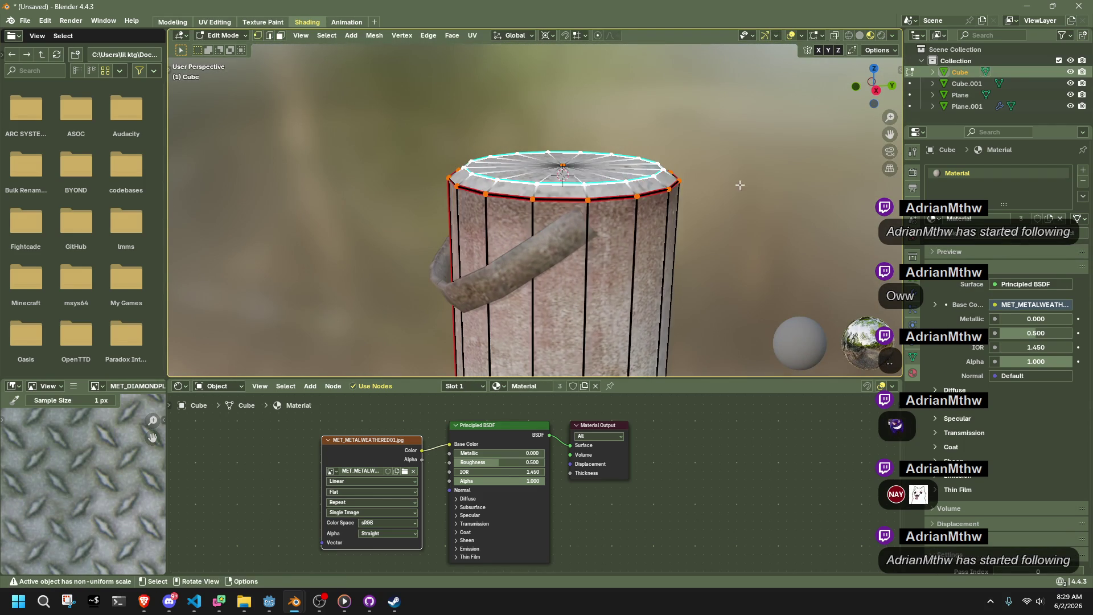
{"action": "key", "text": "s"}
{"action": "left_click", "coordinate": [775, 186]}
Return the bucket to Object Mode and apply smooth shading from its context menu.
{"action": "key", "text": "Tab"}
{"action": "mouse_move", "coordinate": [759, 219]}
{"action": "middle_mouse_down"}
{"action": "mouse_move", "coordinate": [660, 231]}
{"action": "mouse_move", "coordinate": [543, 218]}
{"action": "mouse_move", "coordinate": [548, 255]}
{"action": "mouse_move", "coordinate": [709, 226]}
{"action": "mouse_move", "coordinate": [736, 226]}
{"action": "mouse_move", "coordinate": [739, 248]}
{"action": "mouse_move", "coordinate": [552, 247]}
{"action": "mouse_move", "coordinate": [755, 207]}
{"action": "mouse_move", "coordinate": [713, 320]}
{"action": "mouse_move", "coordinate": [598, 309]}
{"action": "mouse_move", "coordinate": [558, 275]}
{"action": "middle_mouse_up"}
{"action": "key", "text": "Tab"}
{"action": "key", "text": "Tab"}
{"action": "key", "text": "Tab"}
{"action": "right_click", "coordinate": [756, 207]}
{"action": "left_click", "coordinate": [803, 219]}
{"action": "key", "text": "Tab"}
{"action": "key", "text": "Tab"}
{"action": "key", "text": "Tab"}
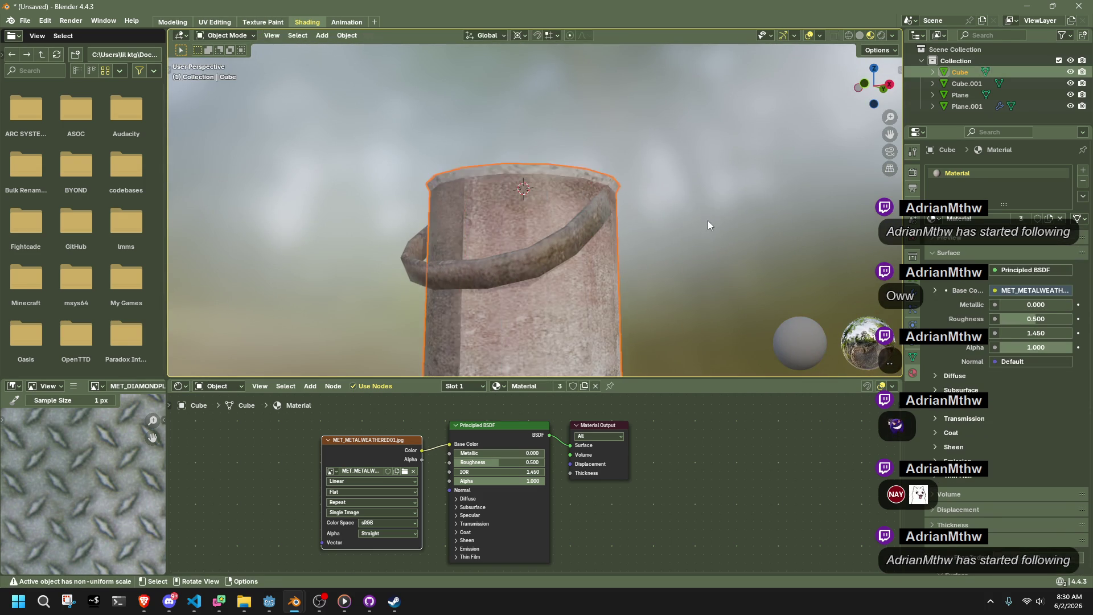
Save the scene under the file name bucket01 as a .blend file.
{"action": "scroll", "coordinate": [708, 221], "scroll_direction": "down", "scroll_amount": 3}
{"action": "middle_click_drag", "start_coordinate": [705, 234], "coordinate": [635, 264]}
{"action": "key", "text": "ctrl+s"}
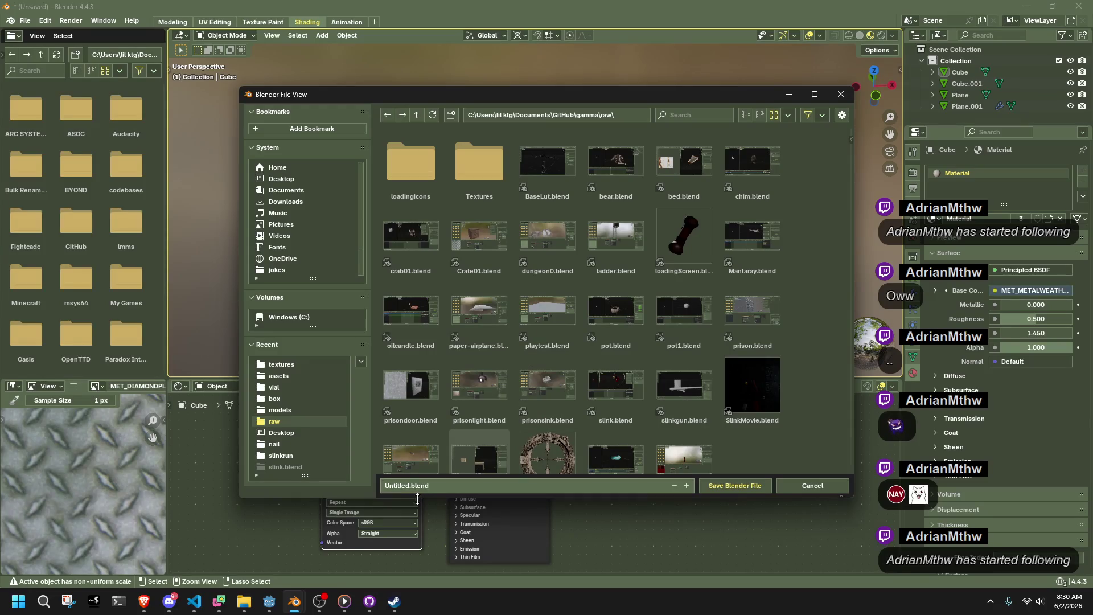
{"action": "type", "text": "Buck"}
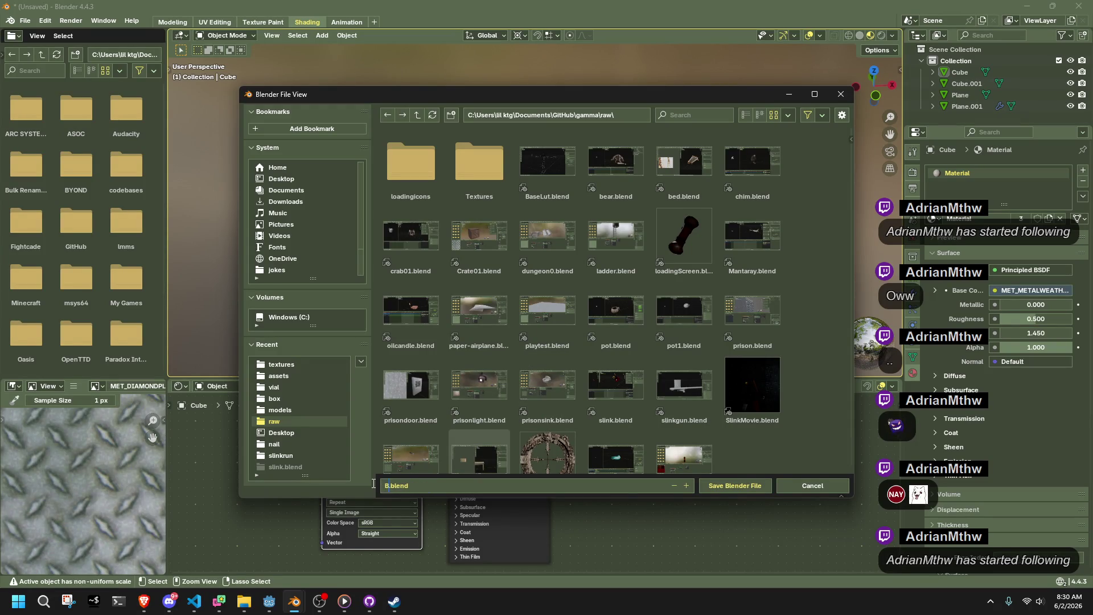
{"action": "key", "text": "BackSpace"}
{"action": "key", "text": "BackSpace"}
{"action": "key", "text": "BackSpace"}
{"action": "type", "text": "bucket01"}
{"action": "scroll", "coordinate": [744, 420], "scroll_direction": "down", "scroll_amount": 1}
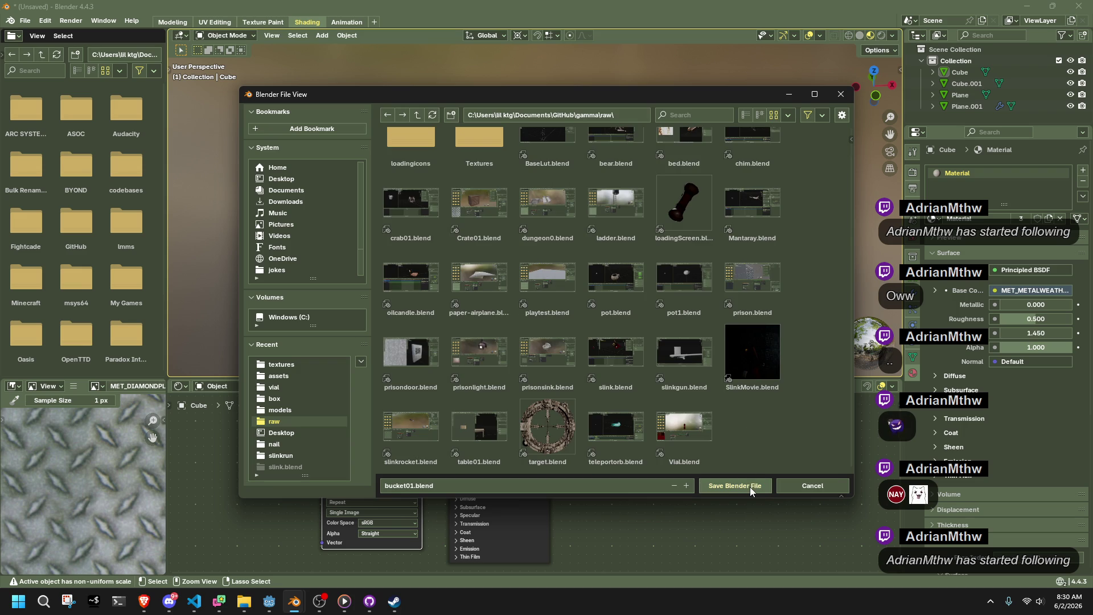
{"action": "left_click", "coordinate": [742, 485]}
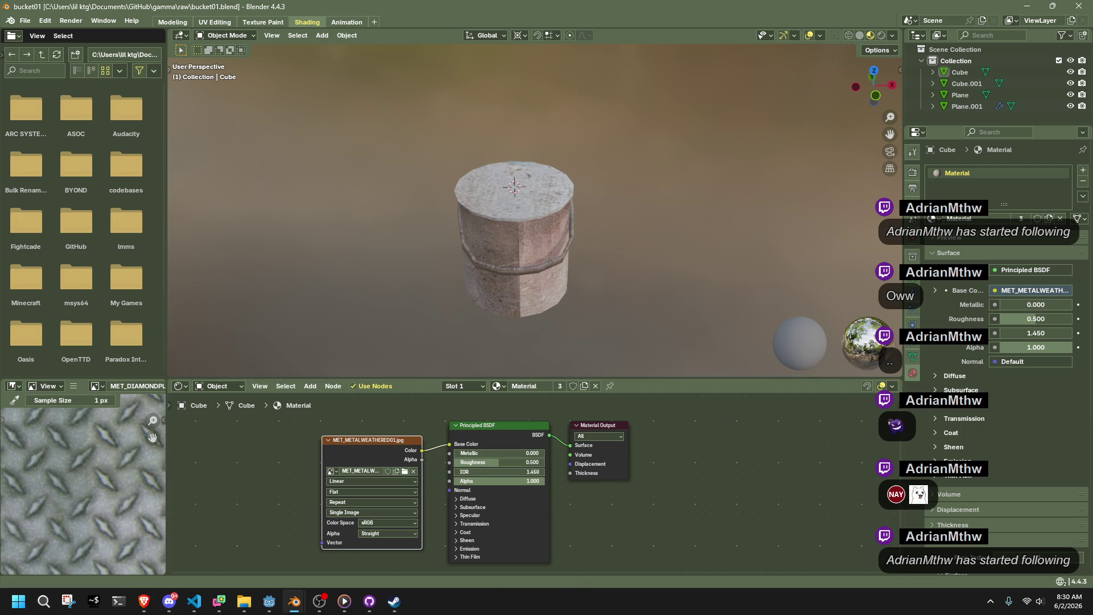
{"action": "key", "text": "alt+Tab"}
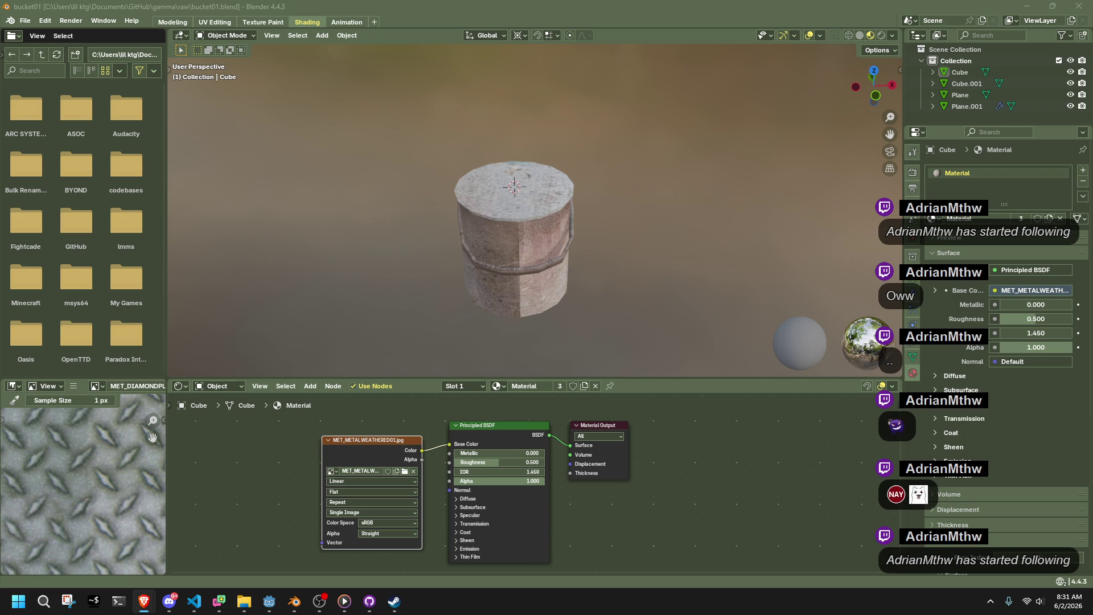
Orbit to view the bucket from below, then open the glTF 2.0 export through Quick Favorites.
{"action": "left_click", "coordinate": [602, 268]}
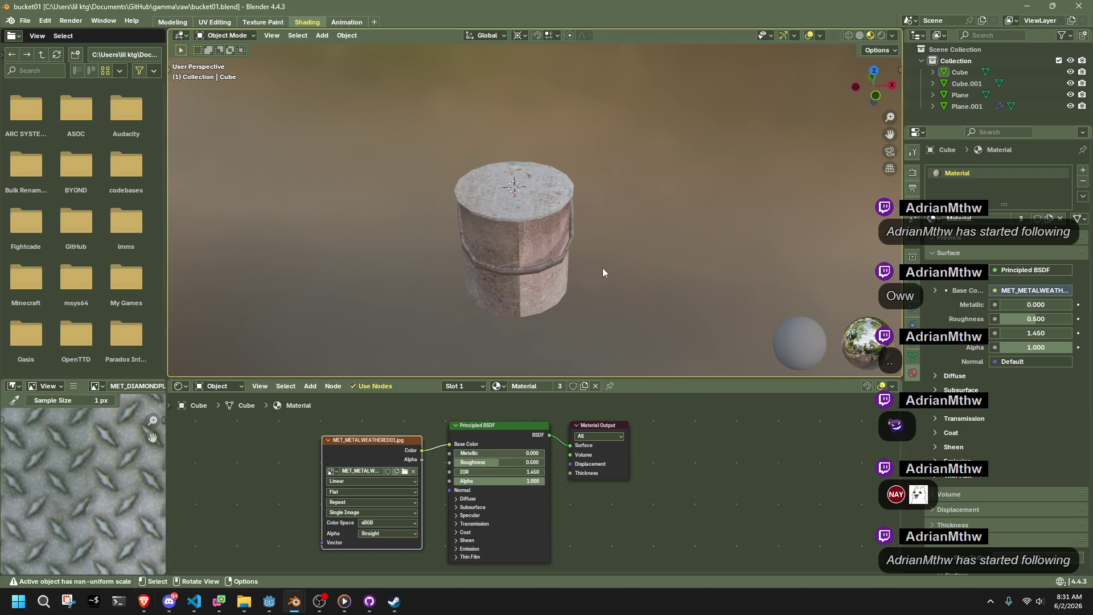
{"action": "scroll", "coordinate": [602, 267], "scroll_direction": "up", "scroll_amount": 5}
{"action": "mouse_move", "coordinate": [655, 275]}
{"action": "middle_mouse_down"}
{"action": "mouse_move", "coordinate": [469, 278]}
{"action": "mouse_move", "coordinate": [391, 212]}
{"action": "middle_mouse_up"}
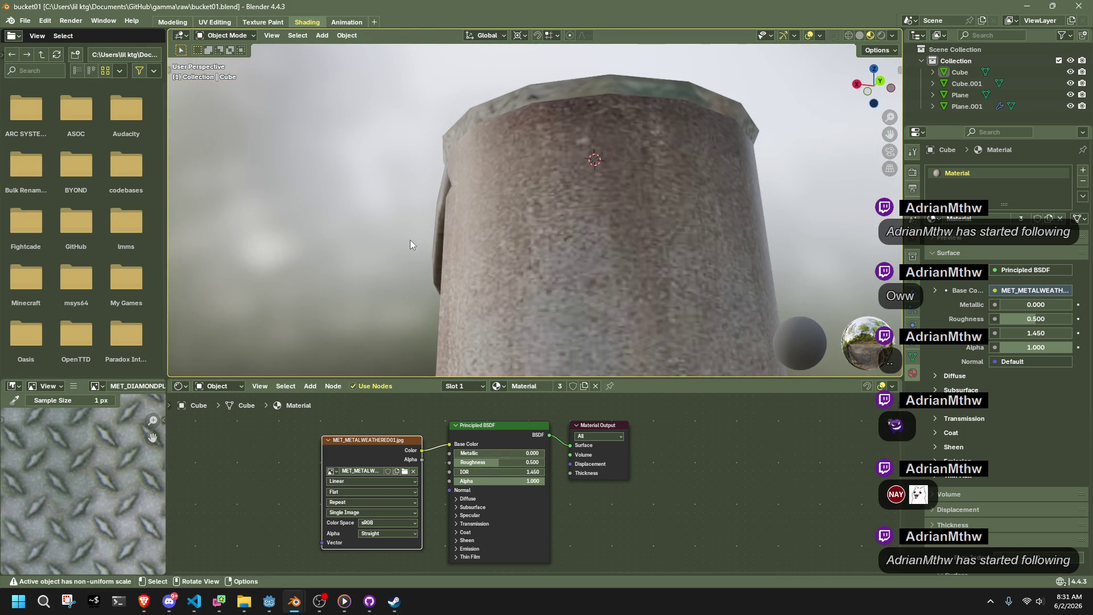
{"action": "key", "text": "q"}
{"action": "left_click", "coordinate": [372, 247]}
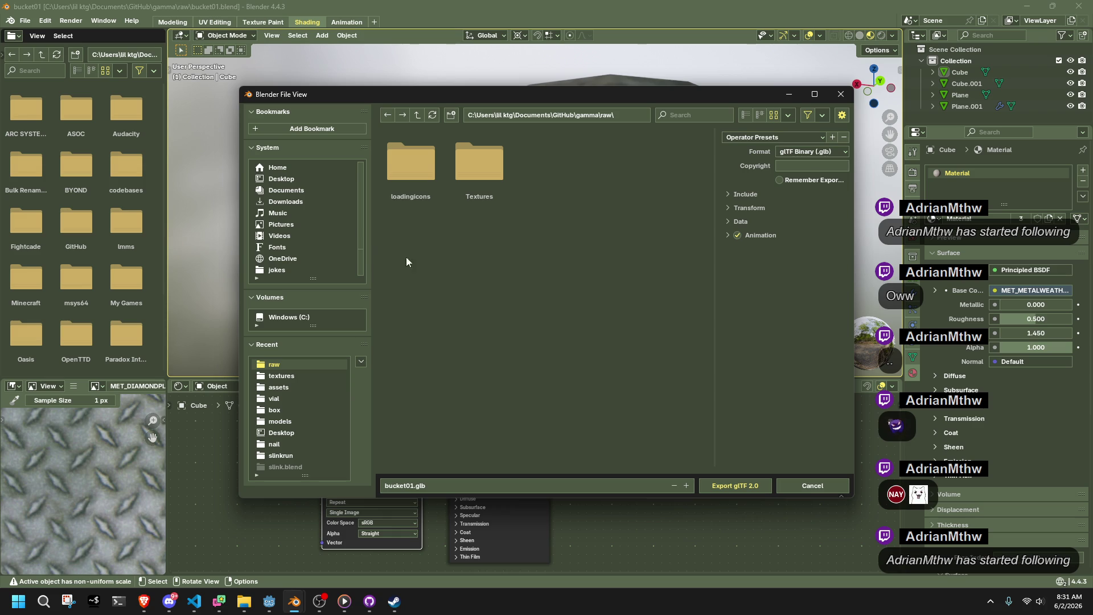
Switch the export format to glTF Separate and navigate to the assets models folder.
{"action": "left_click", "coordinate": [802, 151]}
{"action": "left_click", "coordinate": [807, 173]}
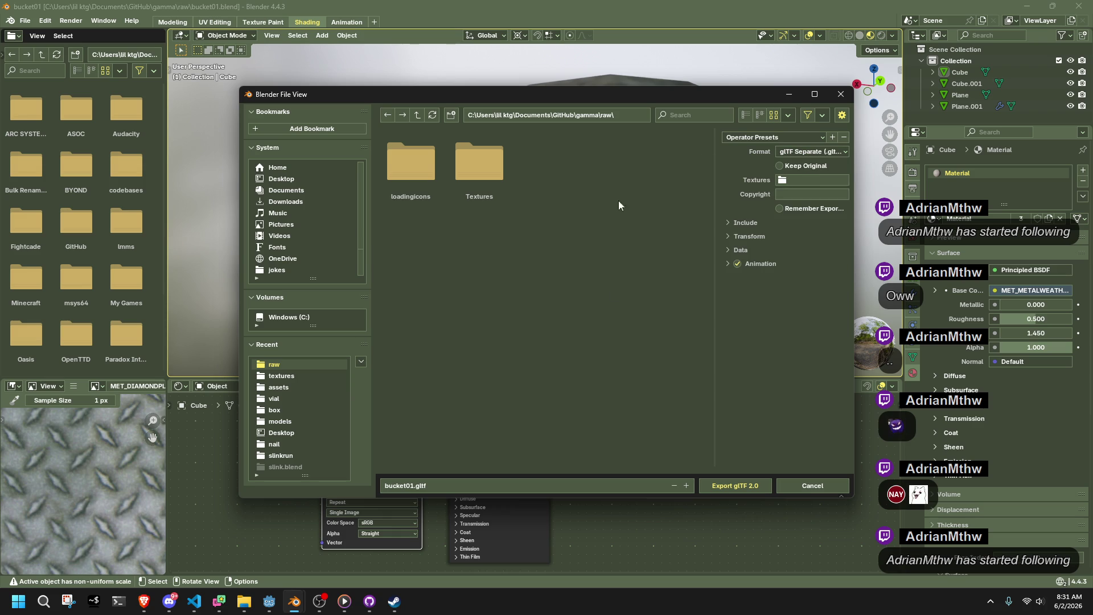
{"action": "left_click", "coordinate": [281, 376]}
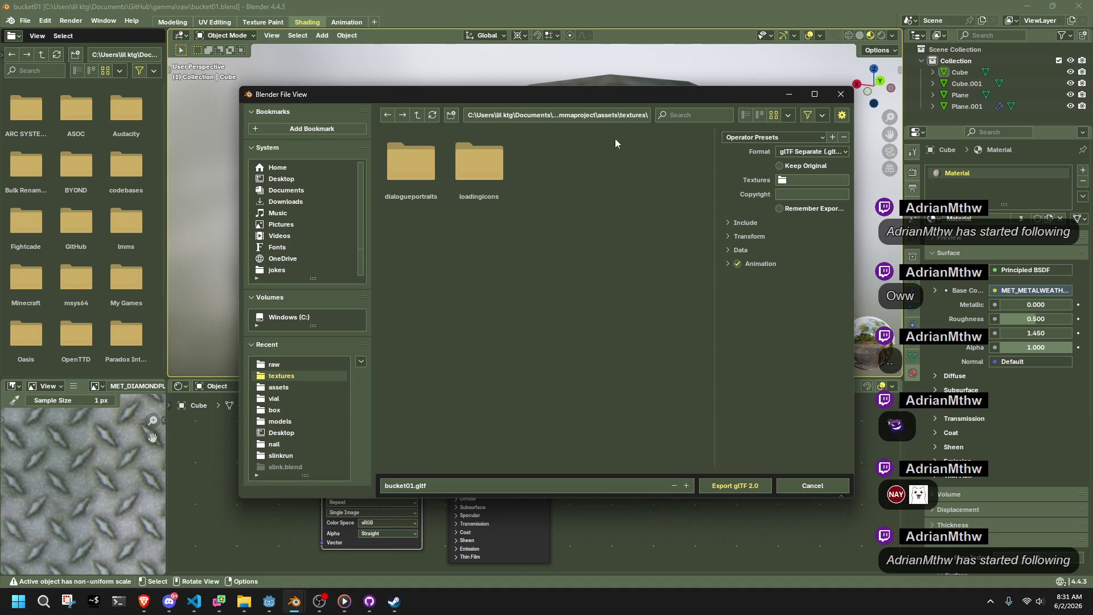
{"action": "left_click", "coordinate": [418, 115]}
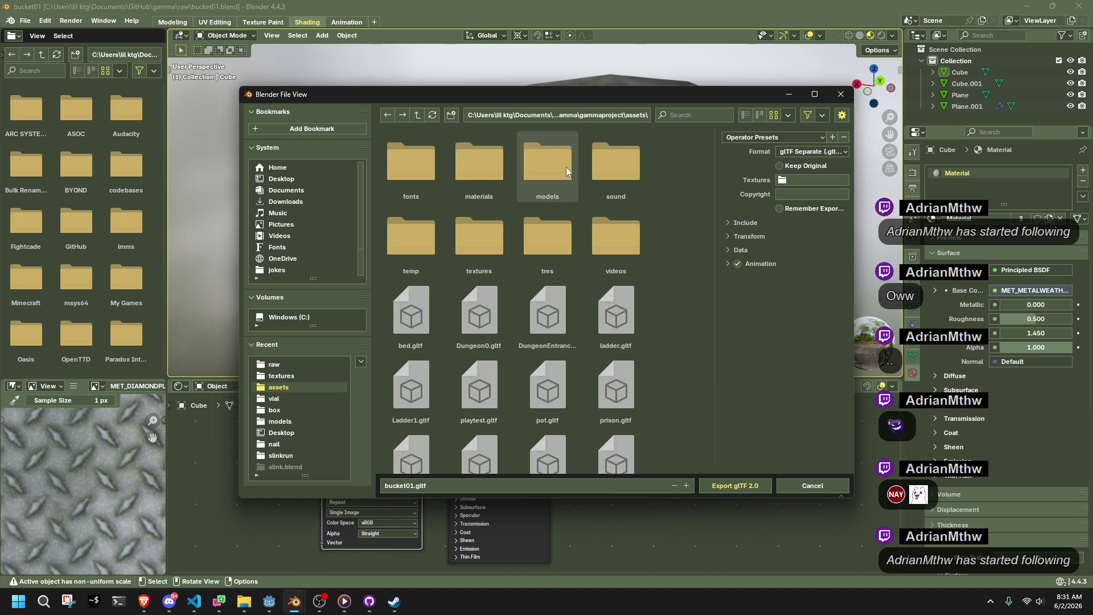
{"action": "double_click", "coordinate": [542, 183]}
{"action": "type", "text": "../textures"}
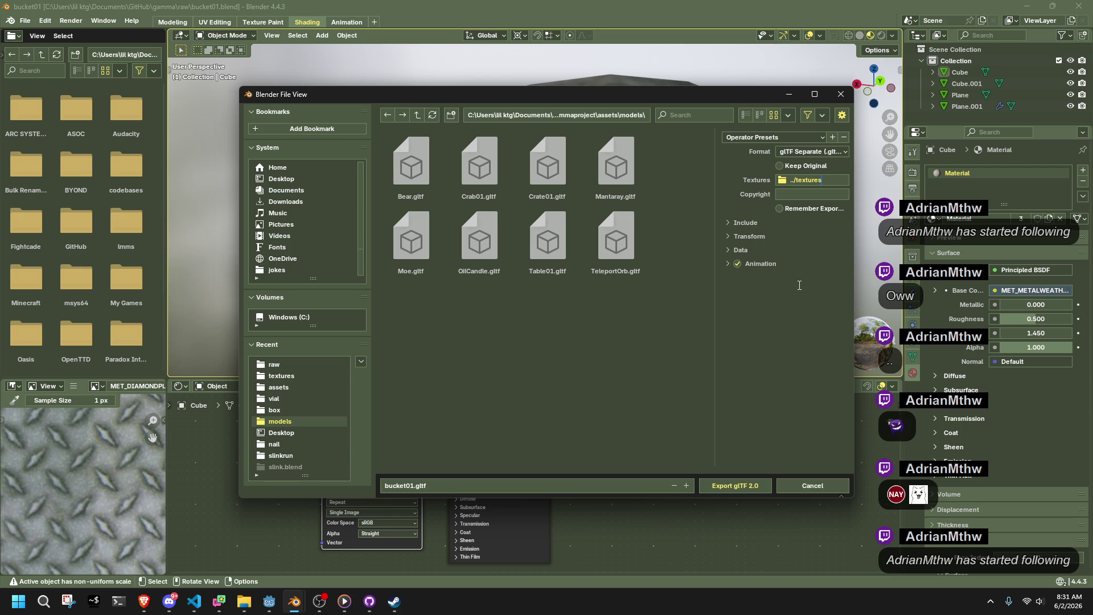
Review the Include and Data options, then export the bucket as bucket01.gltf.
{"action": "left_click", "coordinate": [746, 220]}
{"action": "left_click", "coordinate": [746, 222]}
{"action": "left_click", "coordinate": [745, 251]}
{"action": "left_click", "coordinate": [746, 250]}
{"action": "left_click", "coordinate": [743, 485]}
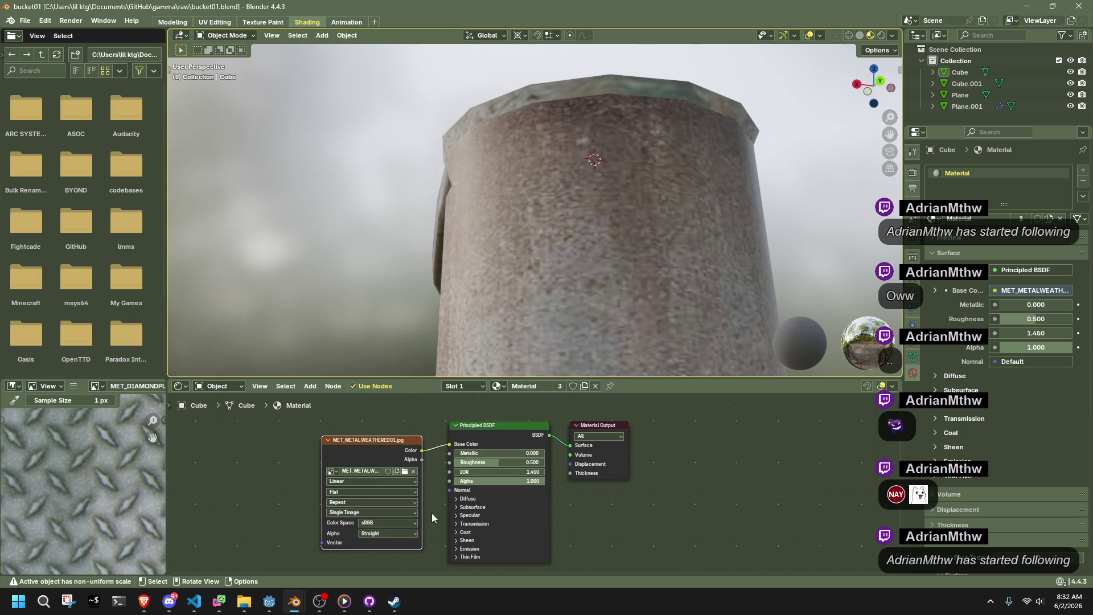
Minimise the Godot, Blender and code editor windows to bring GitHub Desktop forward.
{"action": "left_click", "coordinate": [270, 601]}
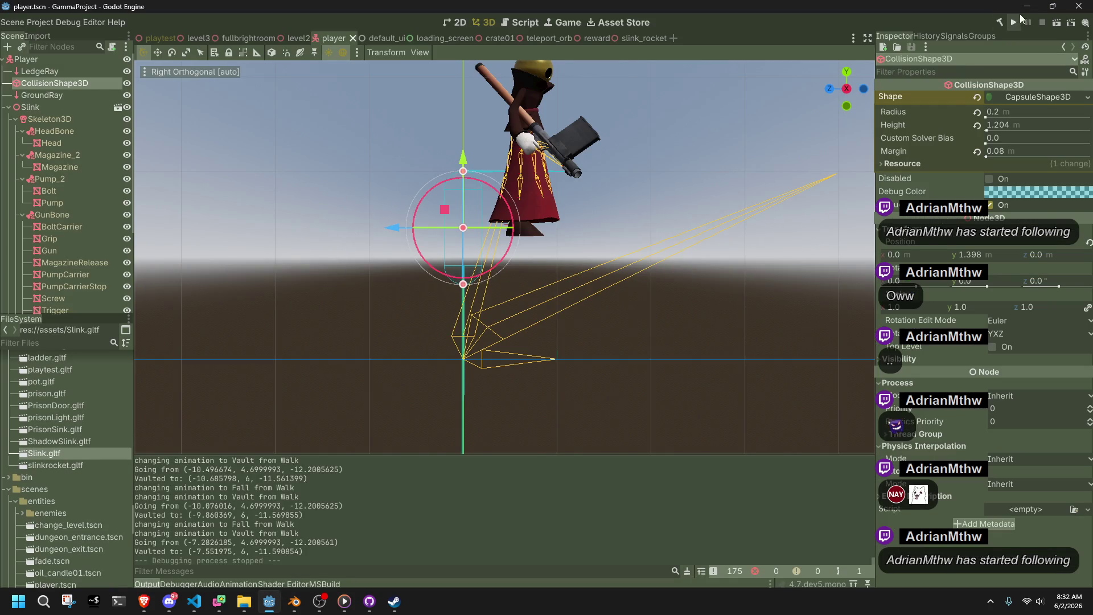
{"action": "left_click", "coordinate": [1024, 11]}
{"action": "left_click", "coordinate": [1025, 12]}
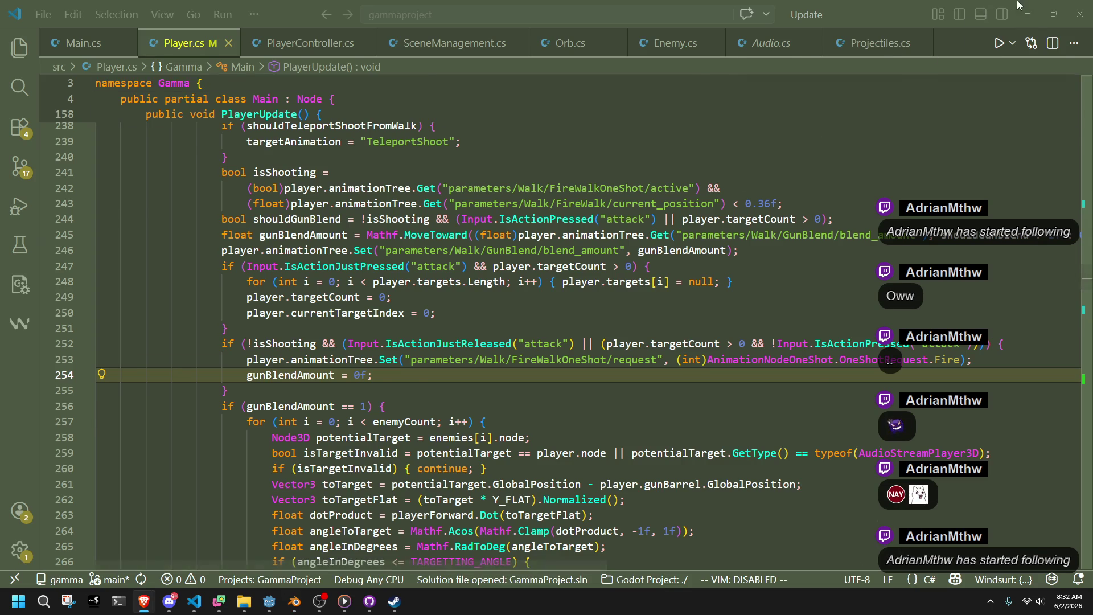
{"action": "left_click", "coordinate": [1024, 9]}
{"action": "left_click", "coordinate": [1024, 9]}
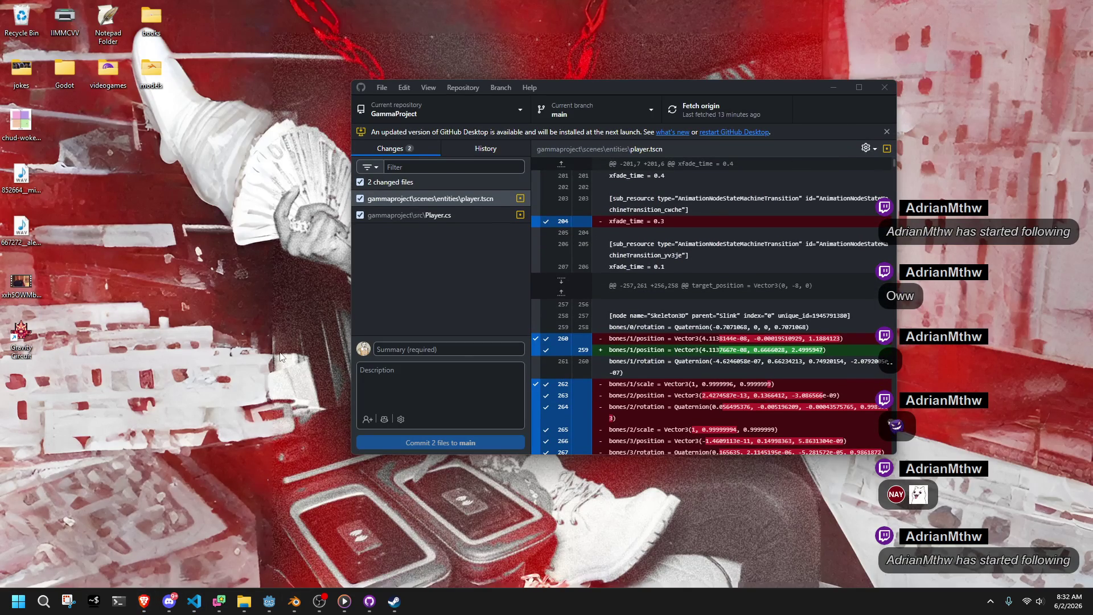
{"action": "right_click", "coordinate": [280, 352]}
{"action": "left_click", "coordinate": [492, 347]}
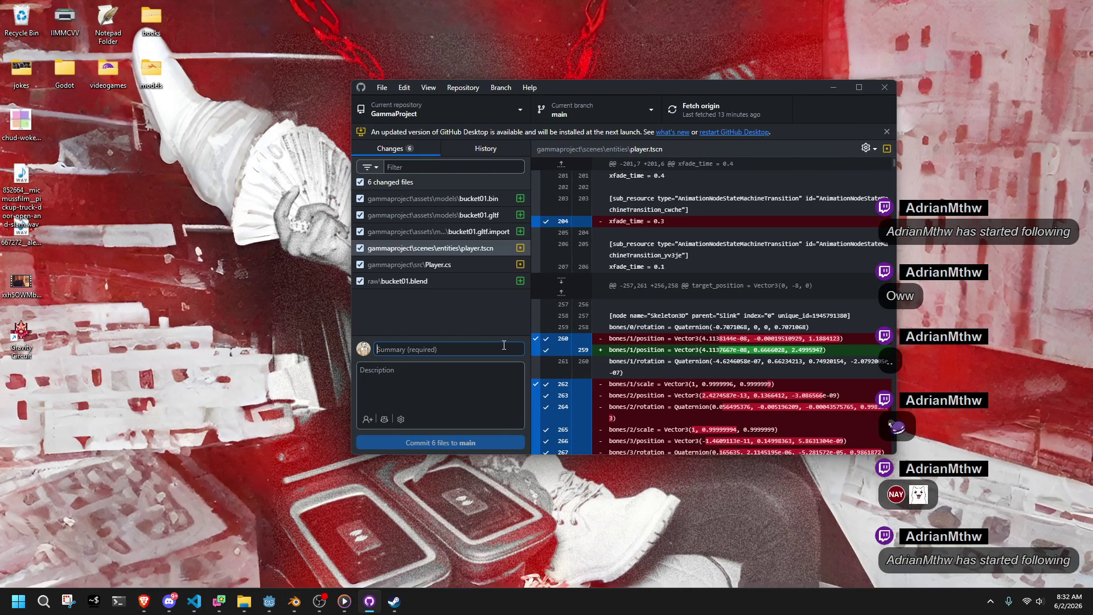
Review the Player.cs changes, commit all 6 files to main as 'vault fixes', and push.
{"action": "left_click", "coordinate": [453, 265]}
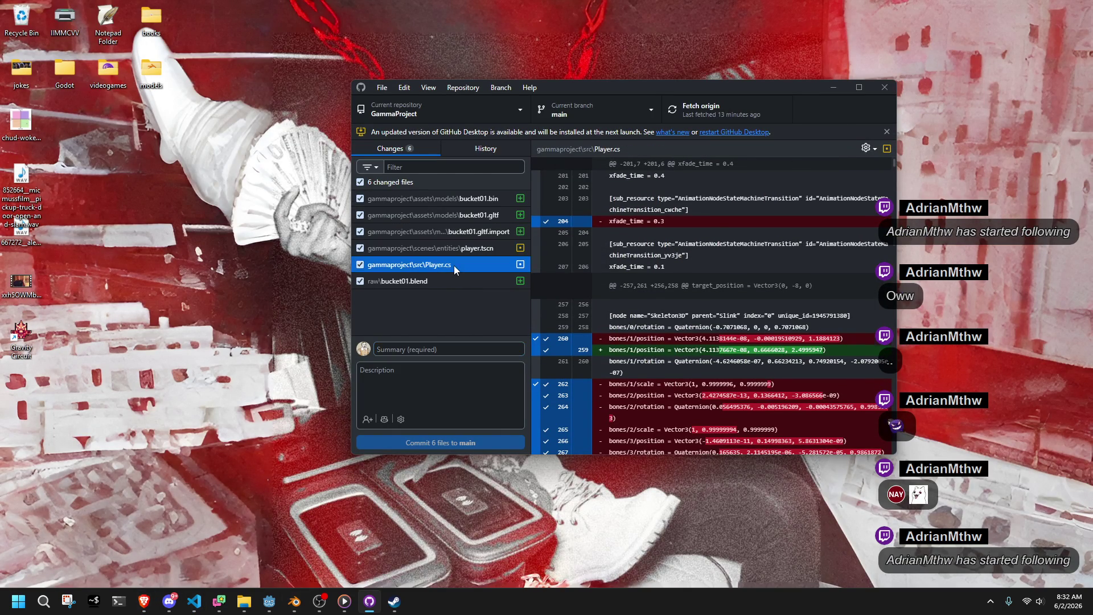
{"action": "left_click", "coordinate": [469, 335]}
{"action": "left_click", "coordinate": [414, 345]}
{"action": "type", "text": "vault fixes"}
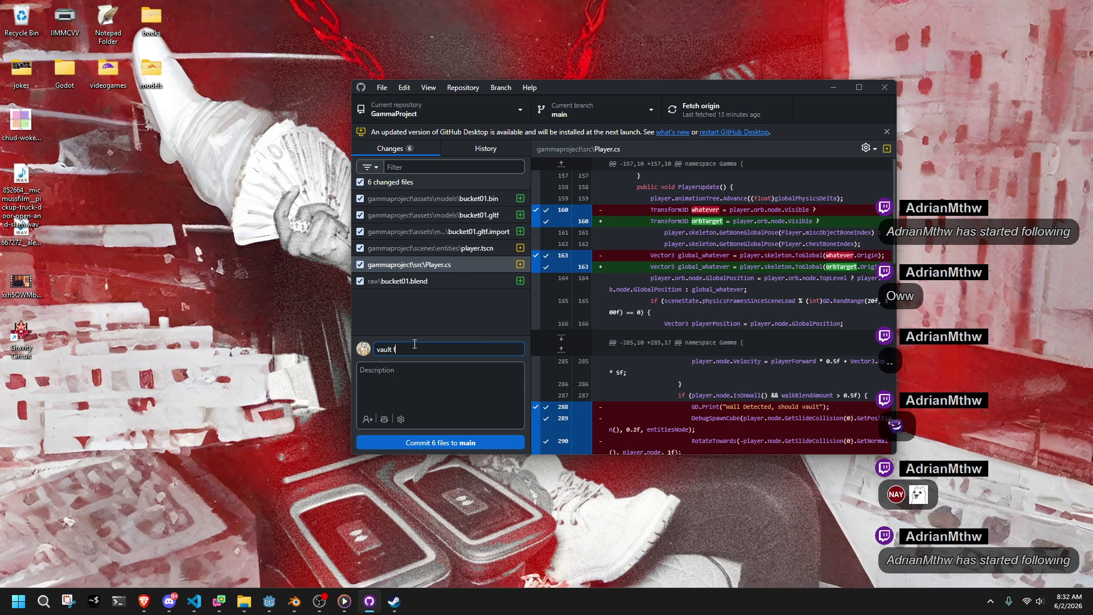
{"action": "left_click", "coordinate": [481, 447]}
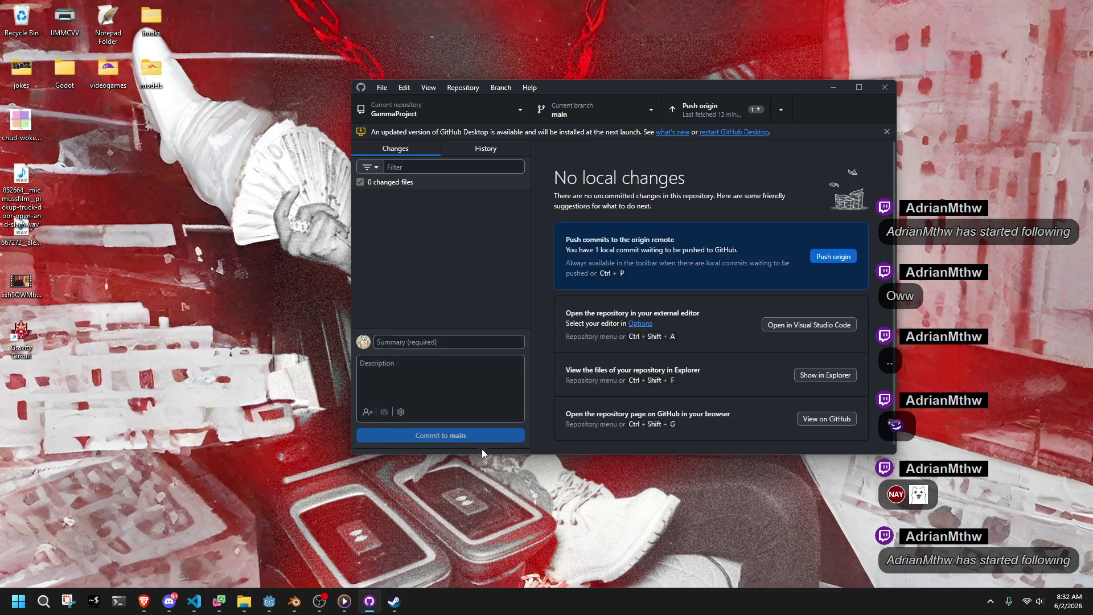
{"action": "left_click", "coordinate": [831, 256]}
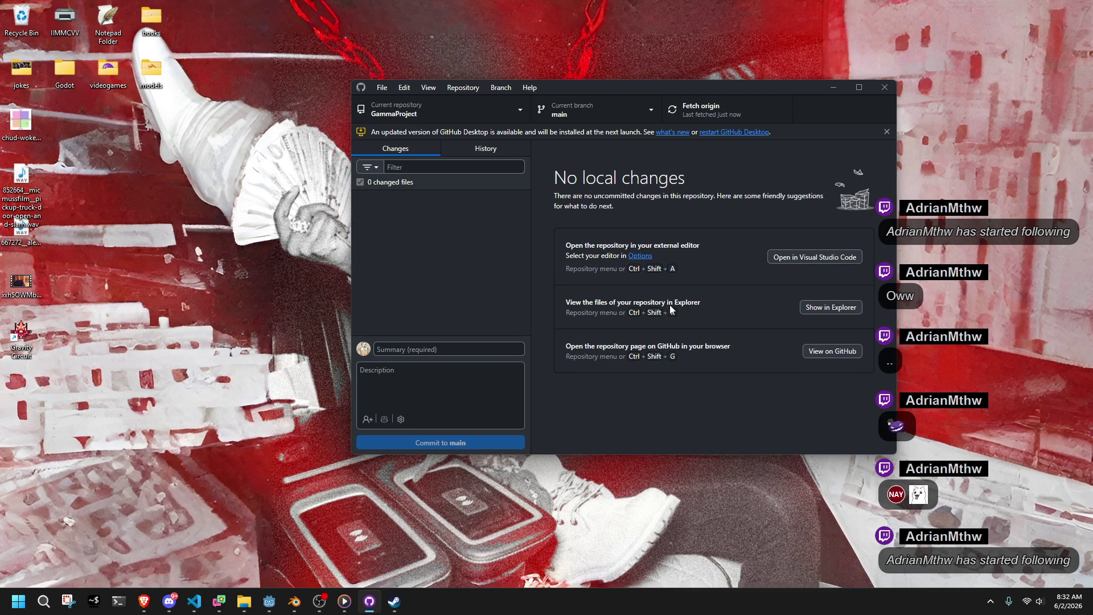
Open Windows Display settings from the desktop context menu and scroll through the page.
{"action": "right_click", "coordinate": [236, 271]}
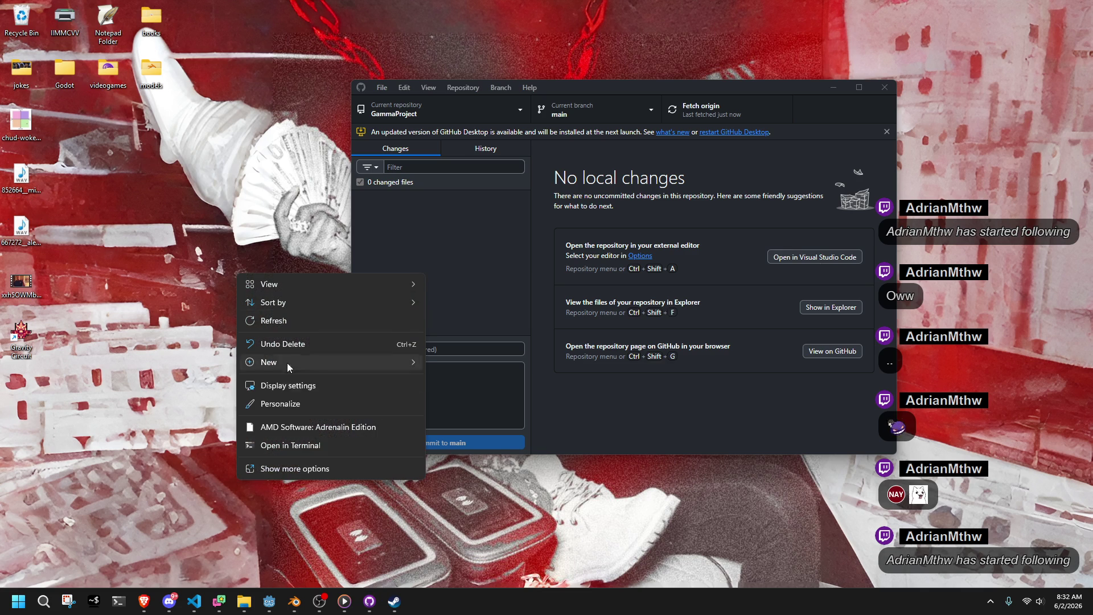
{"action": "left_click", "coordinate": [299, 467]}
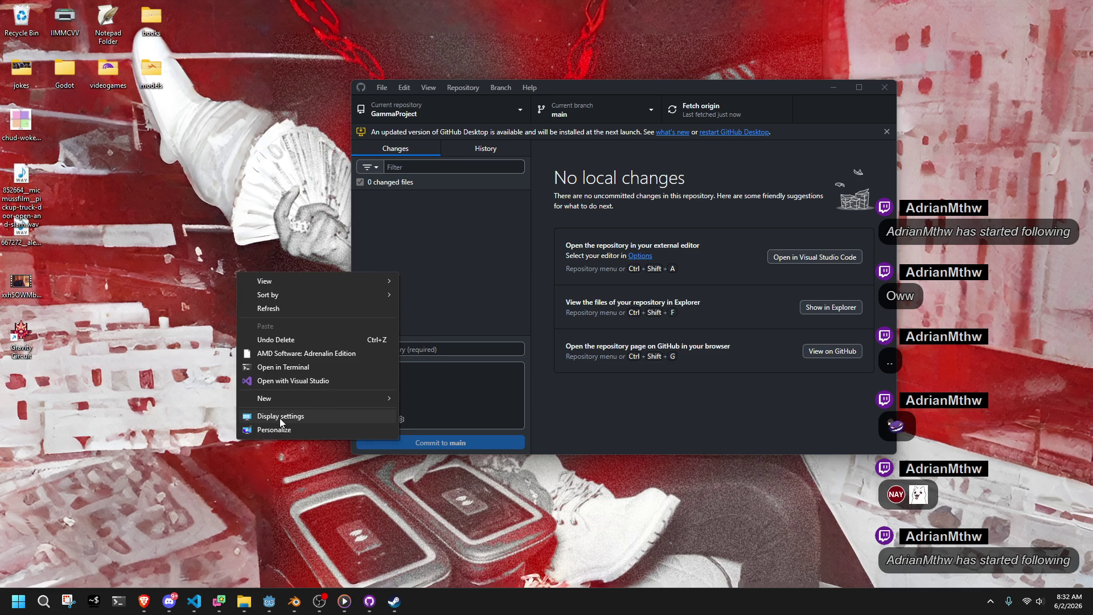
{"action": "left_click", "coordinate": [279, 418]}
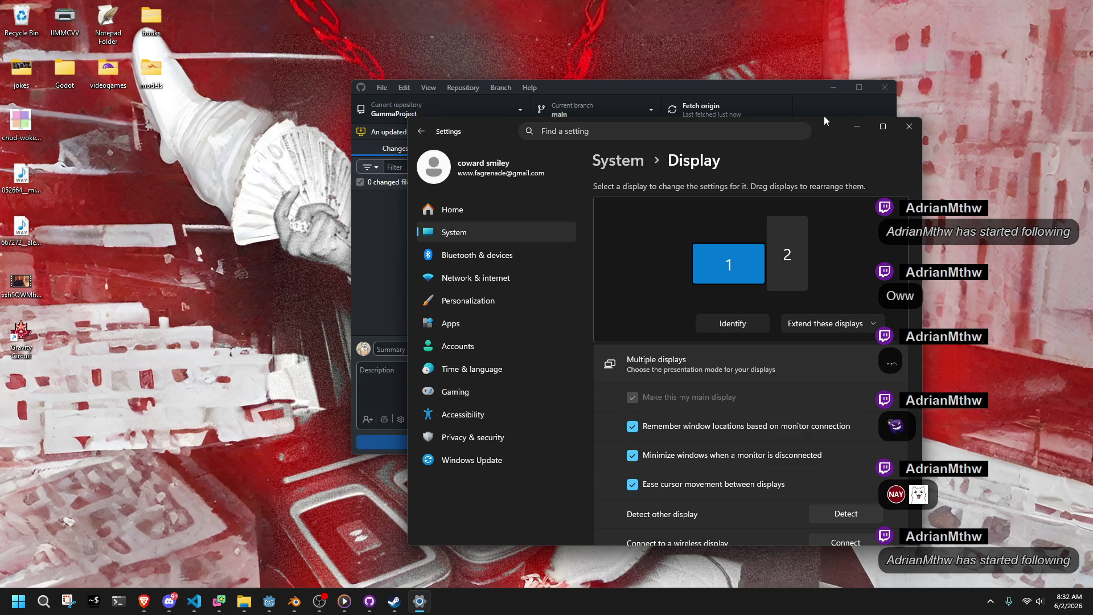
{"action": "scroll", "coordinate": [764, 401], "scroll_direction": "down", "scroll_amount": 5}
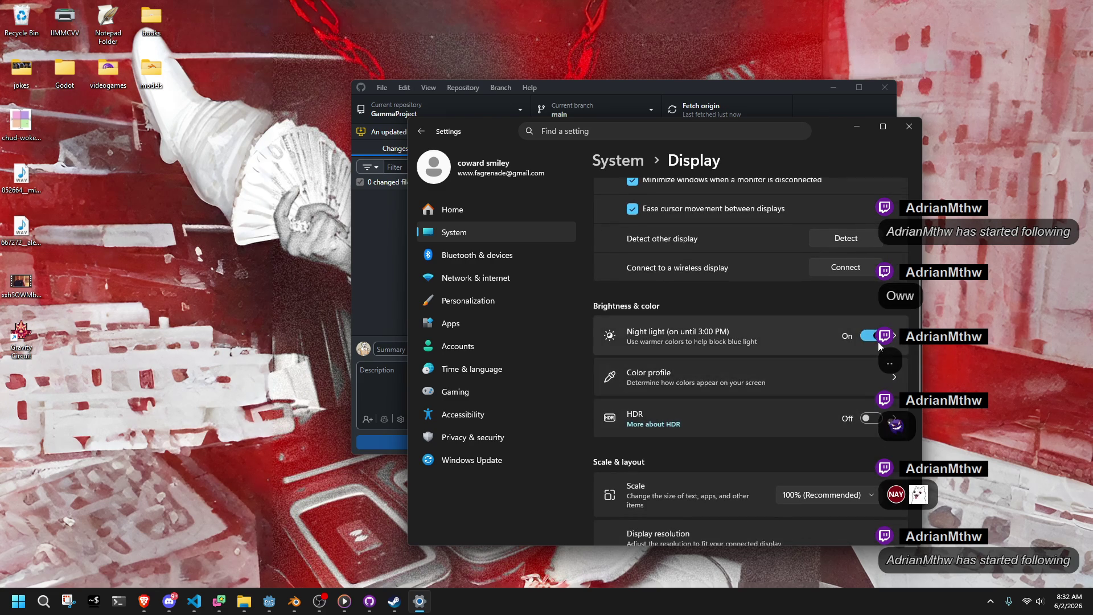
Minimise Settings and GitHub Desktop and return to the Blender bucket window.
{"action": "left_click", "coordinate": [858, 127]}
{"action": "left_click", "coordinate": [830, 88]}
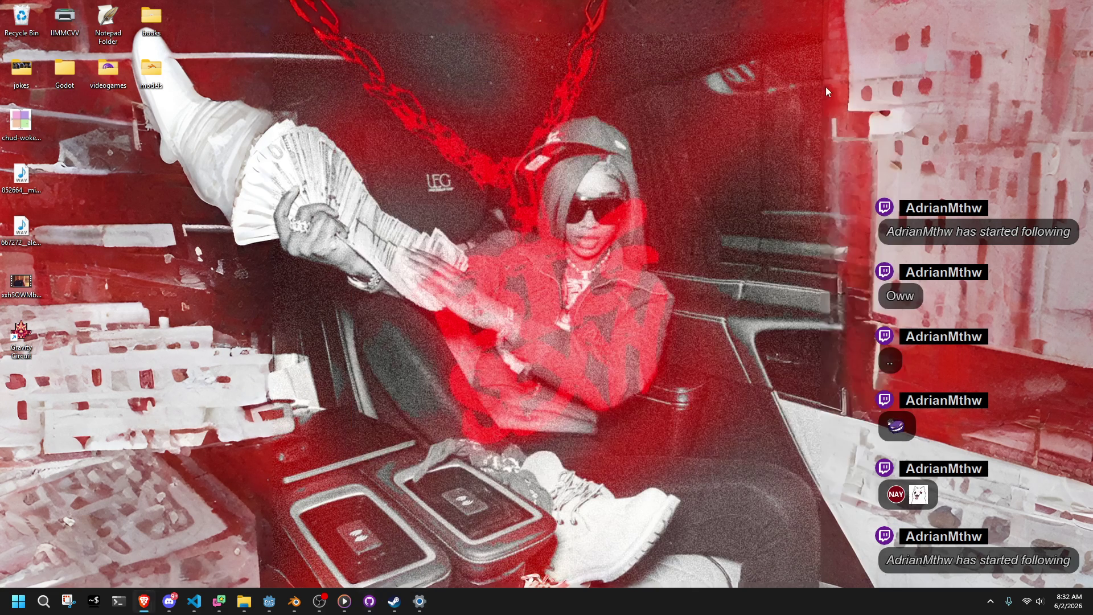
{"action": "mouse_move", "coordinate": [294, 601]}
{"action": "left_click", "coordinate": [350, 539]}
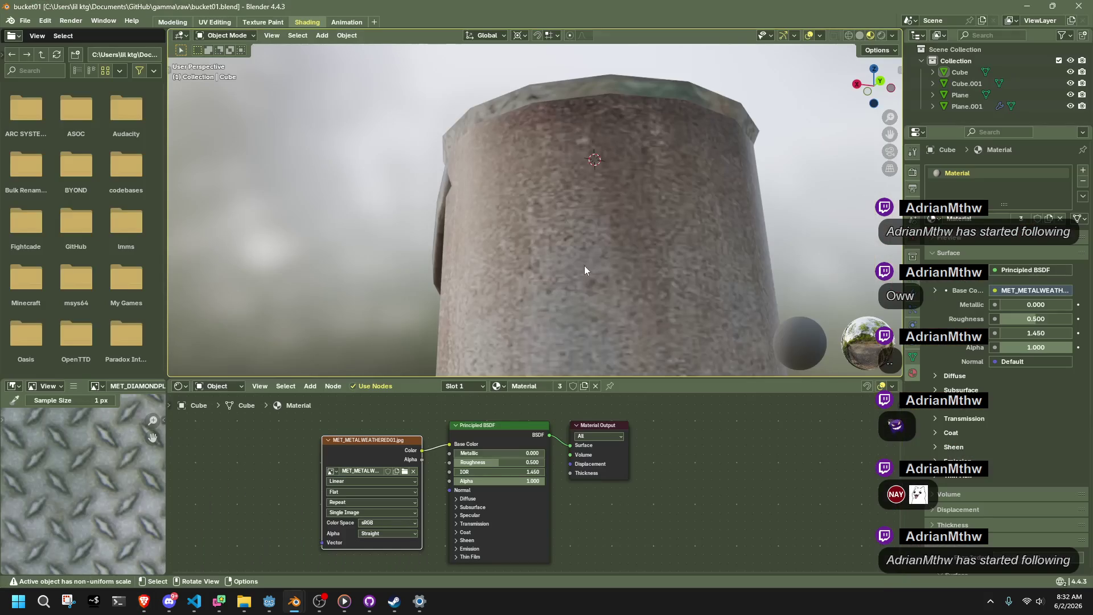
In Edit Mode, twist a ring of the cylinder's vertices around the Z axis by an exact angle.
{"action": "key", "text": "Tab"}
{"action": "key", "text": "alt+z"}
{"action": "key", "text": "a"}
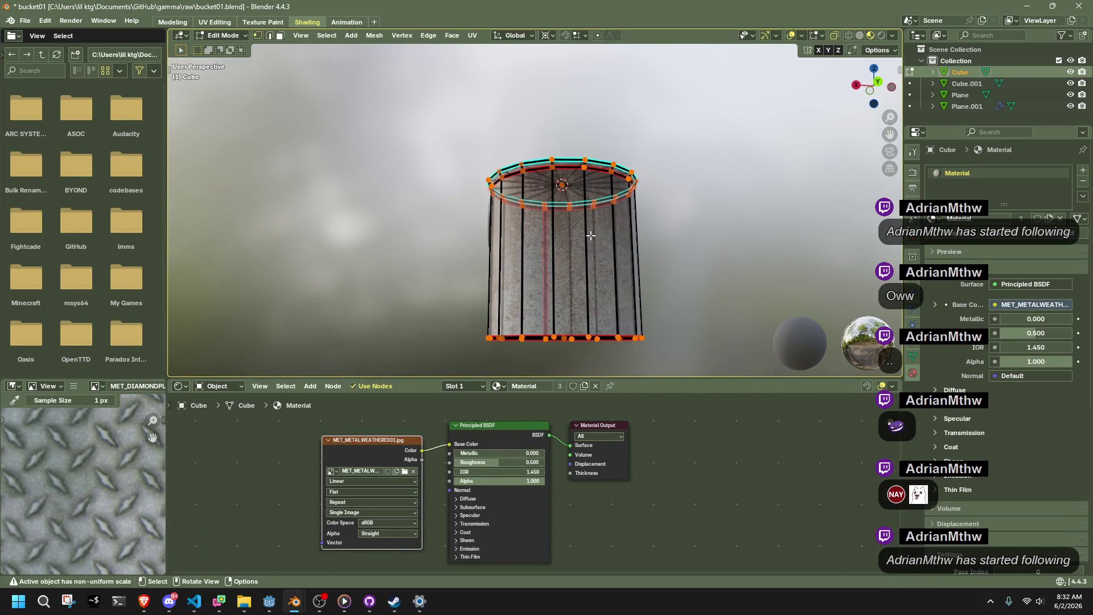
{"action": "key", "text": "KP_1"}
{"action": "left_click_drag", "start_coordinate": [631, 222], "coordinate": [478, 162], "text": "ctrl"}
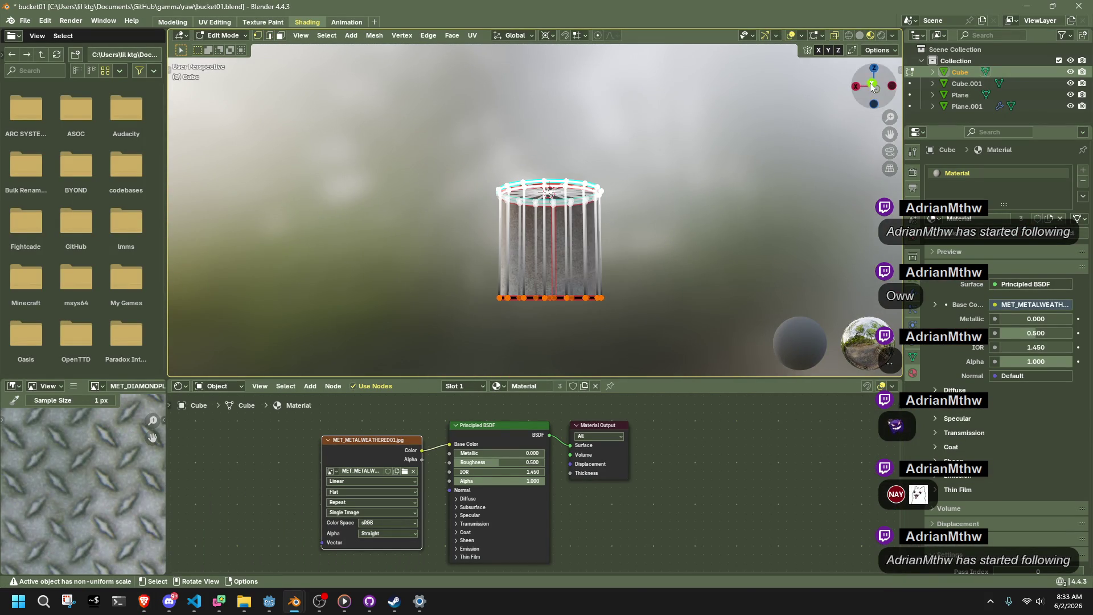
{"action": "key", "text": "ctrl+KP_1"}
{"action": "key", "text": "r"}
{"action": "key", "text": "z"}
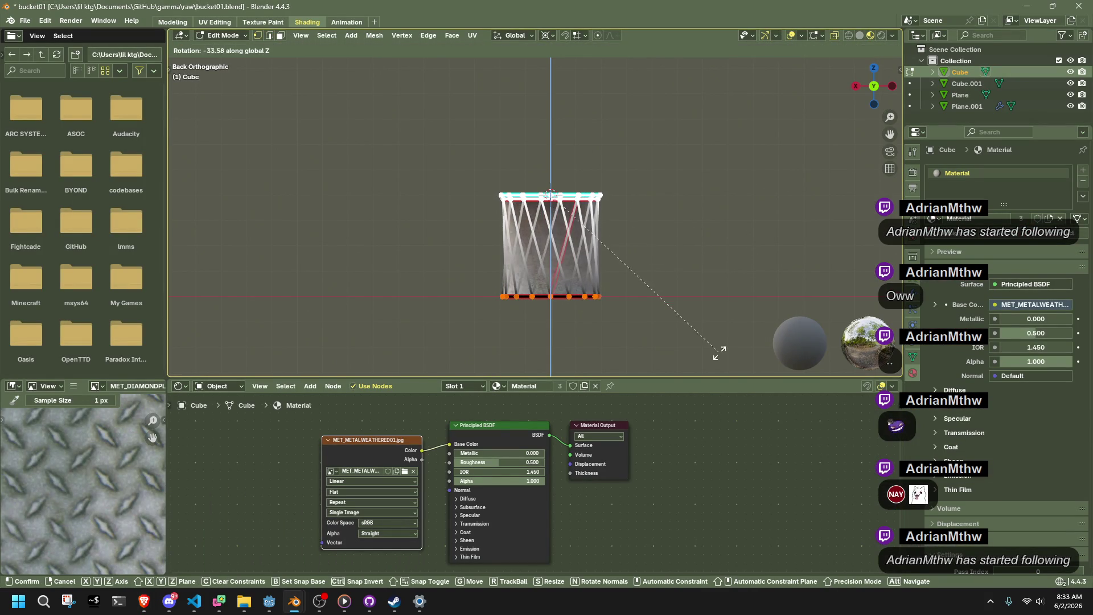
{"action": "left_click", "coordinate": [719, 349]}
{"action": "left_click", "coordinate": [270, 315]}
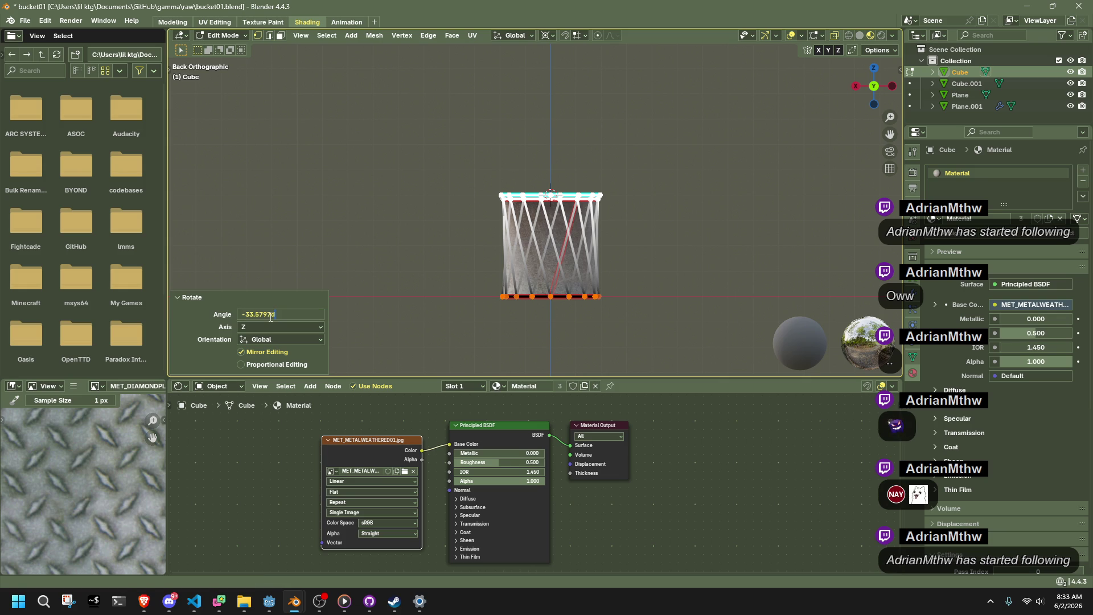
{"action": "key", "text": "Return"}
{"action": "key", "text": "Tab"}
Select the bucket and inspect it from above and from a low side angle.
{"action": "scroll", "coordinate": [410, 256], "scroll_direction": "up", "scroll_amount": 3}
{"action": "mouse_move", "coordinate": [417, 252]}
{"action": "middle_mouse_down"}
{"action": "mouse_move", "coordinate": [574, 275]}
{"action": "mouse_move", "coordinate": [764, 332]}
{"action": "mouse_move", "coordinate": [612, 173]}
{"action": "mouse_move", "coordinate": [695, 214]}
{"action": "mouse_move", "coordinate": [753, 212]}
{"action": "mouse_move", "coordinate": [801, 172]}
{"action": "mouse_move", "coordinate": [842, 172]}
{"action": "mouse_move", "coordinate": [804, 204]}
{"action": "middle_mouse_up"}
{"action": "left_click", "coordinate": [709, 217]}
{"action": "middle_click_drag", "start_coordinate": [709, 216], "coordinate": [754, 209]}
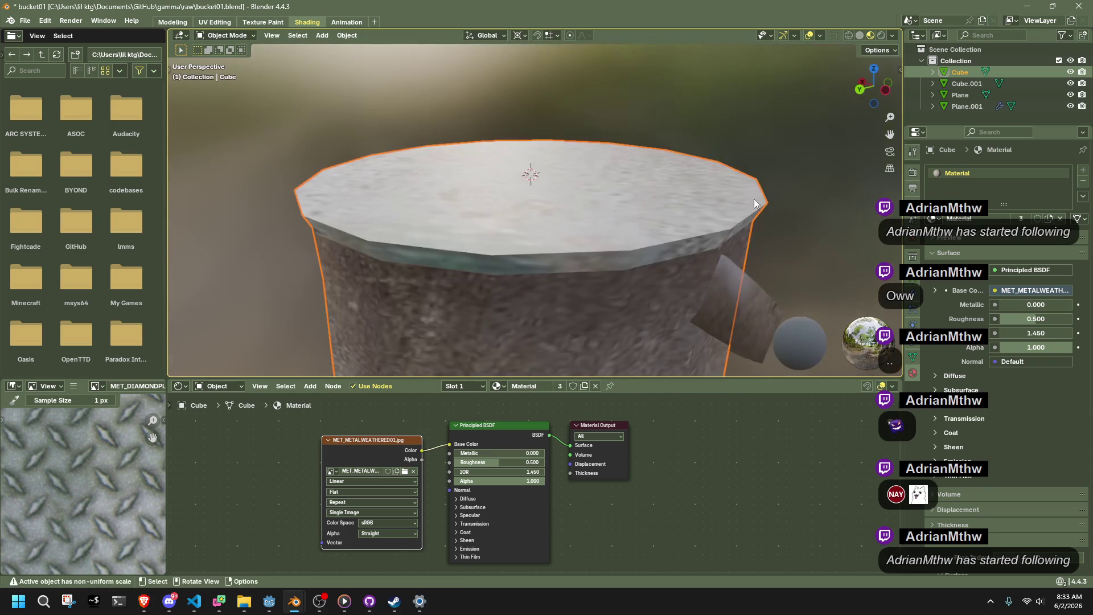
{"action": "key", "text": "Tab"}
{"action": "scroll", "coordinate": [821, 254], "scroll_direction": "down", "scroll_amount": 3}
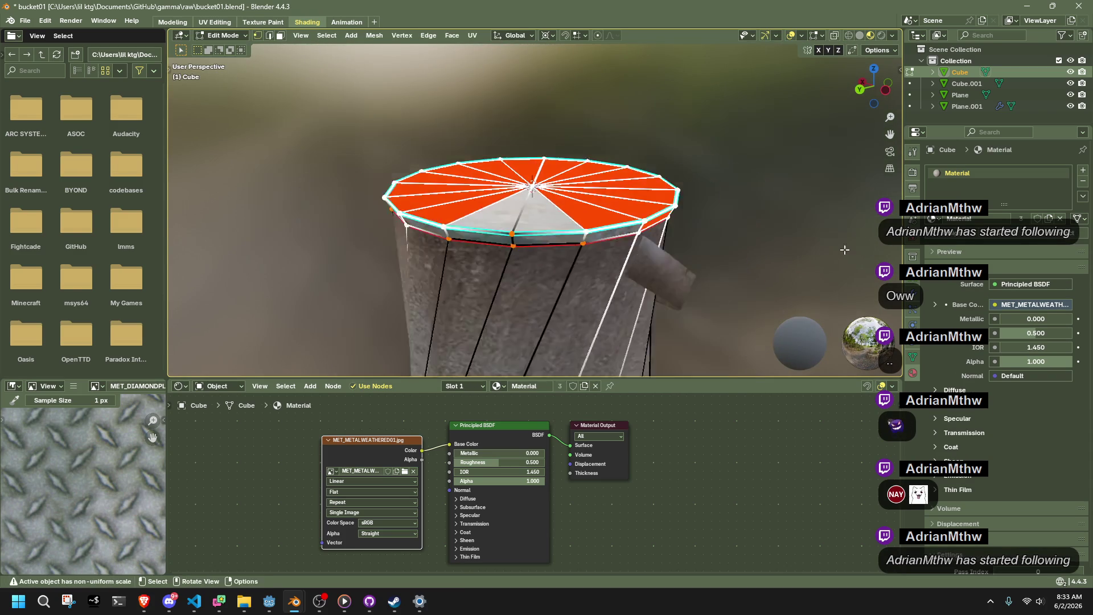
{"action": "key", "text": "Tab"}
{"action": "middle_click_drag", "start_coordinate": [821, 254], "coordinate": [818, 196]}
Select all of the bucket's faces and flip their quad tessellation.
{"action": "key", "text": "Tab"}
{"action": "mouse_move", "coordinate": [613, 258]}
{"action": "middle_mouse_down"}
{"action": "mouse_move", "coordinate": [729, 286]}
{"action": "mouse_move", "coordinate": [666, 293]}
{"action": "middle_mouse_up"}
{"action": "key", "text": "3"}
{"action": "key", "text": "a"}
{"action": "right_click", "coordinate": [666, 307]}
{"action": "mouse_move", "coordinate": [668, 310]}
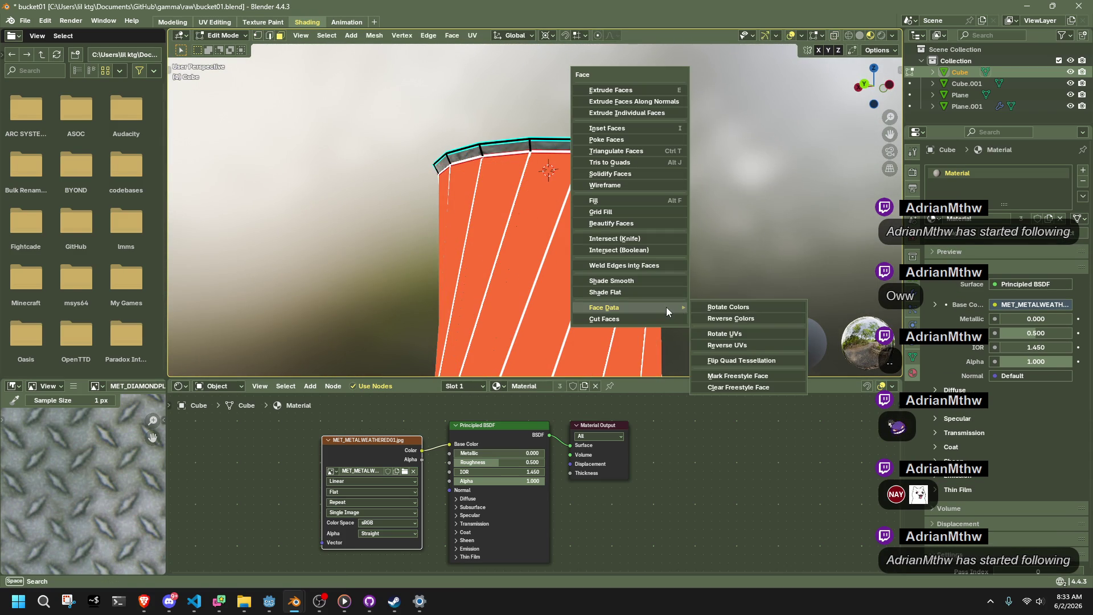
{"action": "left_click", "coordinate": [740, 364]}
{"action": "key", "text": "alt+a"}
{"action": "mouse_move", "coordinate": [737, 275]}
{"action": "middle_mouse_down"}
{"action": "mouse_move", "coordinate": [518, 295]}
{"action": "mouse_move", "coordinate": [542, 332]}
{"action": "mouse_move", "coordinate": [476, 361]}
{"action": "mouse_move", "coordinate": [538, 367]}
{"action": "mouse_move", "coordinate": [797, 281]}
{"action": "mouse_move", "coordinate": [823, 241]}
{"action": "mouse_move", "coordinate": [824, 203]}
{"action": "mouse_move", "coordinate": [858, 199]}
{"action": "mouse_move", "coordinate": [875, 212]}
{"action": "middle_mouse_up"}
{"action": "key", "text": "Tab"}
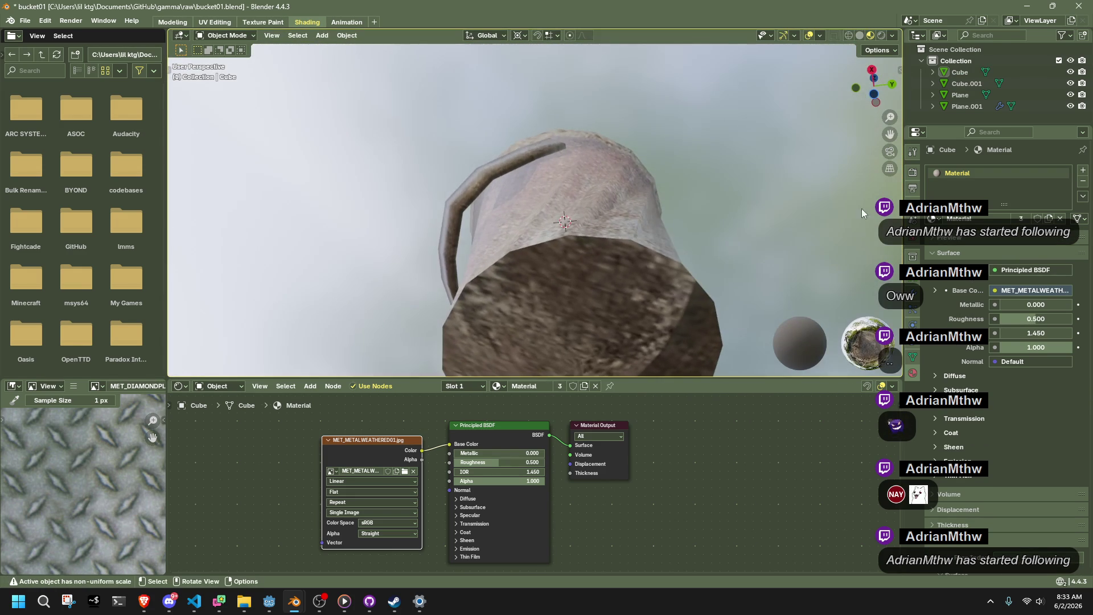
Select the bucket's upper faces up to the seam, then return to Object Mode and deselect.
{"action": "key", "text": "a"}
{"action": "key", "text": "Tab"}
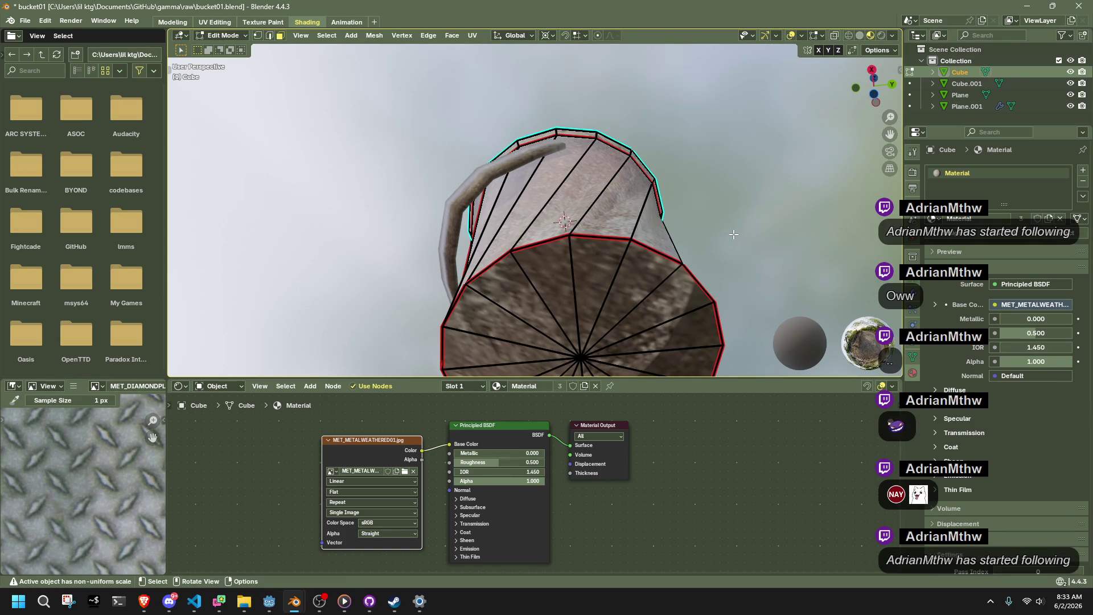
{"action": "key", "text": "ctrl+l"}
{"action": "key", "text": "Tab"}
{"action": "left_click", "coordinate": [732, 234]}
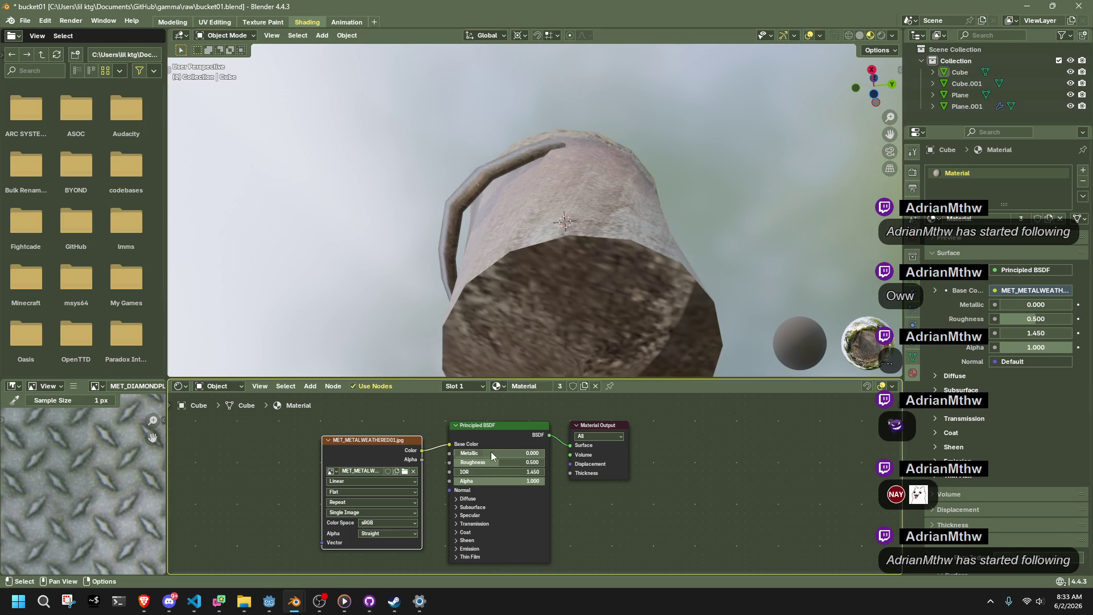
Try raising Metallic and setting Roughness to about 0.2, then 0.47 on the bucket material.
{"action": "left_click_drag", "start_coordinate": [490, 455], "coordinate": [535, 455]}
{"action": "mouse_move", "coordinate": [660, 251]}
{"action": "middle_mouse_down"}
{"action": "mouse_move", "coordinate": [636, 316]}
{"action": "mouse_move", "coordinate": [569, 367]}
{"action": "middle_mouse_up"}
{"action": "left_click_drag", "start_coordinate": [515, 462], "coordinate": [486, 461]}
{"action": "mouse_move", "coordinate": [680, 296]}
{"action": "middle_mouse_down"}
{"action": "mouse_move", "coordinate": [668, 233]}
{"action": "mouse_move", "coordinate": [689, 245]}
{"action": "middle_mouse_up"}
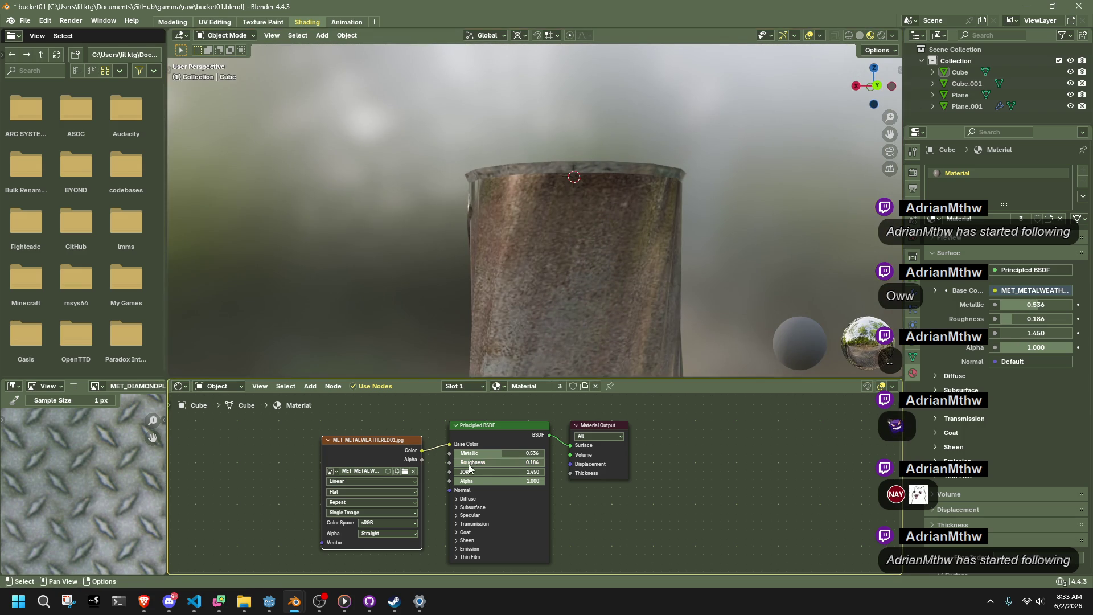
{"action": "left_click_drag", "start_coordinate": [487, 461], "coordinate": [530, 453]}
{"action": "left_click", "coordinate": [477, 517]}
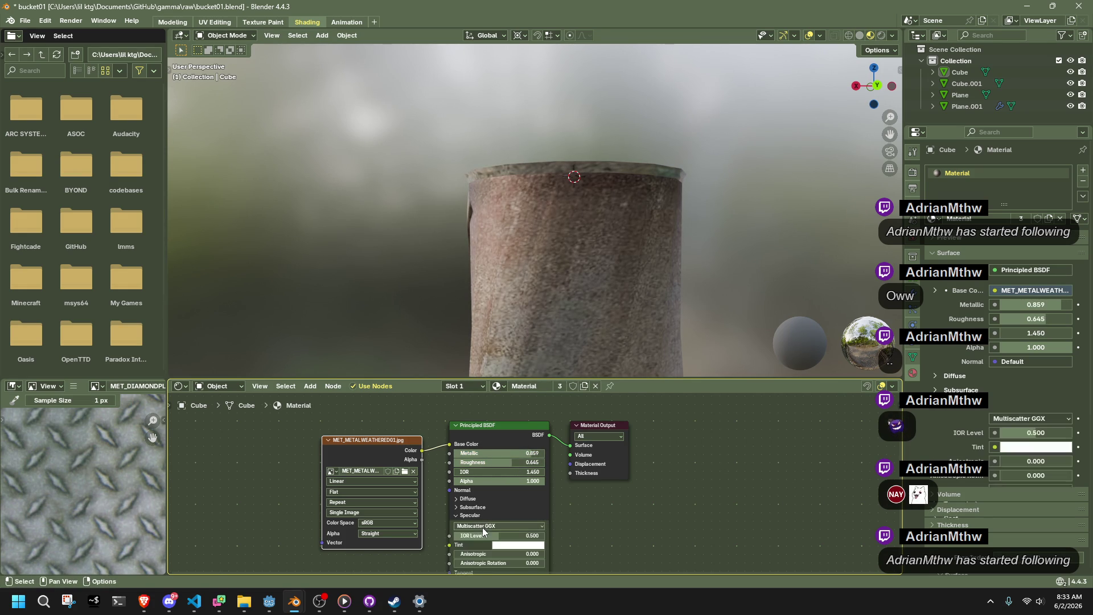
{"action": "mouse_move", "coordinate": [784, 285]}
{"action": "middle_mouse_down"}
{"action": "mouse_move", "coordinate": [590, 342]}
{"action": "mouse_move", "coordinate": [505, 323]}
{"action": "mouse_move", "coordinate": [495, 290]}
{"action": "middle_mouse_up"}
Compare changes with undo and redo, then settle on Metallic 0.909 and Roughness 0.750 and save.
{"action": "key", "text": "ctrl+s"}
{"action": "key", "text": "ctrl+z"}
{"action": "key", "text": "ctrl+z"}
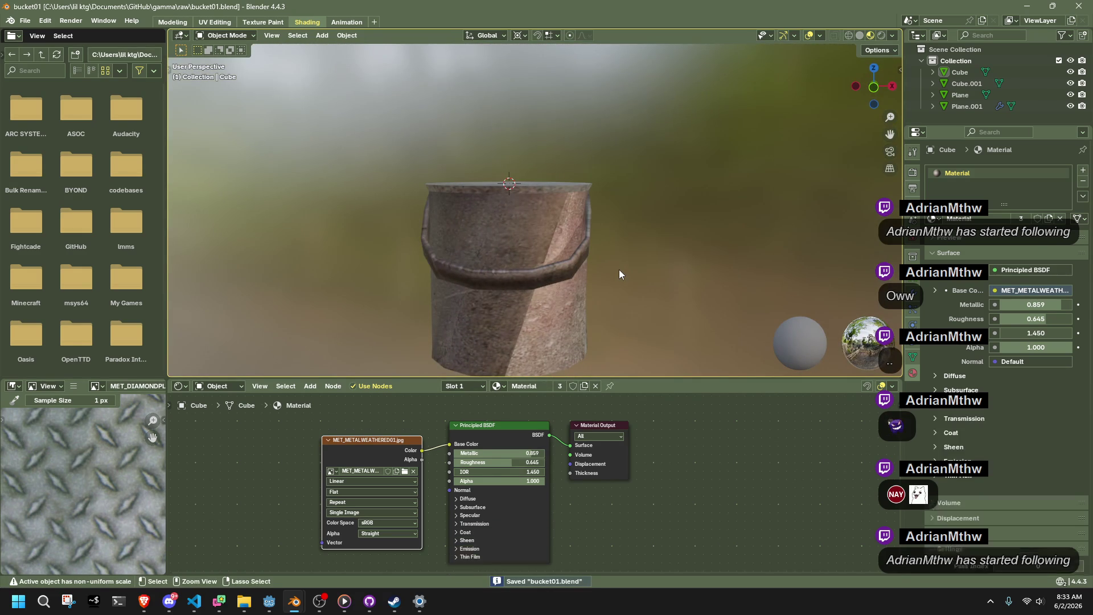
{"action": "key", "text": "ctrl+z"}
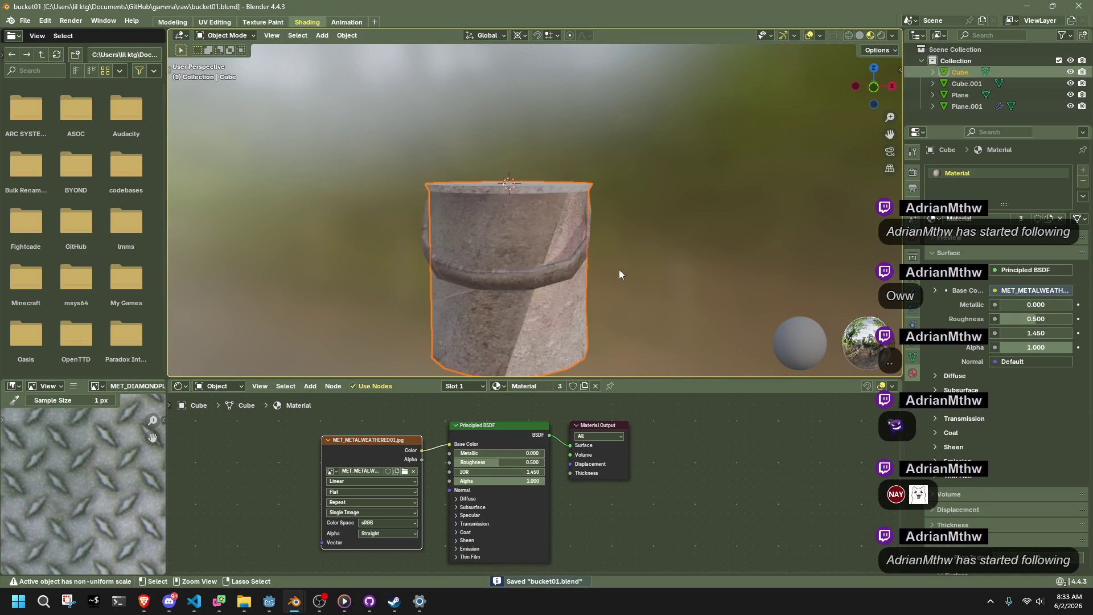
{"action": "key", "text": "ctrl+shift+z"}
{"action": "key", "text": "ctrl+shift+z"}
{"action": "key", "text": "ctrl+shift+z"}
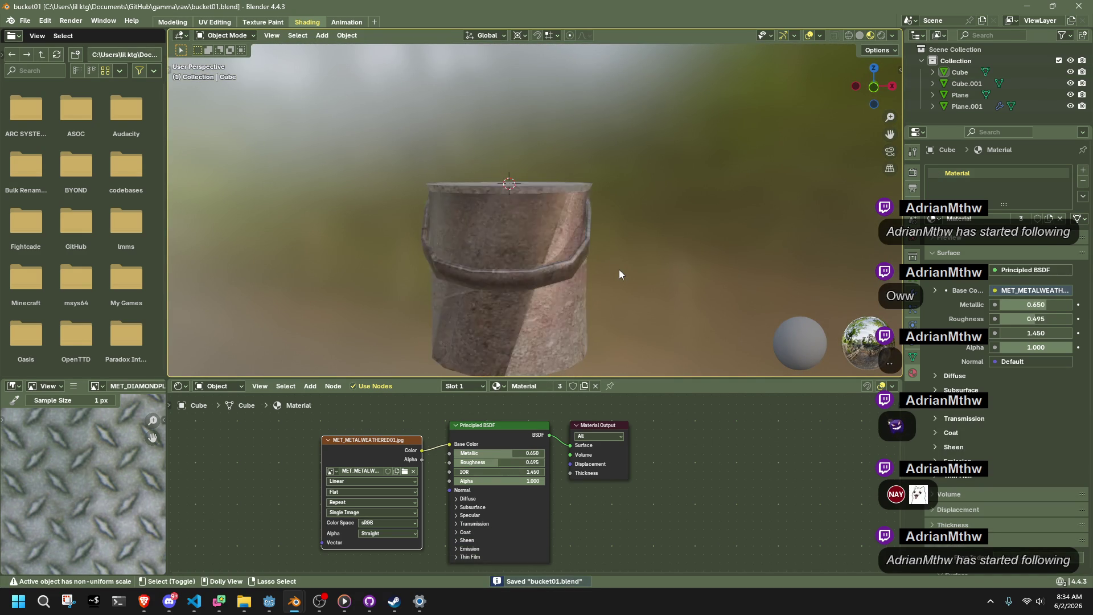
{"action": "key", "text": "ctrl+z"}
{"action": "key", "text": "ctrl+z"}
{"action": "key", "text": "ctrl+z"}
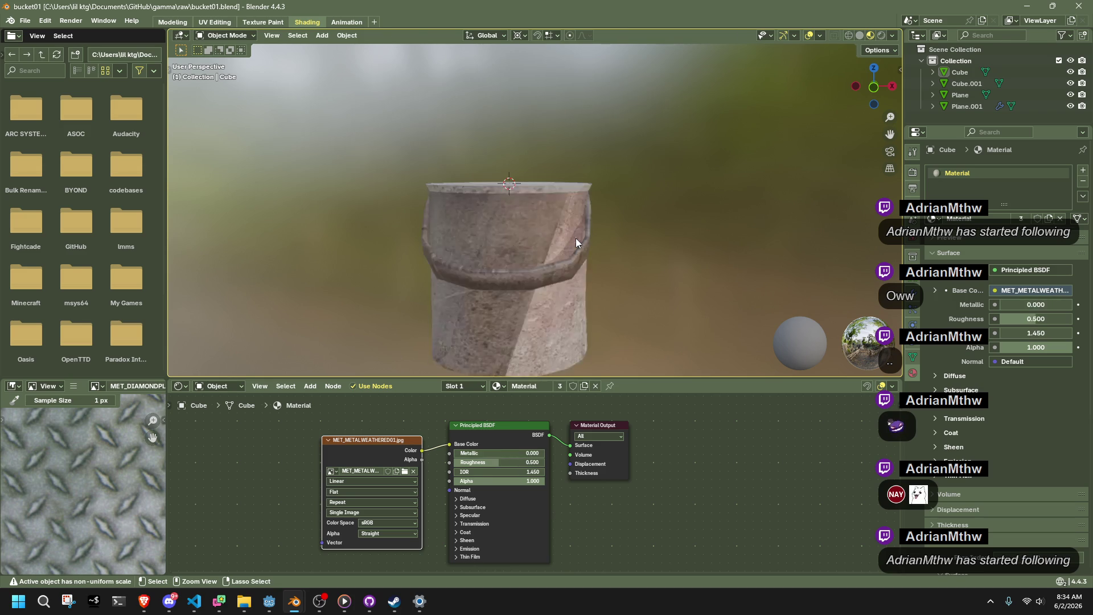
{"action": "key", "text": "ctrl+z"}
{"action": "key", "text": "ctrl+z"}
{"action": "key", "text": "ctrl+z"}
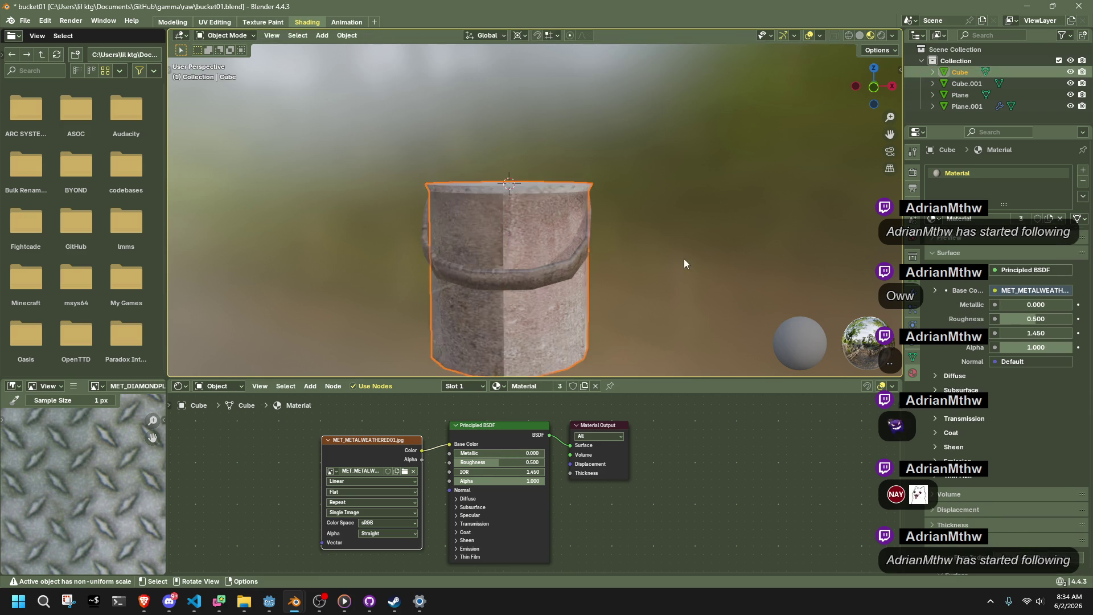
{"action": "left_click_drag", "start_coordinate": [477, 453], "coordinate": [529, 457]}
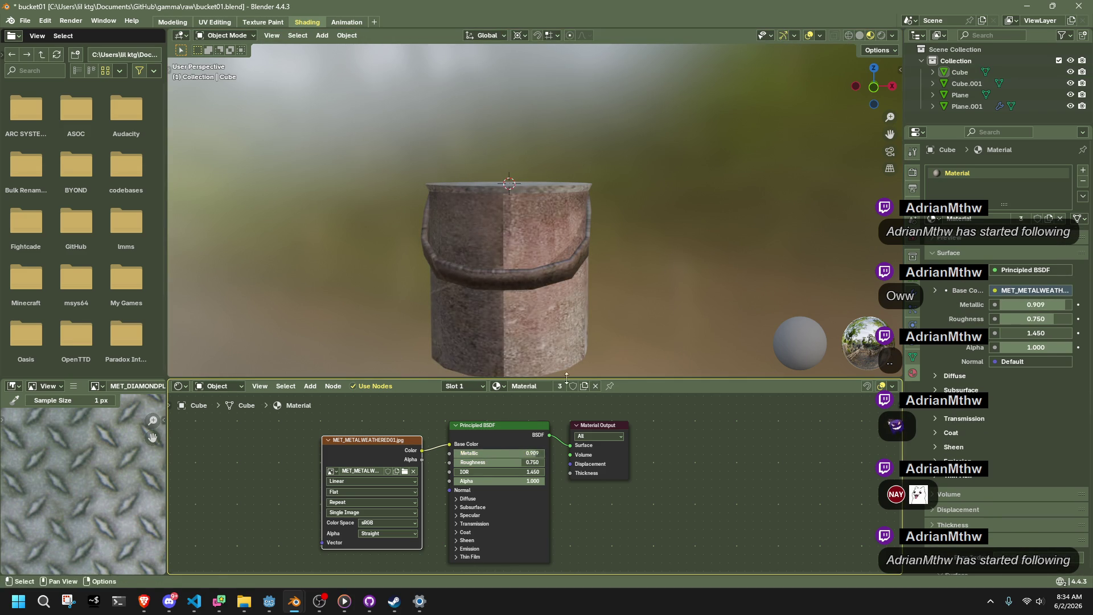
{"action": "key", "text": "ctrl+s"}
{"action": "key", "text": "F3"}
{"action": "key", "text": "Return"}
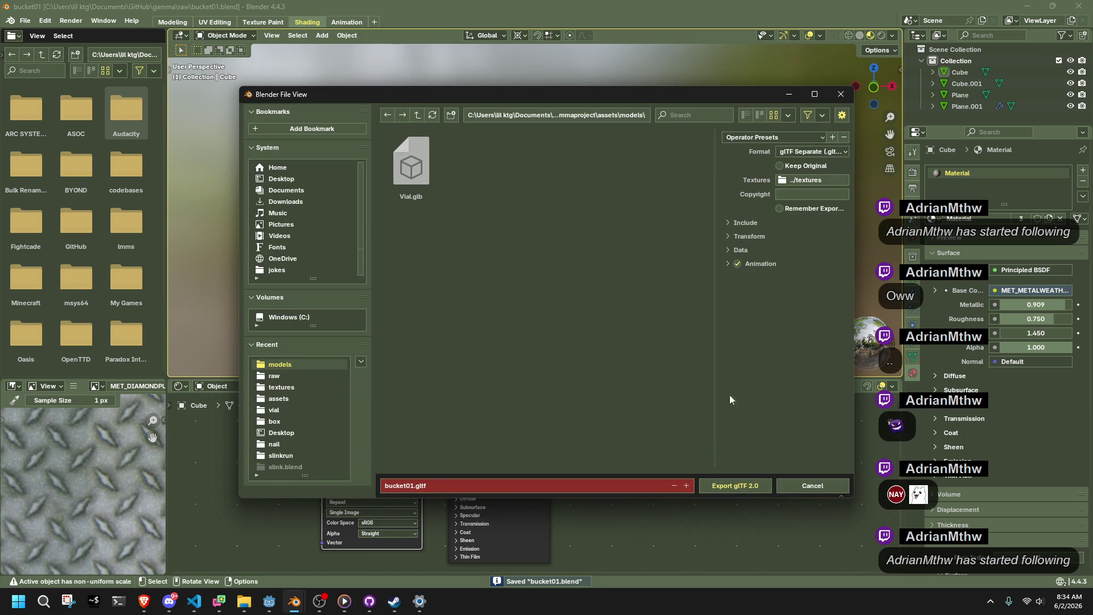
Export bucket01.gltf to assets/models and switch over to the Godot editor.
{"action": "left_click", "coordinate": [745, 482]}
{"action": "key", "text": "alt+Tab"}
{"action": "left_click", "coordinate": [214, 271]}
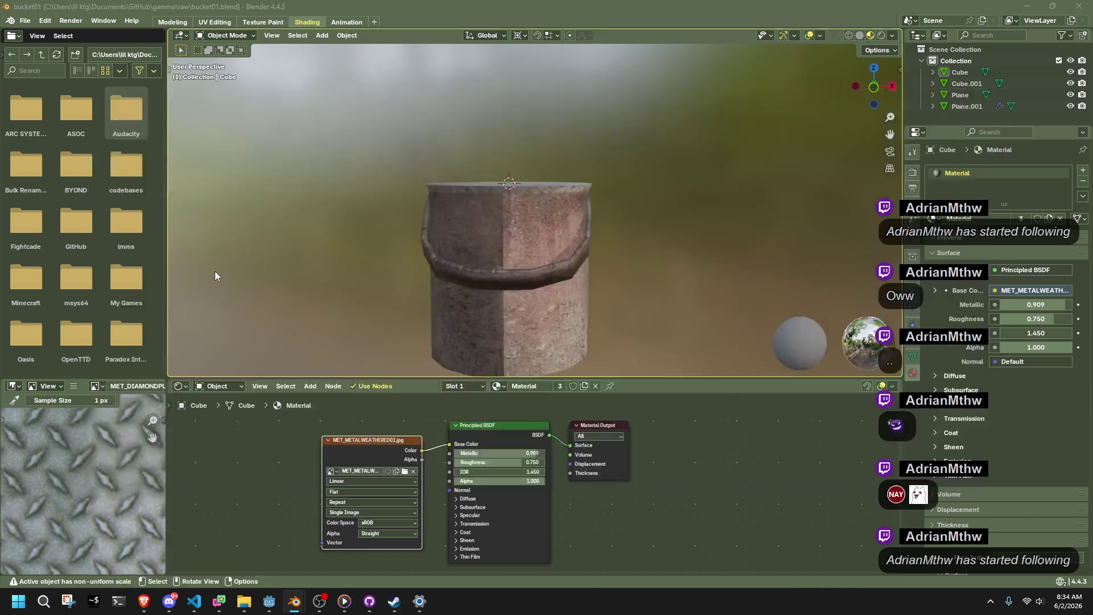
{"action": "scroll", "coordinate": [57, 464], "scroll_direction": "down", "scroll_amount": 3}
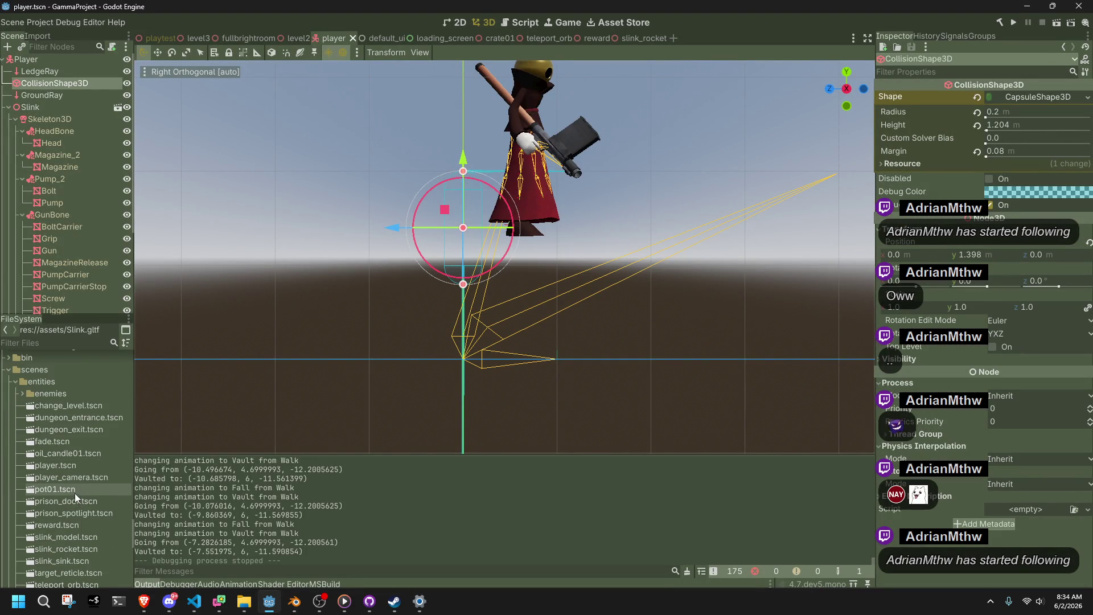
Browse the scene files in the FileSystem dock, collapse entities and expand the props folder.
{"action": "scroll", "coordinate": [86, 532], "scroll_direction": "down", "scroll_amount": 2}
{"action": "scroll", "coordinate": [85, 533], "scroll_direction": "up", "scroll_amount": 1}
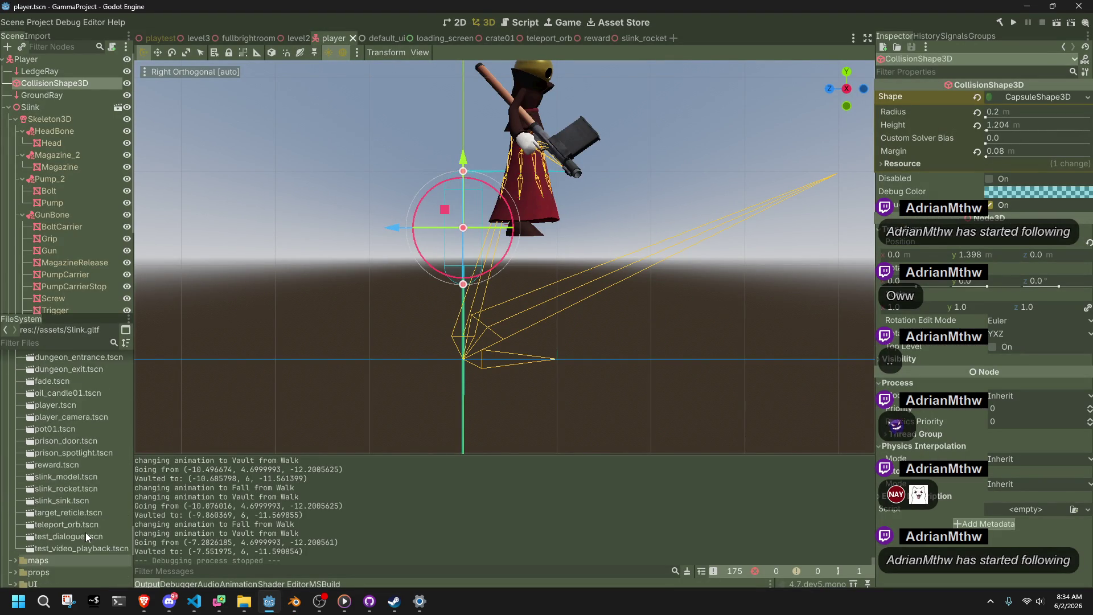
{"action": "left_click", "coordinate": [74, 435]}
{"action": "left_click", "coordinate": [64, 401]}
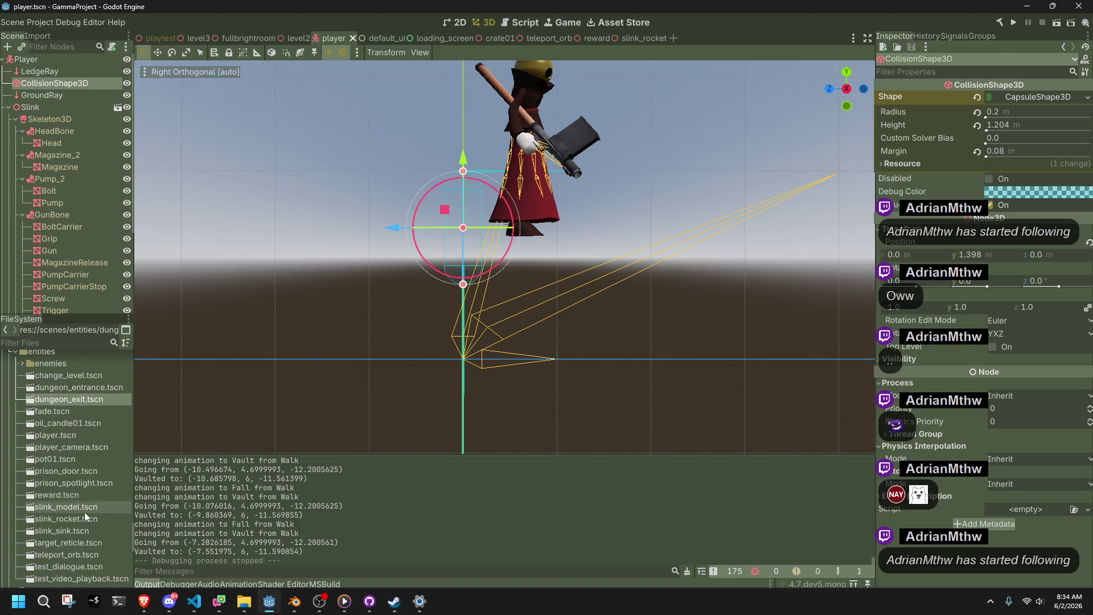
{"action": "left_click", "coordinate": [73, 552]}
{"action": "left_click", "coordinate": [63, 545]}
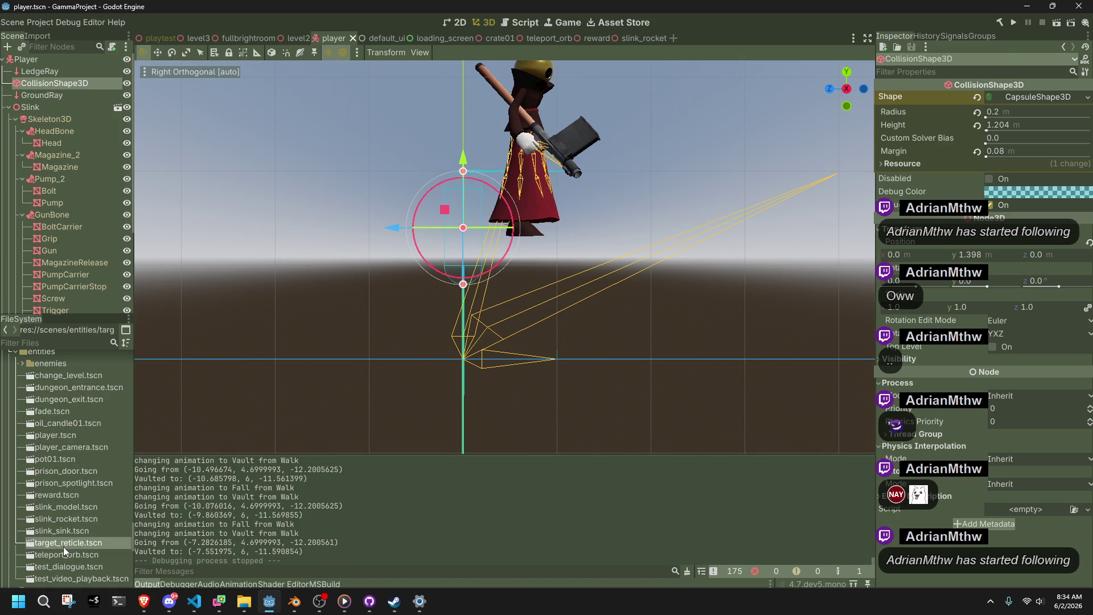
{"action": "scroll", "coordinate": [63, 545], "scroll_direction": "up", "scroll_amount": 1}
{"action": "left_click", "coordinate": [14, 382]}
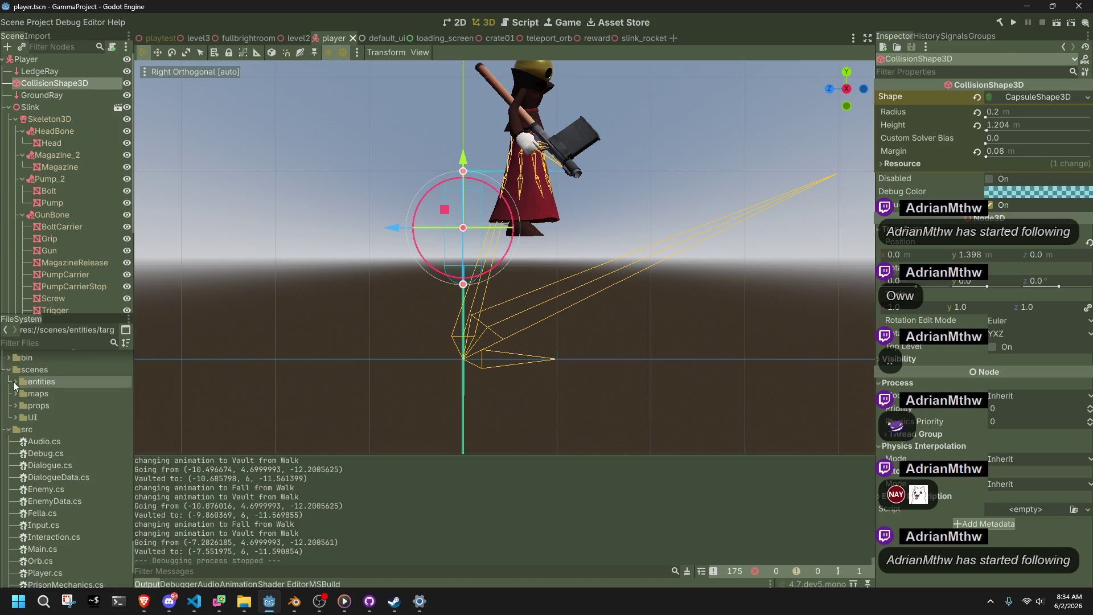
{"action": "left_click", "coordinate": [15, 405]}
Duplicate table01.tscn as bucket01.tscn and open the new scene.
{"action": "left_click", "coordinate": [47, 430]}
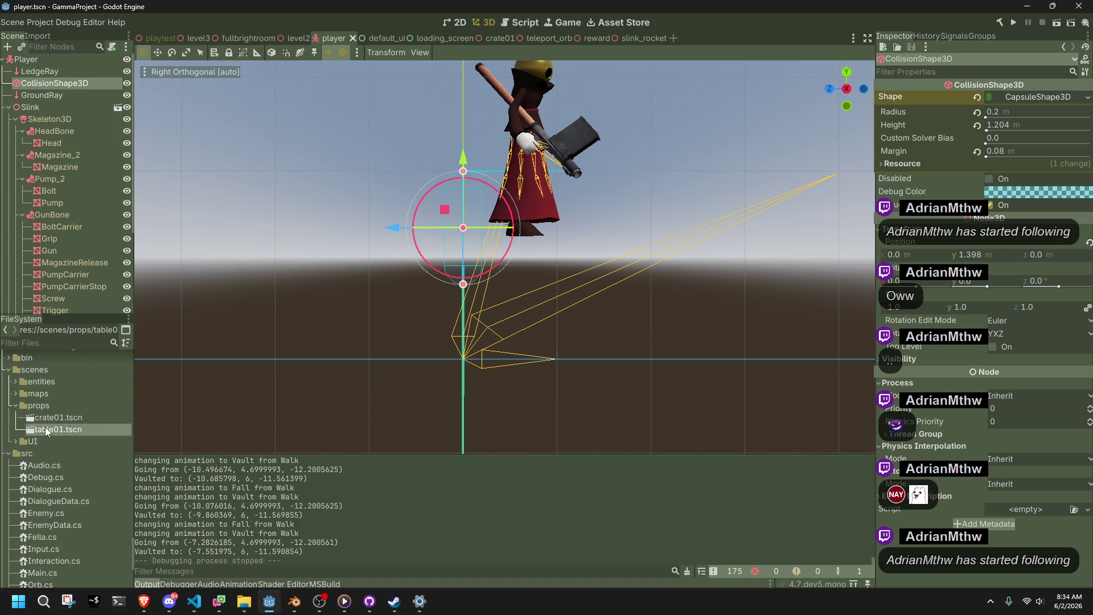
{"action": "right_click", "coordinate": [46, 429]}
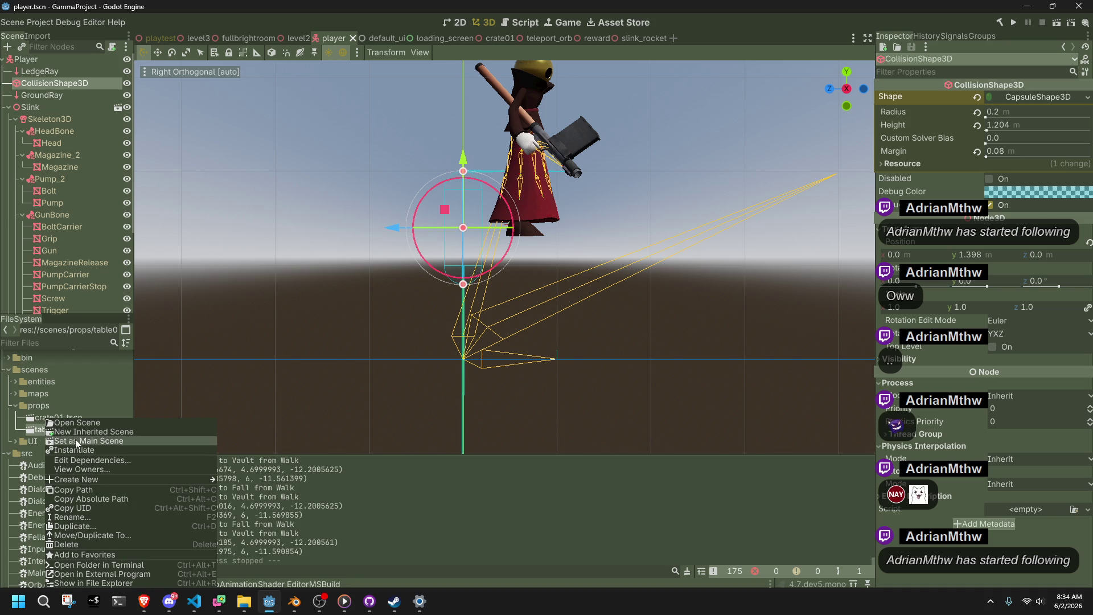
{"action": "left_click", "coordinate": [97, 525]}
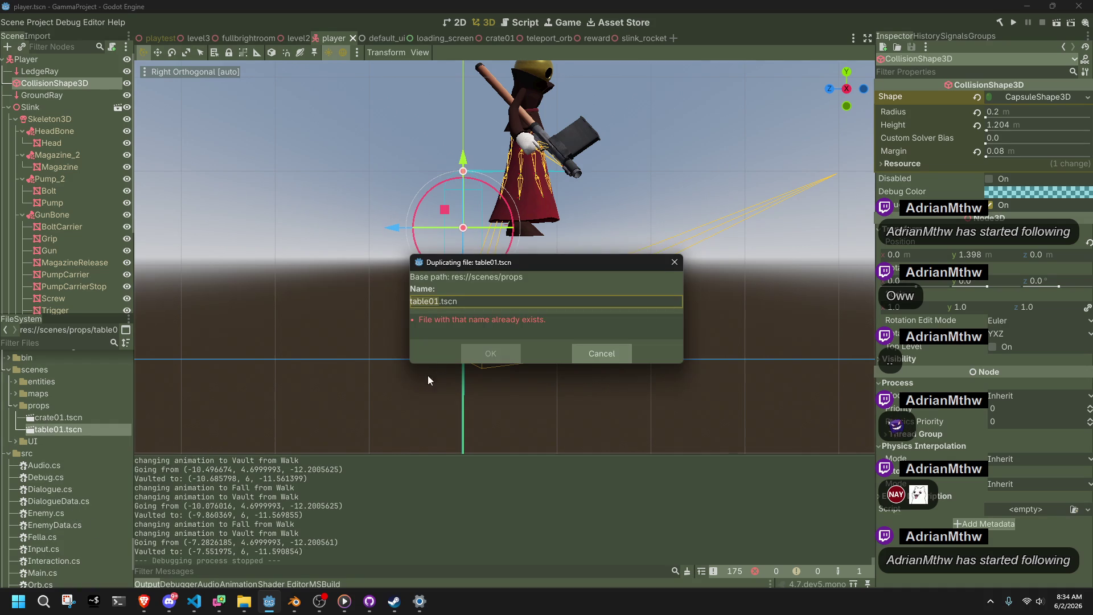
{"action": "type", "text": "bucket"}
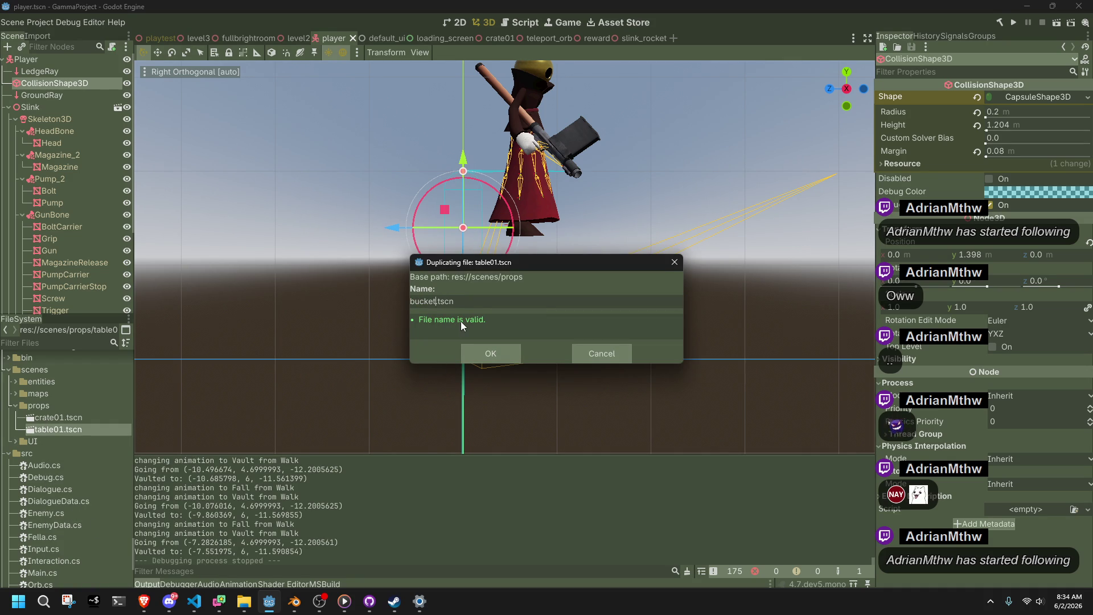
{"action": "type", "text": "01"}
{"action": "left_click", "coordinate": [492, 347]}
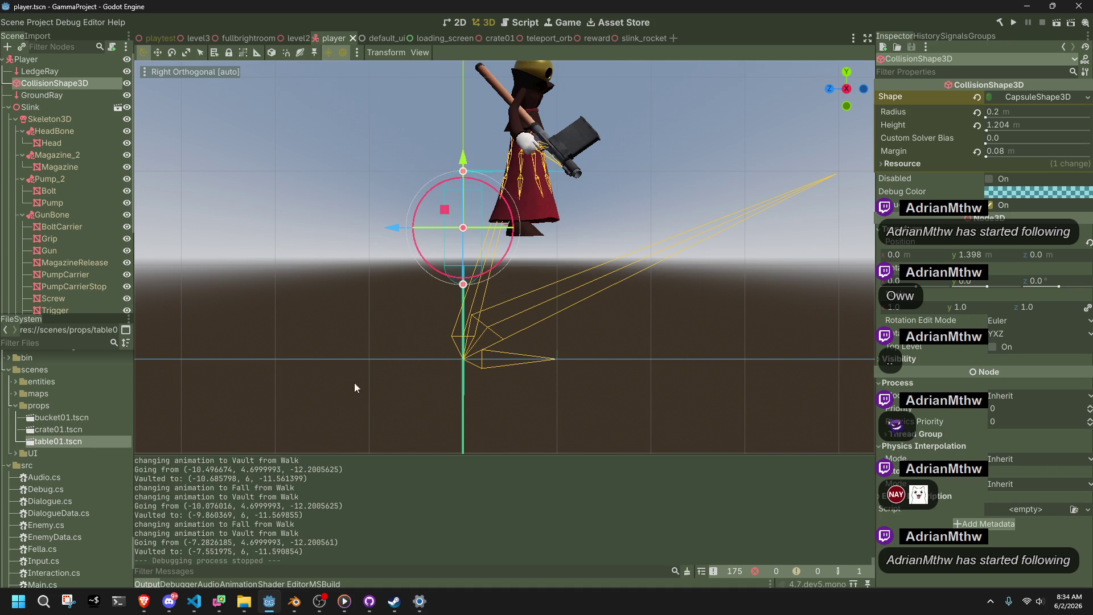
{"action": "double_click", "coordinate": [75, 416]}
{"action": "left_click", "coordinate": [36, 95]}
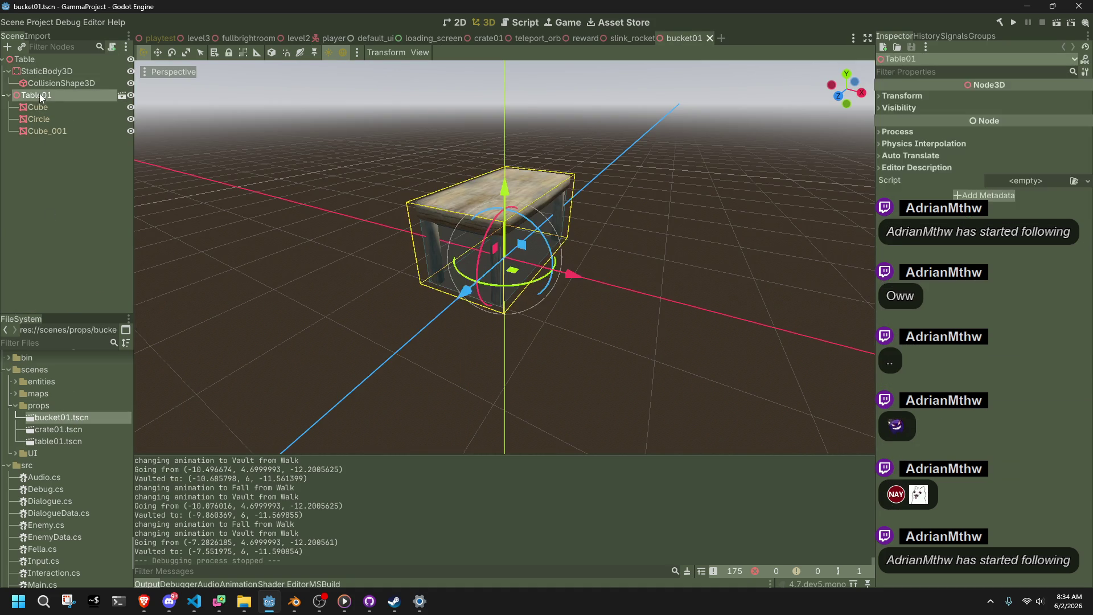
Delete the old table model and rename the root node to Bucket01.
{"action": "key", "text": "Delete"}
{"action": "left_click", "coordinate": [501, 315]}
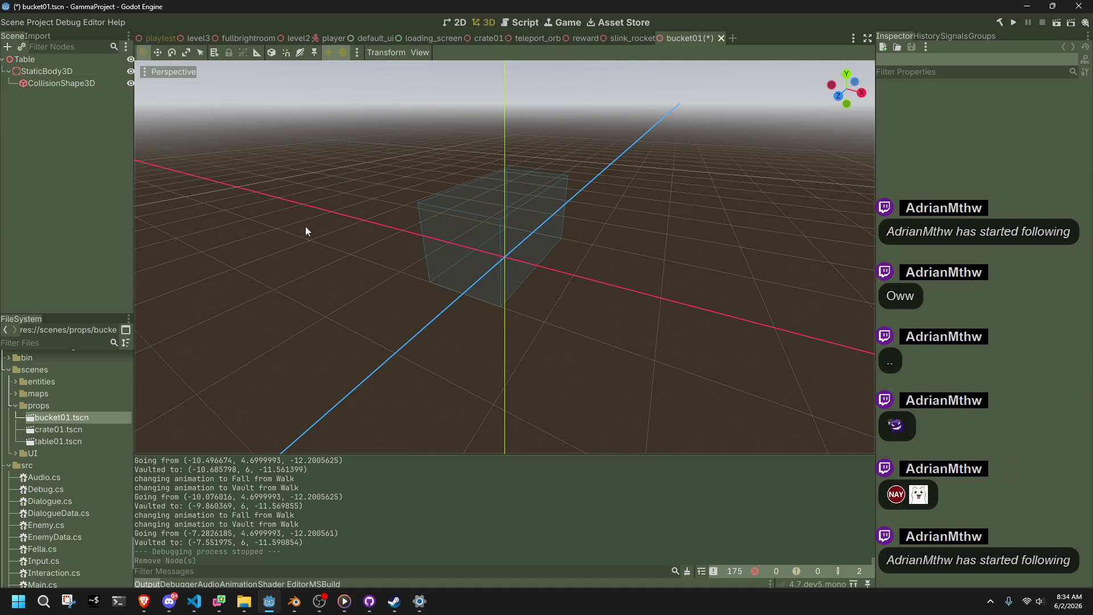
{"action": "double_click", "coordinate": [47, 60]}
{"action": "type", "text": "Bucke"}
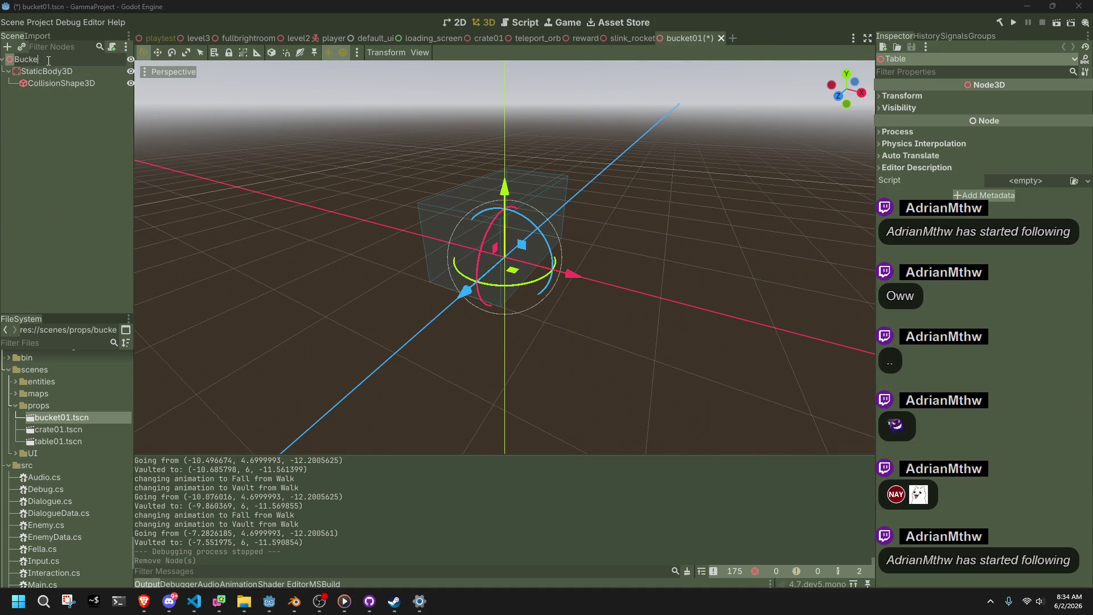
{"action": "type", "text": "t01"}
{"action": "key", "text": "Return"}
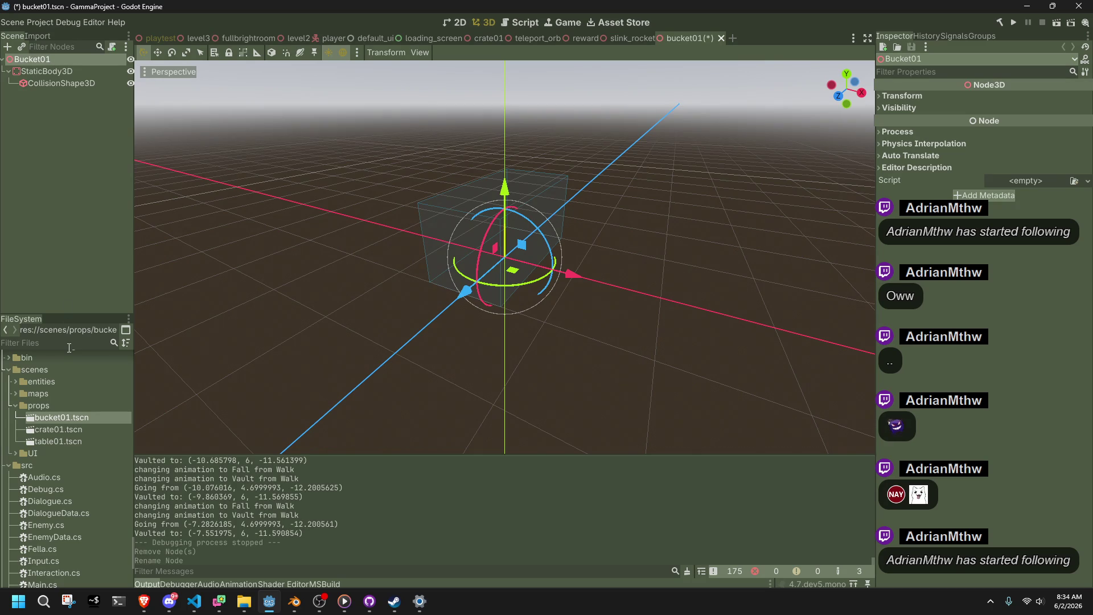
Add bucket01.gltf to the scene above StaticBody3D and make its children editable.
{"action": "left_click", "coordinate": [69, 344]}
{"action": "type", "text": "bucket"}
{"action": "mouse_move", "coordinate": [54, 406]}
{"action": "left_mouse_down"}
{"action": "mouse_move", "coordinate": [48, 48]}
{"action": "mouse_move", "coordinate": [45, 57]}
{"action": "left_mouse_up"}
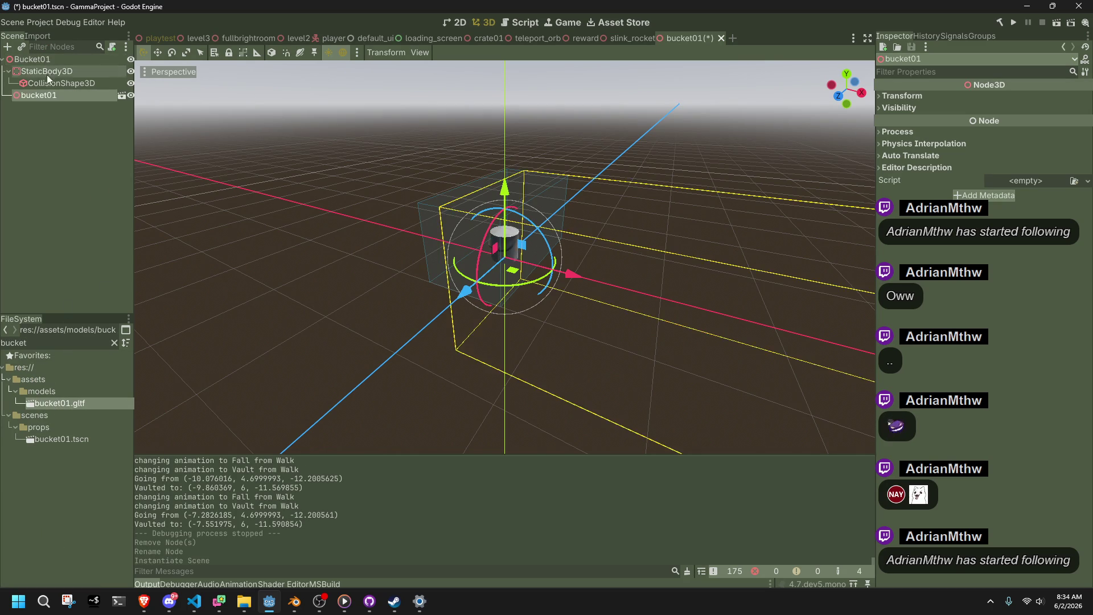
{"action": "left_click_drag", "start_coordinate": [31, 98], "coordinate": [45, 64]}
{"action": "right_click", "coordinate": [40, 69]}
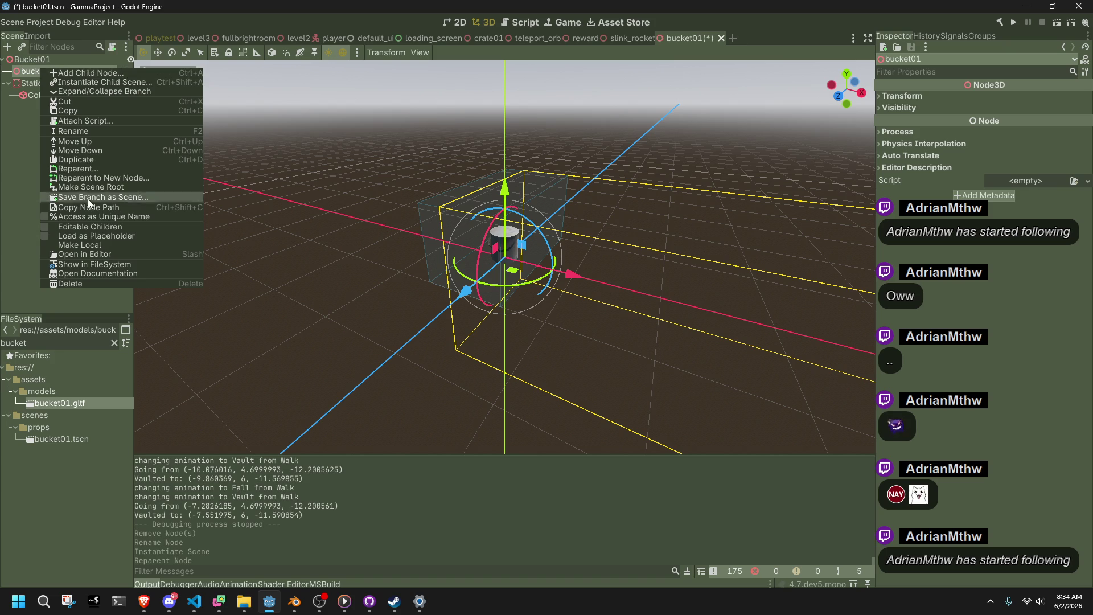
{"action": "left_click", "coordinate": [91, 223]}
{"action": "scroll", "coordinate": [349, 213], "scroll_direction": "up", "scroll_amount": 5}
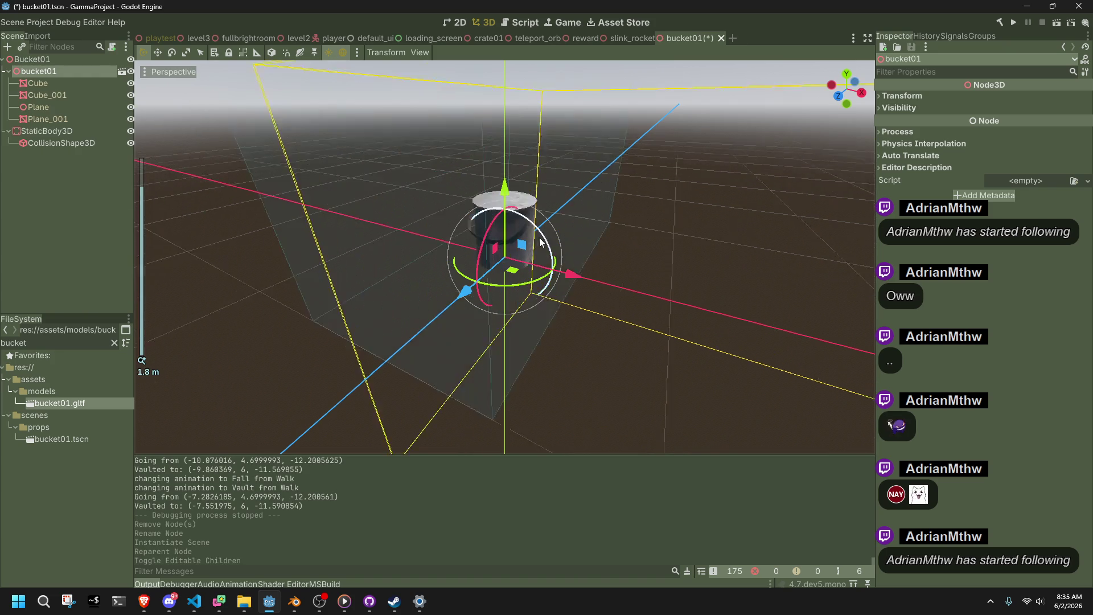
{"action": "left_click", "coordinate": [63, 132]}
{"action": "middle_click_drag", "start_coordinate": [512, 184], "coordinate": [370, 235]}
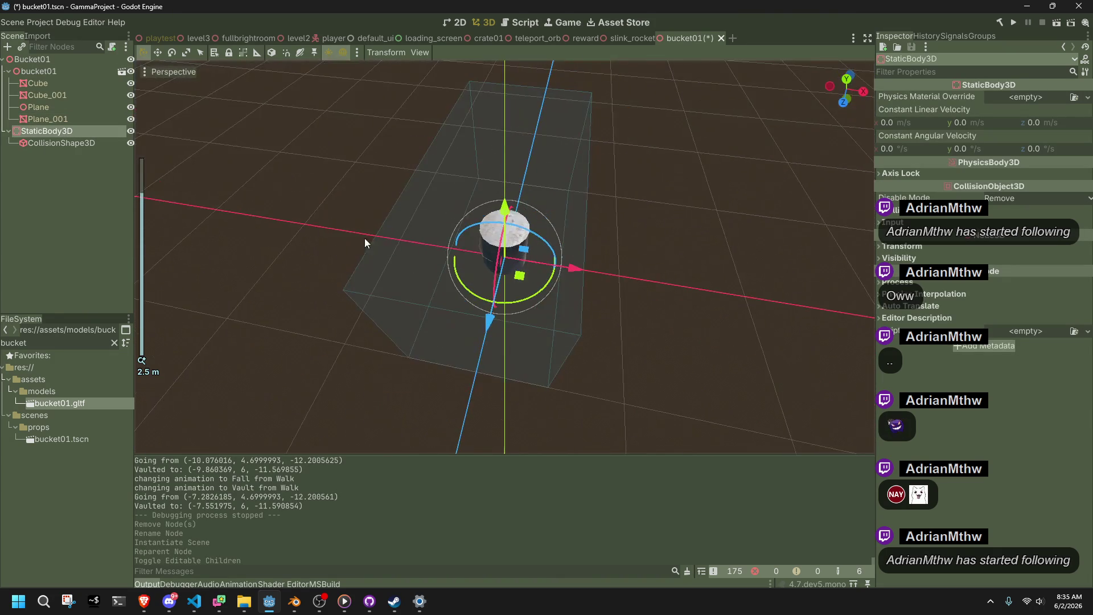
{"action": "scroll", "coordinate": [370, 235], "scroll_direction": "up", "scroll_amount": 5}
Re-export bucket01.gltf from Blender with Apply Modifiers enabled, then return to Godot.
{"action": "key", "text": "alt+Tab"}
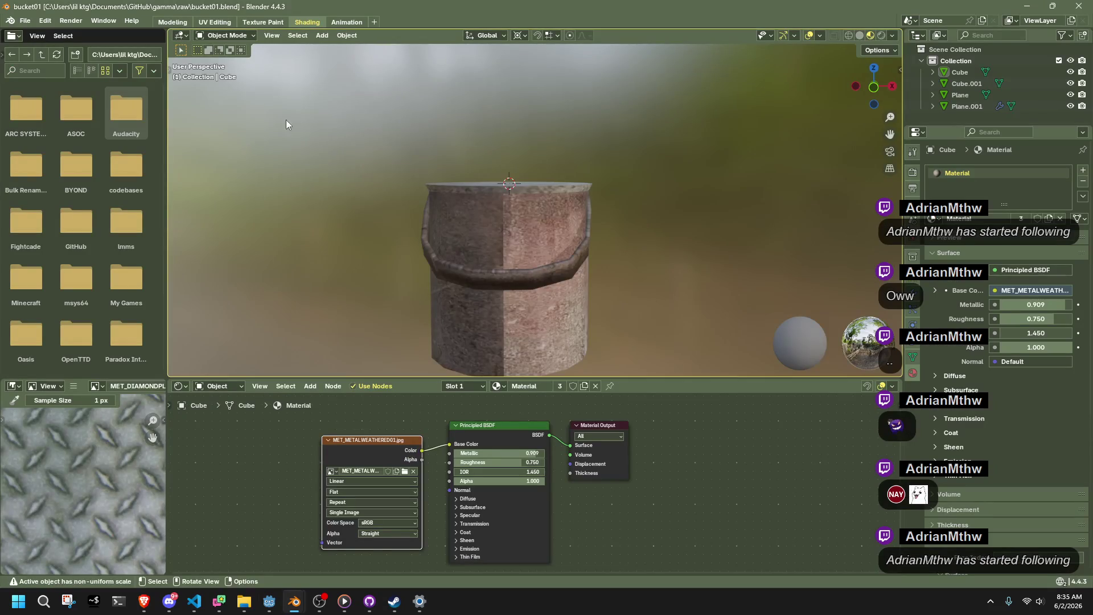
{"action": "key", "text": "F3"}
{"action": "left_click", "coordinate": [328, 135]}
{"action": "left_click", "coordinate": [738, 251]}
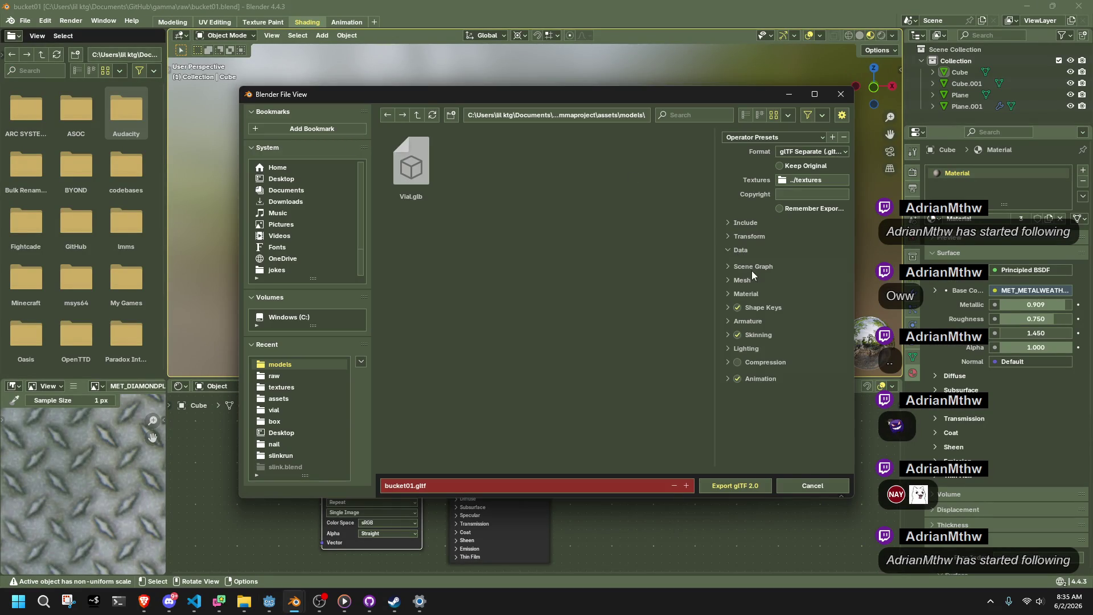
{"action": "left_click", "coordinate": [746, 293]}
{"action": "left_click", "coordinate": [741, 280]}
{"action": "left_click", "coordinate": [779, 297]}
{"action": "left_click", "coordinate": [735, 489]}
{"action": "key", "text": "alt+Tab"}
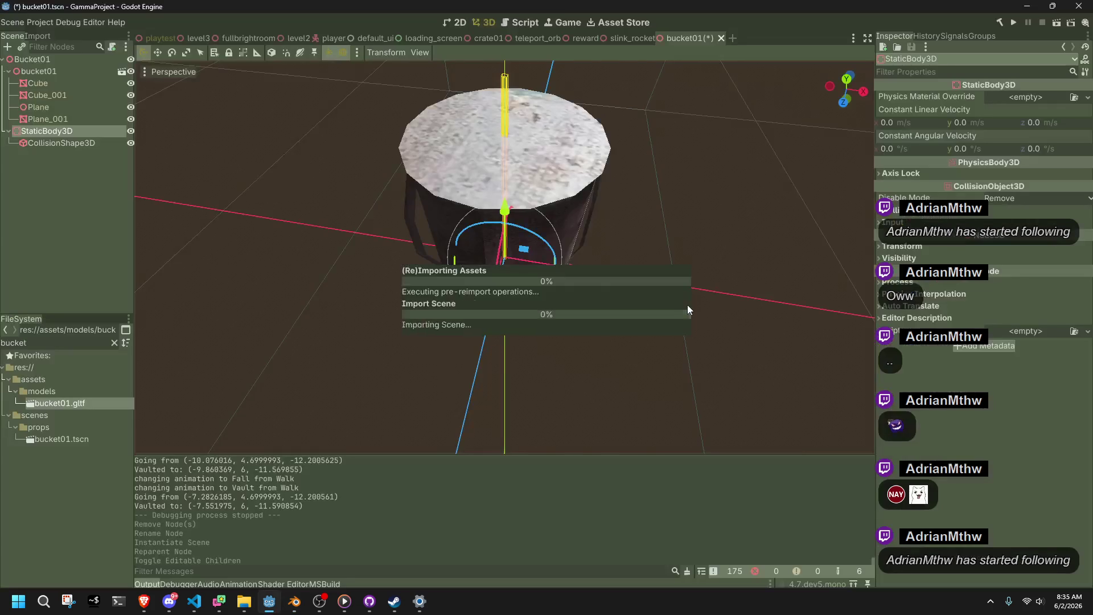
Select the bucket's CollisionShape3D node in the scene tree.
{"action": "mouse_move", "coordinate": [688, 305]}
{"action": "middle_mouse_down"}
{"action": "mouse_move", "coordinate": [322, 229]}
{"action": "mouse_move", "coordinate": [501, 239]}
{"action": "mouse_move", "coordinate": [713, 222]}
{"action": "middle_mouse_up"}
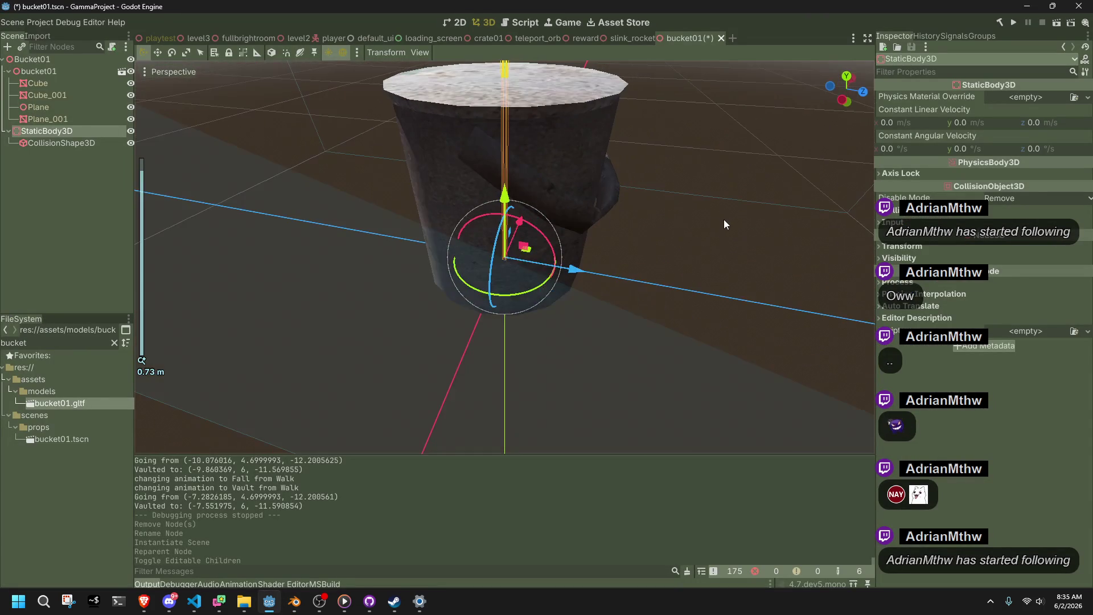
{"action": "left_click", "coordinate": [712, 222]}
{"action": "left_click", "coordinate": [73, 108]}
{"action": "left_click", "coordinate": [64, 82]}
{"action": "left_click", "coordinate": [60, 73]}
{"action": "left_click", "coordinate": [57, 131]}
{"action": "left_click", "coordinate": [60, 143]}
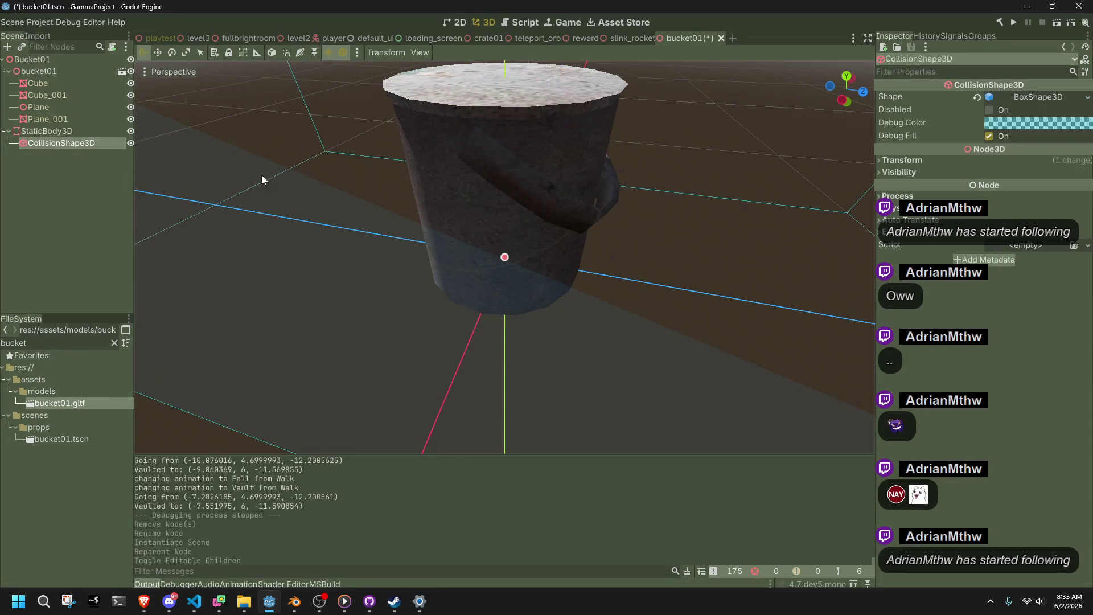
{"action": "scroll", "coordinate": [398, 187], "scroll_direction": "down", "scroll_amount": 10}
From the Top view, pull the collision box's right, left and depth sides in to the bucket.
{"action": "left_click", "coordinate": [845, 79]}
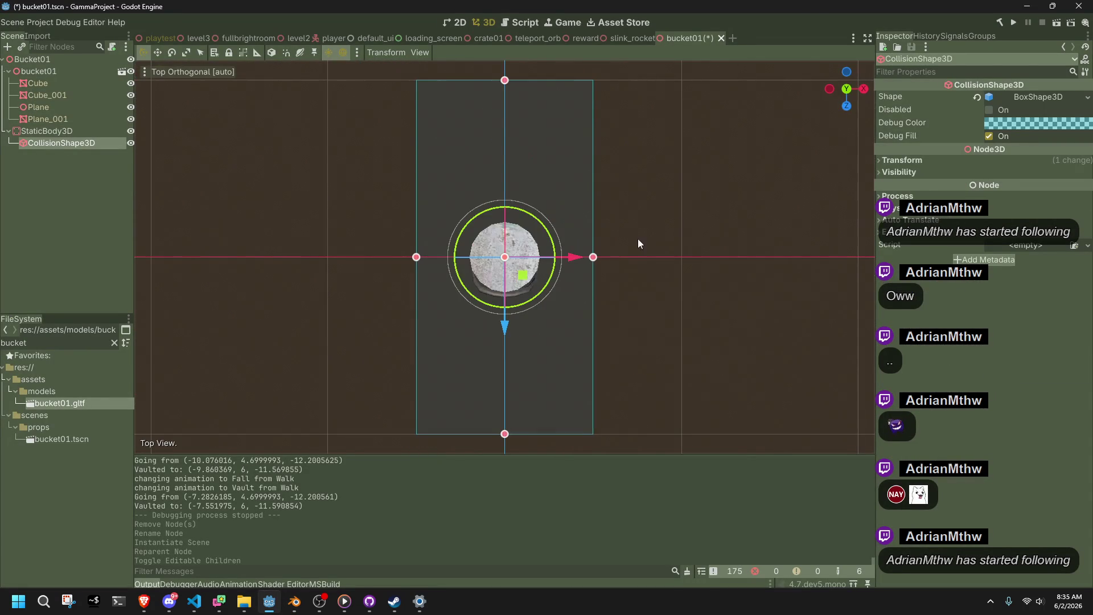
{"action": "left_click_drag", "start_coordinate": [594, 255], "coordinate": [537, 256]}
{"action": "key", "text": "ctrl+z"}
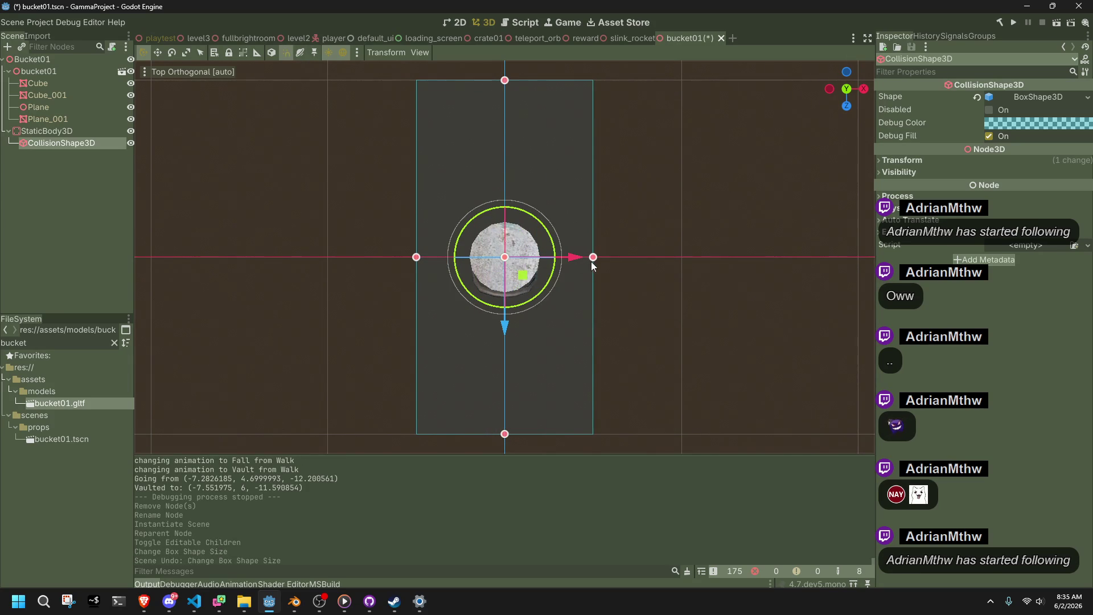
{"action": "mouse_move", "coordinate": [592, 257]}
{"action": "left_mouse_down"}
{"action": "mouse_move", "coordinate": [417, 257]}
{"action": "mouse_move", "coordinate": [556, 257]}
{"action": "mouse_move", "coordinate": [540, 256]}
{"action": "left_mouse_up"}
{"action": "left_click_drag", "start_coordinate": [416, 256], "coordinate": [470, 257]}
{"action": "left_click_drag", "start_coordinate": [504, 434], "coordinate": [521, 293]}
{"action": "left_click_drag", "start_coordinate": [846, 89], "coordinate": [853, 98]}
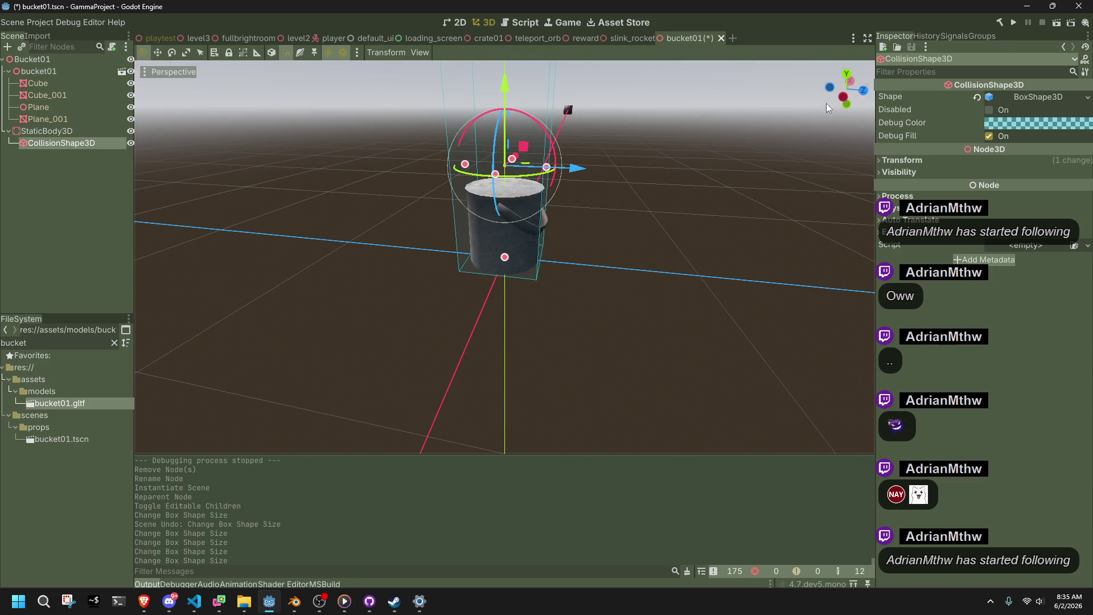
From the Left side view, lower the collision box's top to the bucket rim.
{"action": "left_click", "coordinate": [840, 97]}
{"action": "left_click_drag", "start_coordinate": [505, 139], "coordinate": [505, 261]}
{"action": "scroll", "coordinate": [505, 262], "scroll_direction": "down", "scroll_amount": 5}
{"action": "middle_click_drag", "start_coordinate": [504, 262], "coordinate": [603, 302]}
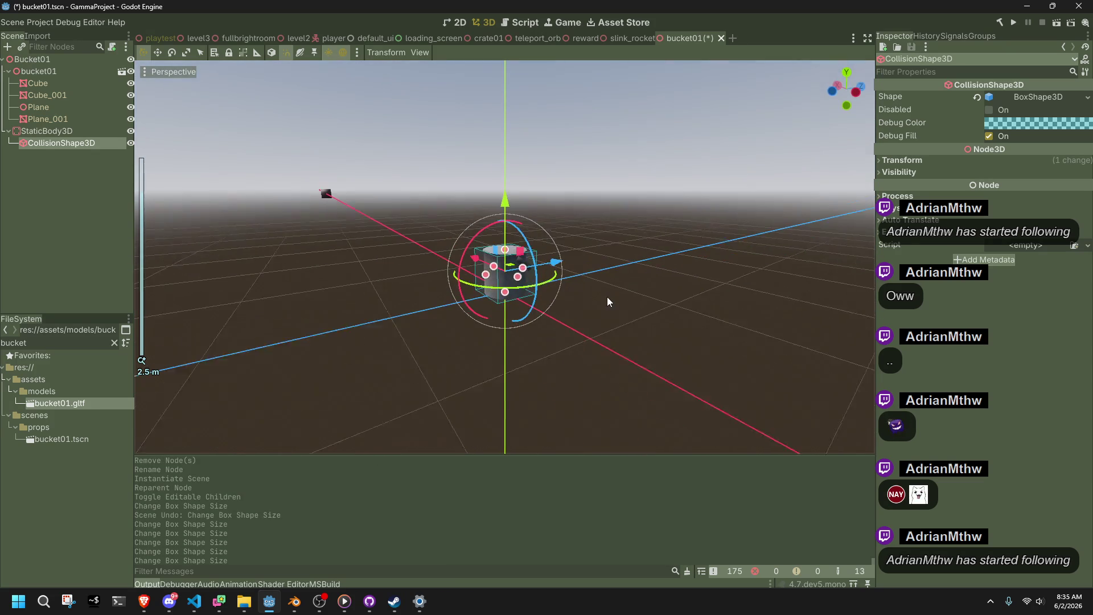
Inspect the stray Cube_001 piece in Godot, then return to Blender.
{"action": "left_click", "coordinate": [299, 194]}
{"action": "middle_click_drag", "start_coordinate": [326, 203], "coordinate": [347, 210]}
{"action": "key", "text": "alt+Tab"}
{"action": "mouse_move", "coordinate": [528, 262]}
{"action": "middle_mouse_down"}
{"action": "mouse_move", "coordinate": [627, 258]}
{"action": "mouse_move", "coordinate": [426, 278]}
{"action": "mouse_move", "coordinate": [356, 267]}
{"action": "mouse_move", "coordinate": [921, 96]}
{"action": "middle_mouse_up"}
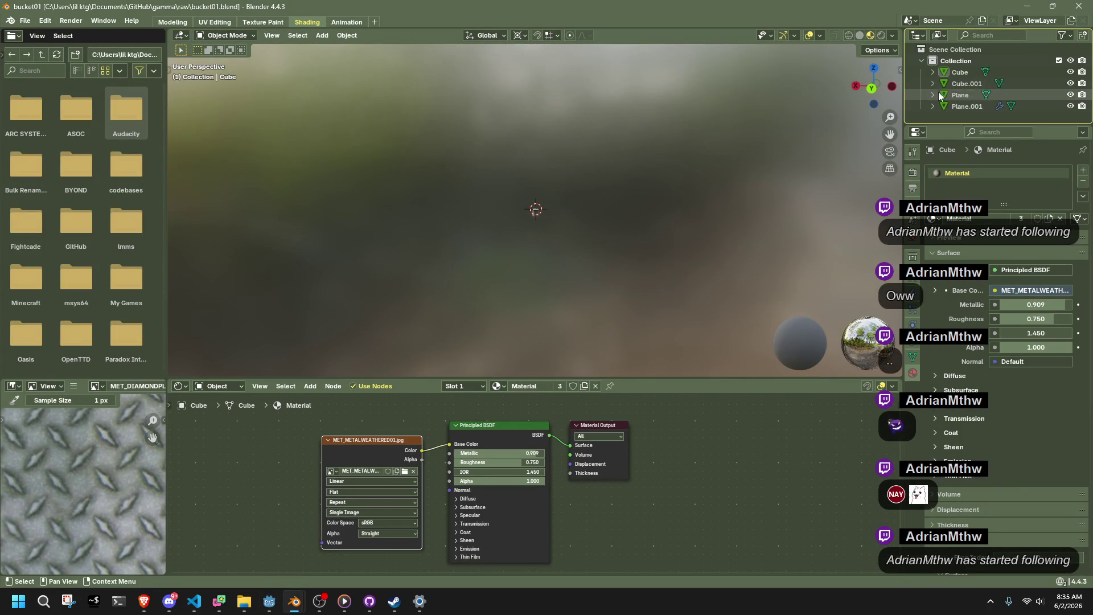
Compare the Blender and Godot views to find and select the stray Cube.001 object.
{"action": "left_click", "coordinate": [964, 73]}
{"action": "middle_click_drag", "start_coordinate": [741, 156], "coordinate": [257, 110]}
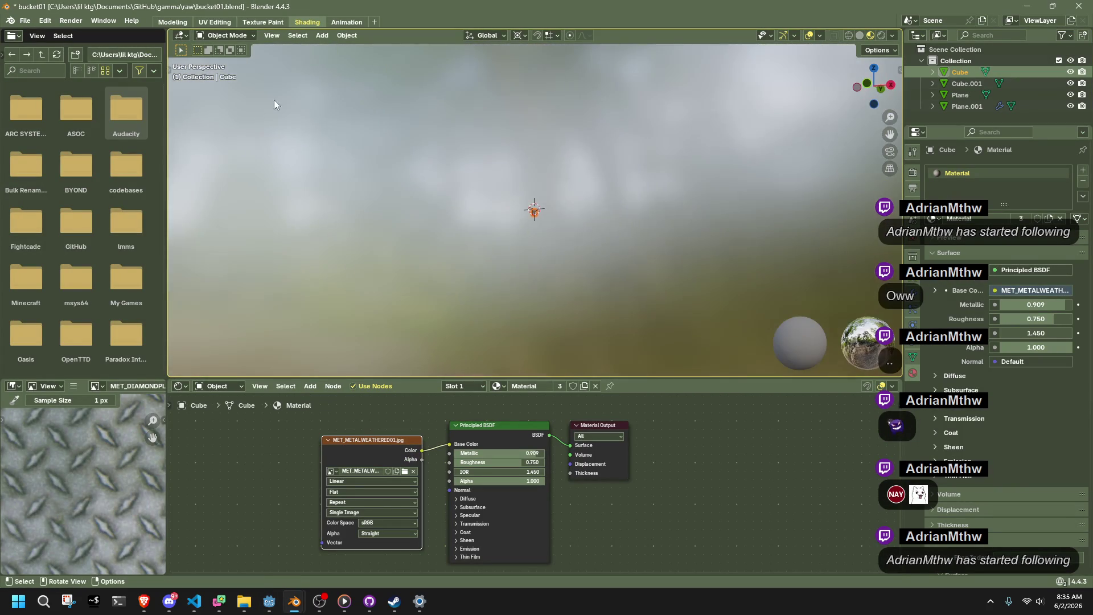
{"action": "key", "text": "alt+Tab"}
{"action": "mouse_move", "coordinate": [521, 236]}
{"action": "middle_mouse_down"}
{"action": "mouse_move", "coordinate": [575, 243]}
{"action": "mouse_move", "coordinate": [357, 385]}
{"action": "mouse_move", "coordinate": [683, 317]}
{"action": "middle_mouse_up"}
{"action": "scroll", "coordinate": [462, 208], "scroll_direction": "down", "scroll_amount": 10}
{"action": "mouse_move", "coordinate": [517, 230]}
{"action": "middle_mouse_down", "text": "shift"}
{"action": "mouse_move", "coordinate": [327, 307]}
{"action": "mouse_move", "coordinate": [288, 309]}
{"action": "middle_mouse_up", "text": "shift"}
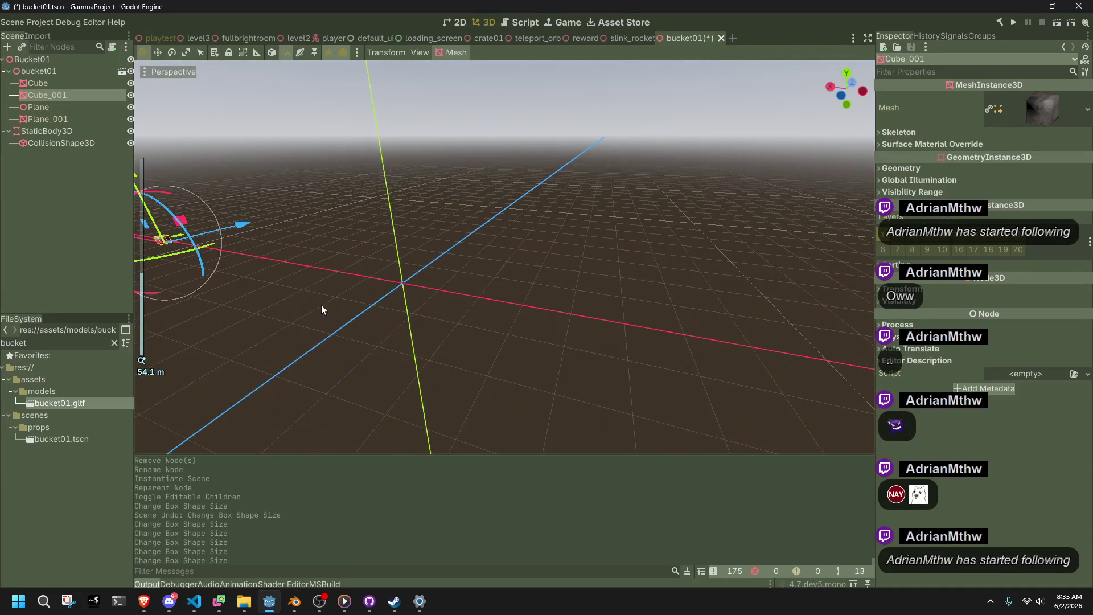
{"action": "key", "text": "alt+Tab"}
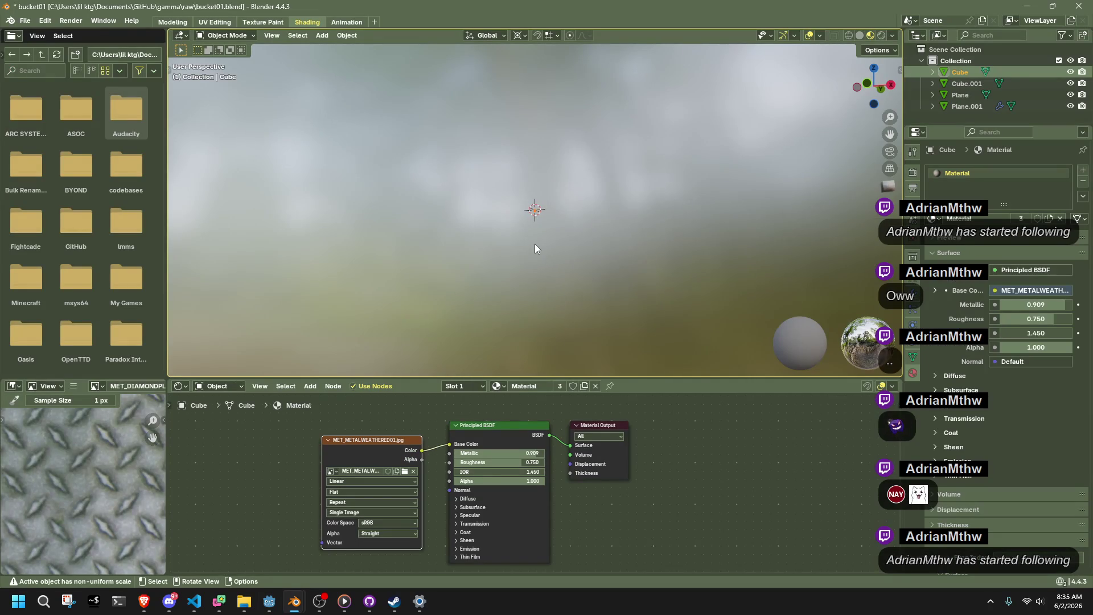
{"action": "left_click", "coordinate": [757, 199]}
{"action": "mouse_move", "coordinate": [781, 220]}
{"action": "middle_mouse_down", "text": "shift"}
{"action": "mouse_move", "coordinate": [622, 252]}
{"action": "mouse_move", "coordinate": [476, 254]}
{"action": "middle_mouse_up", "text": "shift"}
{"action": "scroll", "coordinate": [494, 246], "scroll_direction": "up", "scroll_amount": 6}
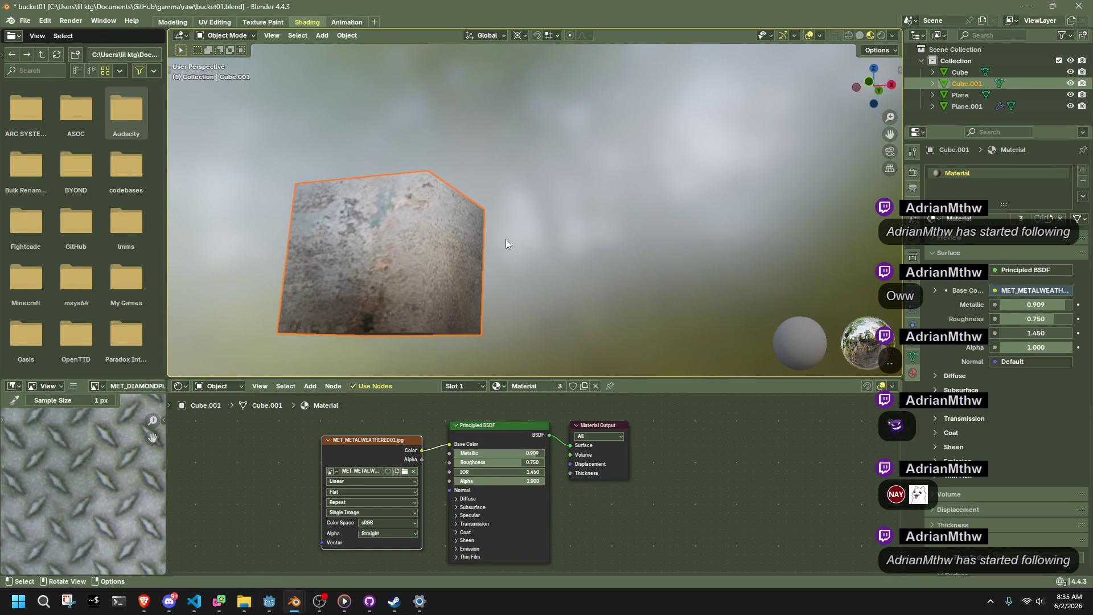
{"action": "scroll", "coordinate": [505, 239], "scroll_direction": "down", "scroll_amount": 5}
{"action": "mouse_move", "coordinate": [504, 239]}
{"action": "middle_mouse_down"}
{"action": "mouse_move", "coordinate": [481, 221]}
{"action": "mouse_move", "coordinate": [495, 230]}
{"action": "middle_mouse_up"}
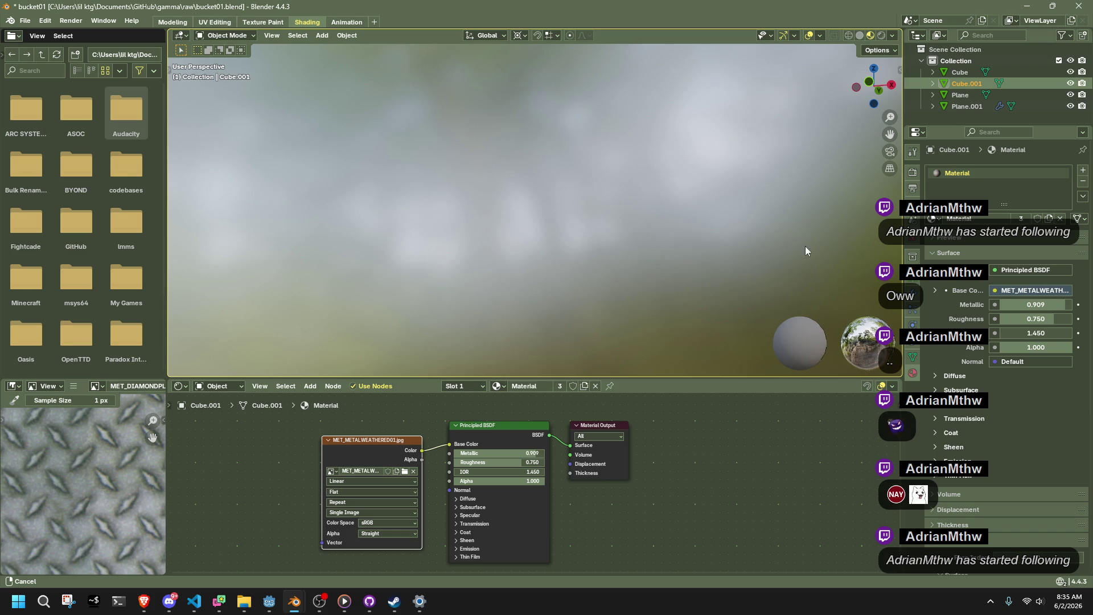
Delete Cube.001, save bucket01.blend and re-export it as bucket01.gltf.
{"action": "key", "text": "Delete"}
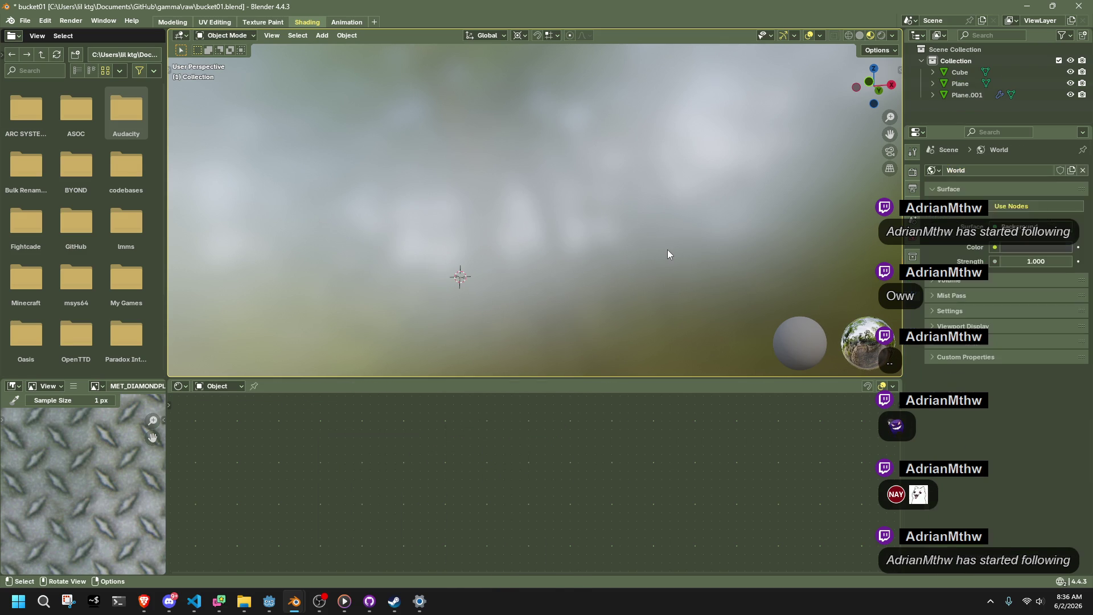
{"action": "key", "text": "ctrl+s"}
{"action": "key", "text": "q"}
{"action": "left_click", "coordinate": [663, 251]}
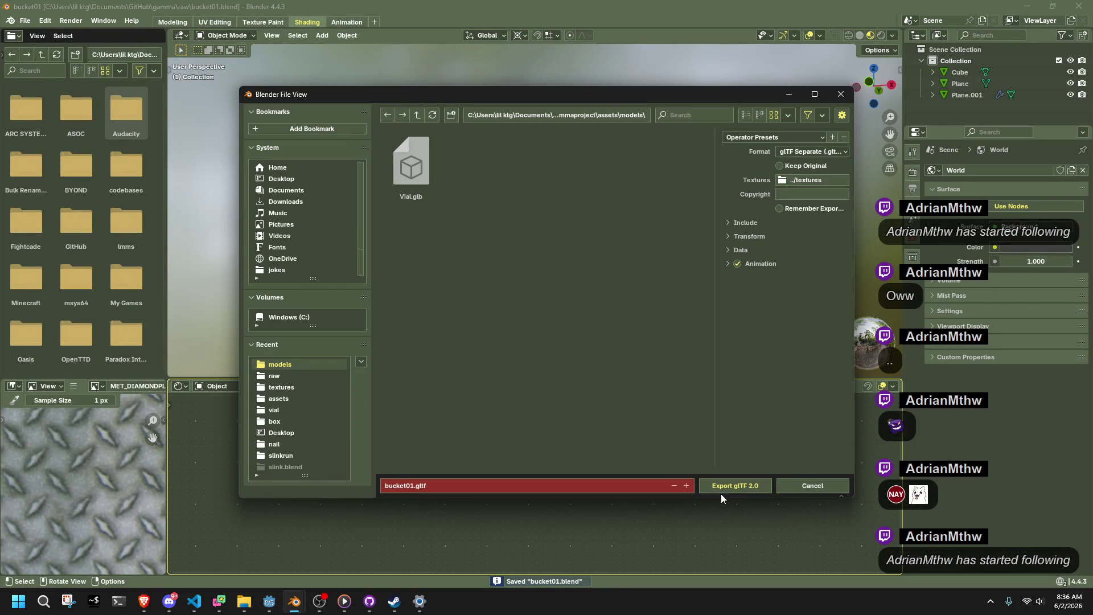
{"action": "left_click", "coordinate": [712, 483]}
{"action": "key", "text": "alt+Tab"}
From the Top view, narrow the bucket's collision box to 0.3 wide and save bucket01.tscn.
{"action": "mouse_move", "coordinate": [570, 295]}
{"action": "middle_mouse_down"}
{"action": "mouse_move", "coordinate": [702, 342]}
{"action": "mouse_move", "coordinate": [534, 275]}
{"action": "mouse_move", "coordinate": [711, 270]}
{"action": "mouse_move", "coordinate": [756, 288]}
{"action": "mouse_move", "coordinate": [274, 346]}
{"action": "mouse_move", "coordinate": [610, 351]}
{"action": "mouse_move", "coordinate": [699, 379]}
{"action": "mouse_move", "coordinate": [408, 165]}
{"action": "mouse_move", "coordinate": [343, 136]}
{"action": "middle_mouse_up"}
{"action": "scroll", "coordinate": [534, 274], "scroll_direction": "up", "scroll_amount": 10}
{"action": "scroll", "coordinate": [274, 346], "scroll_direction": "up", "scroll_amount": 10}
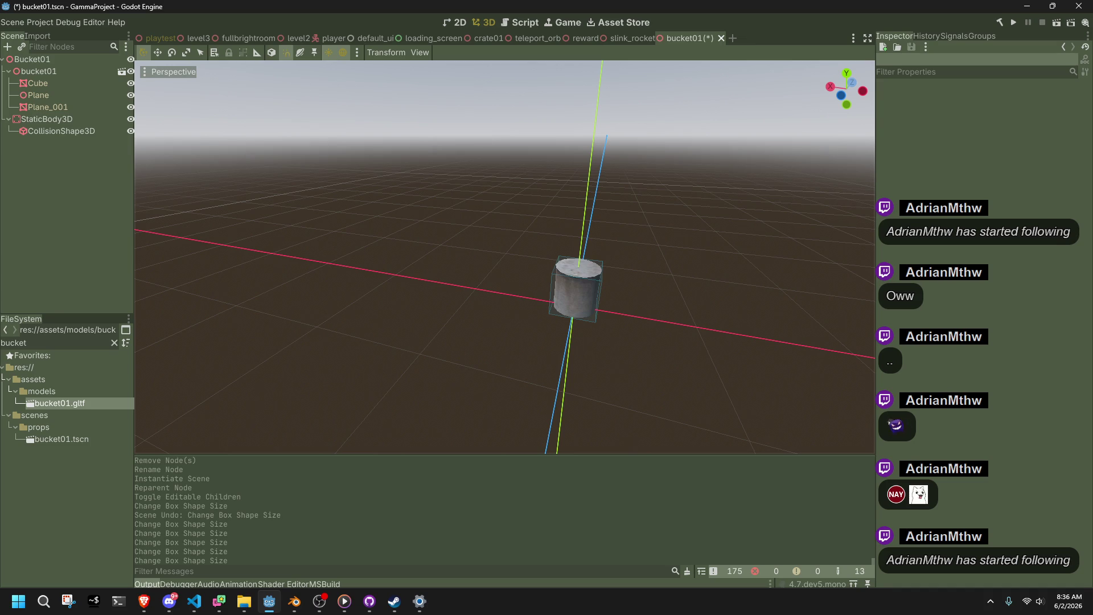
{"action": "key", "text": "alt+Tab"}
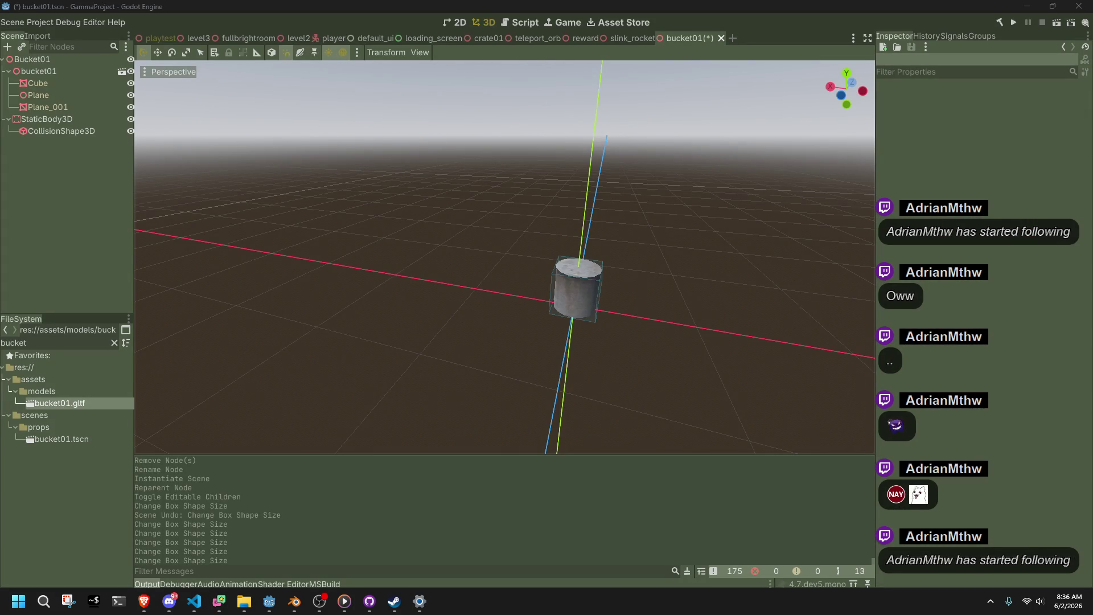
{"action": "left_click", "coordinate": [605, 309]}
{"action": "scroll", "coordinate": [746, 302], "scroll_direction": "up", "scroll_amount": 5}
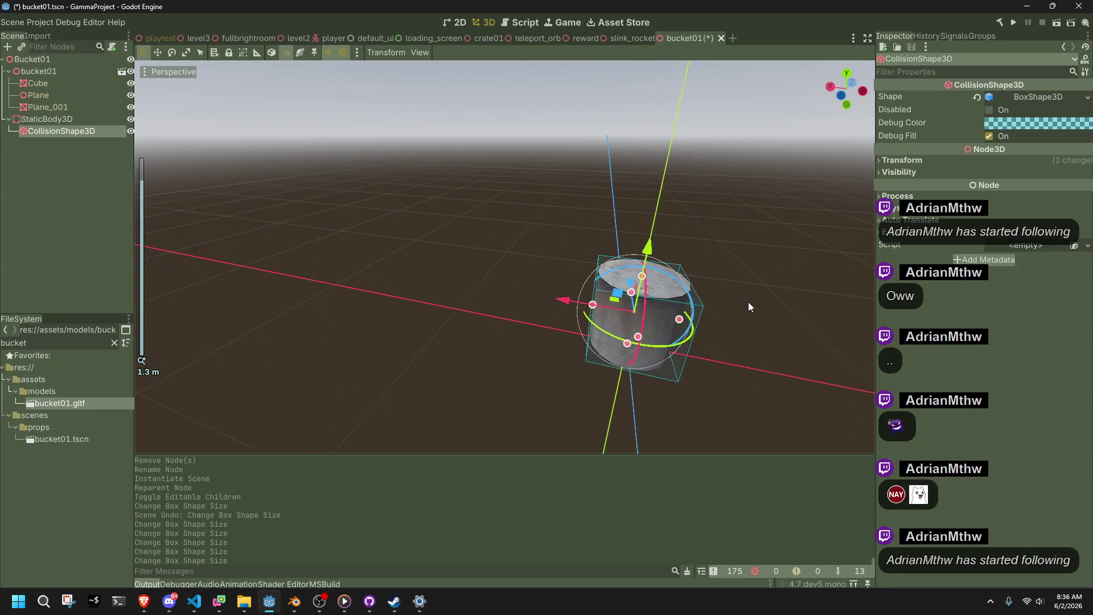
{"action": "left_click", "coordinate": [847, 74]}
{"action": "scroll", "coordinate": [494, 313], "scroll_direction": "up", "scroll_amount": 5}
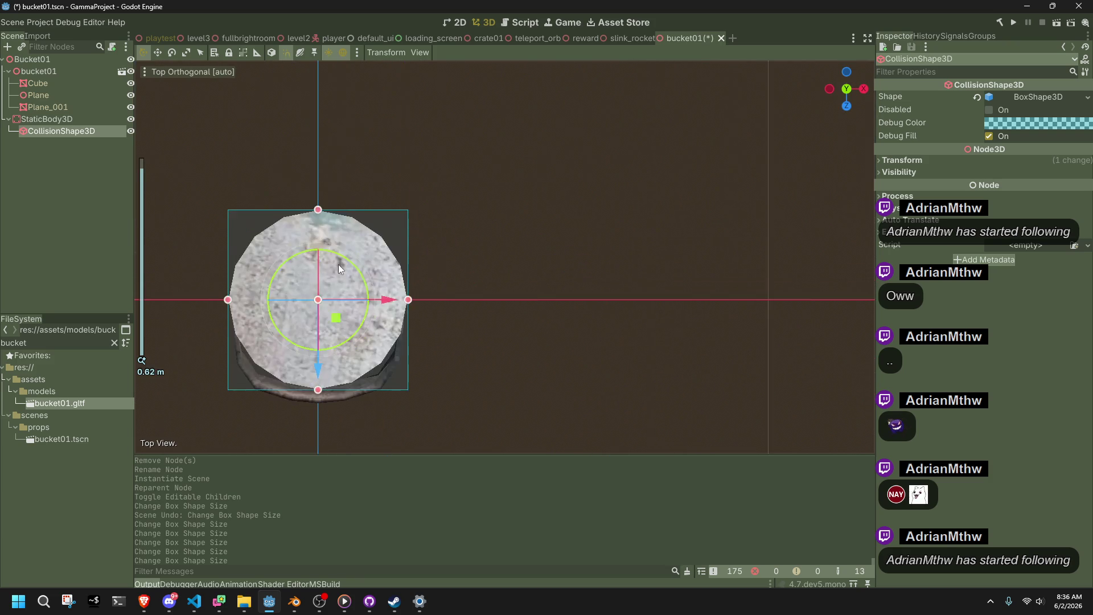
{"action": "mouse_move", "coordinate": [488, 311]}
{"action": "left_mouse_down"}
{"action": "mouse_move", "coordinate": [462, 311]}
{"action": "mouse_move", "coordinate": [486, 311]}
{"action": "left_mouse_up"}
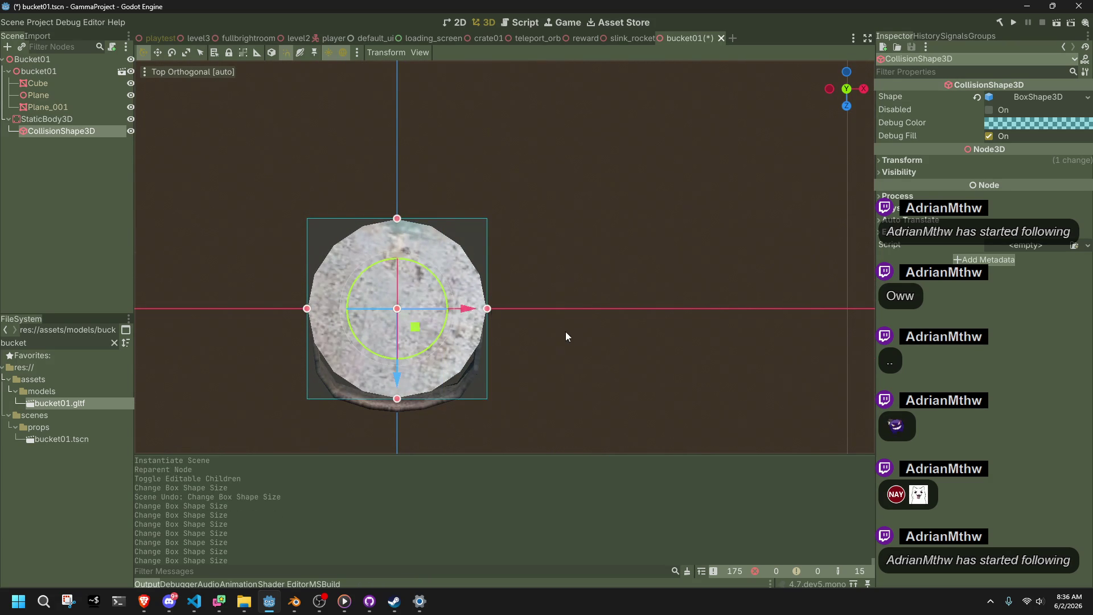
{"action": "key", "text": "ctrl+s"}
Check the resized box from a side angle, then switch to the playtest level scene.
{"action": "scroll", "coordinate": [536, 344], "scroll_direction": "down", "scroll_amount": 2}
{"action": "mouse_move", "coordinate": [536, 344]}
{"action": "middle_mouse_down"}
{"action": "mouse_move", "coordinate": [660, 247]}
{"action": "mouse_move", "coordinate": [730, 128]}
{"action": "middle_mouse_up"}
{"action": "scroll", "coordinate": [719, 190], "scroll_direction": "down", "scroll_amount": 3}
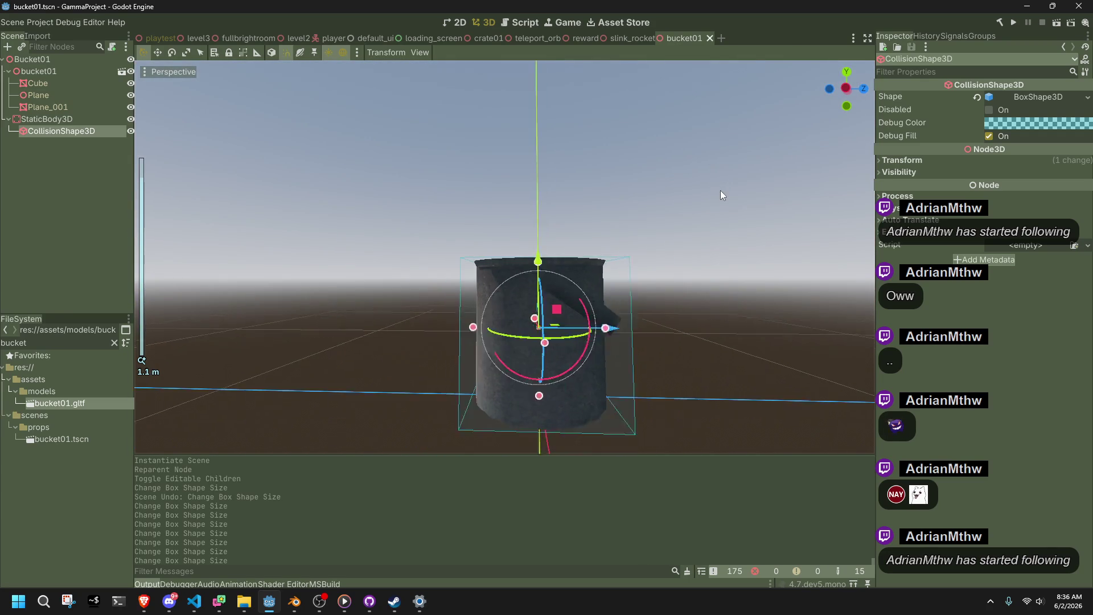
{"action": "mouse_move", "coordinate": [720, 190]}
{"action": "middle_mouse_down"}
{"action": "mouse_move", "coordinate": [662, 333]}
{"action": "mouse_move", "coordinate": [733, 350]}
{"action": "middle_mouse_up"}
{"action": "left_click", "coordinate": [733, 350]}
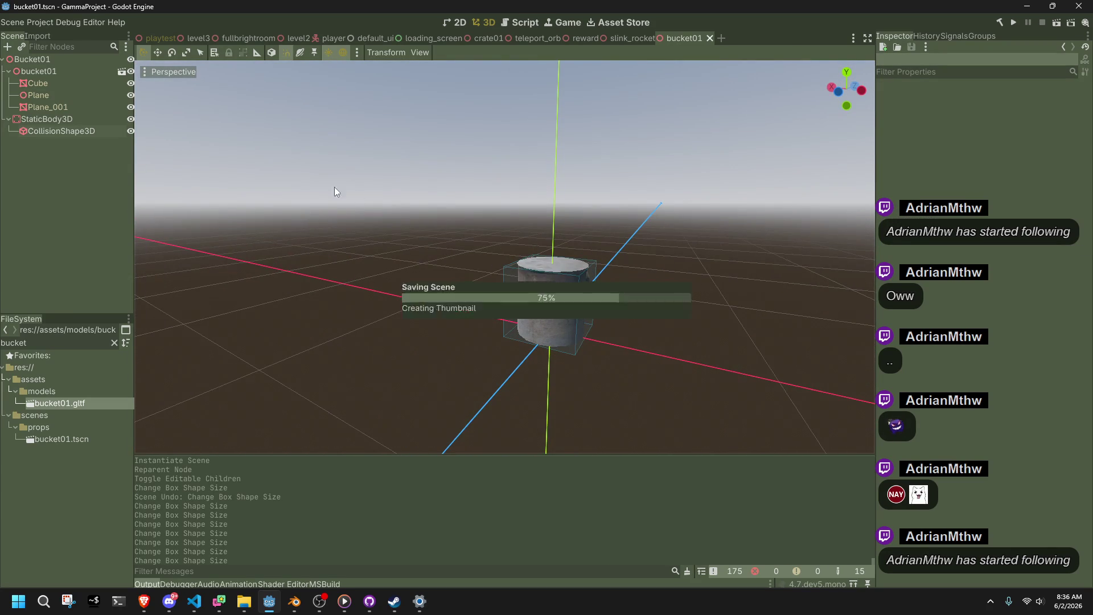
{"action": "left_click", "coordinate": [158, 36]}
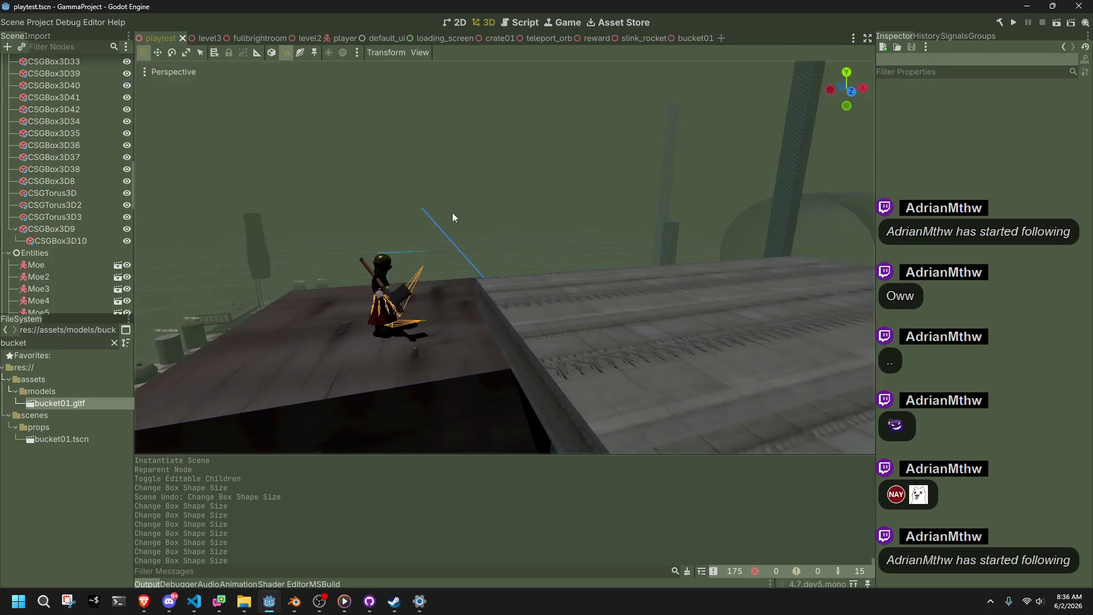
Filter the FileSystem to bucket items, then drop bucket01.gltf into the level and rotate it.
{"action": "mouse_move", "coordinate": [541, 281]}
{"action": "middle_mouse_down"}
{"action": "mouse_move", "coordinate": [554, 251]}
{"action": "mouse_move", "coordinate": [627, 296]}
{"action": "mouse_move", "coordinate": [597, 278]}
{"action": "mouse_move", "coordinate": [783, 349]}
{"action": "mouse_move", "coordinate": [434, 314]}
{"action": "middle_mouse_up"}
{"action": "scroll", "coordinate": [598, 278], "scroll_direction": "up", "scroll_amount": 3}
{"action": "scroll", "coordinate": [598, 281], "scroll_direction": "down", "scroll_amount": 3}
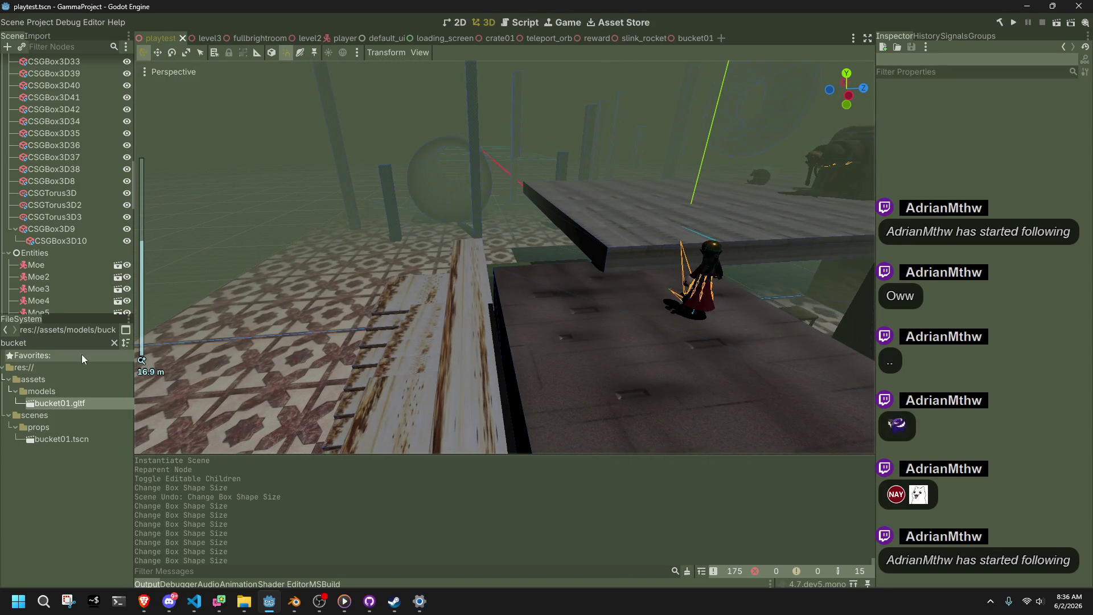
{"action": "left_click", "coordinate": [64, 343]}
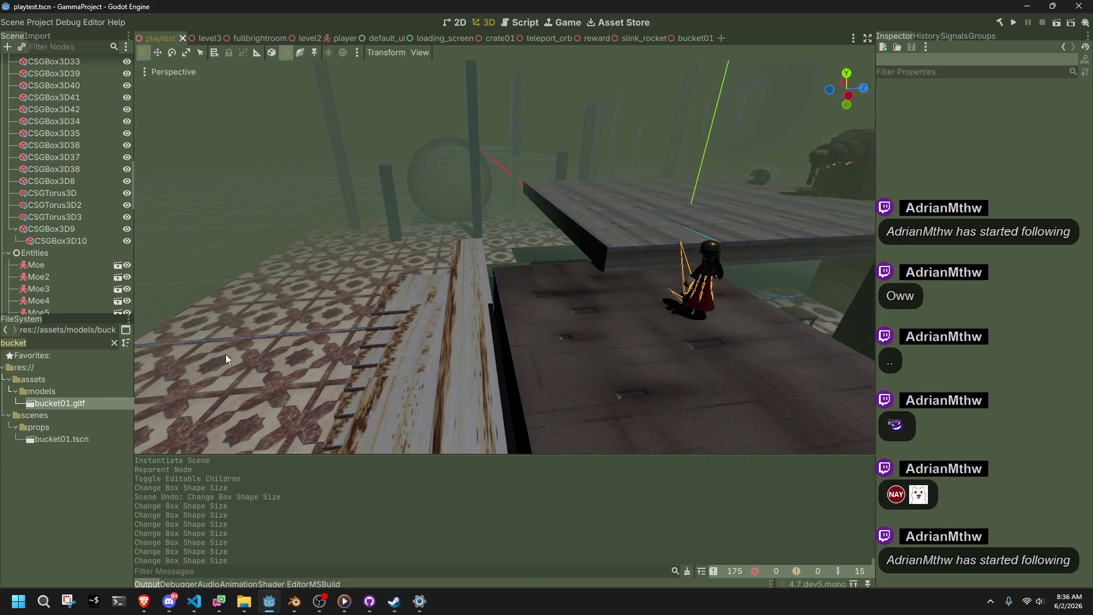
{"action": "mouse_move", "coordinate": [134, 403]}
{"action": "left_mouse_down"}
{"action": "mouse_move", "coordinate": [579, 298]}
{"action": "mouse_move", "coordinate": [589, 280]}
{"action": "left_mouse_up"}
{"action": "middle_click_drag", "start_coordinate": [589, 280], "coordinate": [591, 279]}
{"action": "left_click_drag", "start_coordinate": [632, 317], "coordinate": [643, 315]}
{"action": "mouse_move", "coordinate": [643, 316]}
{"action": "middle_mouse_down"}
{"action": "mouse_move", "coordinate": [459, 196]}
{"action": "mouse_move", "coordinate": [345, 199]}
{"action": "mouse_move", "coordinate": [636, 231]}
{"action": "mouse_move", "coordinate": [161, 168]}
{"action": "mouse_move", "coordinate": [194, 235]}
{"action": "middle_mouse_up"}
{"action": "left_click", "coordinate": [458, 196]}
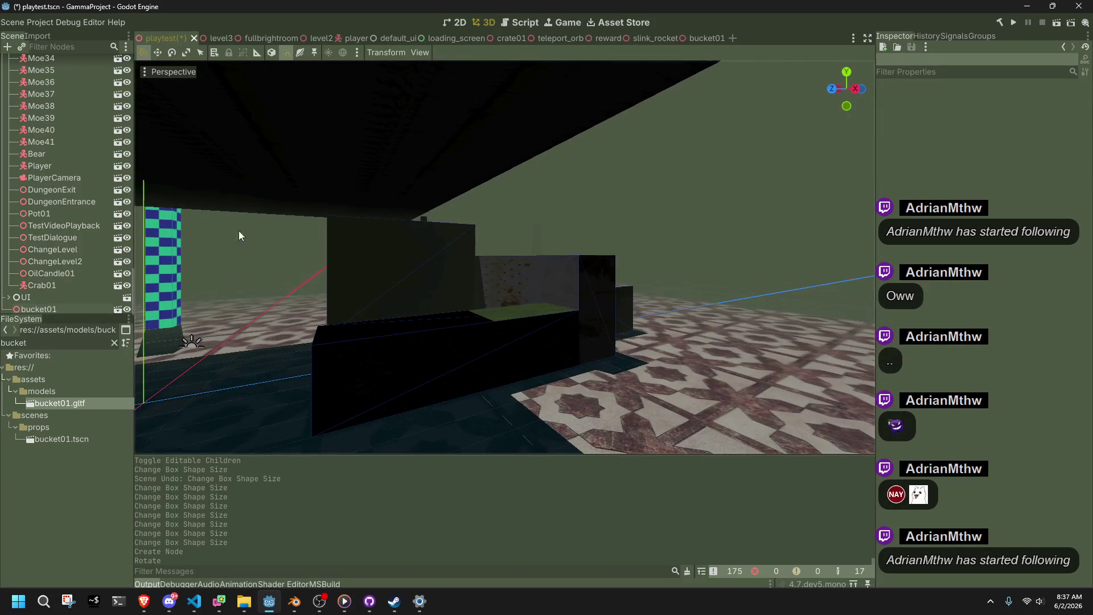
Undo that placement and drag bucket01.tscn onto the table at (-3.000, 1.000, 6.600).
{"action": "scroll", "coordinate": [356, 319], "scroll_direction": "up", "scroll_amount": 5}
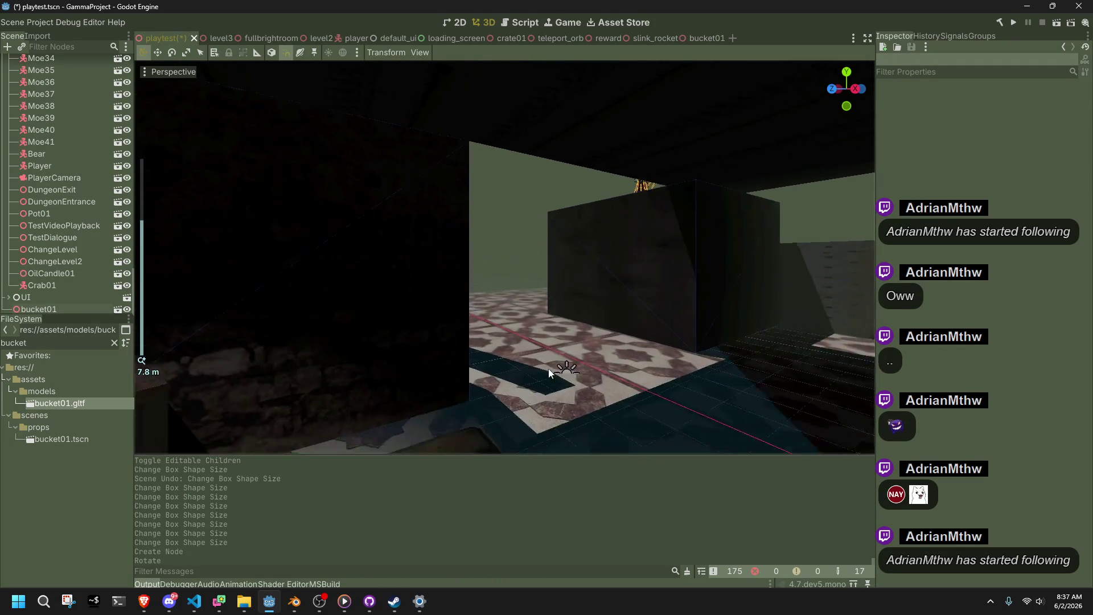
{"action": "scroll", "coordinate": [501, 334], "scroll_direction": "down", "scroll_amount": 3}
{"action": "mouse_move", "coordinate": [572, 306]}
{"action": "middle_mouse_down"}
{"action": "mouse_move", "coordinate": [615, 329]}
{"action": "mouse_move", "coordinate": [514, 338]}
{"action": "mouse_move", "coordinate": [517, 324]}
{"action": "middle_mouse_up"}
{"action": "scroll", "coordinate": [517, 323], "scroll_direction": "down", "scroll_amount": 3}
{"action": "key", "text": "ctrl+z"}
{"action": "key", "text": "ctrl+z"}
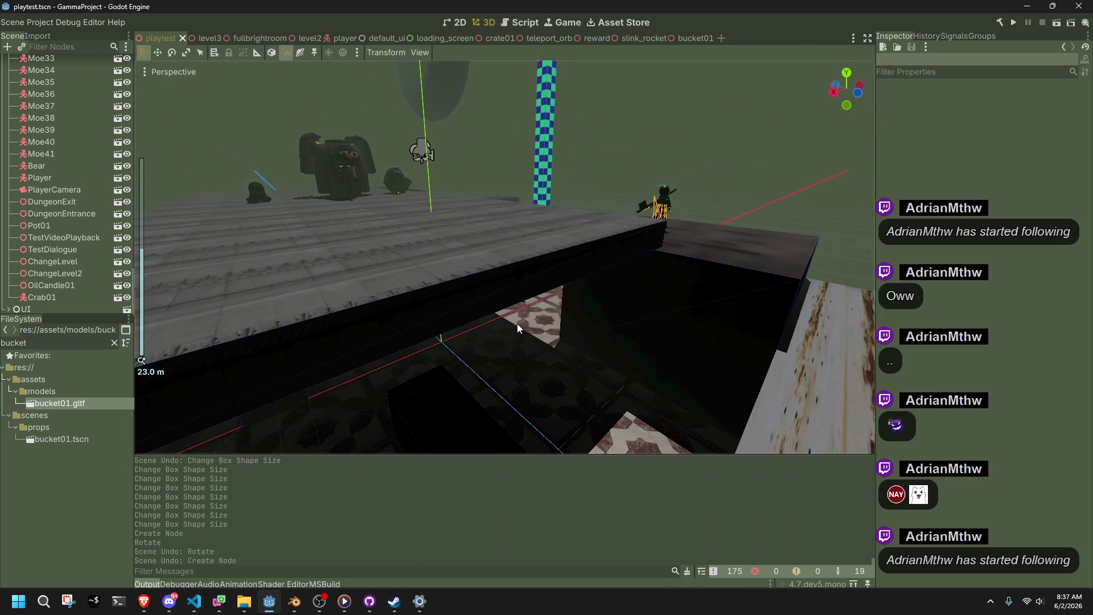
{"action": "scroll", "coordinate": [454, 345], "scroll_direction": "up", "scroll_amount": 4}
{"action": "mouse_move", "coordinate": [418, 341]}
{"action": "middle_mouse_down"}
{"action": "mouse_move", "coordinate": [516, 309]}
{"action": "mouse_move", "coordinate": [219, 330]}
{"action": "middle_mouse_up"}
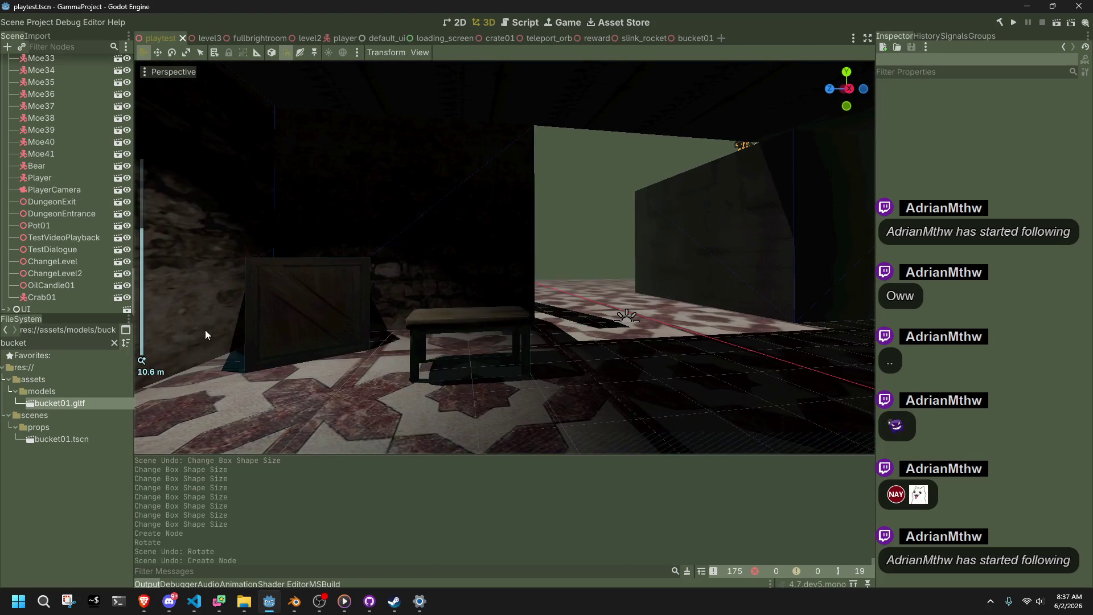
{"action": "mouse_move", "coordinate": [66, 442]}
{"action": "left_mouse_down"}
{"action": "mouse_move", "coordinate": [433, 340]}
{"action": "mouse_move", "coordinate": [433, 319]}
{"action": "left_mouse_up"}
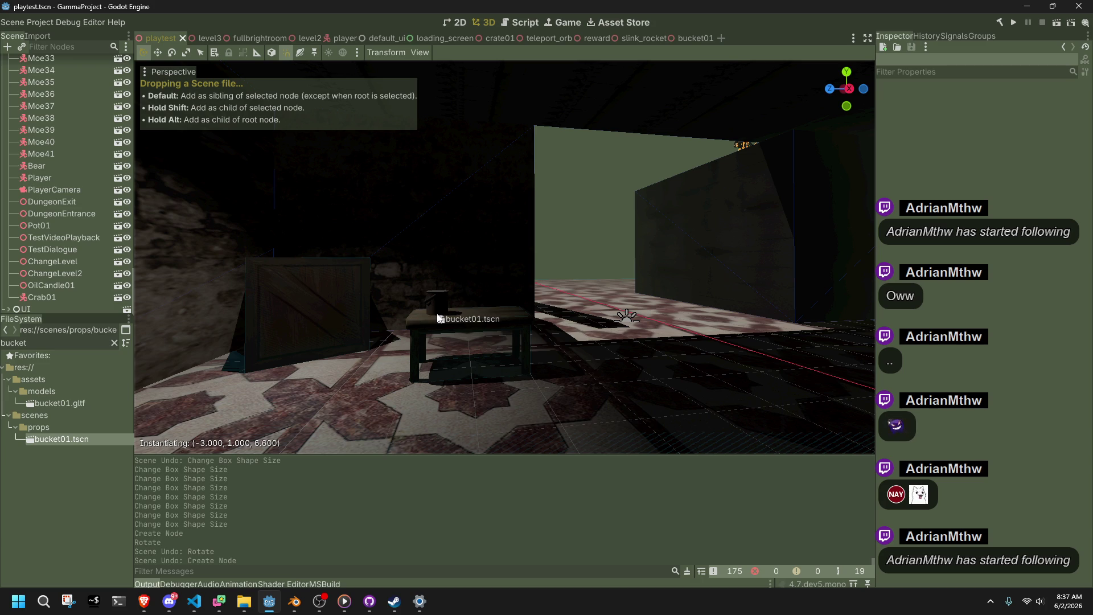
Drop the bucket onto the table and select the Geometry node in the scene tree.
{"action": "mouse_move", "coordinate": [439, 318]}
{"action": "left_mouse_down"}
{"action": "mouse_move", "coordinate": [453, 319]}
{"action": "mouse_move", "coordinate": [441, 318]}
{"action": "left_mouse_up"}
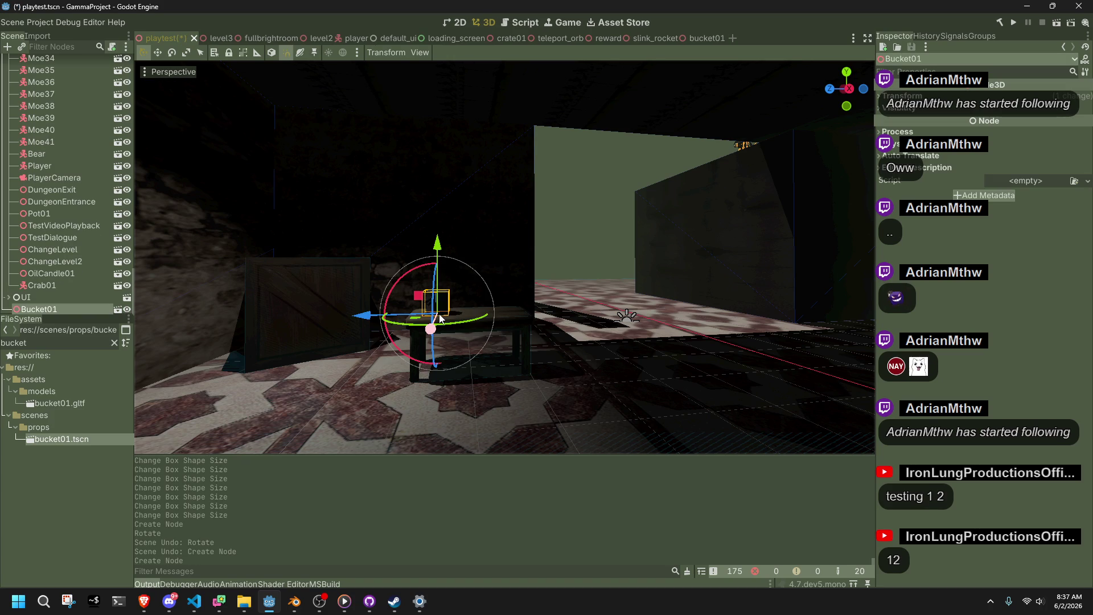
{"action": "scroll", "coordinate": [83, 236], "scroll_direction": "up", "scroll_amount": 10}
{"action": "mouse_move", "coordinate": [39, 307]}
{"action": "left_mouse_down"}
{"action": "mouse_move", "coordinate": [84, 235]}
{"action": "mouse_move", "coordinate": [44, 153]}
{"action": "left_mouse_up"}
{"action": "scroll", "coordinate": [44, 153], "scroll_direction": "up", "scroll_amount": 10}
{"action": "left_click_drag", "start_coordinate": [51, 84], "coordinate": [46, 70]}
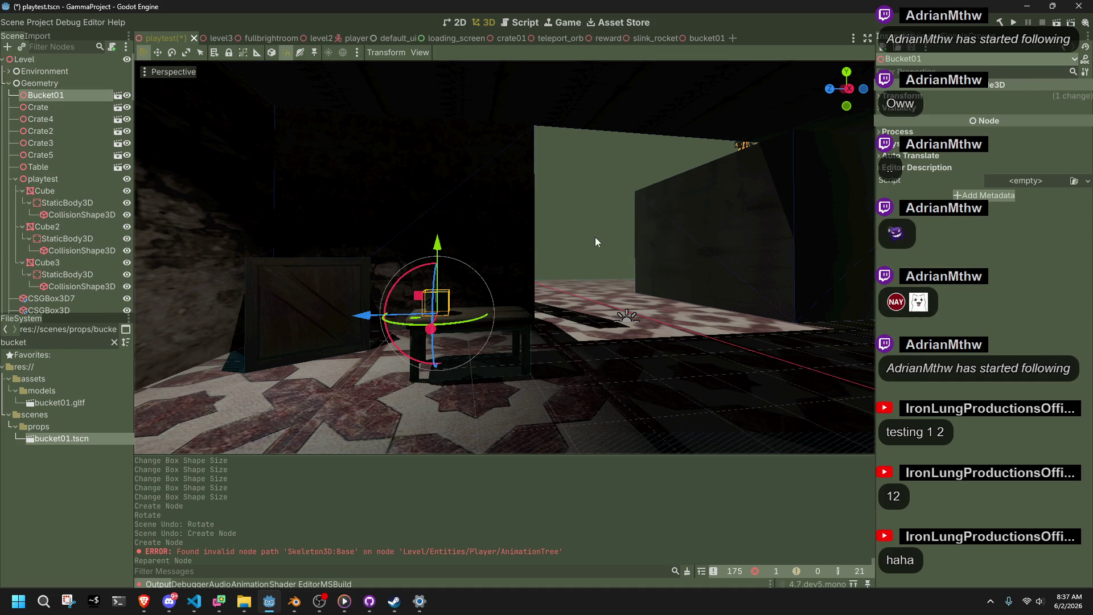
{"action": "left_click", "coordinate": [40, 83]}
{"action": "mouse_move", "coordinate": [509, 306]}
{"action": "middle_mouse_down"}
{"action": "mouse_move", "coordinate": [375, 309]}
{"action": "mouse_move", "coordinate": [507, 333]}
{"action": "middle_mouse_up"}
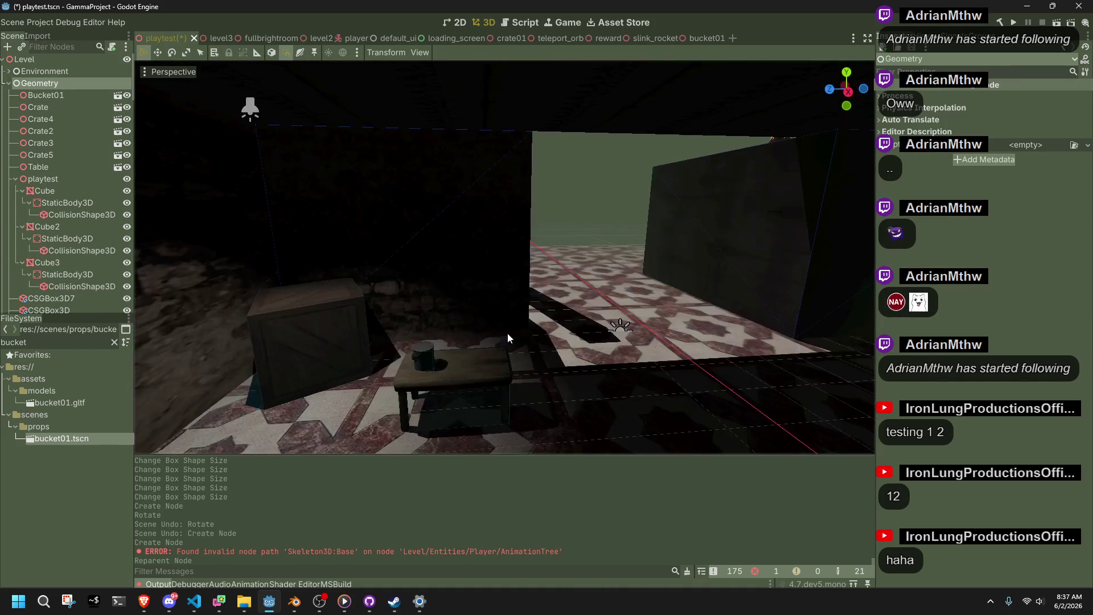
Slide the Bucket01 instance across the tabletop with the gizmo's plane handle.
{"action": "left_click", "coordinate": [421, 357]}
{"action": "scroll", "coordinate": [446, 357], "scroll_direction": "up", "scroll_amount": 3}
{"action": "middle_click_drag", "start_coordinate": [447, 358], "coordinate": [538, 378]}
{"action": "left_click_drag", "start_coordinate": [539, 378], "coordinate": [528, 369]}
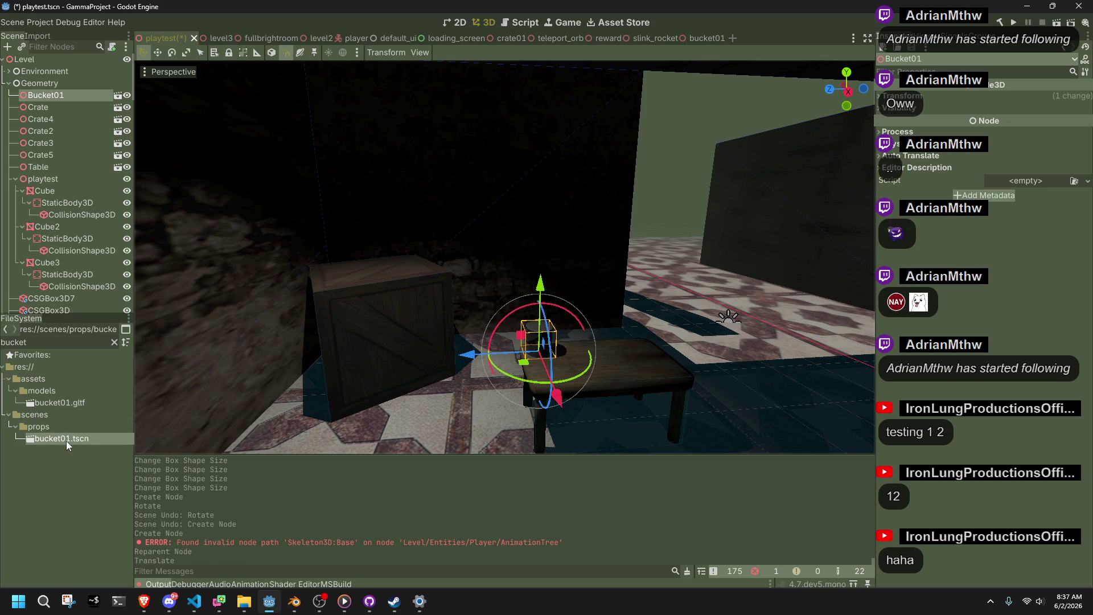
{"action": "left_click", "coordinate": [664, 172]}
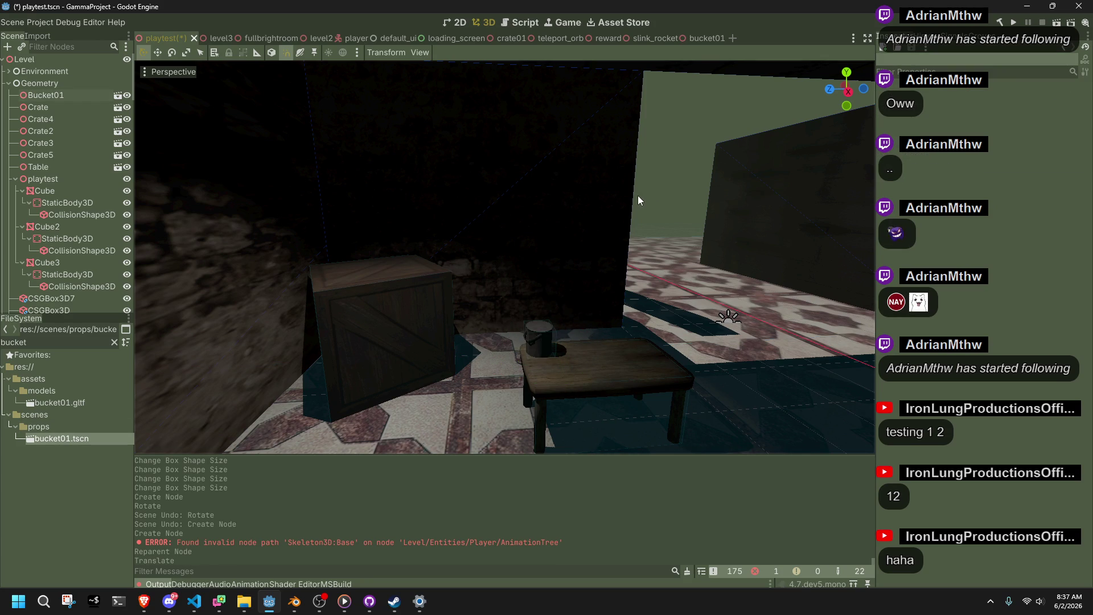
Place a second bucket01.tscn instance on the crates and save playtest.tscn.
{"action": "scroll", "coordinate": [631, 200], "scroll_direction": "down", "scroll_amount": 10}
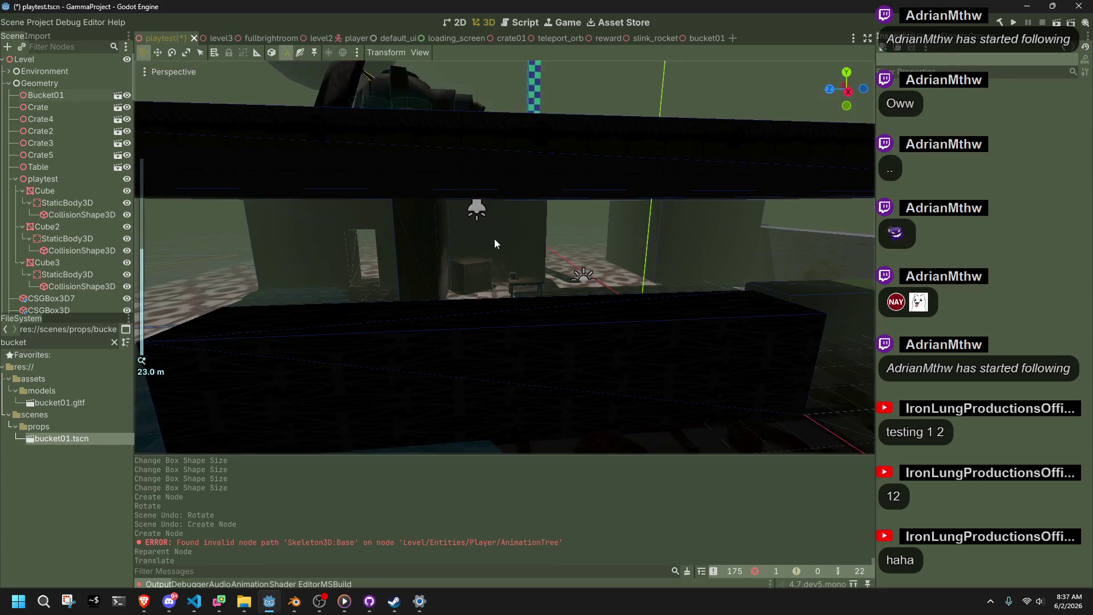
{"action": "scroll", "coordinate": [487, 240], "scroll_direction": "down", "scroll_amount": 3}
{"action": "mouse_move", "coordinate": [487, 241]}
{"action": "middle_mouse_down"}
{"action": "mouse_move", "coordinate": [401, 250]}
{"action": "mouse_move", "coordinate": [412, 266]}
{"action": "mouse_move", "coordinate": [555, 275]}
{"action": "mouse_move", "coordinate": [400, 333]}
{"action": "mouse_move", "coordinate": [599, 259]}
{"action": "mouse_move", "coordinate": [507, 284]}
{"action": "mouse_move", "coordinate": [406, 286]}
{"action": "mouse_move", "coordinate": [614, 339]}
{"action": "mouse_move", "coordinate": [333, 362]}
{"action": "middle_mouse_up"}
{"action": "scroll", "coordinate": [399, 332], "scroll_direction": "up", "scroll_amount": 3}
{"action": "scroll", "coordinate": [406, 286], "scroll_direction": "up", "scroll_amount": 3}
{"action": "mouse_move", "coordinate": [85, 435]}
{"action": "left_mouse_down"}
{"action": "mouse_move", "coordinate": [434, 419]}
{"action": "mouse_move", "coordinate": [533, 382]}
{"action": "left_mouse_up"}
{"action": "scroll", "coordinate": [641, 389], "scroll_direction": "down", "scroll_amount": 6}
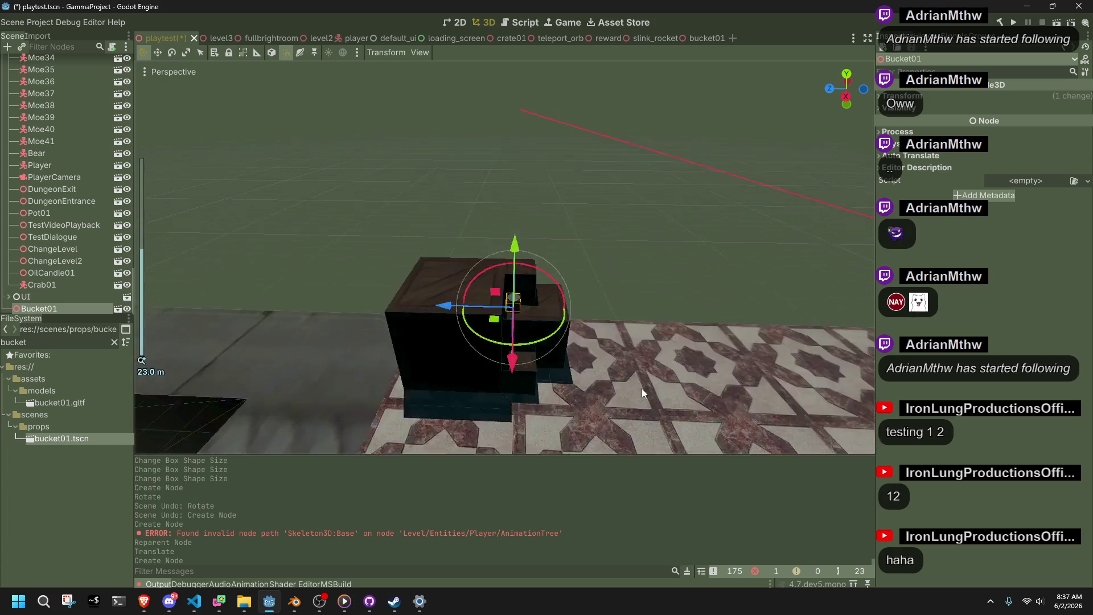
{"action": "left_click", "coordinate": [645, 284]}
{"action": "key", "text": "ctrl+s"}
{"action": "mouse_move", "coordinate": [646, 265]}
{"action": "middle_mouse_down"}
{"action": "mouse_move", "coordinate": [708, 309]}
{"action": "mouse_move", "coordinate": [547, 319]}
{"action": "mouse_move", "coordinate": [393, 307]}
{"action": "mouse_move", "coordinate": [493, 216]}
{"action": "middle_mouse_up"}
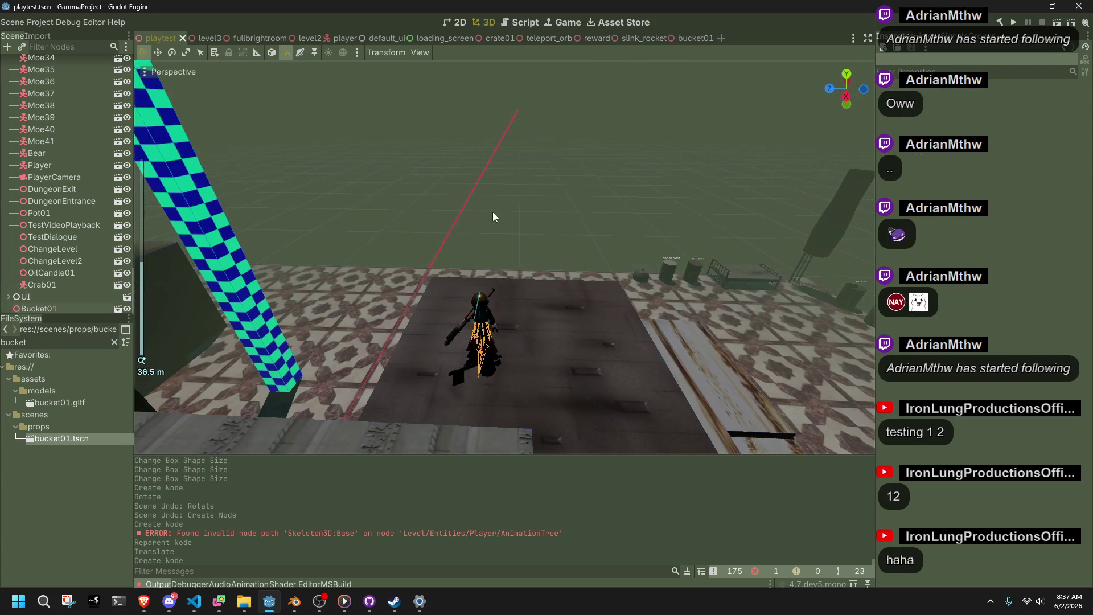
Run the project, run and vault the character over the crates beside the bucket, then stop with F8.
{"action": "left_click", "coordinate": [1014, 24]}
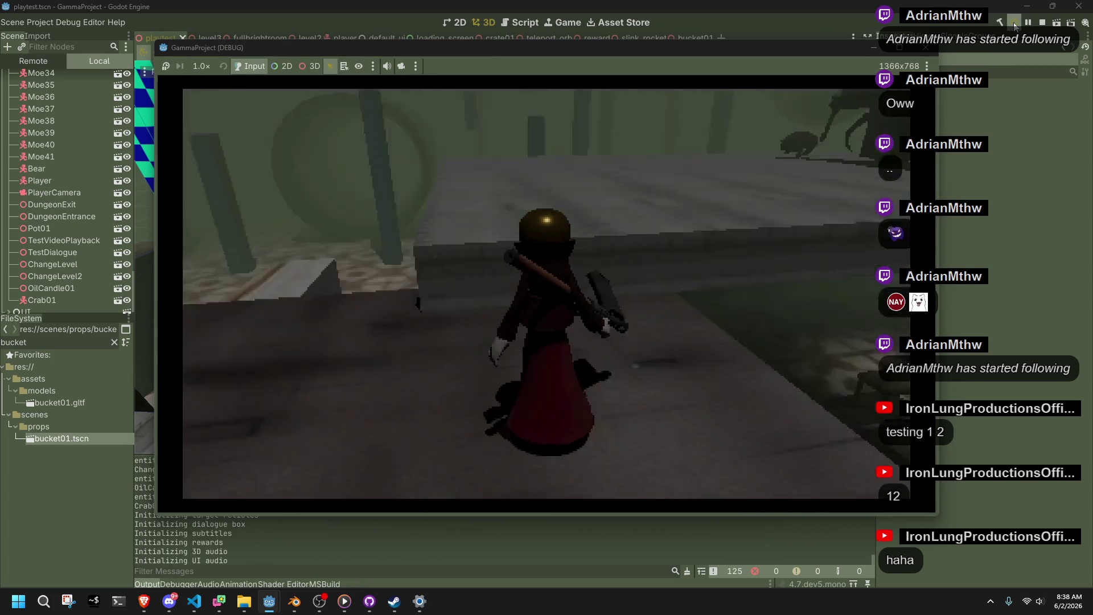
{"action": "key", "text": "w"}
{"action": "key", "text": "space"}
{"action": "key", "text": "space"}
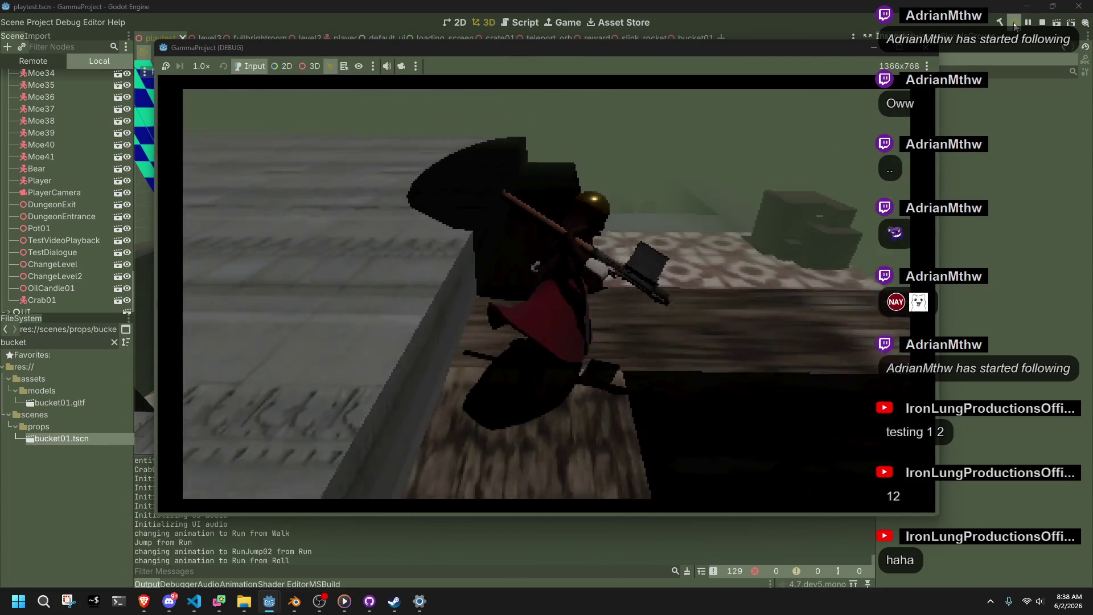
{"action": "key", "text": "w"}
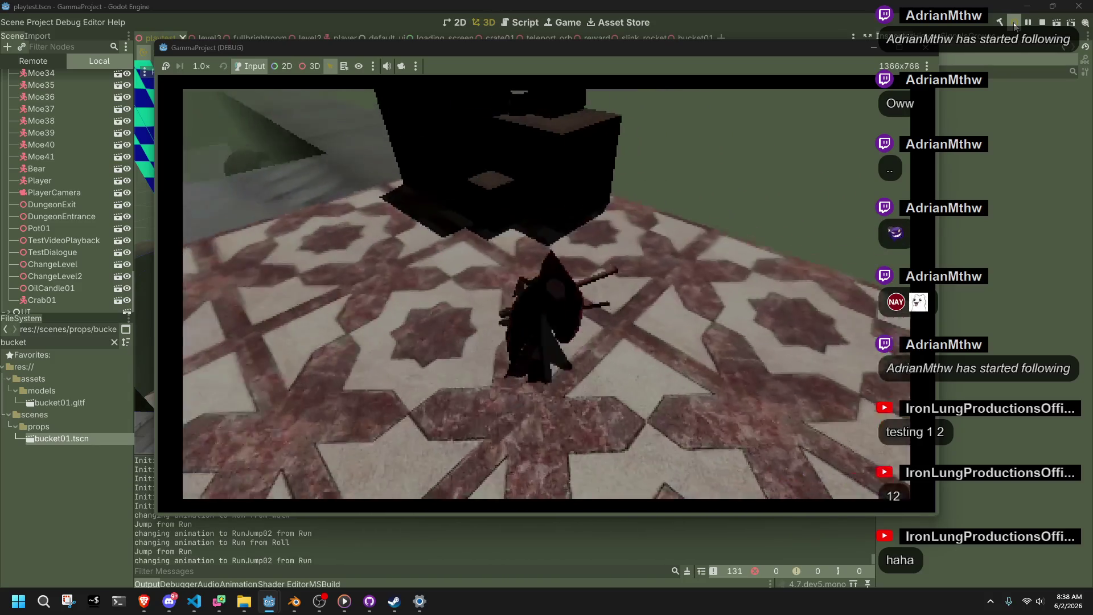
{"action": "key", "text": "w"}
{"action": "key", "text": "space"}
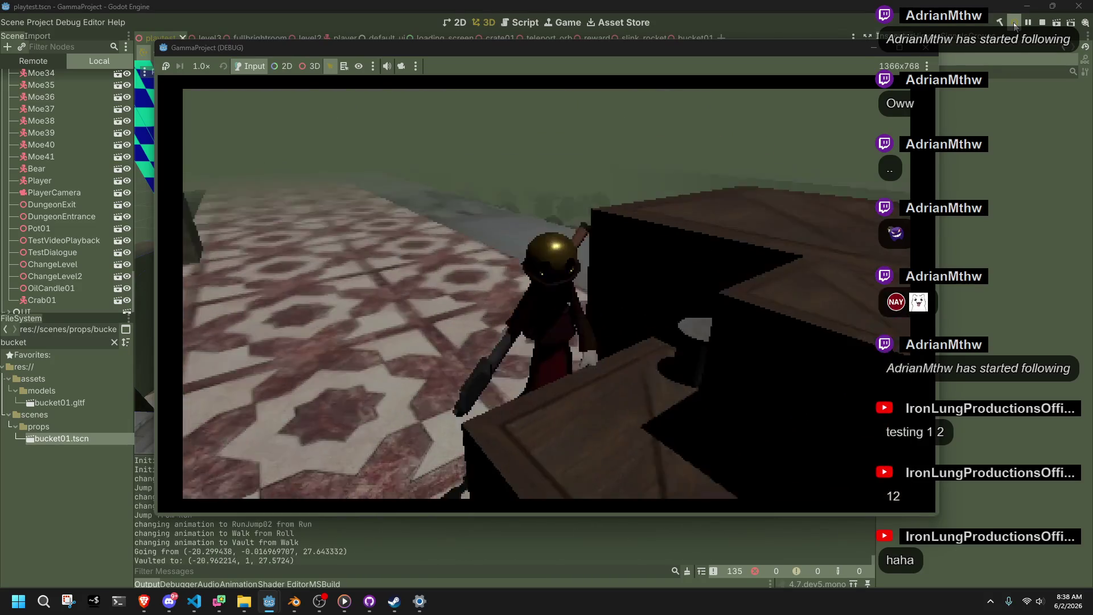
{"action": "key", "text": "space"}
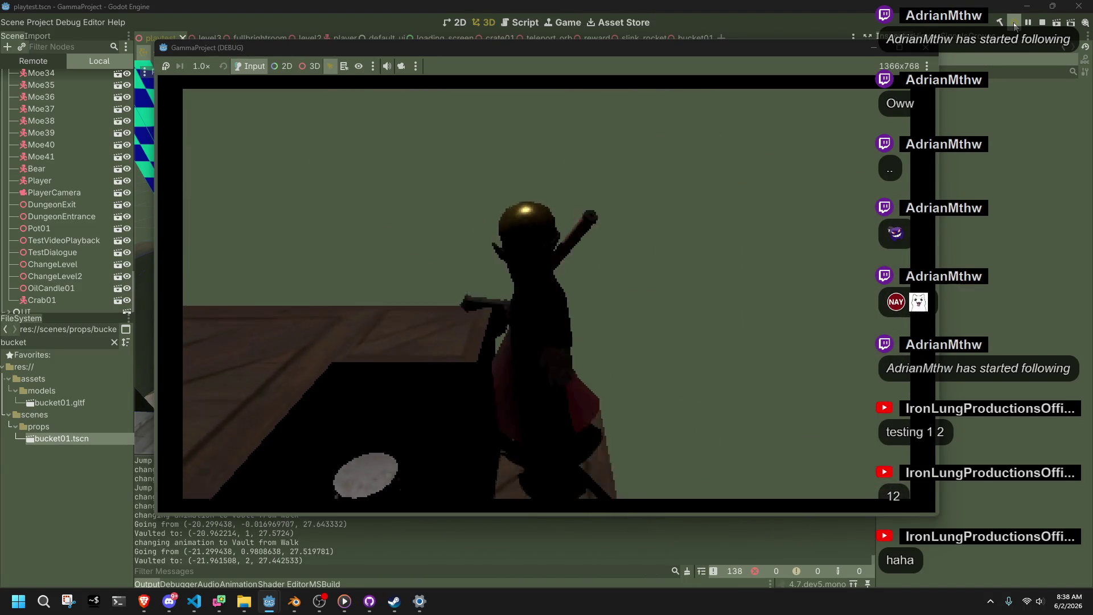
{"action": "key", "text": "space"}
{"action": "key", "text": "w"}
{"action": "key", "text": "space"}
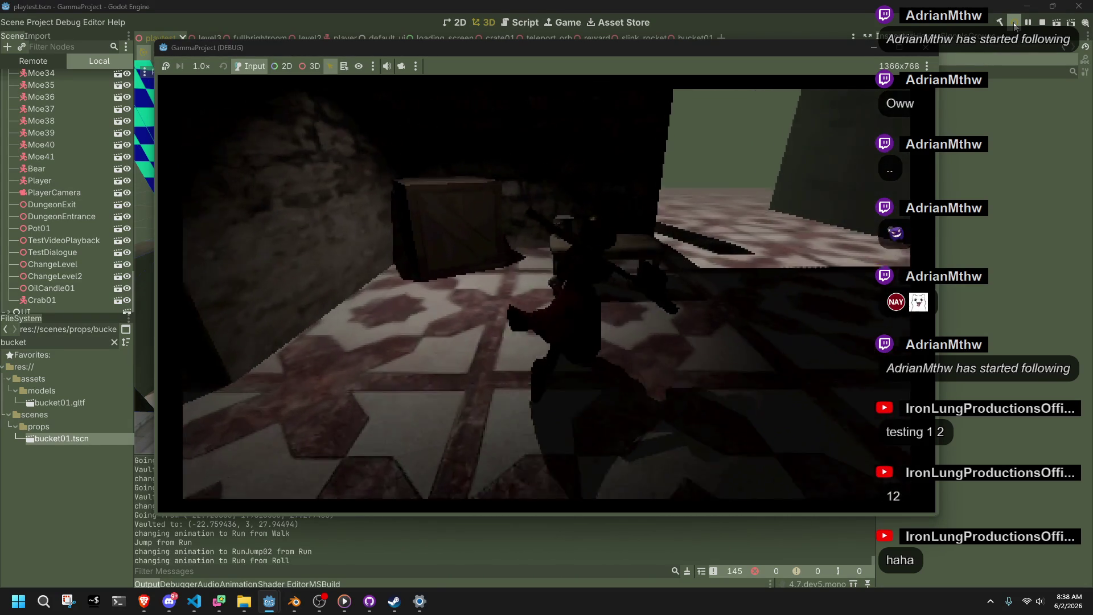
{"action": "key", "text": "space"}
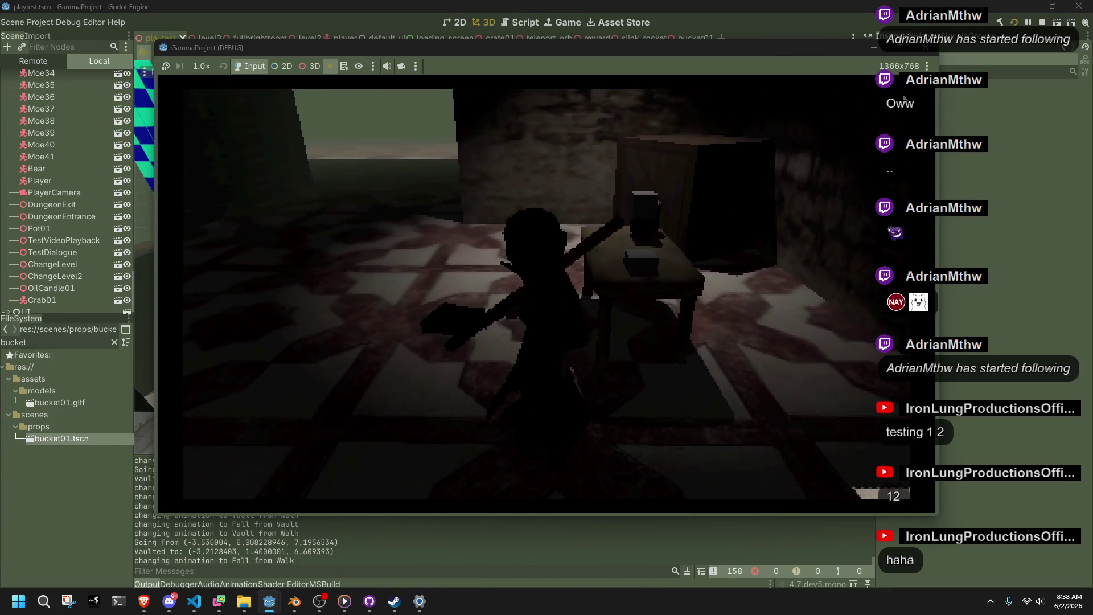
{"action": "key", "text": "F8"}
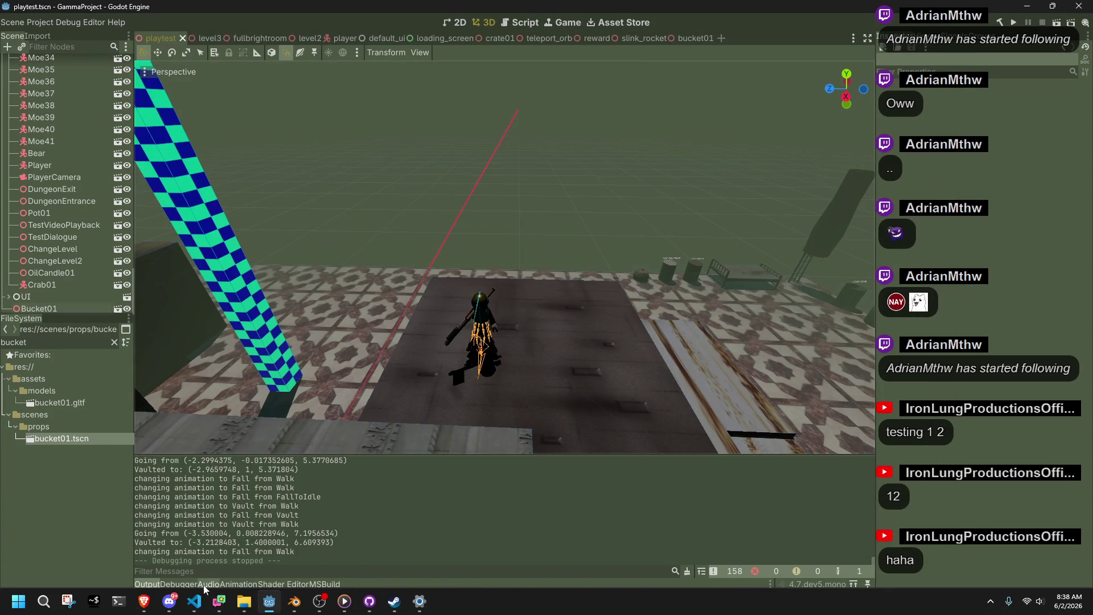
Rerun the game and view the debugger's Video RAM list, totalling 12.83 MiB, after checking Misc.
{"action": "left_click", "coordinate": [193, 585]}
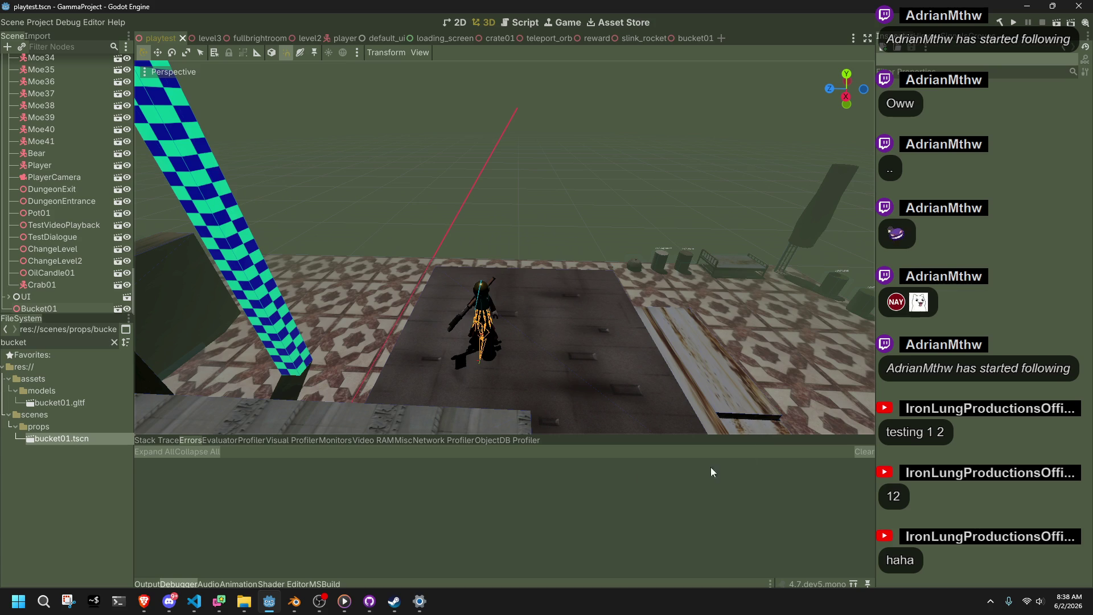
{"action": "left_click", "coordinate": [384, 441]}
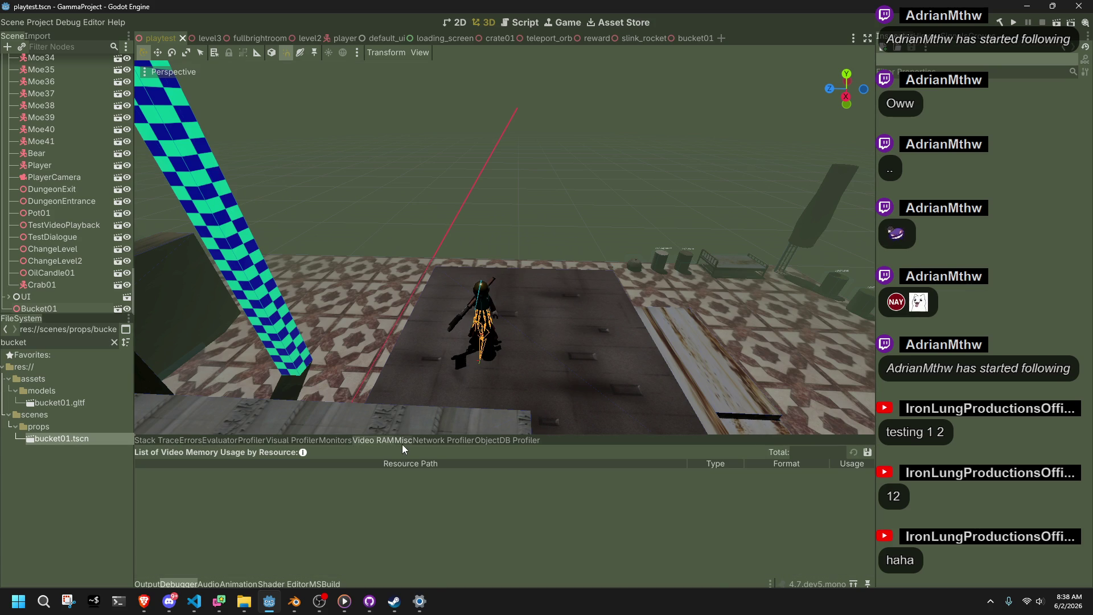
{"action": "left_click", "coordinate": [1015, 23]}
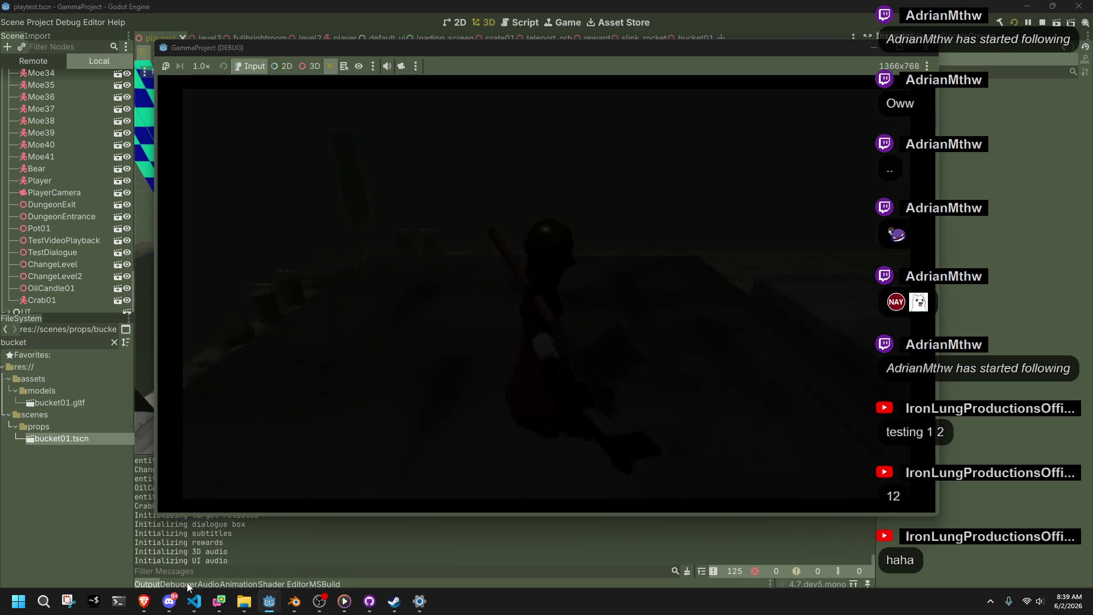
{"action": "left_click", "coordinate": [183, 582]}
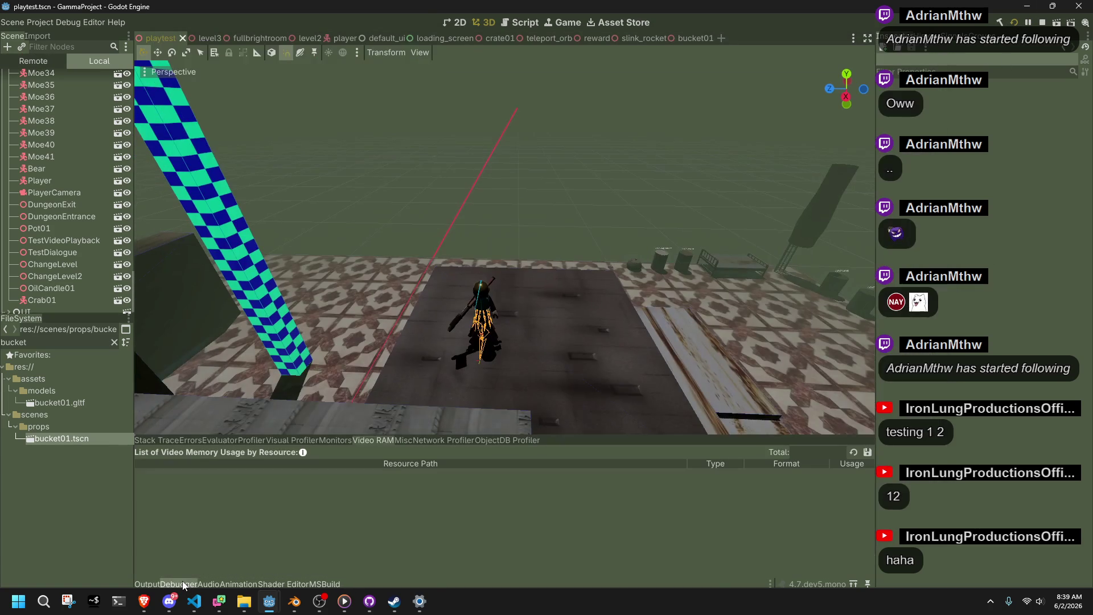
{"action": "left_click", "coordinate": [408, 440]}
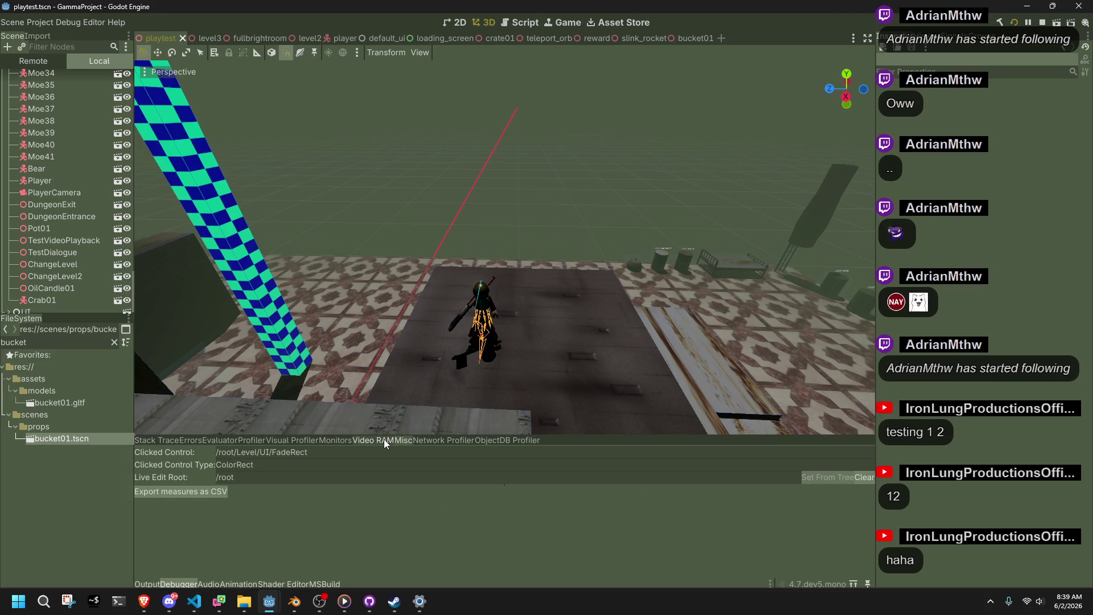
{"action": "left_click", "coordinate": [384, 439]}
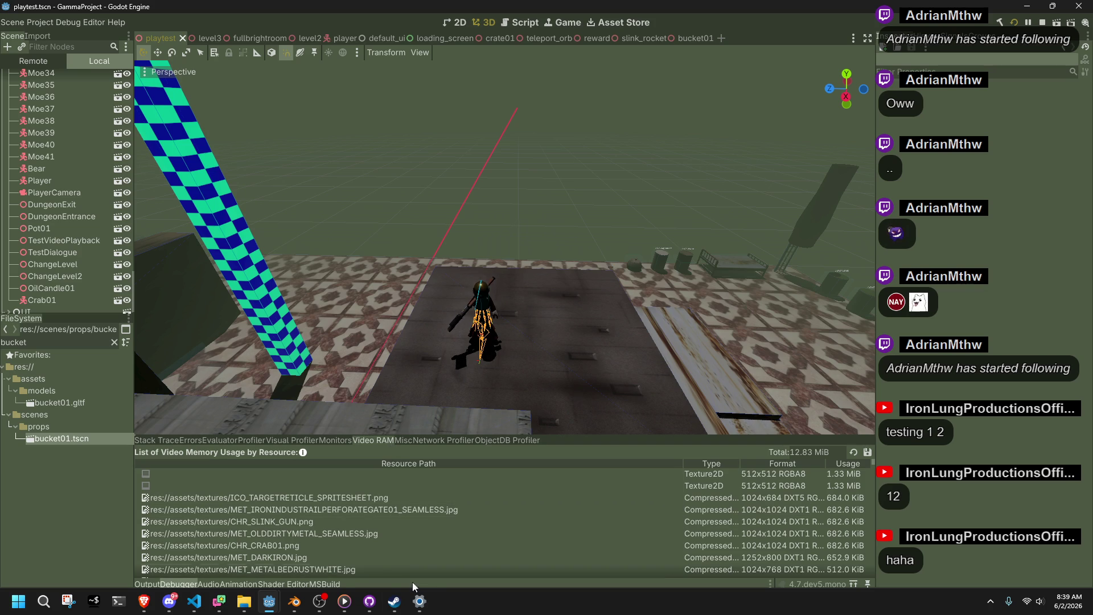
Bring the GammaProject (DEBUG) window forward and walk the character past the bed toward the green pillar.
{"action": "mouse_move", "coordinate": [357, 595]}
{"action": "mouse_move", "coordinate": [420, 606]}
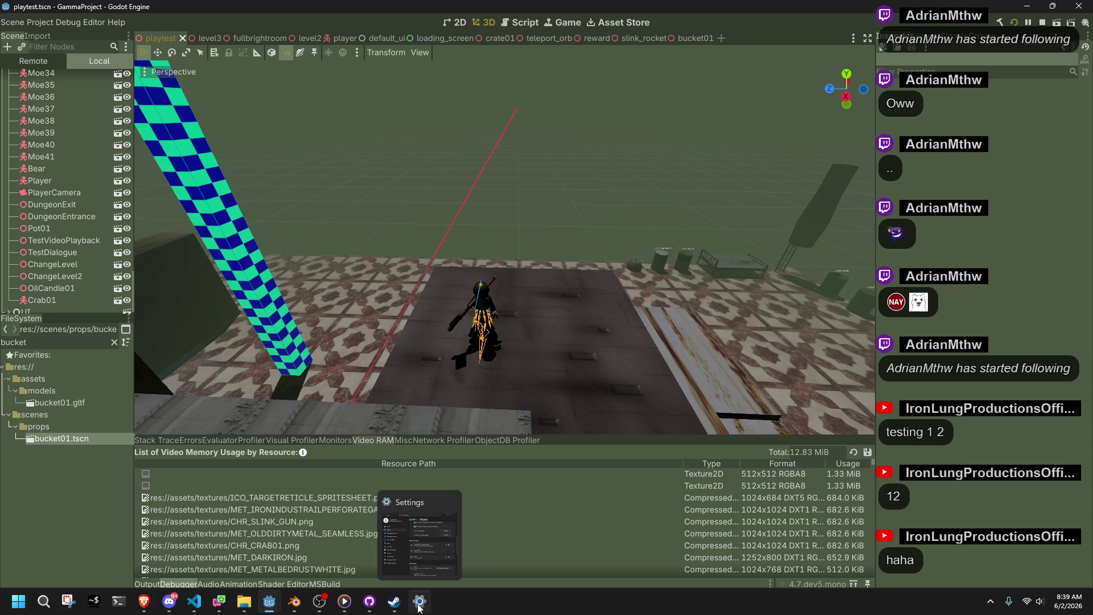
{"action": "mouse_move", "coordinate": [293, 602]}
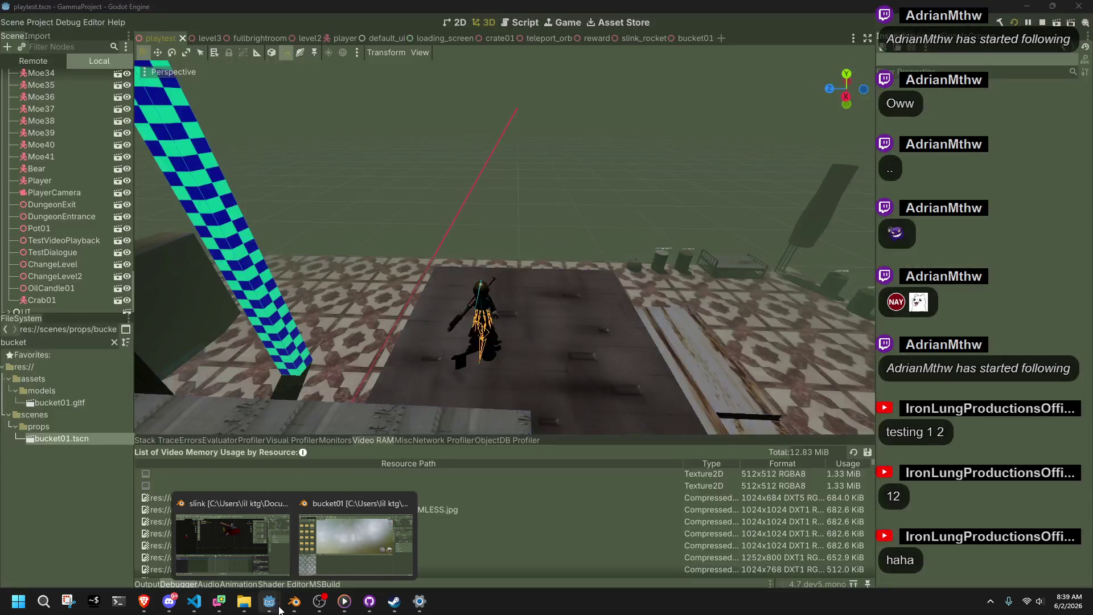
{"action": "left_click", "coordinate": [302, 564]}
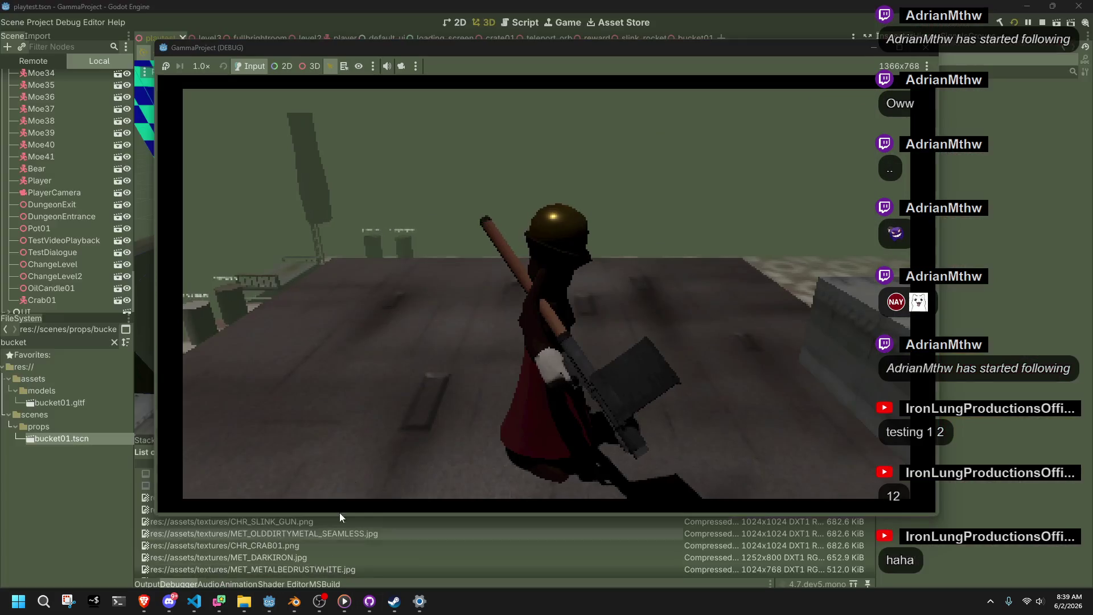
{"action": "key", "text": "w"}
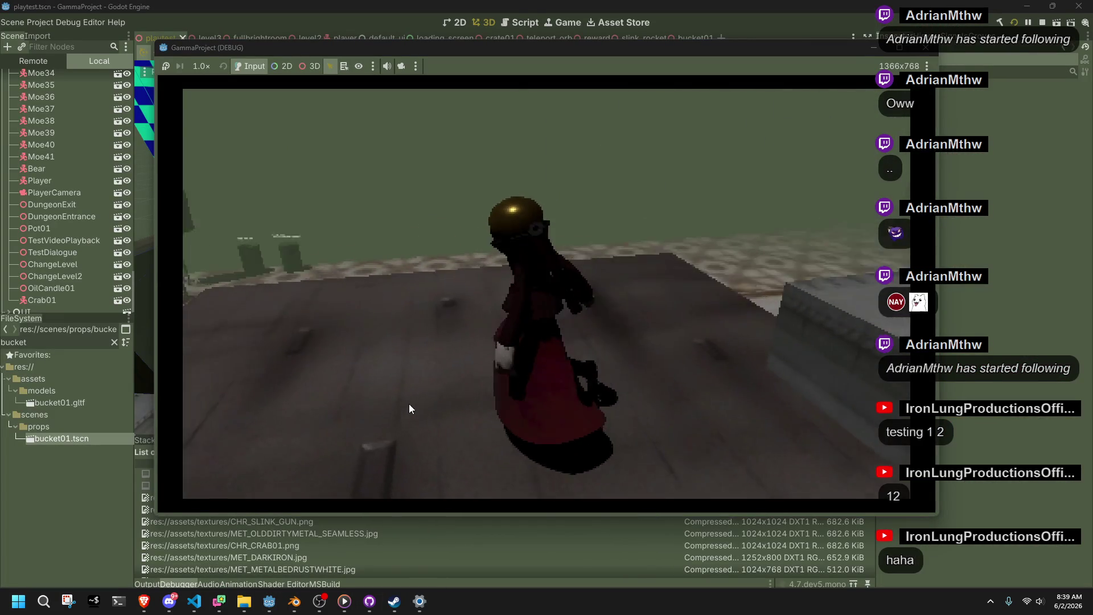
{"action": "key", "text": "w"}
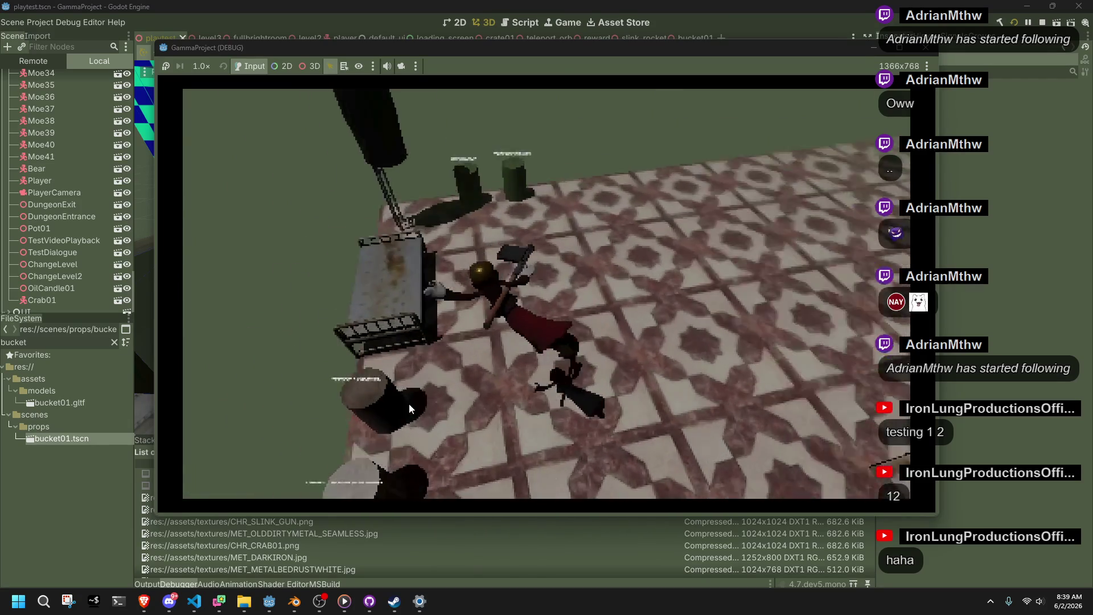
{"action": "key", "text": "w"}
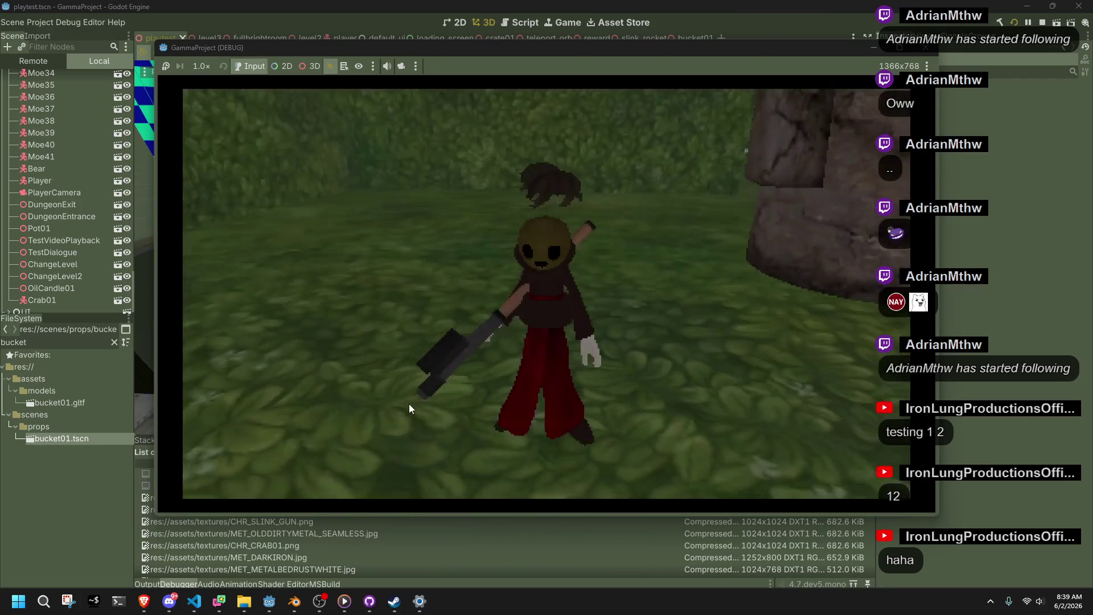
Move the game window to the upper left and resize it to 783x601.
{"action": "mouse_move", "coordinate": [218, 49]}
{"action": "left_mouse_down"}
{"action": "mouse_move", "coordinate": [546, 57]}
{"action": "mouse_move", "coordinate": [163, 11]}
{"action": "mouse_move", "coordinate": [140, 31]}
{"action": "mouse_move", "coordinate": [777, 192]}
{"action": "mouse_move", "coordinate": [996, 171]}
{"action": "mouse_move", "coordinate": [1092, 140]}
{"action": "mouse_move", "coordinate": [1051, 112]}
{"action": "mouse_move", "coordinate": [599, 78]}
{"action": "mouse_move", "coordinate": [613, 85]}
{"action": "mouse_move", "coordinate": [20, 66]}
{"action": "mouse_move", "coordinate": [129, 51]}
{"action": "mouse_move", "coordinate": [86, 19]}
{"action": "left_mouse_up"}
{"action": "left_click_drag", "start_coordinate": [803, 119], "coordinate": [470, 128]}
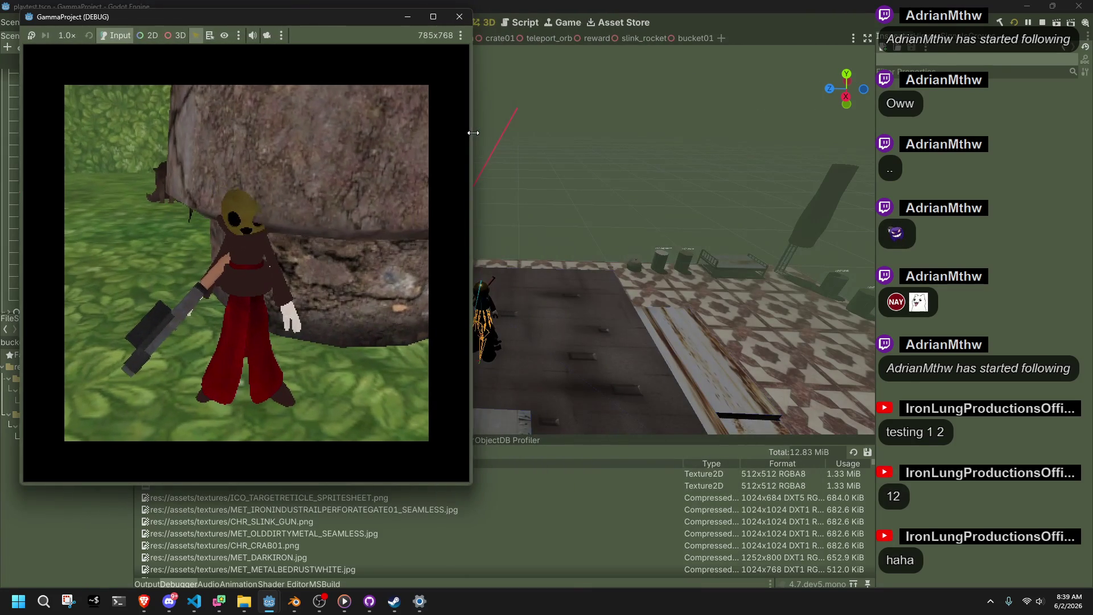
{"action": "left_click_drag", "start_coordinate": [326, 25], "coordinate": [379, 40]}
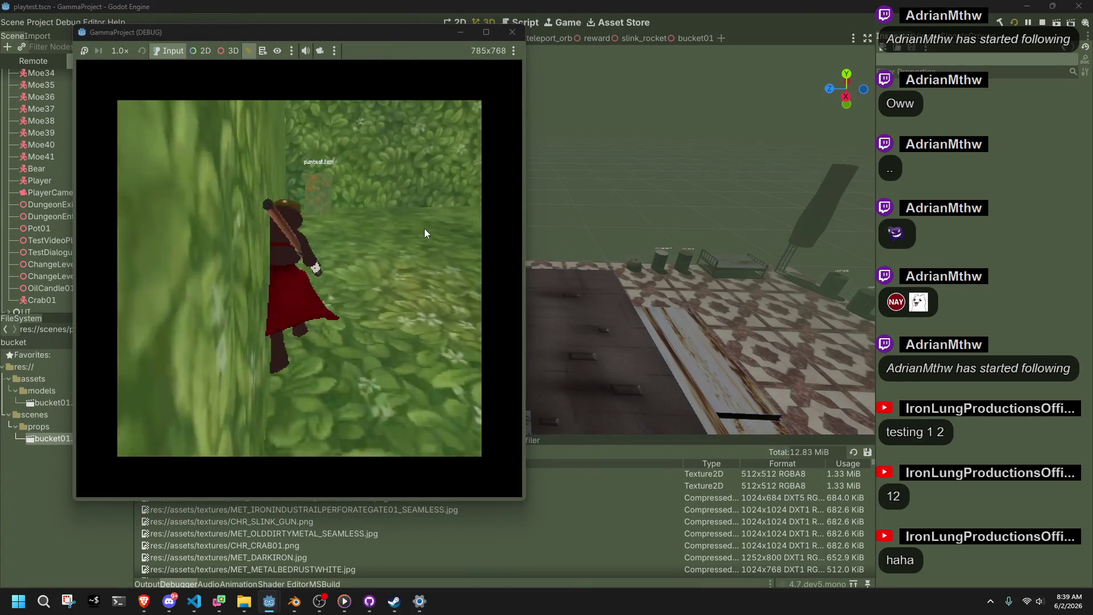
{"action": "mouse_move", "coordinate": [202, 27]}
{"action": "left_mouse_down"}
{"action": "mouse_move", "coordinate": [221, 130]}
{"action": "mouse_move", "coordinate": [193, 51]}
{"action": "left_mouse_up"}
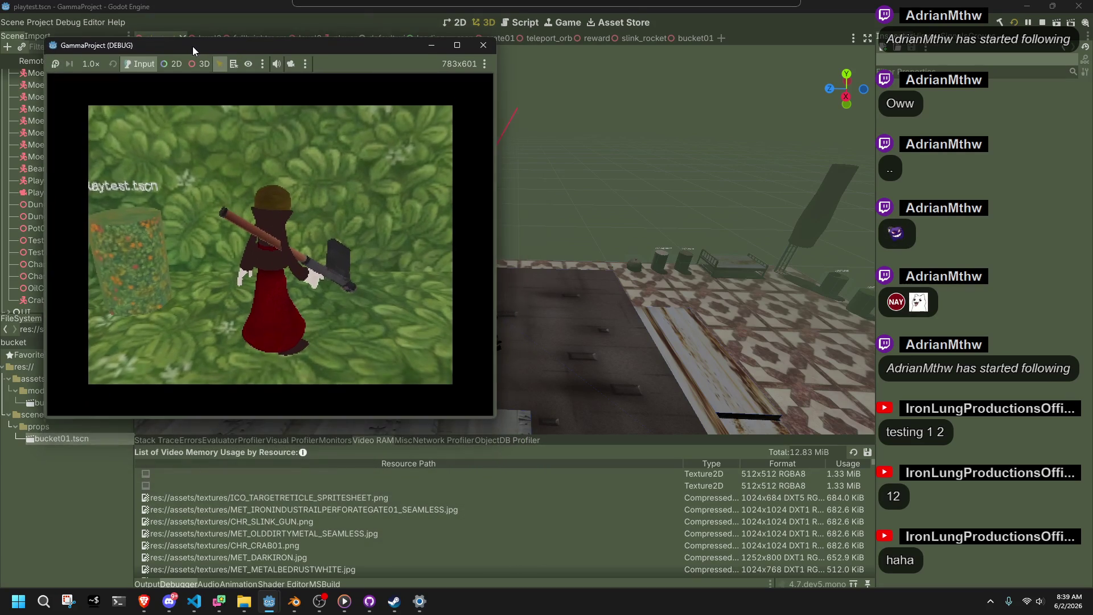
{"action": "left_click", "coordinate": [428, 453]}
{"action": "left_click", "coordinate": [411, 440]}
Review the debugger's ObjectDB Profiler, Errors, Misc and Video RAM tabs, ending on Monitors at 990 FPS.
{"action": "left_click", "coordinate": [484, 441]}
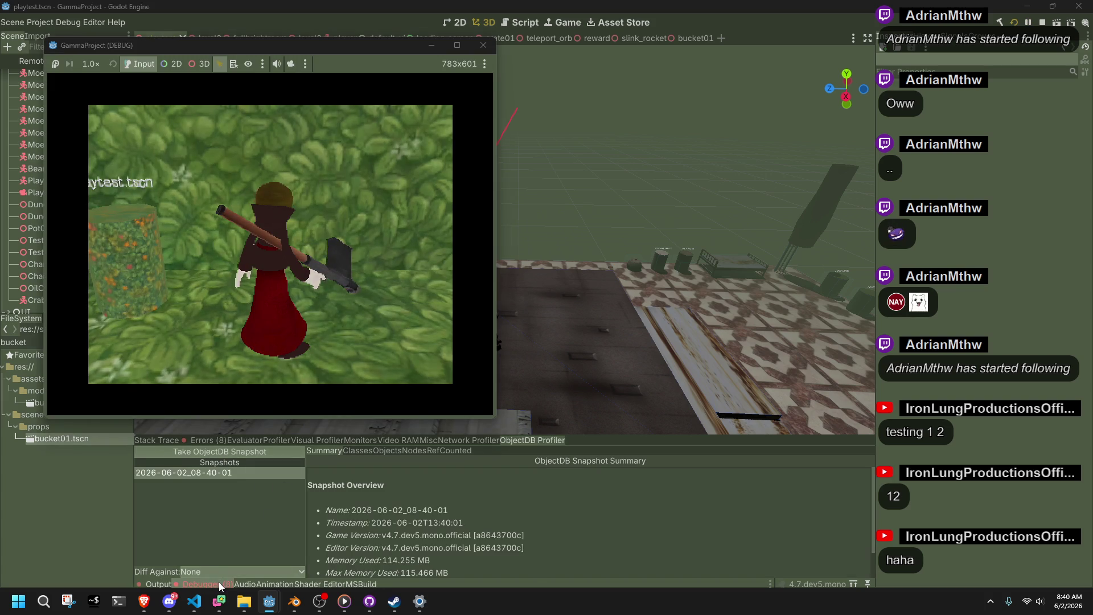
{"action": "left_click", "coordinate": [219, 581]}
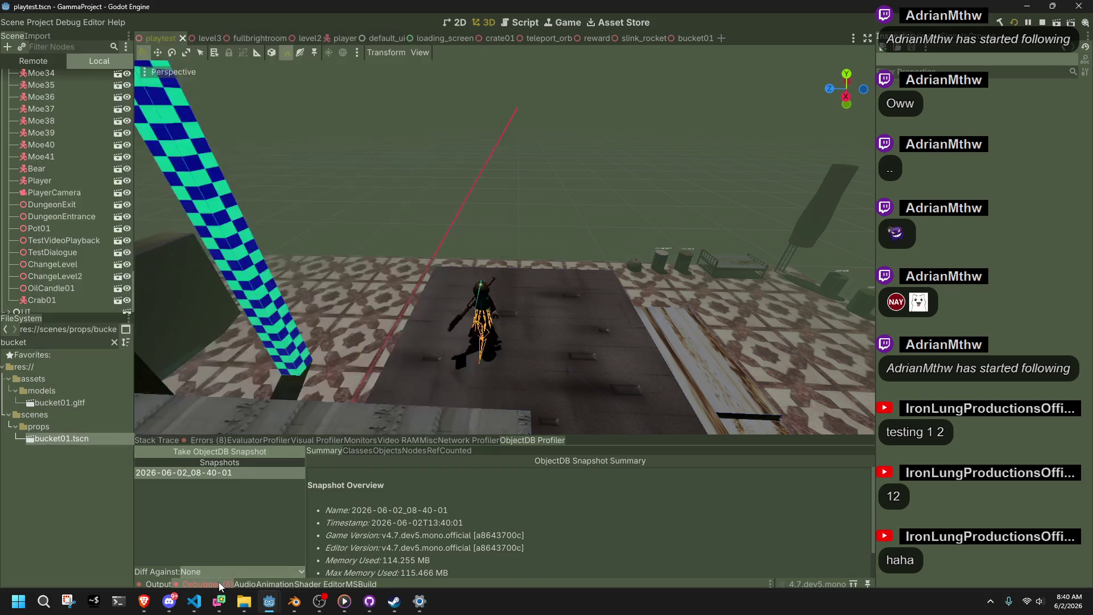
{"action": "left_click", "coordinate": [218, 581]}
{"action": "left_click", "coordinate": [192, 440]}
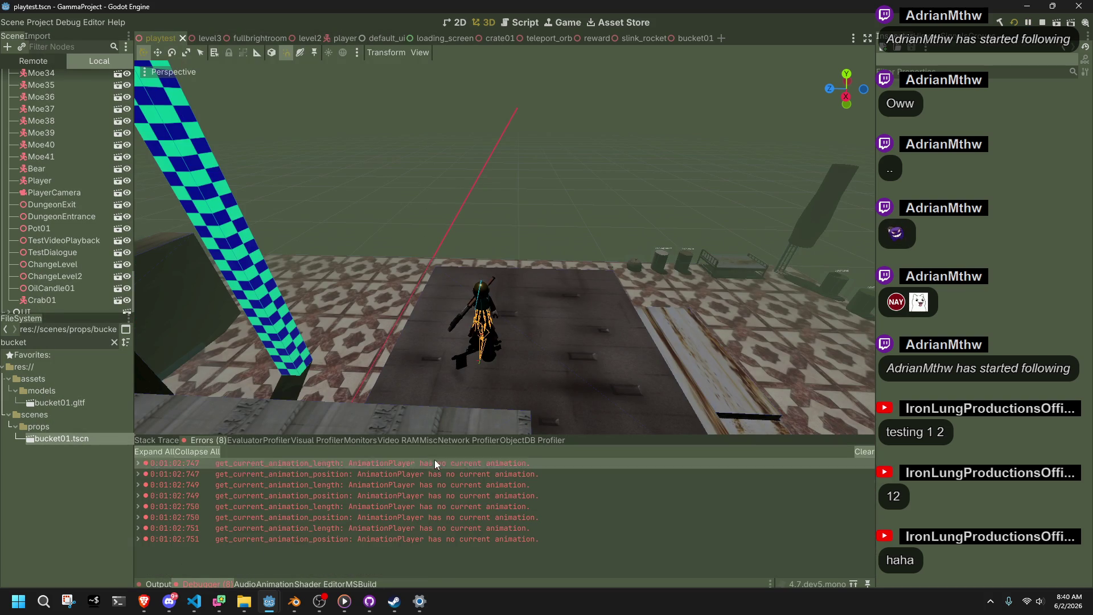
{"action": "left_click", "coordinate": [518, 440]}
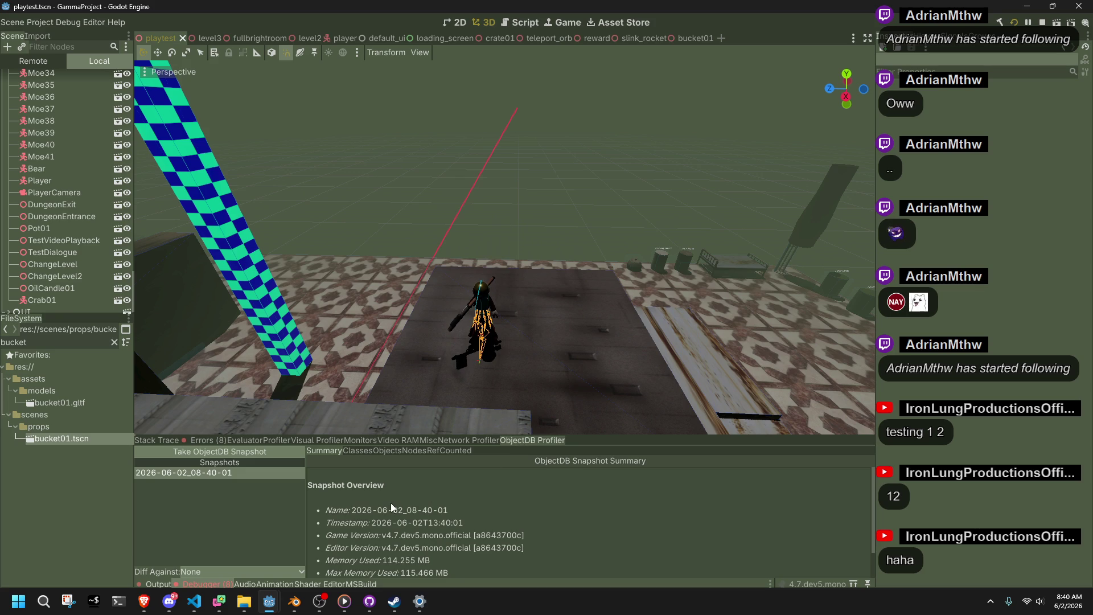
{"action": "scroll", "coordinate": [390, 503], "scroll_direction": "down", "scroll_amount": 2}
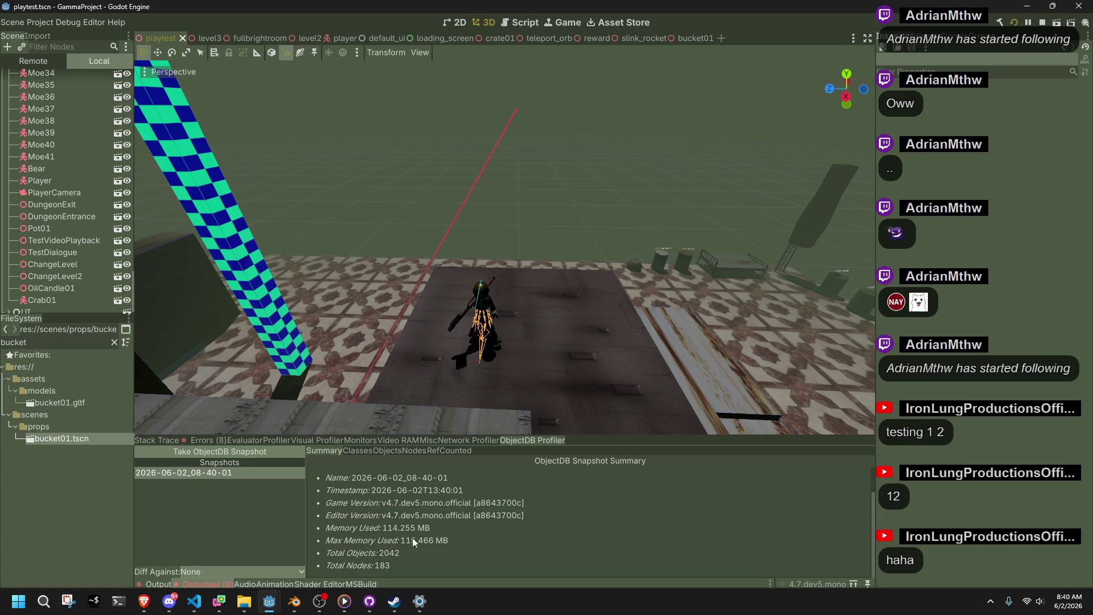
{"action": "left_click", "coordinate": [427, 439]}
{"action": "left_click", "coordinate": [416, 440]}
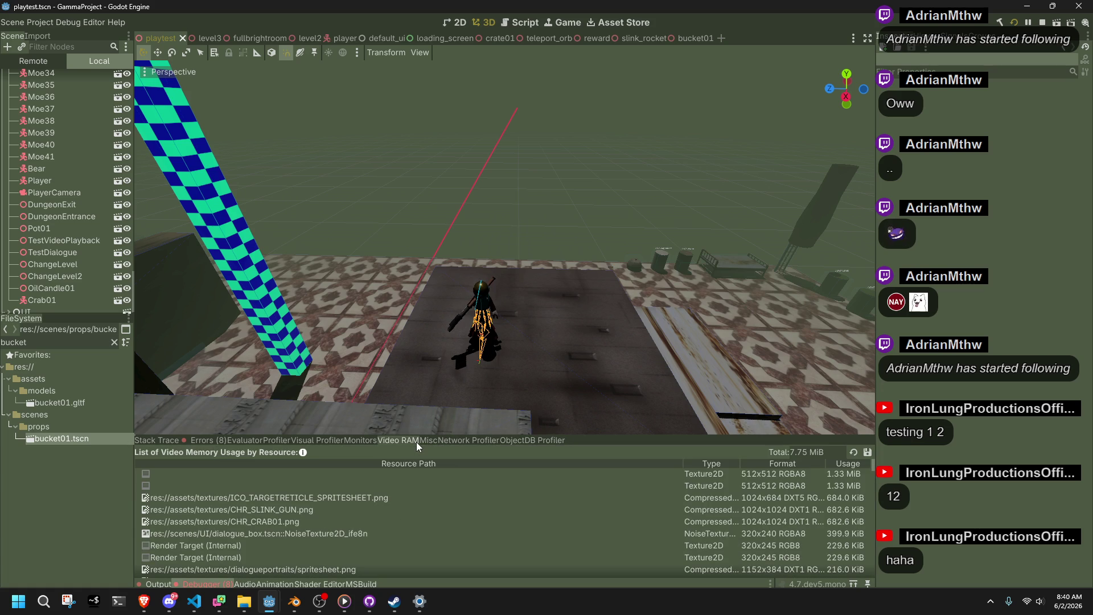
{"action": "left_click", "coordinate": [367, 437]}
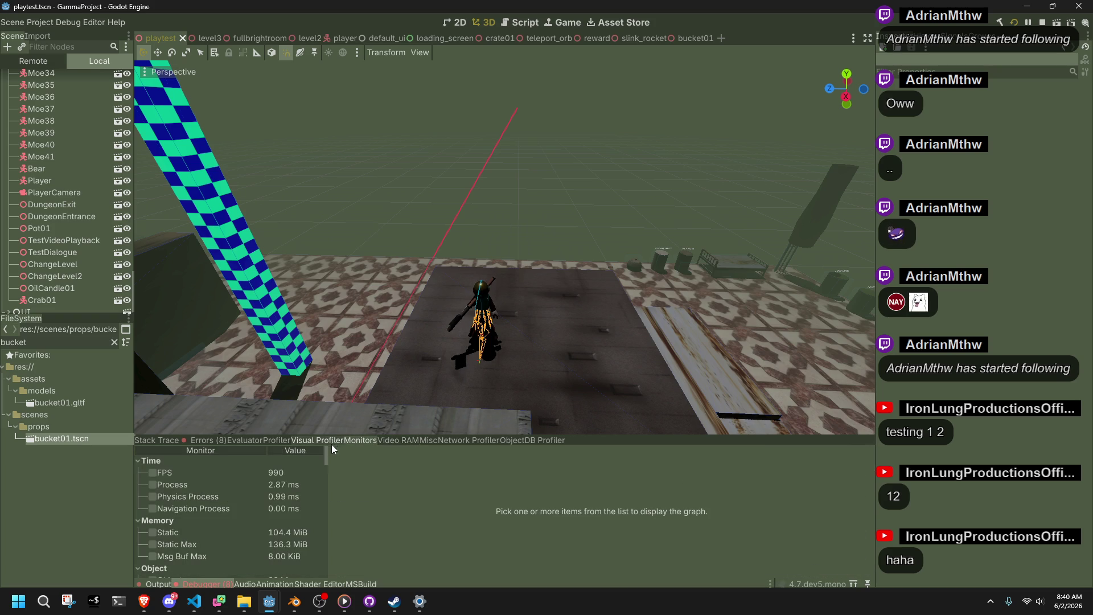
Graph FPS and Physics Process time in Monitors, reading the physics time at a spike.
{"action": "left_click", "coordinate": [152, 474]}
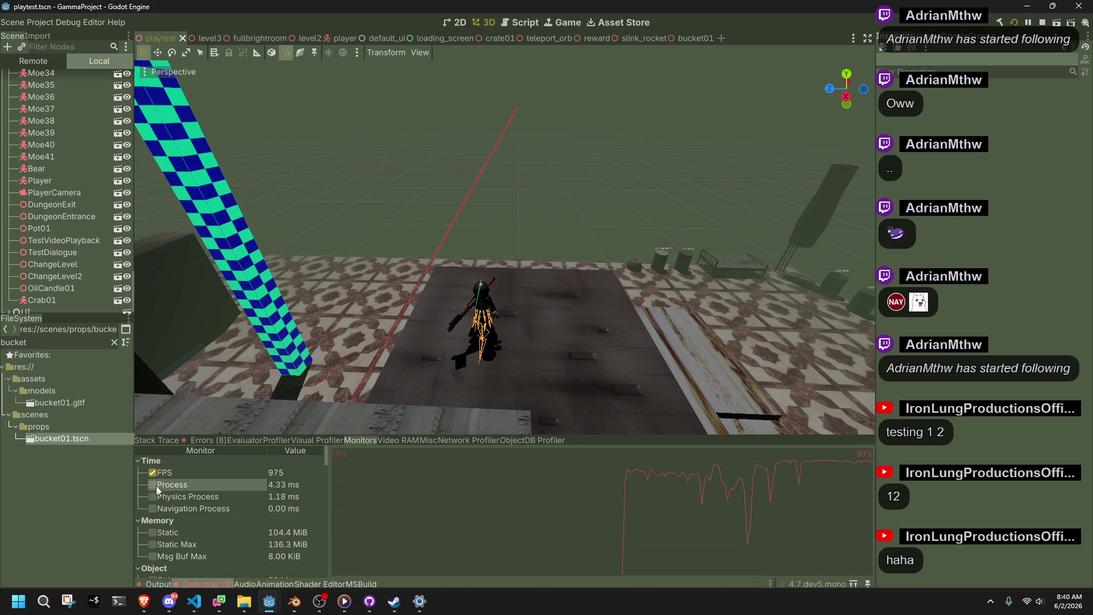
{"action": "left_click", "coordinate": [156, 497]}
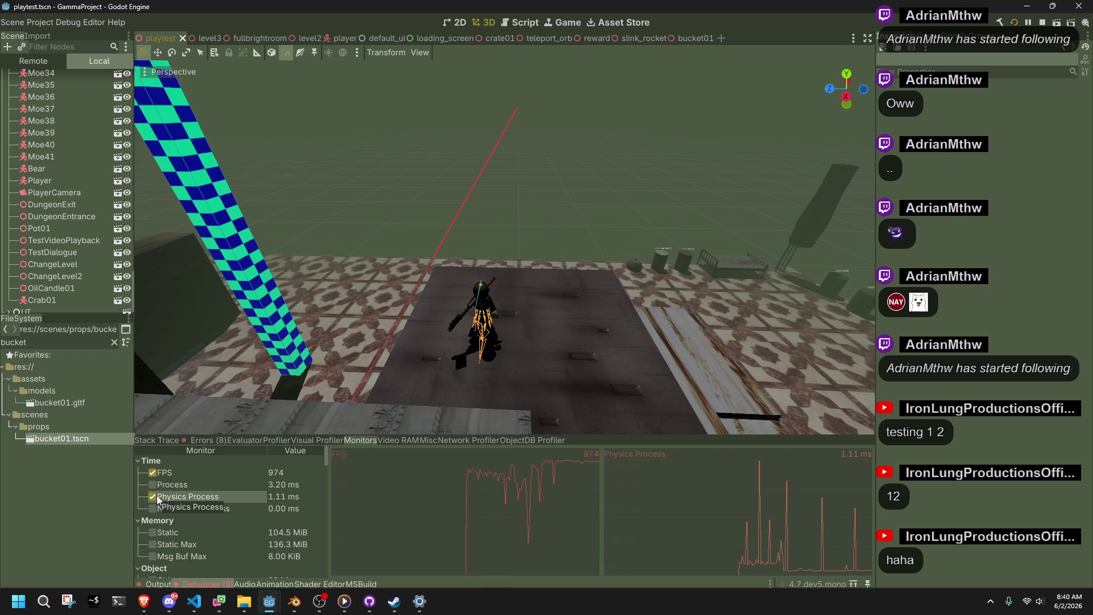
{"action": "scroll", "coordinate": [156, 496], "scroll_direction": "down", "scroll_amount": 1}
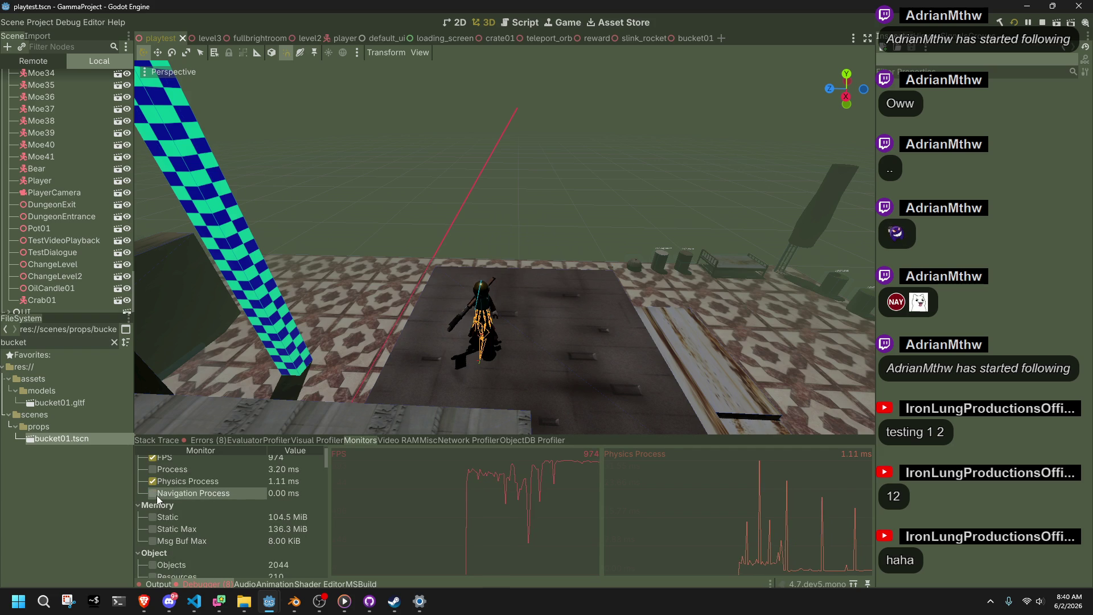
{"action": "left_click", "coordinate": [753, 463]}
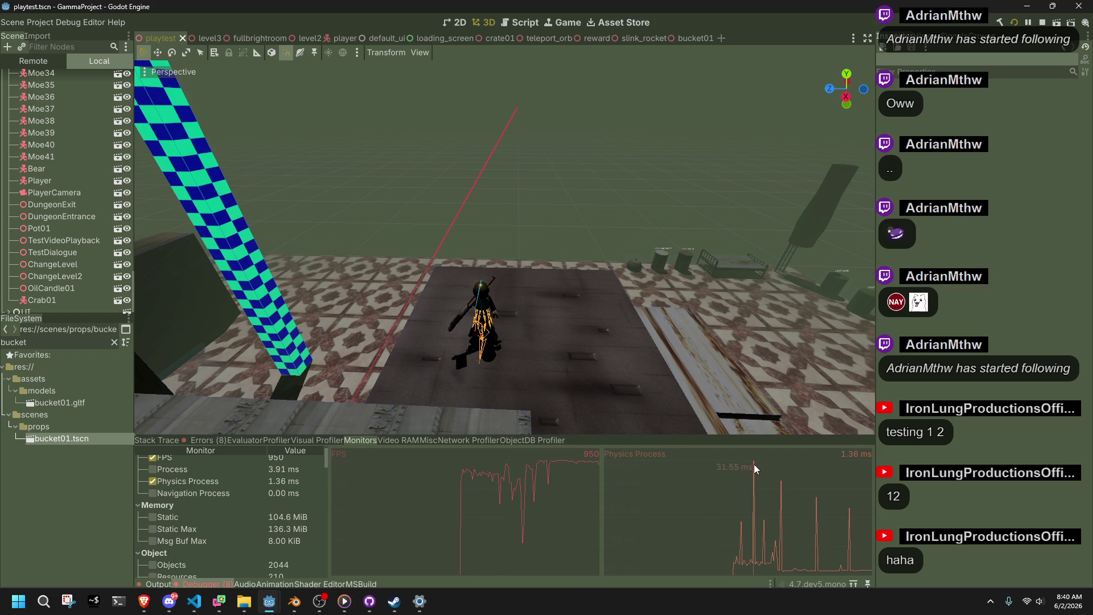
{"action": "scroll", "coordinate": [239, 503], "scroll_direction": "down", "scroll_amount": 3}
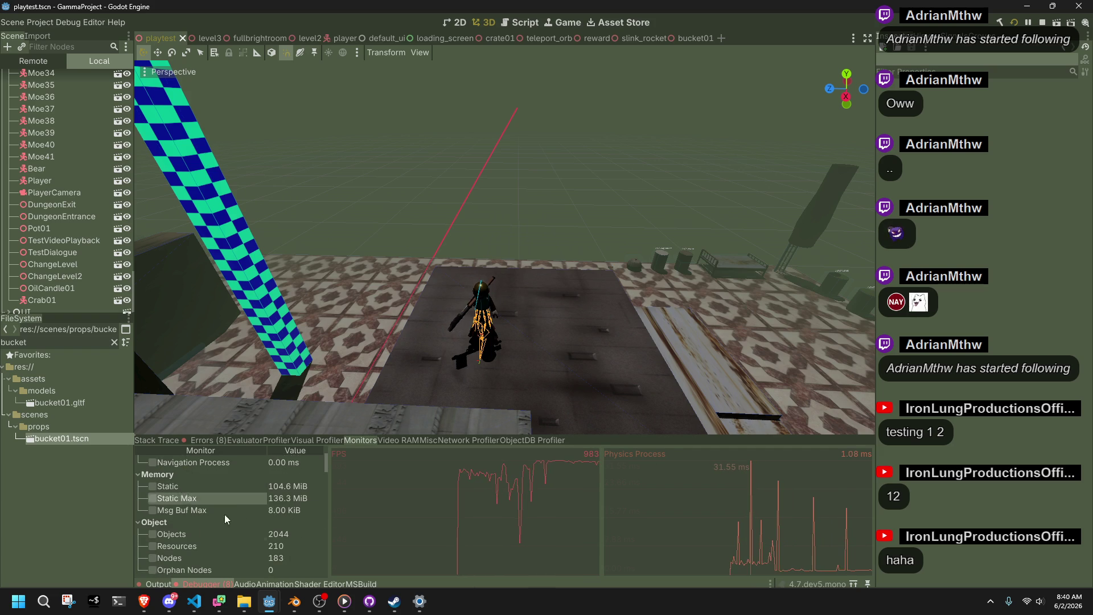
Briefly graph the object count and node count, then remove both graphs again.
{"action": "left_click", "coordinate": [190, 536]}
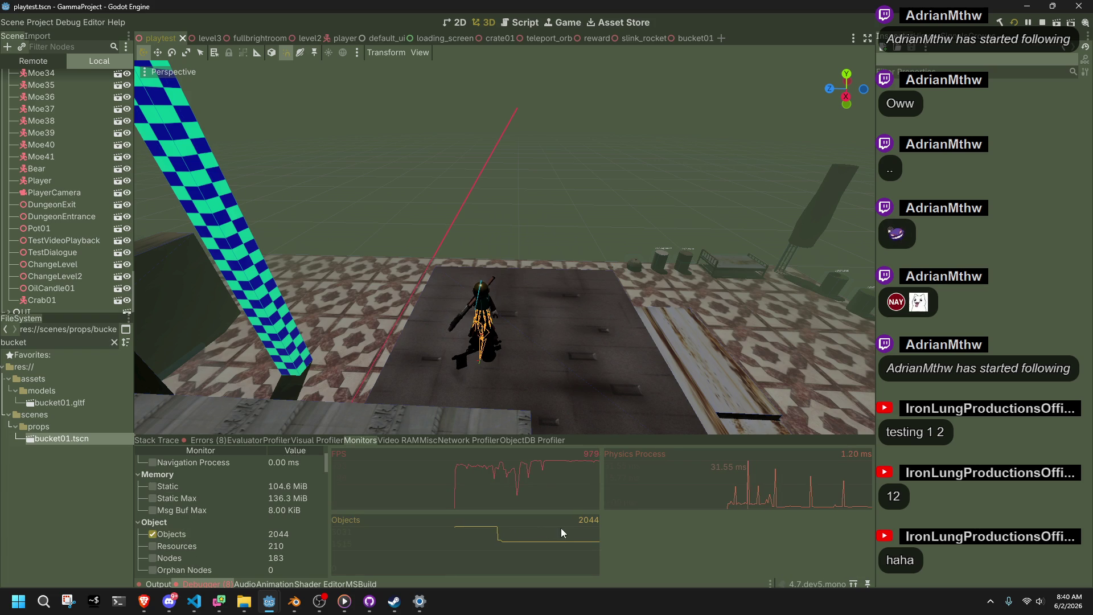
{"action": "left_click", "coordinate": [522, 538]}
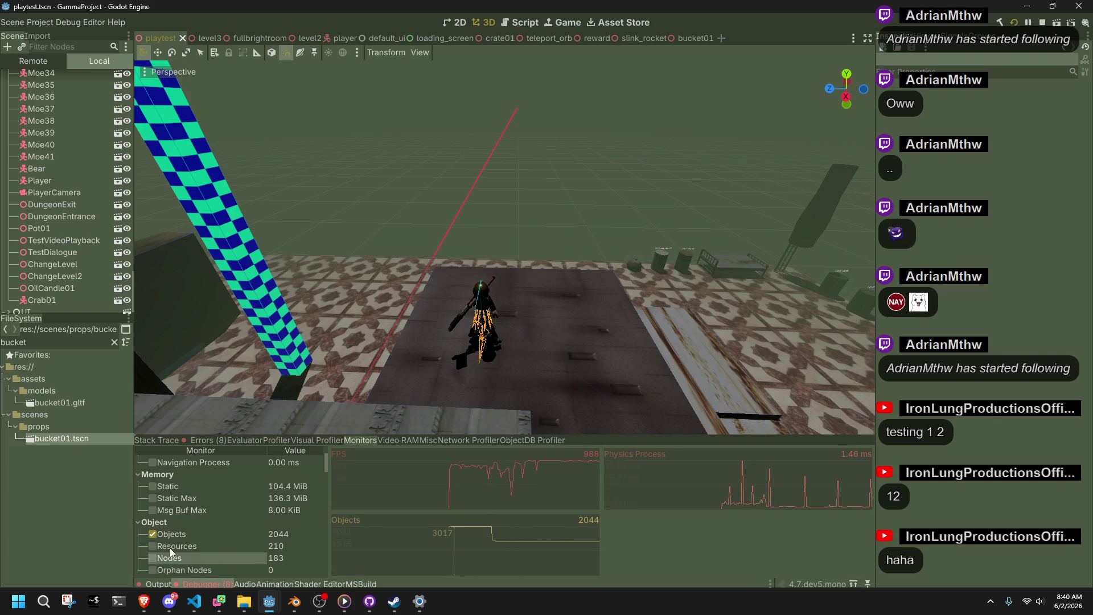
{"action": "left_click", "coordinate": [156, 537]}
{"action": "left_click", "coordinate": [190, 554]}
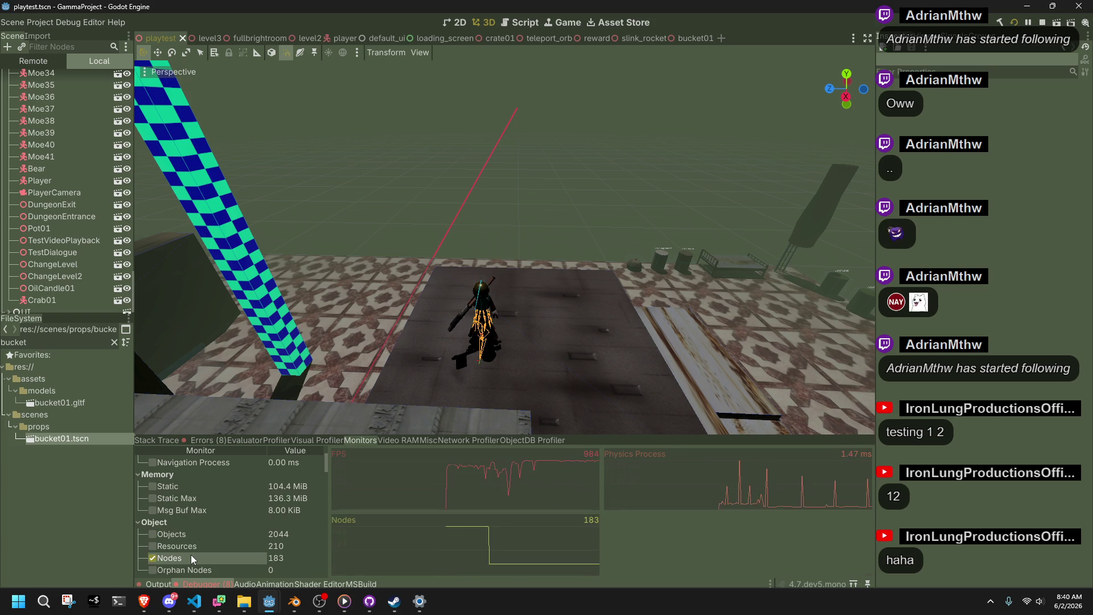
{"action": "left_click", "coordinate": [190, 555]}
Widen the monitored-values list and bring the running game window to the front.
{"action": "scroll", "coordinate": [162, 543], "scroll_direction": "down", "scroll_amount": 2}
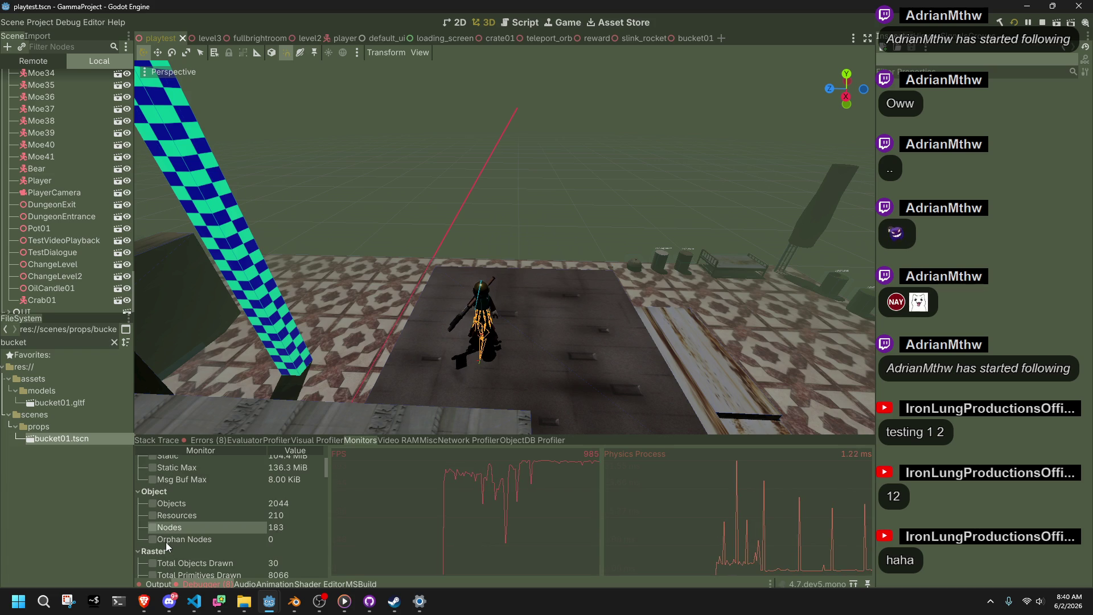
{"action": "scroll", "coordinate": [166, 542], "scroll_direction": "down", "scroll_amount": 2}
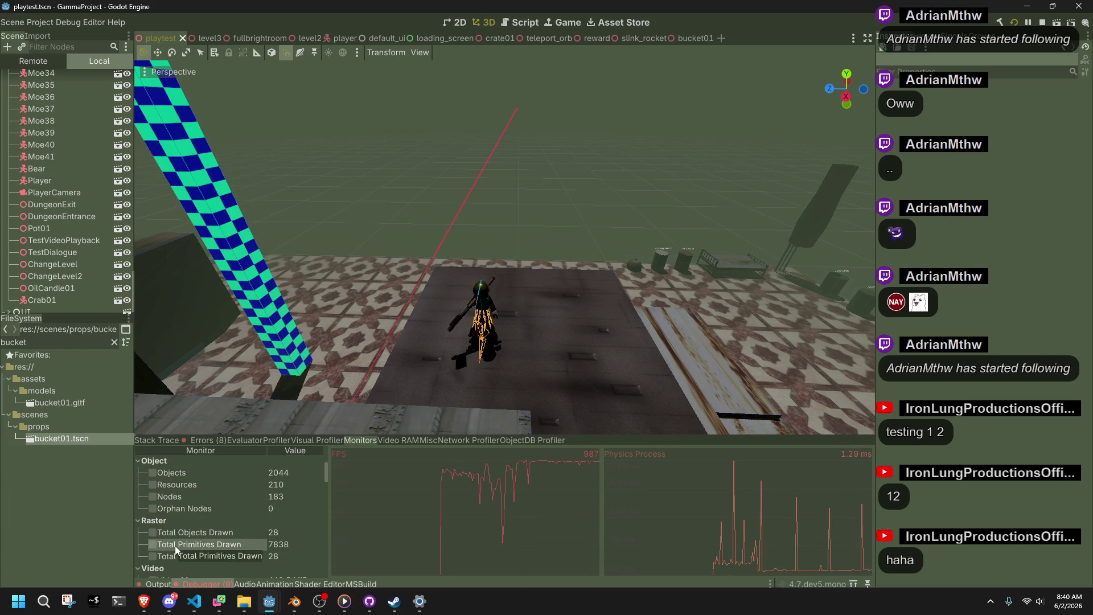
{"action": "scroll", "coordinate": [175, 545], "scroll_direction": "down", "scroll_amount": 3}
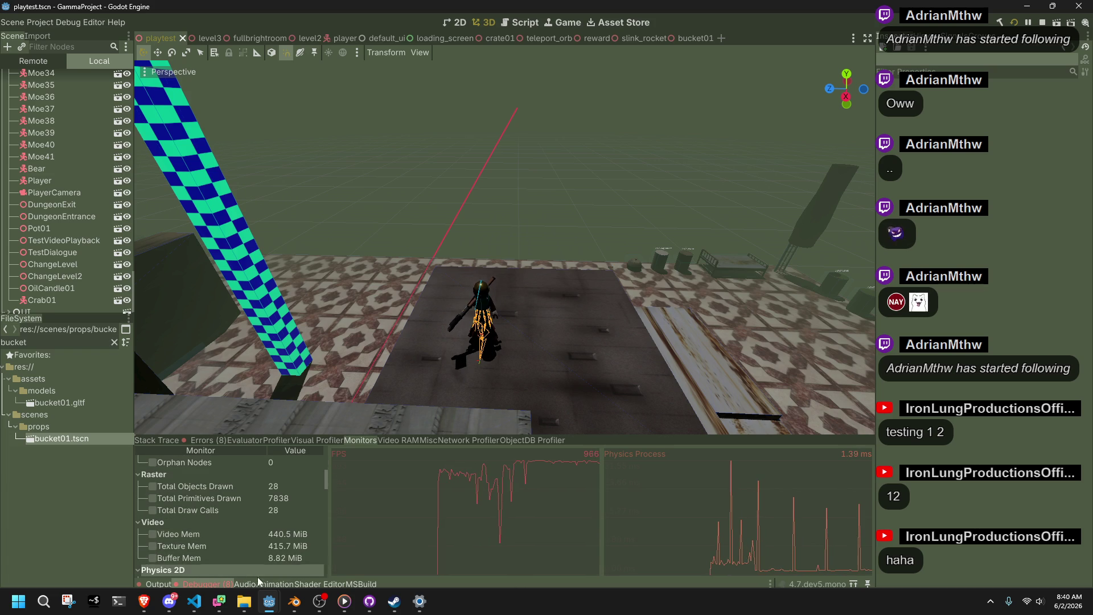
{"action": "scroll", "coordinate": [248, 556], "scroll_direction": "down", "scroll_amount": 4}
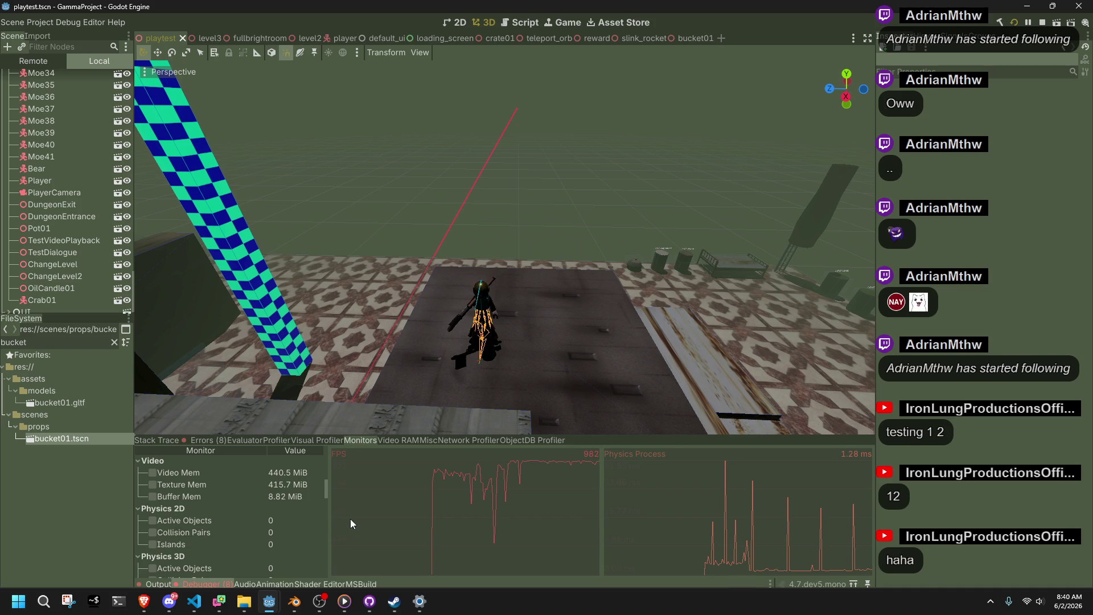
{"action": "left_click_drag", "start_coordinate": [328, 512], "coordinate": [441, 523]}
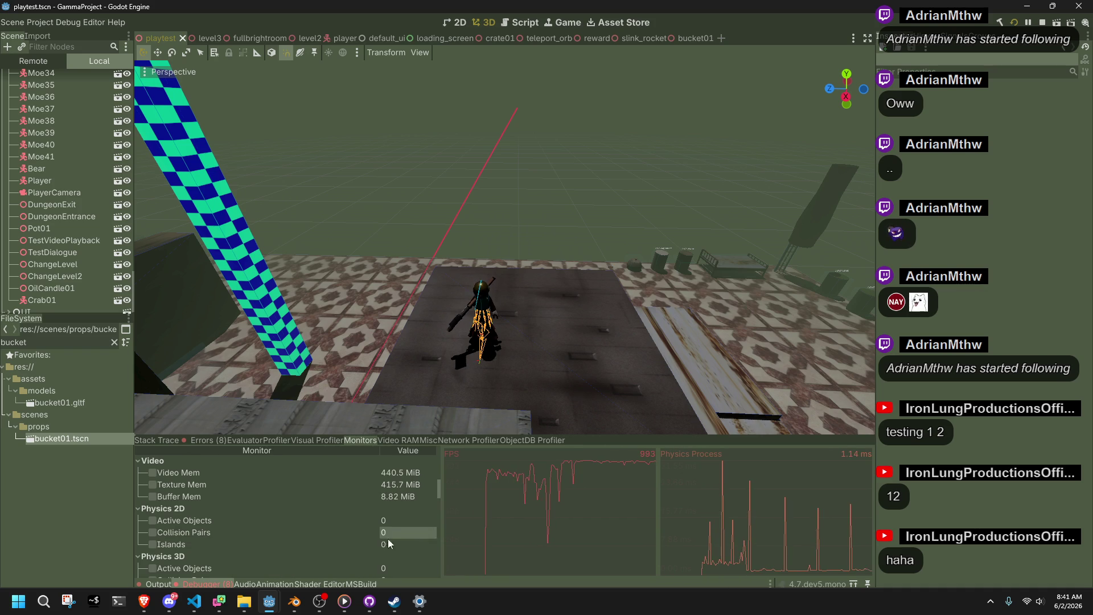
{"action": "mouse_move", "coordinate": [269, 601]}
{"action": "left_click", "coordinate": [341, 521]}
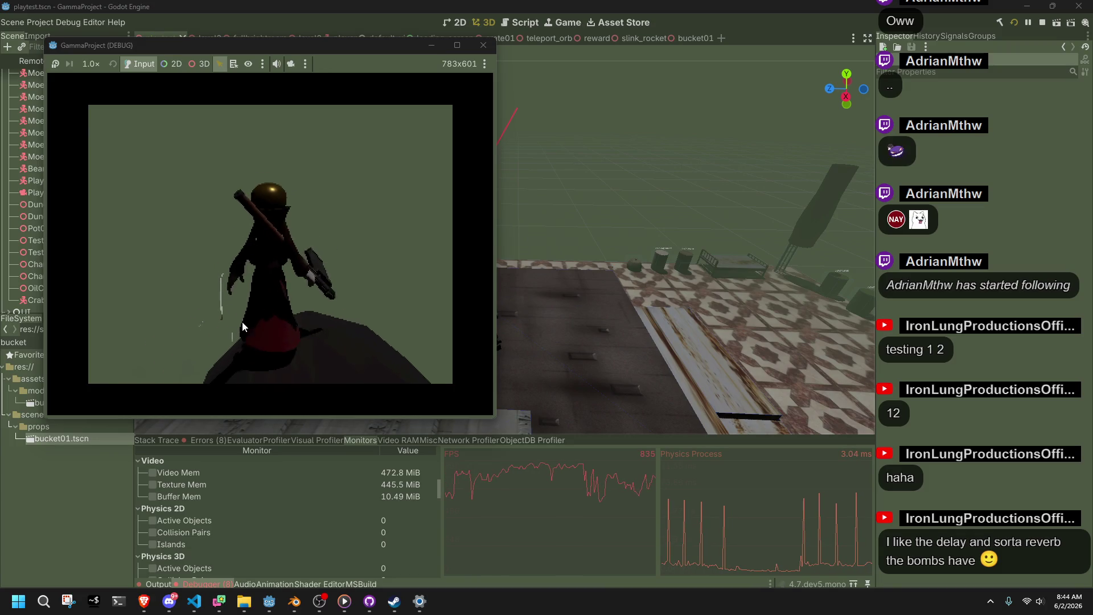
Swing the game camera around the character with the A key.
{"action": "key", "text": "a"}
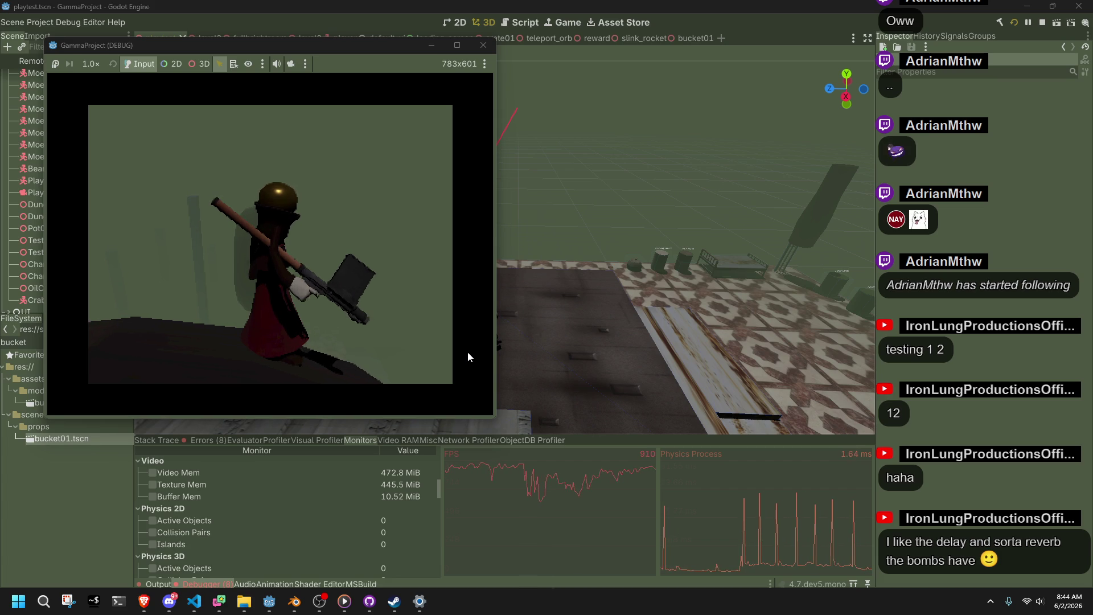
Stop the running game with F8.
{"action": "key", "text": "F8"}
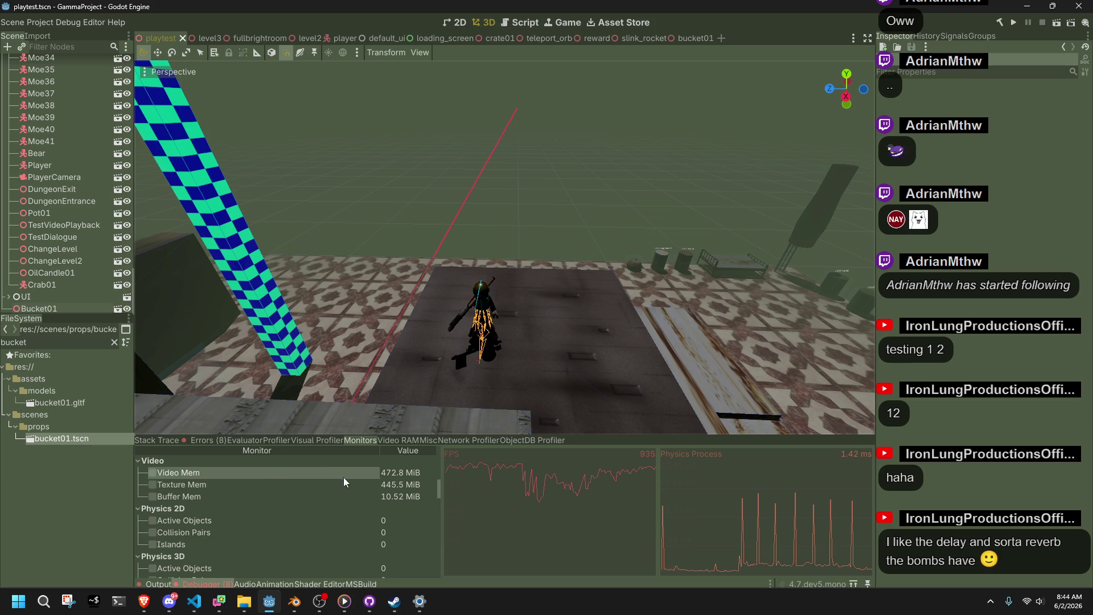
Make Visual Profiler frame profiling start automatically and relaunch the game.
{"action": "left_click", "coordinate": [323, 441]}
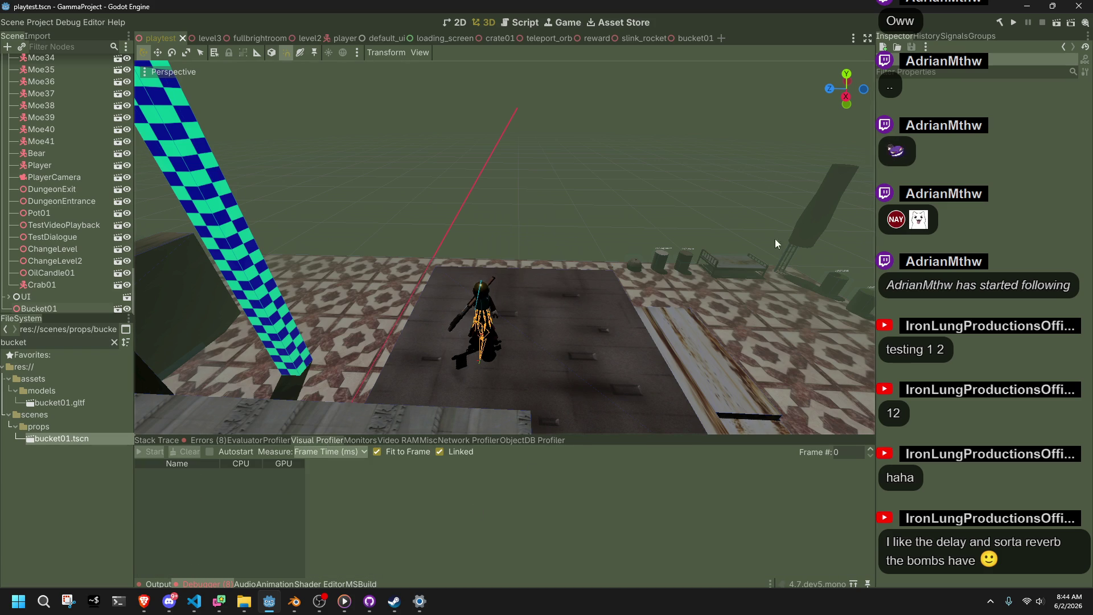
{"action": "left_click", "coordinate": [210, 451]}
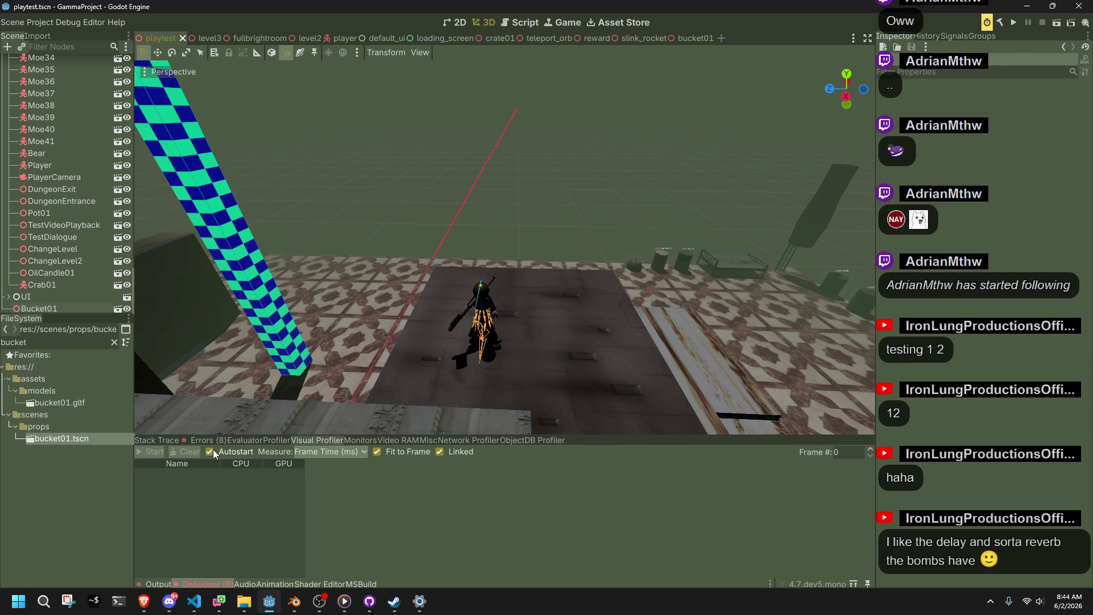
{"action": "left_click", "coordinate": [1015, 23]}
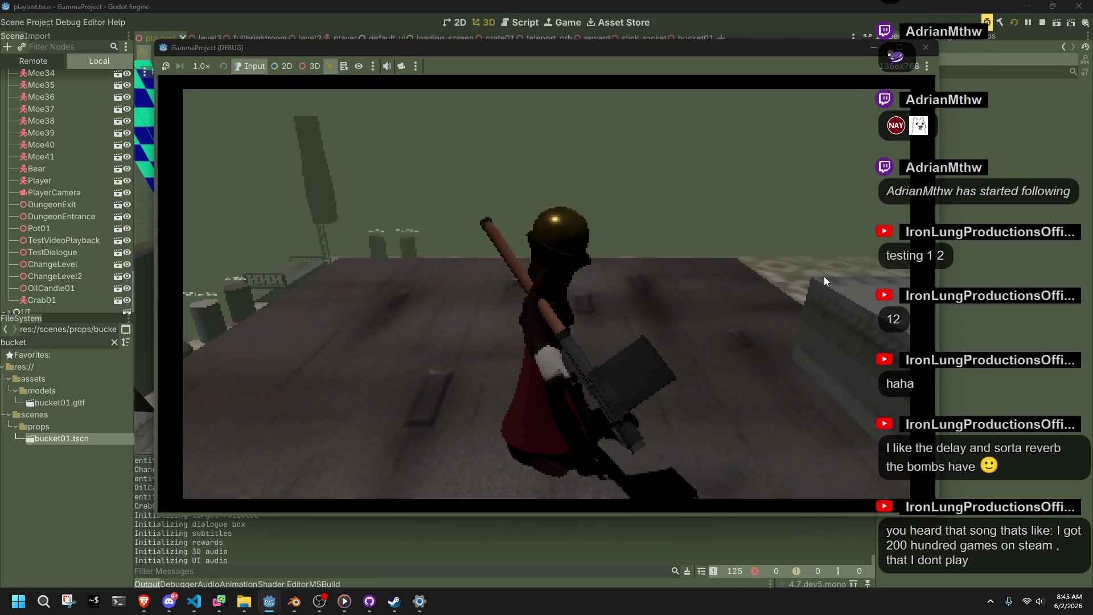
Run, jump and fire a projectile at the far wall, then stop the game with F8.
{"action": "key", "text": "w"}
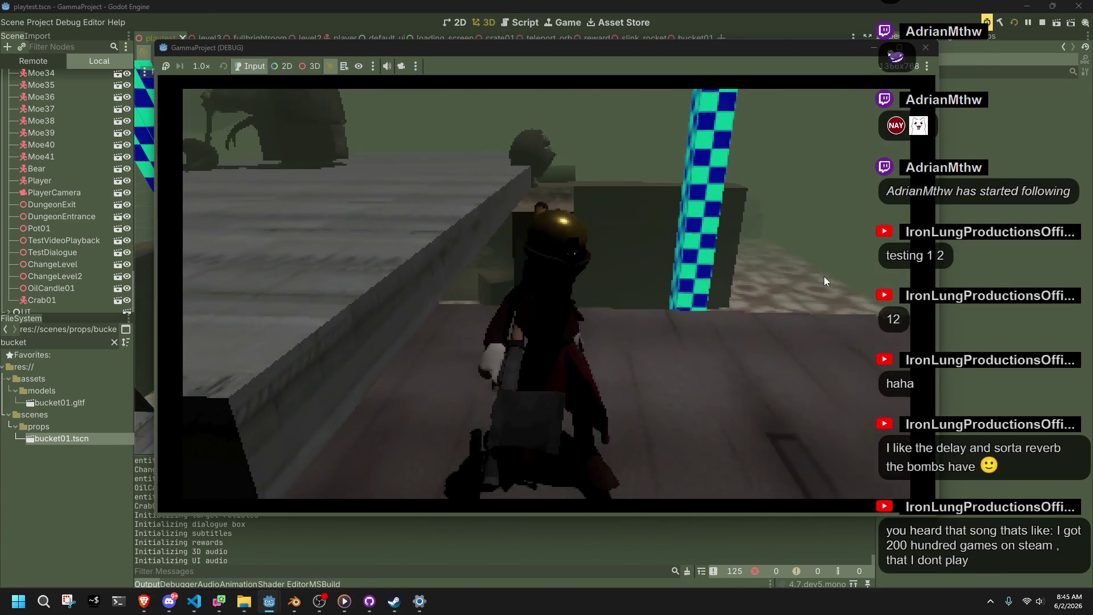
{"action": "key", "text": "shift"}
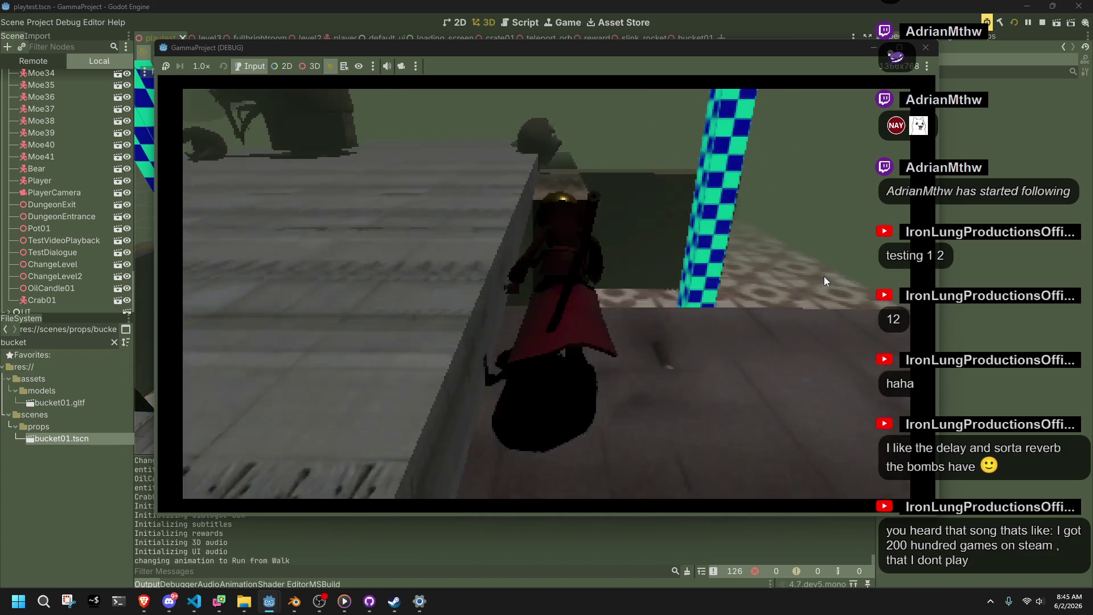
{"action": "key", "text": "space"}
{"action": "key", "text": "s"}
{"action": "key", "text": "w"}
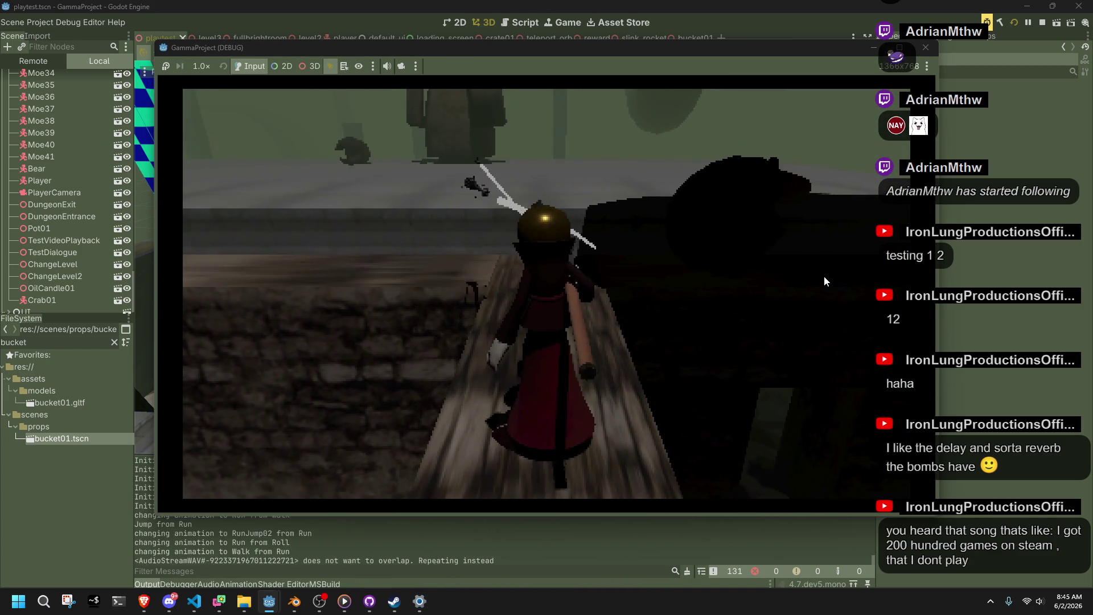
{"action": "left_click", "coordinate": [824, 275]}
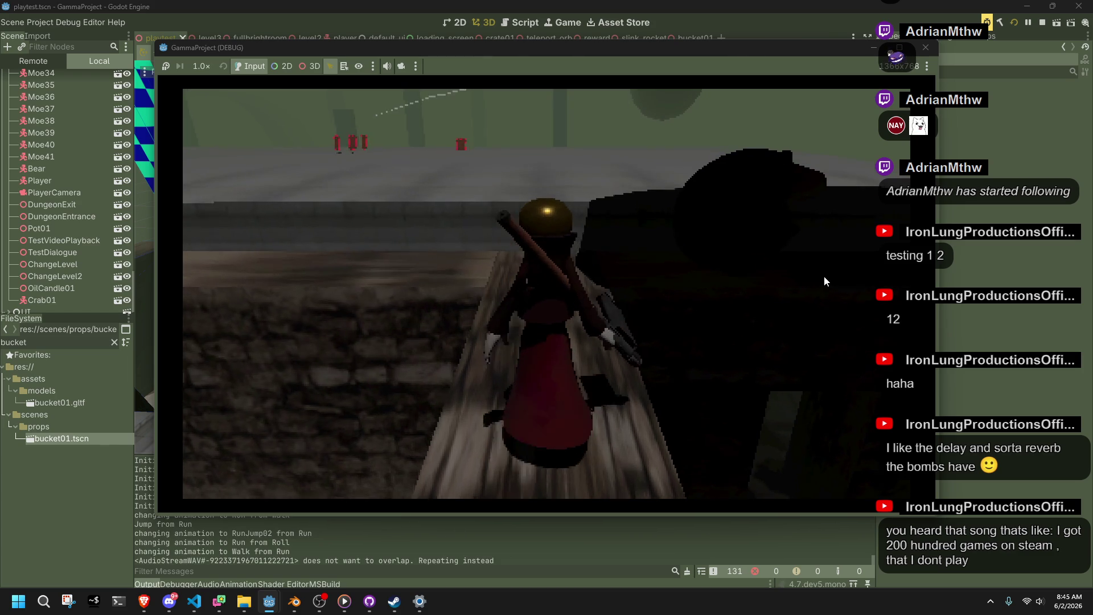
{"action": "key", "text": "space"}
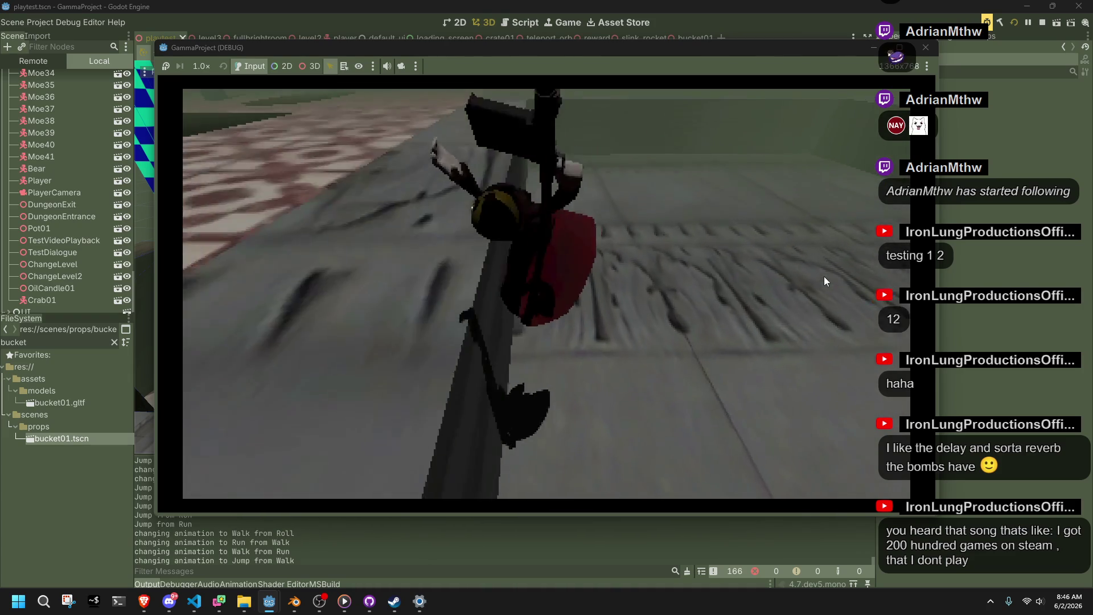
{"action": "key", "text": "F8"}
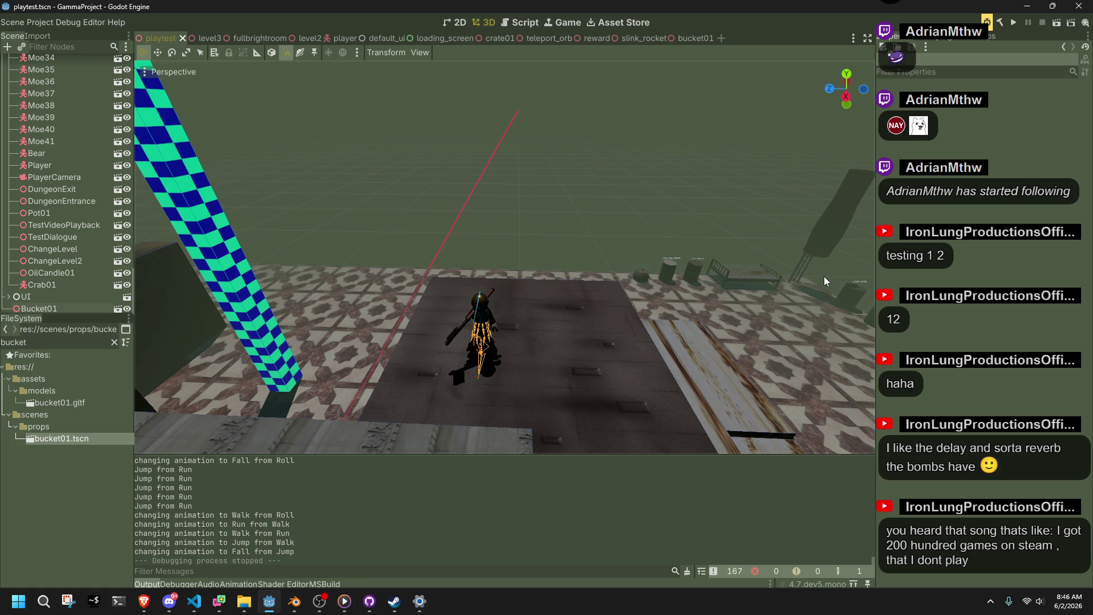
Switch to the browser and start the BUYING MORE GAMES video playing.
{"action": "key", "text": "alt+Tab"}
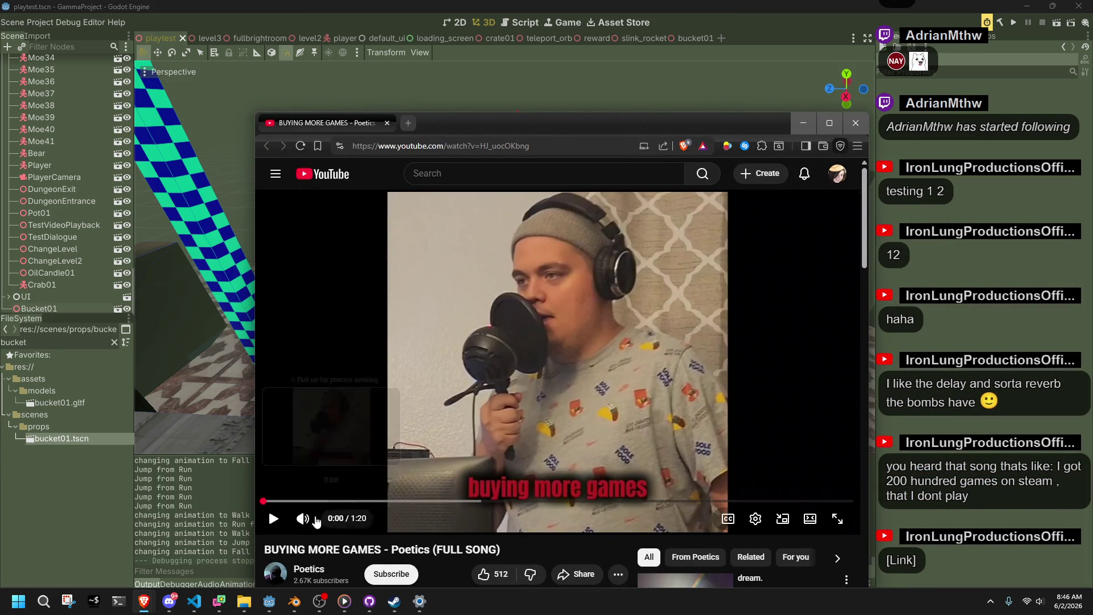
{"action": "left_click", "coordinate": [315, 438]}
Raise the browser window, let the video finish, select its address, then minimize the browser.
{"action": "mouse_move", "coordinate": [492, 131]}
{"action": "left_mouse_down"}
{"action": "mouse_move", "coordinate": [512, 73]}
{"action": "mouse_move", "coordinate": [519, 86]}
{"action": "left_mouse_up"}
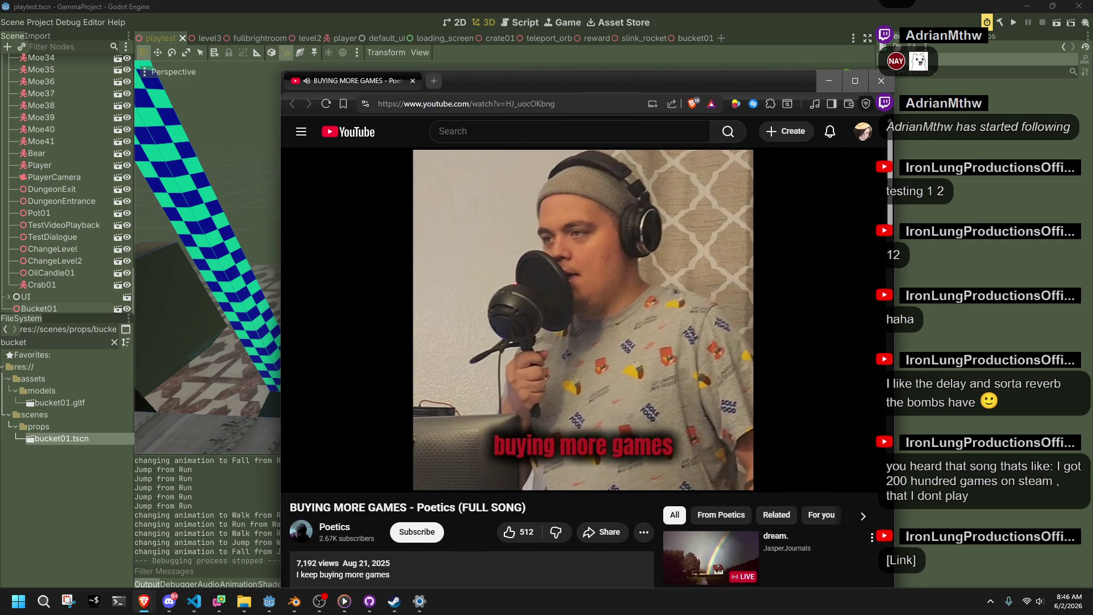
{"action": "left_click", "coordinate": [169, 601]}
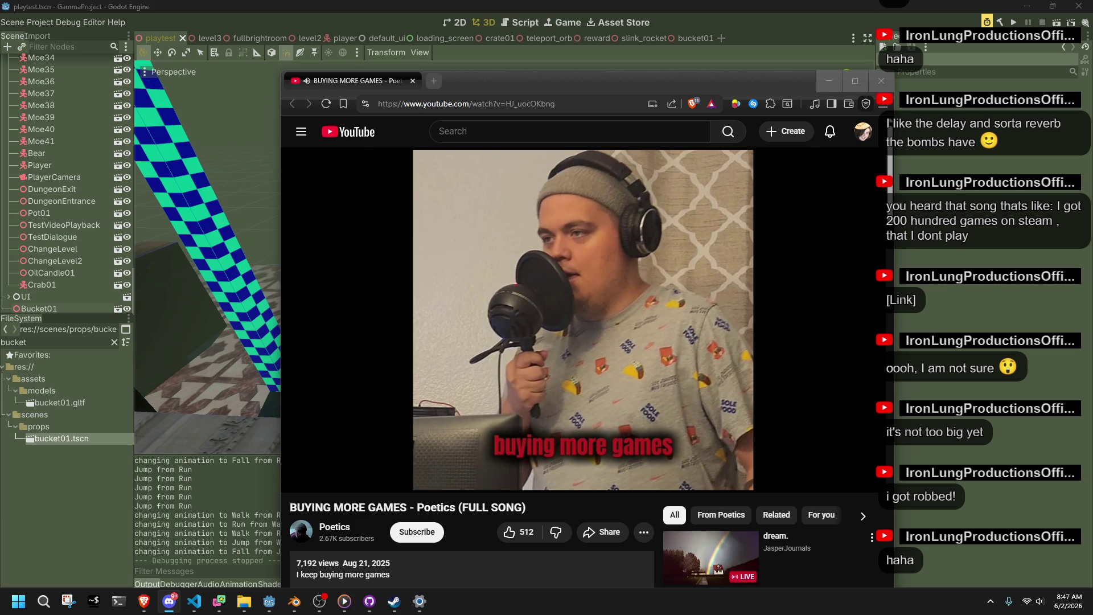
{"action": "left_click", "coordinate": [622, 100]}
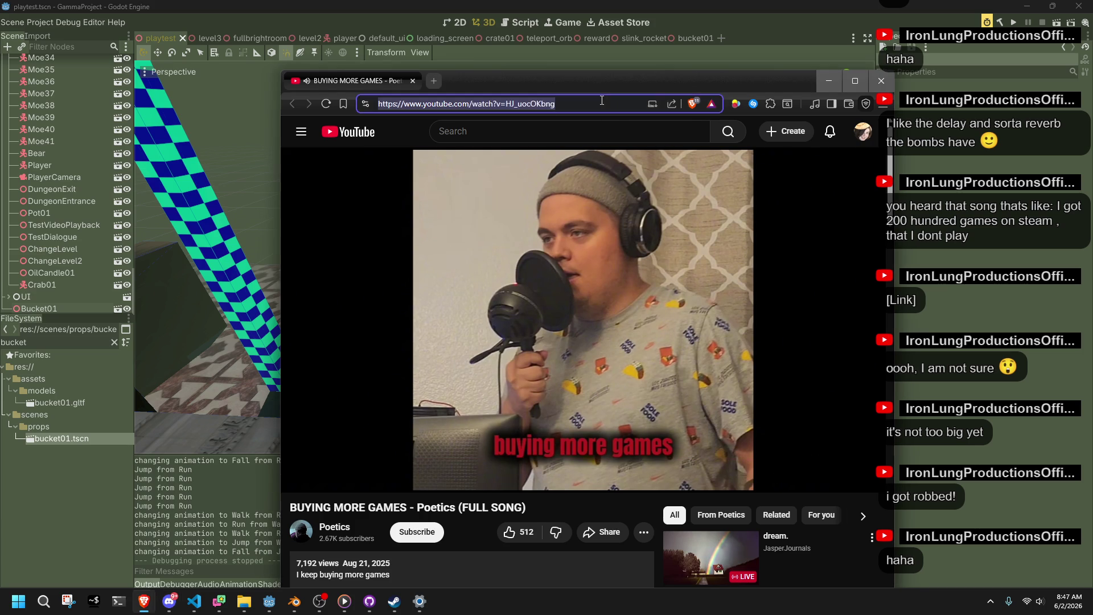
{"action": "key", "text": "alt+Tab"}
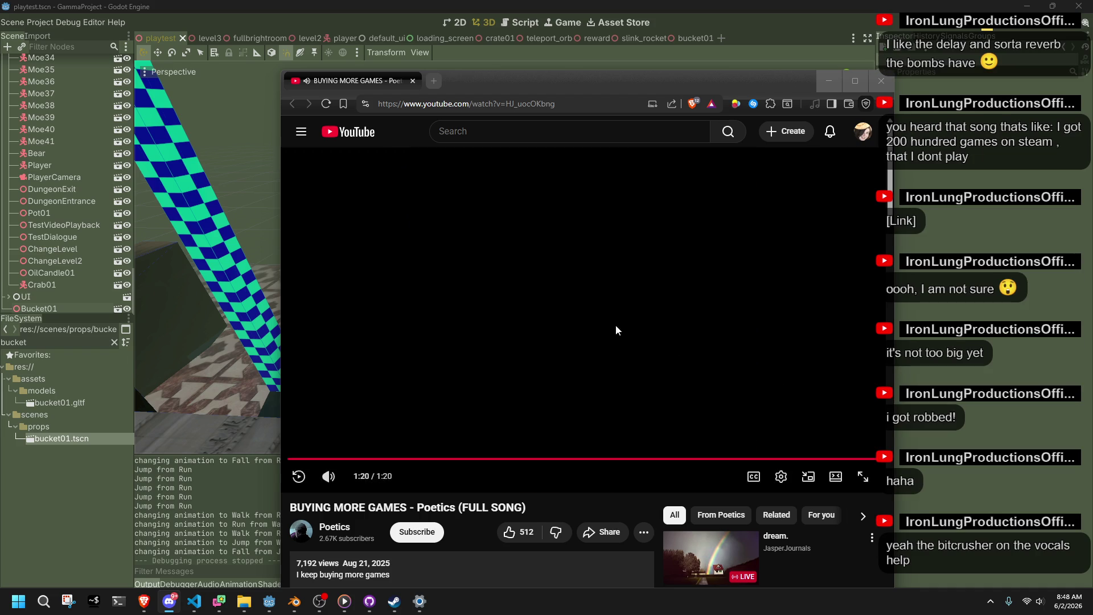
{"action": "left_click", "coordinate": [828, 80]}
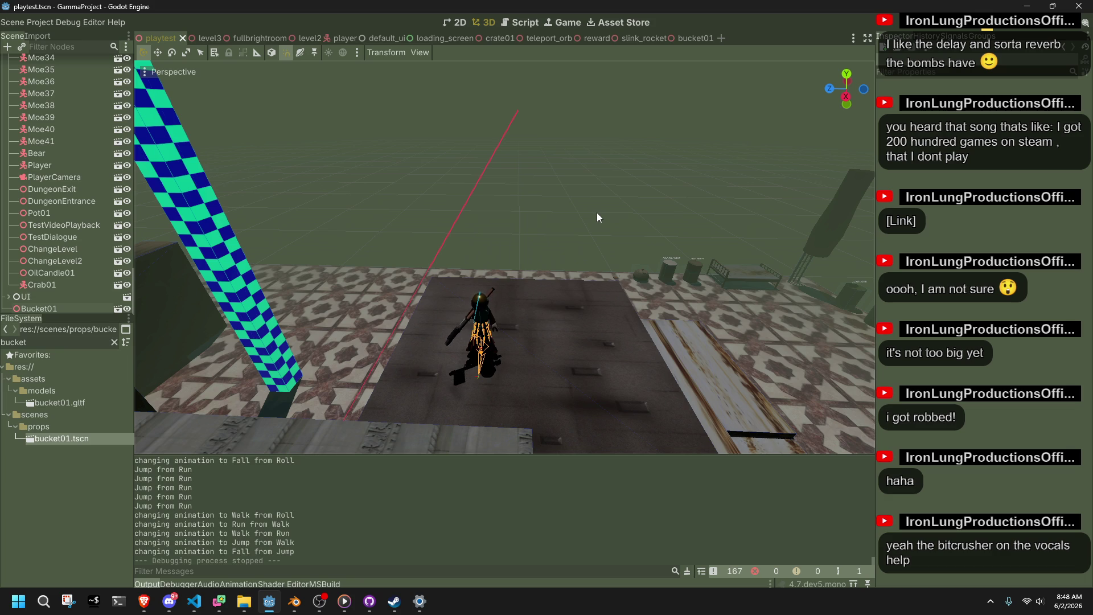
Orbit and fly the viewport camera past the pillars toward the crab pen, then bring up GitHub Desktop.
{"action": "mouse_move", "coordinate": [596, 213]}
{"action": "middle_mouse_down"}
{"action": "mouse_move", "coordinate": [353, 217]}
{"action": "mouse_move", "coordinate": [486, 234]}
{"action": "mouse_move", "coordinate": [412, 278]}
{"action": "mouse_move", "coordinate": [809, 254]}
{"action": "mouse_move", "coordinate": [716, 224]}
{"action": "mouse_move", "coordinate": [739, 227]}
{"action": "middle_mouse_up"}
{"action": "right_click_drag", "start_coordinate": [740, 228], "coordinate": [740, 228]}
{"action": "right_click_drag", "start_coordinate": [649, 215], "coordinate": [649, 214]}
{"action": "key", "text": "alt+Tab"}
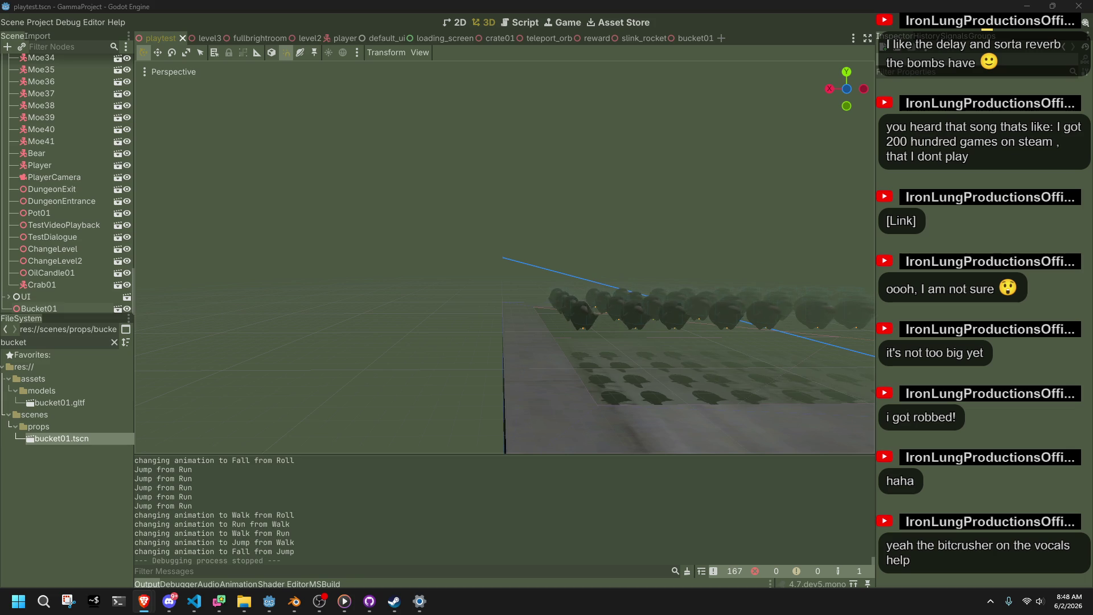
{"action": "key", "text": "alt+Tab"}
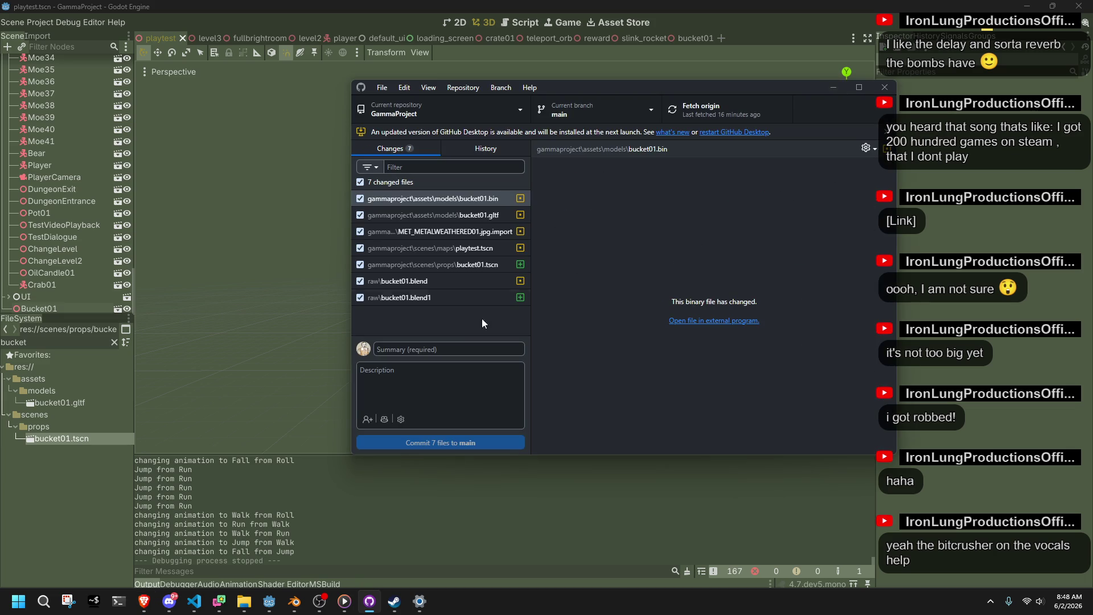
Commit the 7 files to main as 'added bucket', push to origin, and close GitHub Desktop.
{"action": "left_click", "coordinate": [477, 349]}
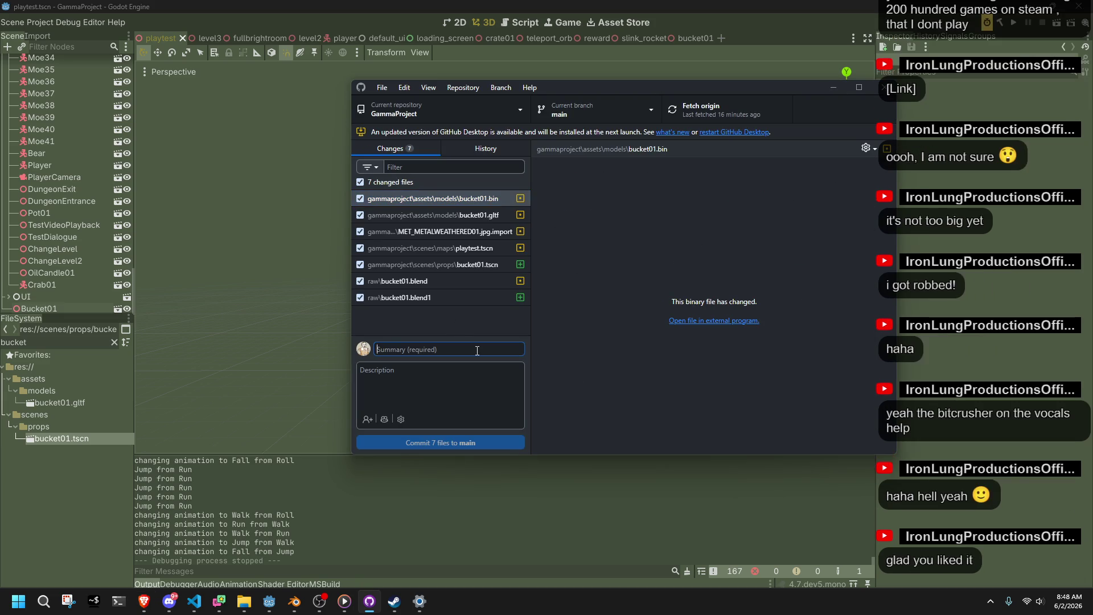
{"action": "type", "text": "added bucket"}
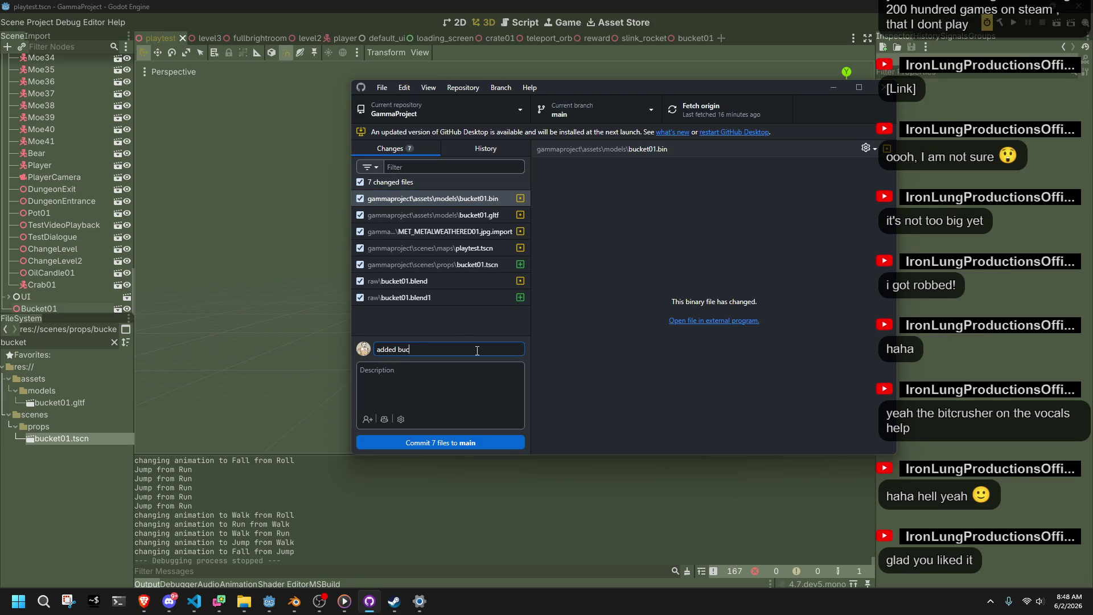
{"action": "left_click", "coordinate": [433, 444]}
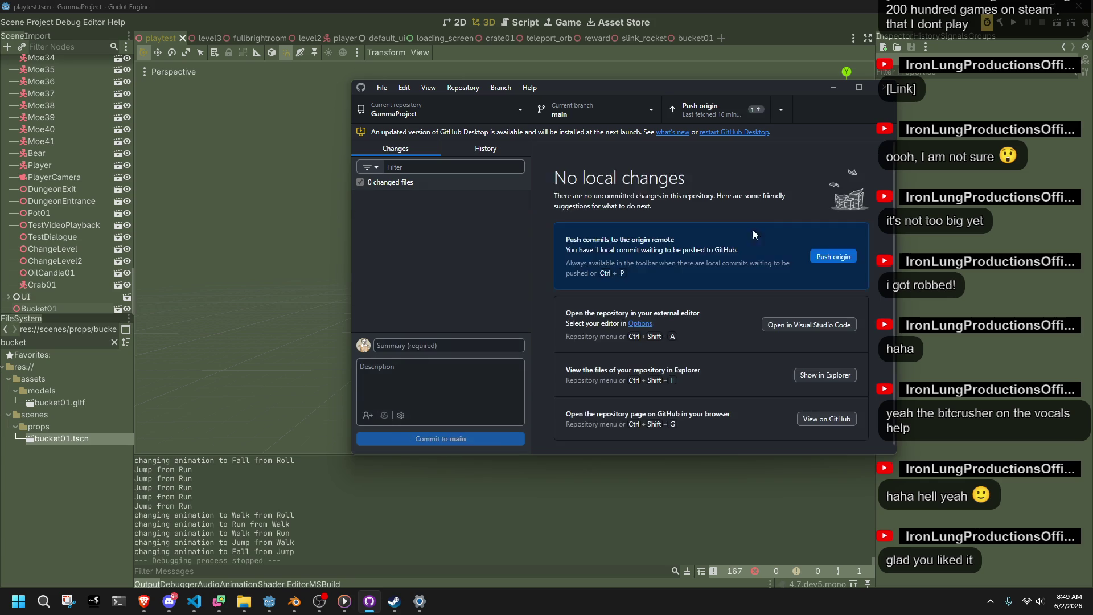
{"action": "left_click", "coordinate": [839, 253]}
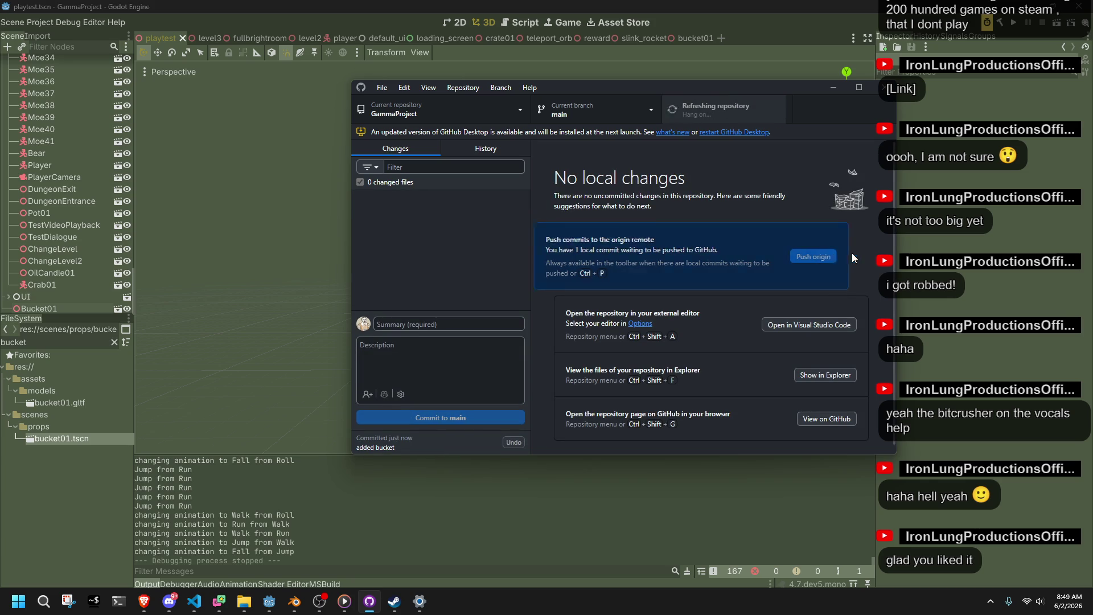
{"action": "left_click", "coordinate": [959, 298]}
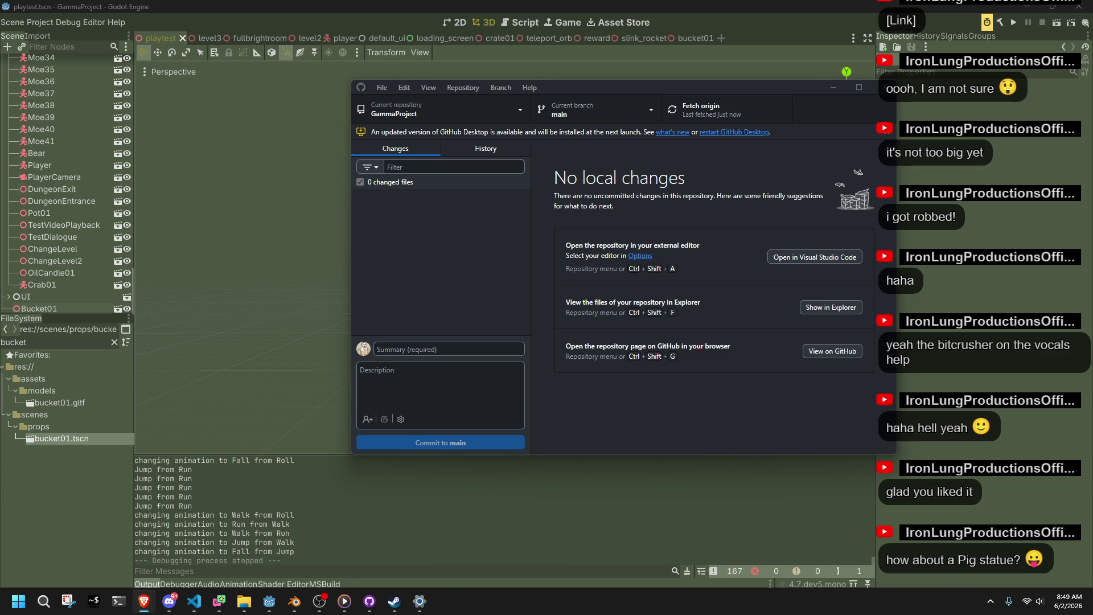
{"action": "left_click", "coordinate": [883, 87]}
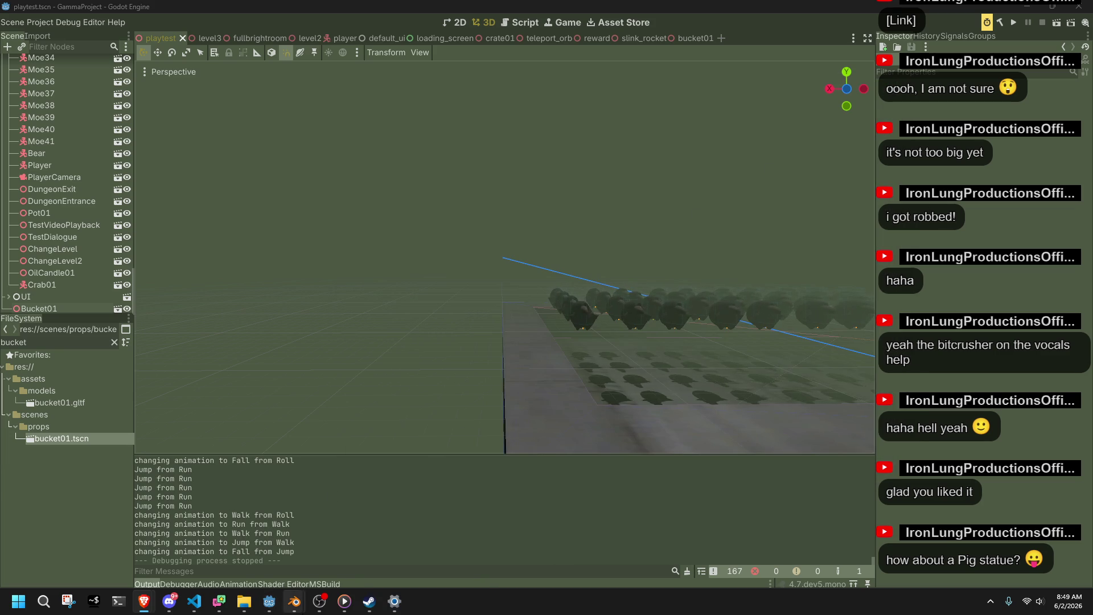
Bring the bucket01 Blender window forward and orbit around to view the bucket from below.
{"action": "mouse_move", "coordinate": [294, 601]}
{"action": "mouse_move", "coordinate": [336, 537]}
{"action": "left_click", "coordinate": [353, 556]}
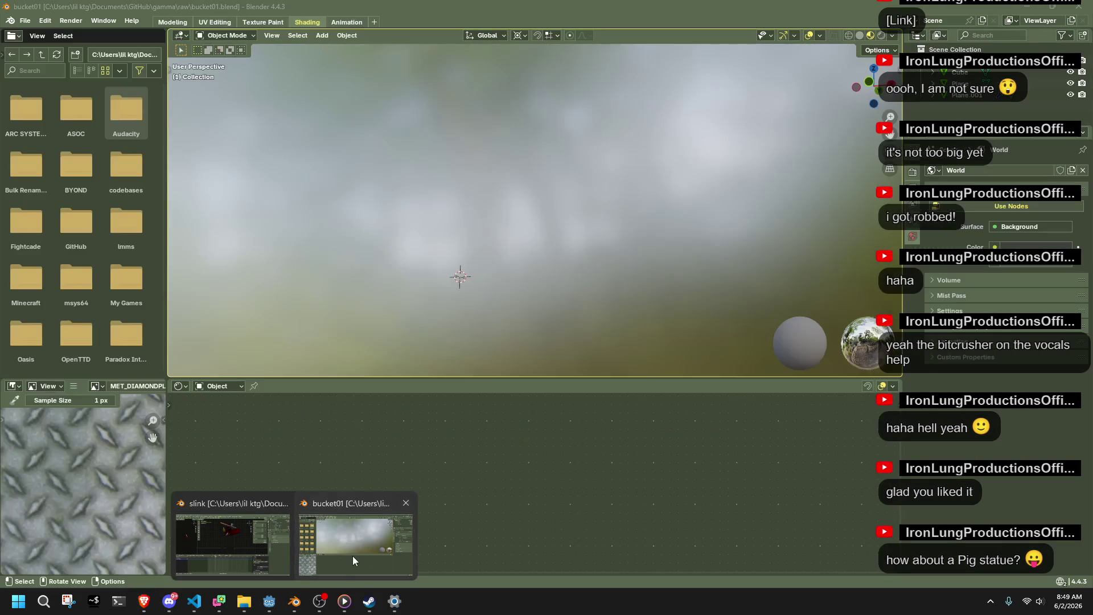
{"action": "right_click", "coordinate": [458, 253]}
{"action": "right_click", "coordinate": [623, 242]}
{"action": "mouse_move", "coordinate": [471, 278]}
{"action": "middle_mouse_down", "text": "shift"}
{"action": "mouse_move", "coordinate": [673, 199]}
{"action": "mouse_move", "coordinate": [770, 330]}
{"action": "mouse_move", "coordinate": [771, 321]}
{"action": "middle_mouse_up", "text": "shift"}
{"action": "mouse_move", "coordinate": [639, 292]}
{"action": "middle_mouse_down"}
{"action": "mouse_move", "coordinate": [675, 334]}
{"action": "mouse_move", "coordinate": [786, 314]}
{"action": "mouse_move", "coordinate": [836, 291]}
{"action": "mouse_move", "coordinate": [799, 293]}
{"action": "middle_mouse_up"}
{"action": "scroll", "coordinate": [607, 239], "scroll_direction": "down", "scroll_amount": 2}
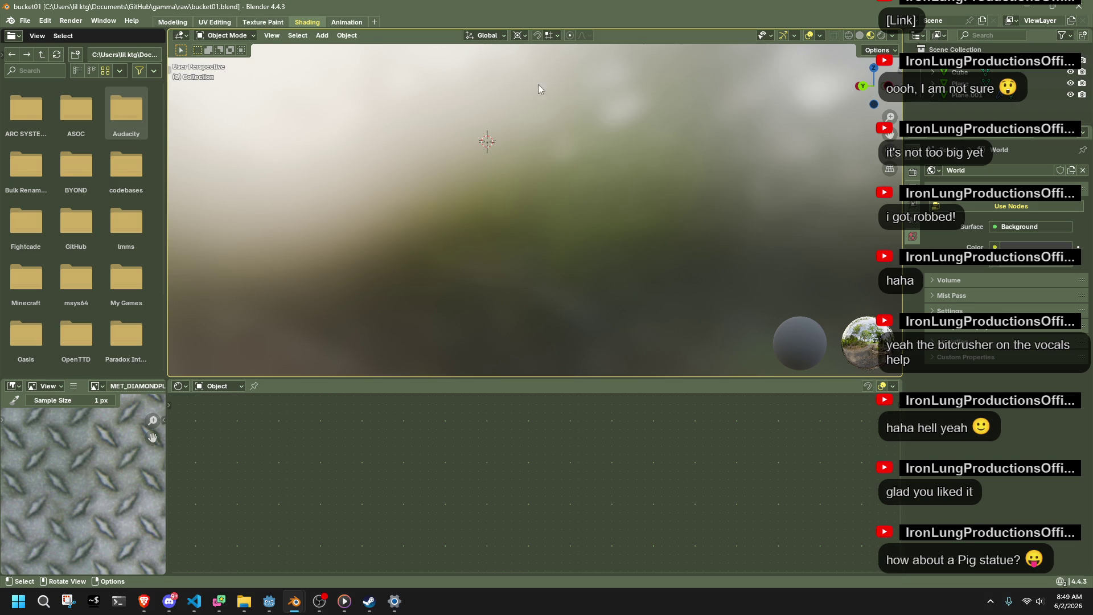
{"action": "scroll", "coordinate": [612, 177], "scroll_direction": "up", "scroll_amount": 3}
{"action": "scroll", "coordinate": [623, 205], "scroll_direction": "down", "scroll_amount": 5}
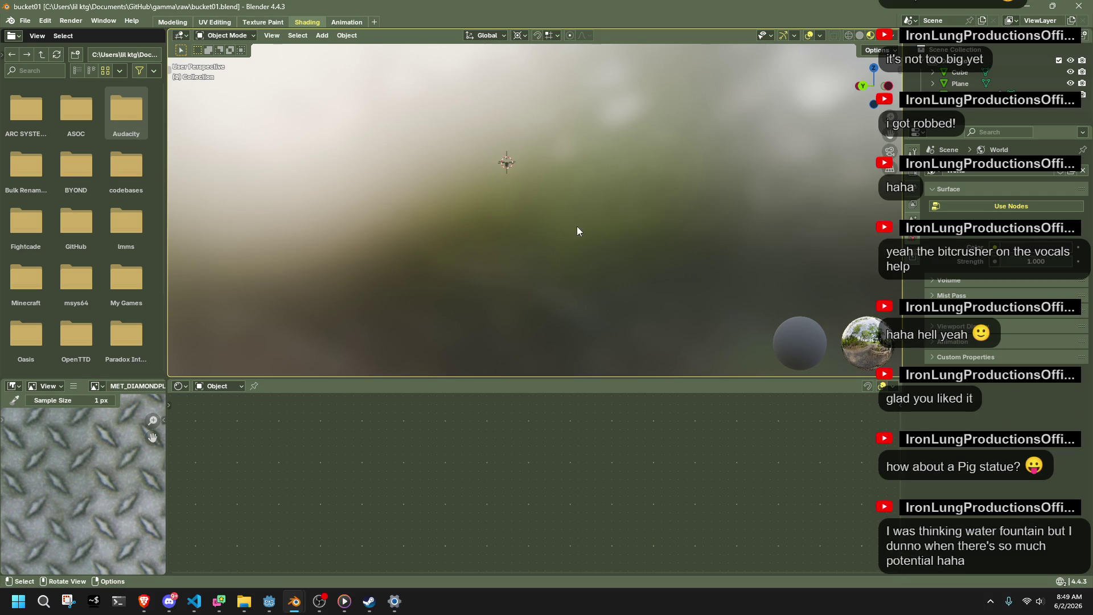
{"action": "mouse_move", "coordinate": [485, 127]}
{"action": "middle_mouse_down"}
{"action": "mouse_move", "coordinate": [531, 210]}
{"action": "mouse_move", "coordinate": [623, 55]}
{"action": "mouse_move", "coordinate": [609, 121]}
{"action": "mouse_move", "coordinate": [561, 146]}
{"action": "mouse_move", "coordinate": [563, 159]}
{"action": "middle_mouse_up"}
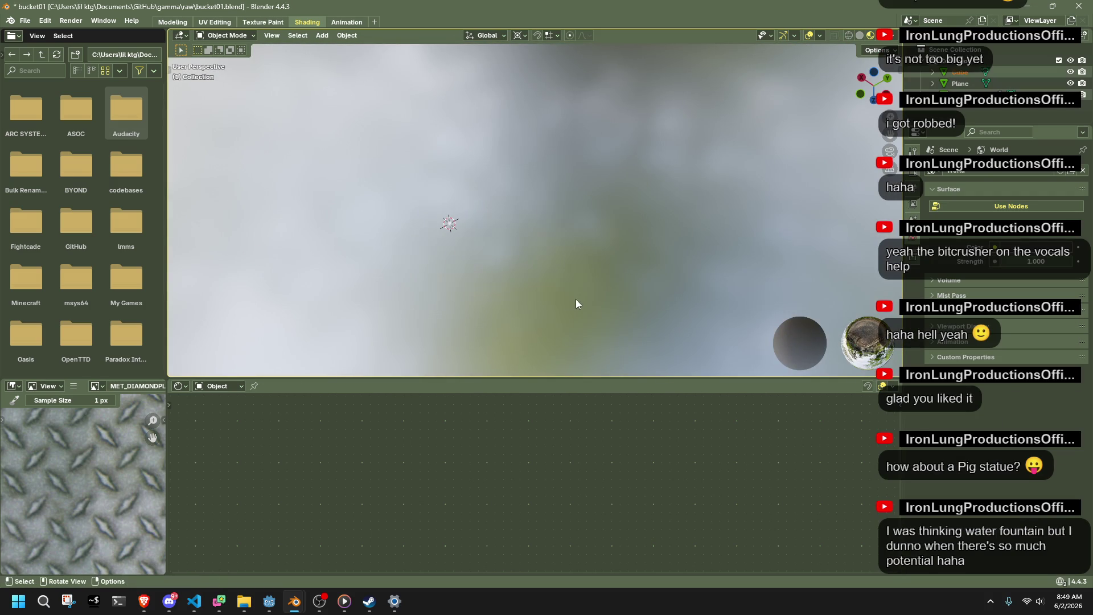
{"action": "mouse_move", "coordinate": [572, 292]}
{"action": "middle_mouse_down"}
{"action": "mouse_move", "coordinate": [506, 288]}
{"action": "mouse_move", "coordinate": [576, 275]}
{"action": "mouse_move", "coordinate": [648, 200]}
{"action": "middle_mouse_up"}
Save bucket01.blend and start a new General file.
{"action": "key", "text": "ctrl+s"}
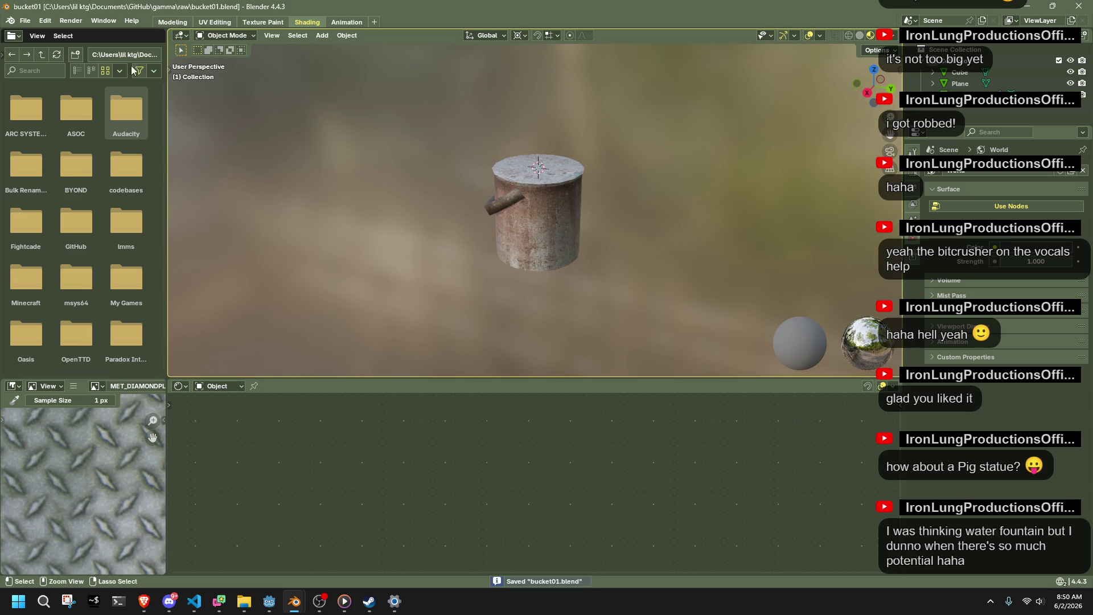
{"action": "left_click", "coordinate": [25, 21]}
{"action": "mouse_move", "coordinate": [42, 34]}
{"action": "left_click", "coordinate": [197, 32]}
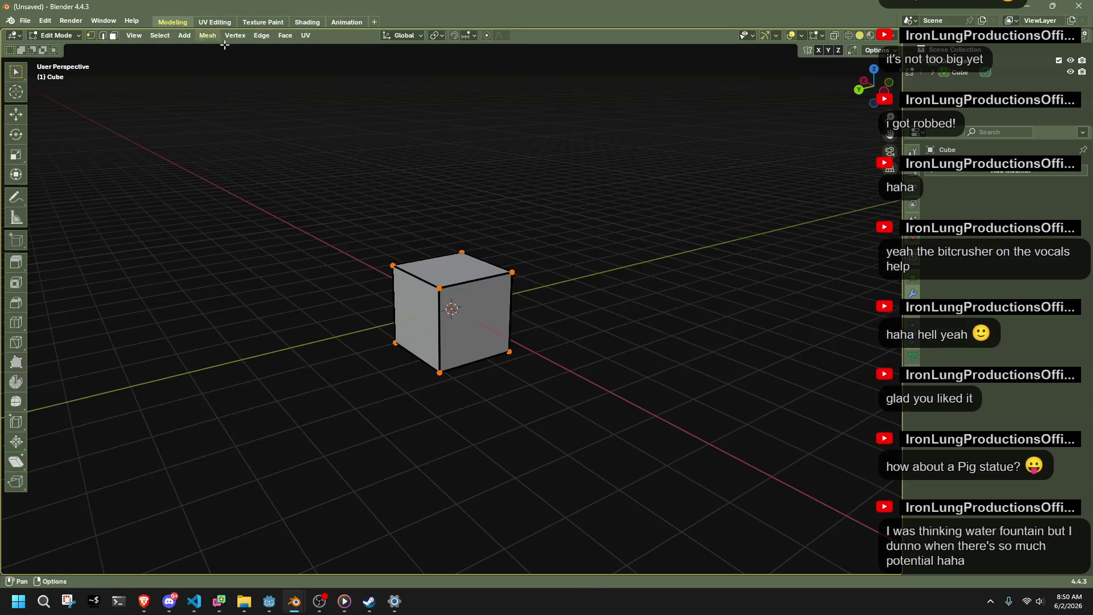
Delete the default cube and add a cylinder mesh in its place.
{"action": "key", "text": "Tab"}
{"action": "left_click", "coordinate": [473, 310]}
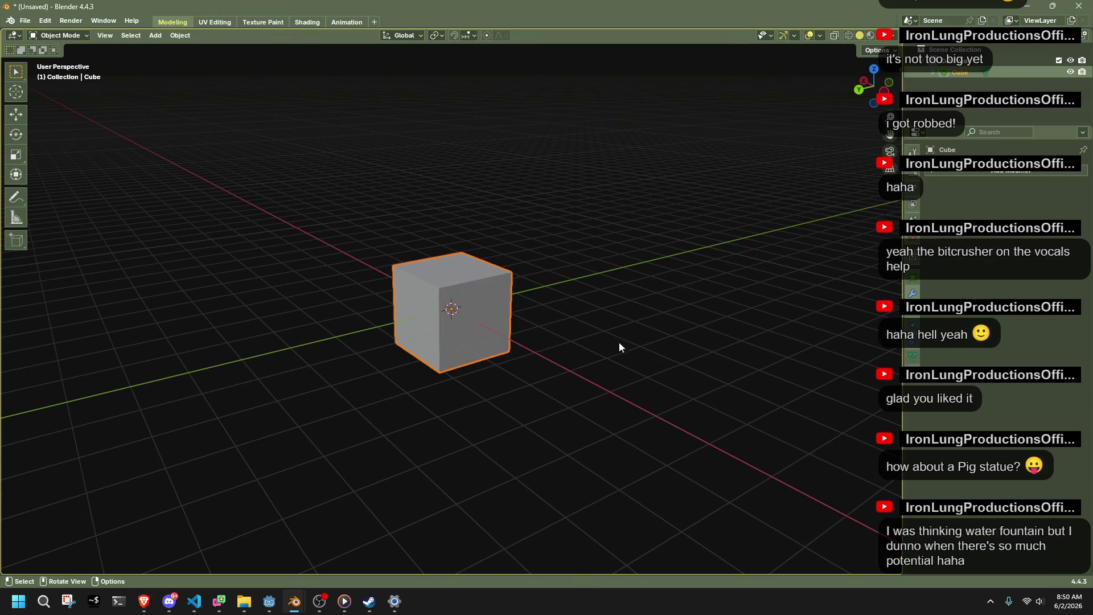
{"action": "key", "text": "Delete"}
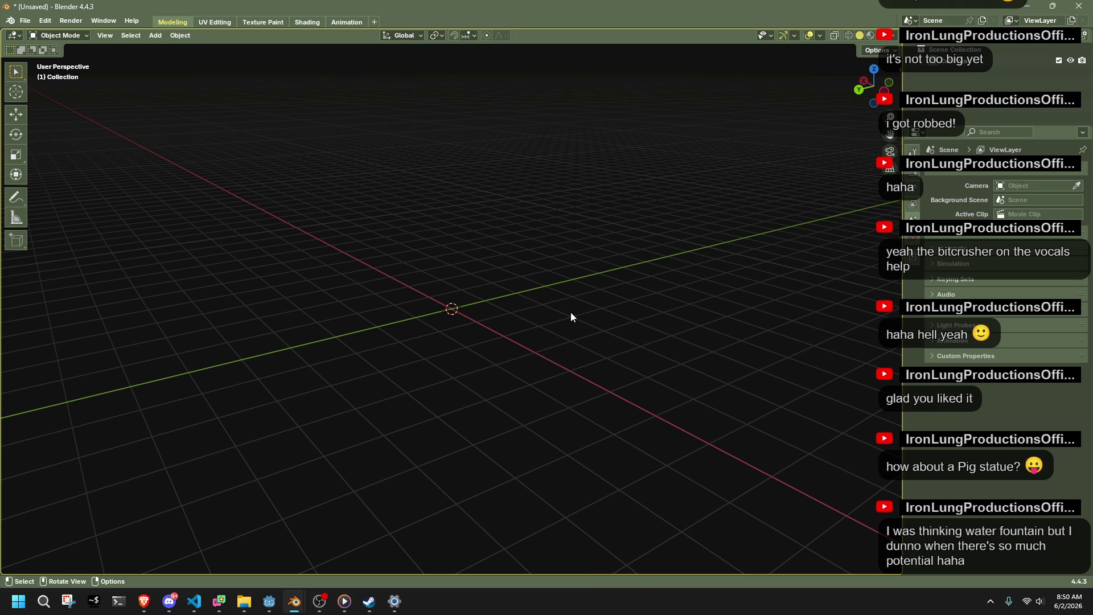
{"action": "left_click", "coordinate": [176, 36]}
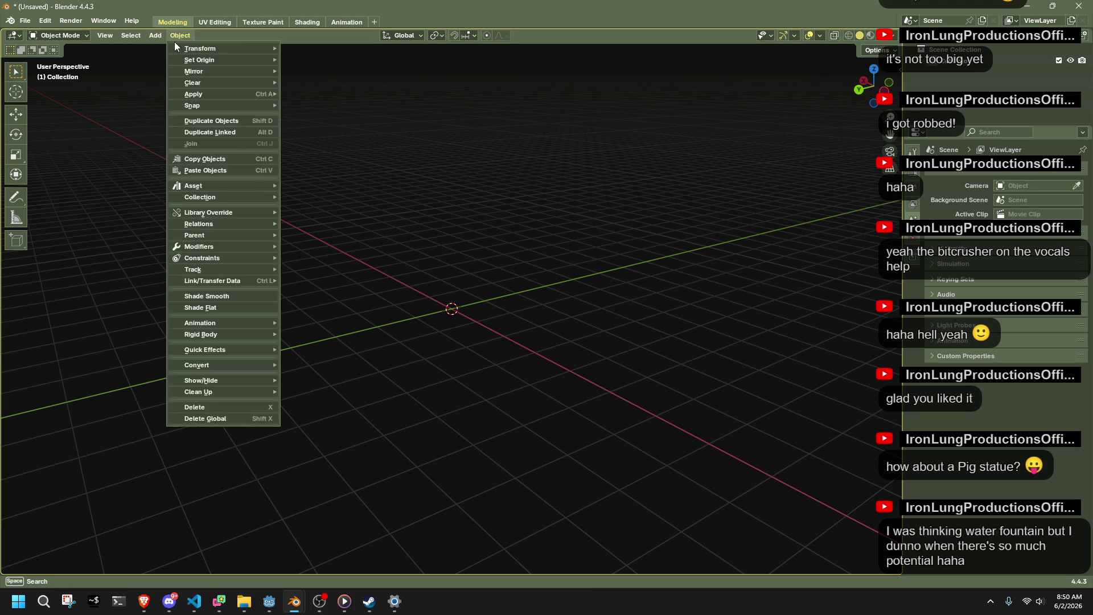
{"action": "mouse_move", "coordinate": [155, 35]}
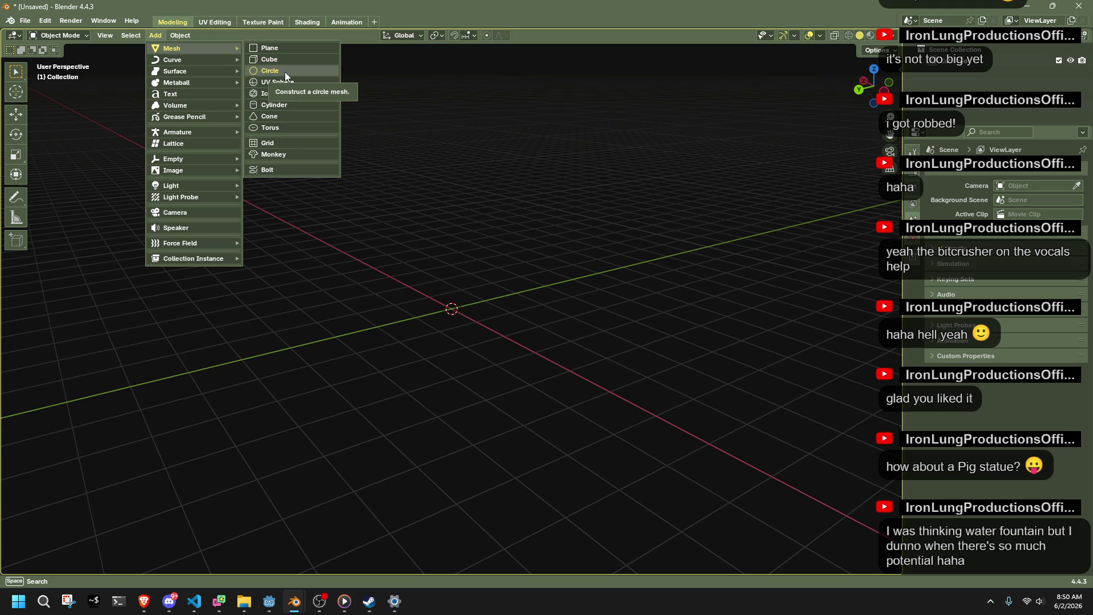
{"action": "left_click", "coordinate": [282, 104]}
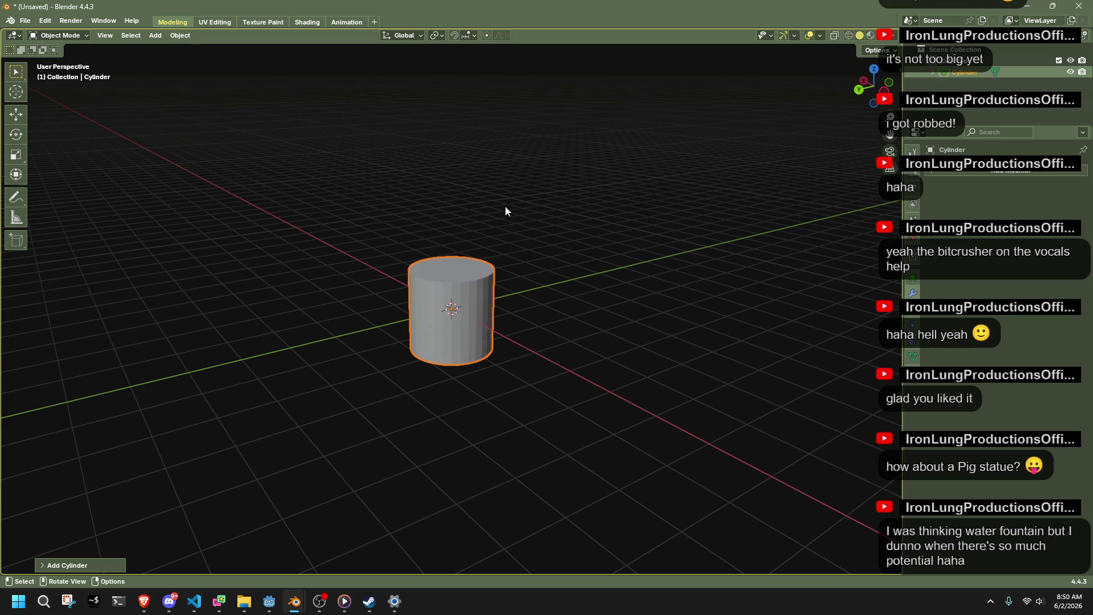
Set the cylinder's vertex count to 24, after briefly trying 12.
{"action": "scroll", "coordinate": [495, 239], "scroll_direction": "up", "scroll_amount": 4}
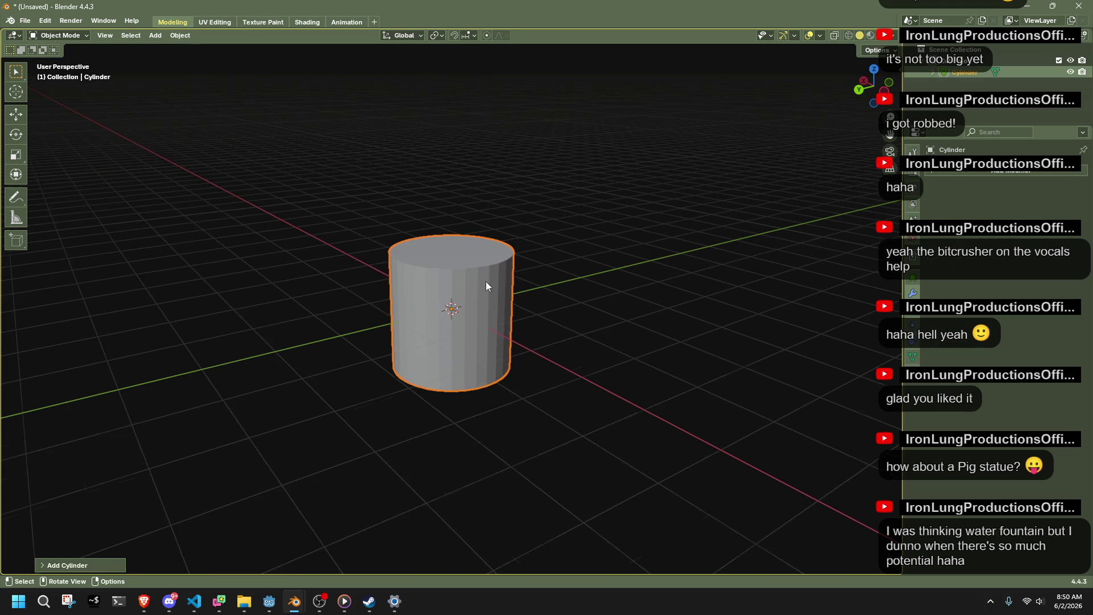
{"action": "left_click", "coordinate": [87, 566]}
{"action": "left_click", "coordinate": [145, 428]}
{"action": "type", "text": "12"}
{"action": "key", "text": "Return"}
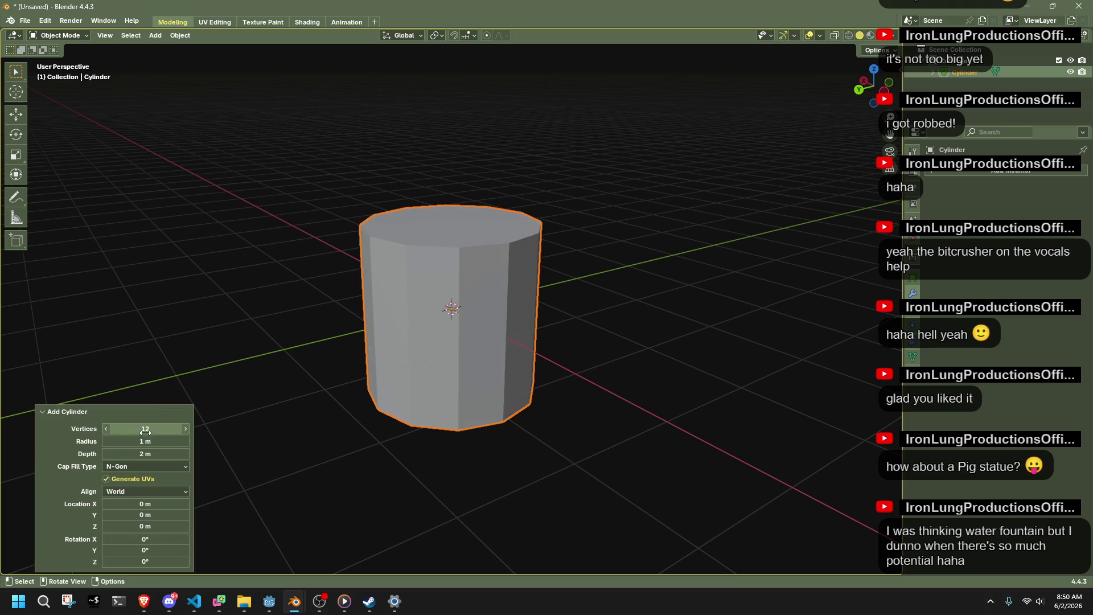
{"action": "mouse_move", "coordinate": [390, 340]}
{"action": "middle_mouse_down"}
{"action": "mouse_move", "coordinate": [676, 391]}
{"action": "mouse_move", "coordinate": [763, 383]}
{"action": "mouse_move", "coordinate": [668, 308]}
{"action": "middle_mouse_up"}
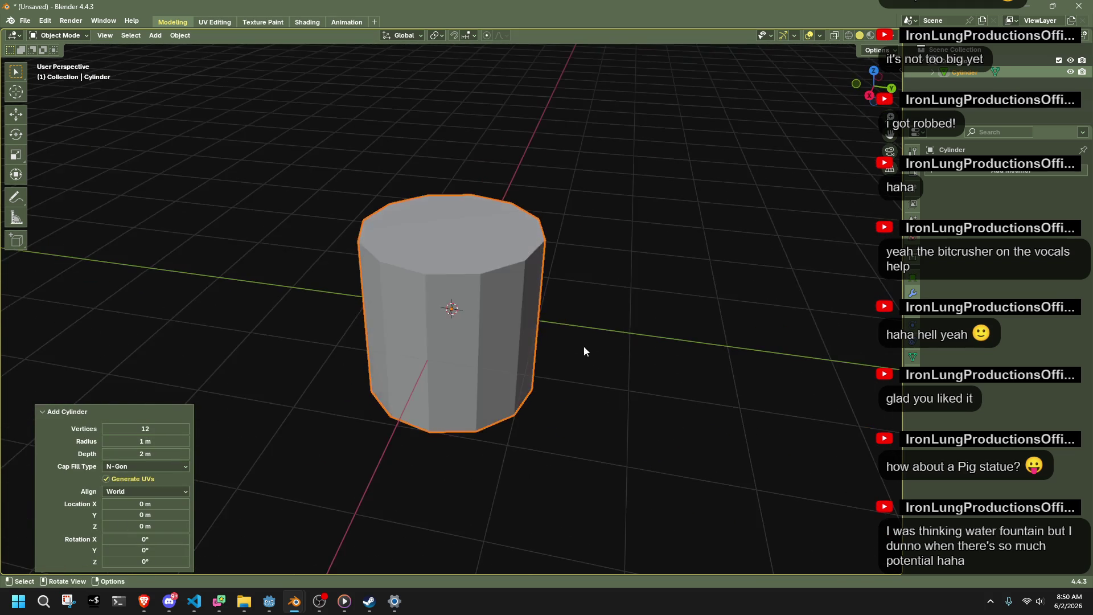
{"action": "left_click", "coordinate": [134, 427]}
{"action": "type", "text": "24"}
{"action": "key", "text": "Return"}
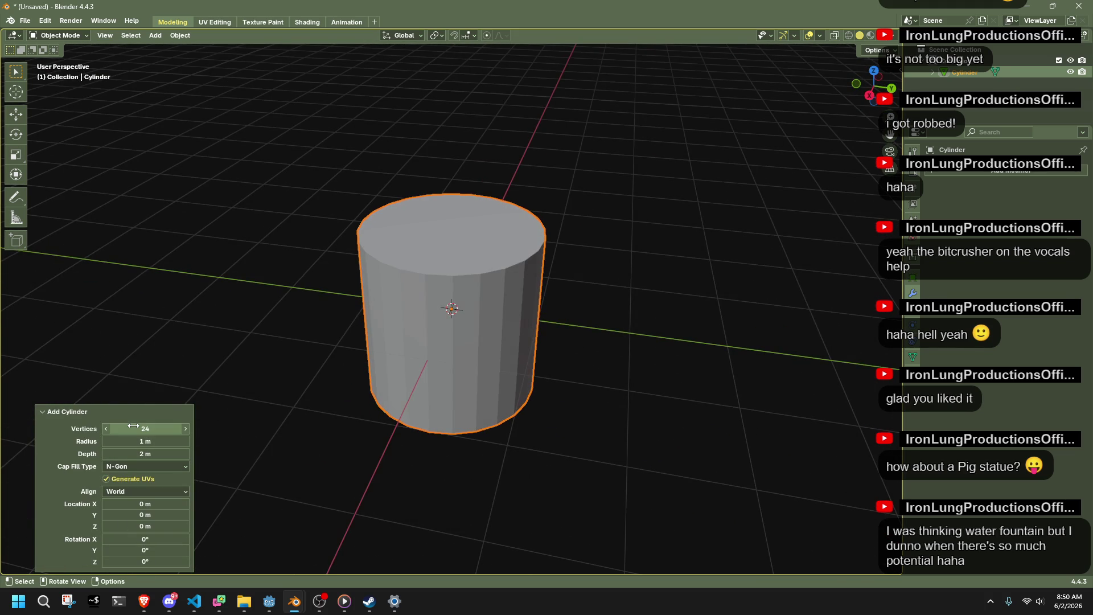
In Edit Mode with X-ray on, deselect the cylinder's bottom ring of vertices.
{"action": "left_click", "coordinate": [468, 298]}
{"action": "key", "text": "Tab"}
{"action": "key", "text": "alt+z"}
{"action": "left_click_drag", "start_coordinate": [646, 476], "coordinate": [342, 336], "text": "ctrl"}
Delete the cylinder's top ring of vertices and snap the remaining ring to the 3D cursor.
{"action": "key", "text": "x"}
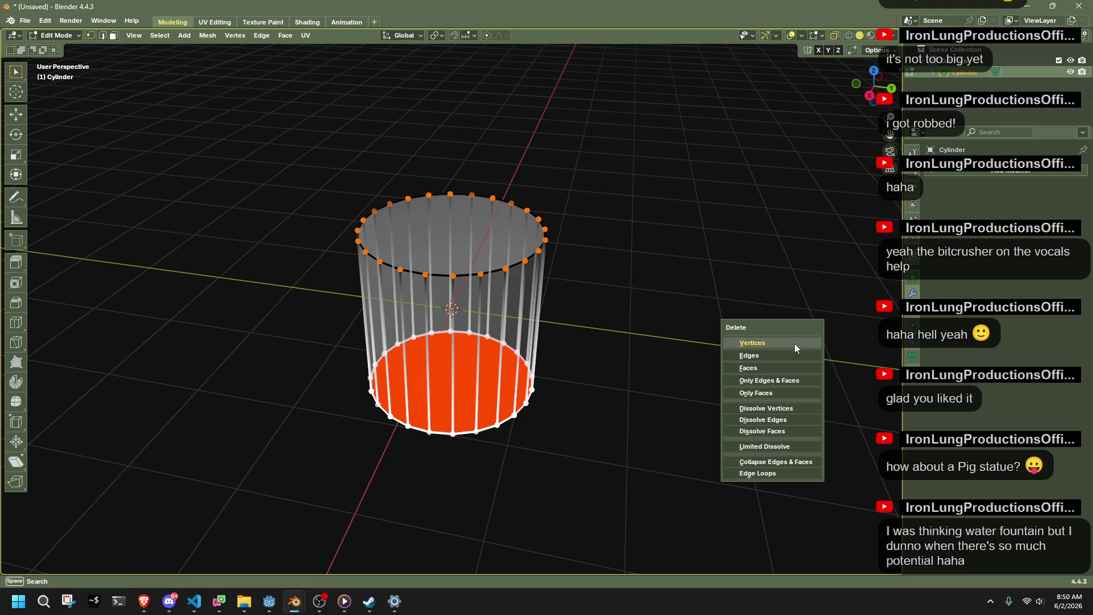
{"action": "left_click", "coordinate": [794, 344]}
{"action": "left_click", "coordinate": [870, 96]}
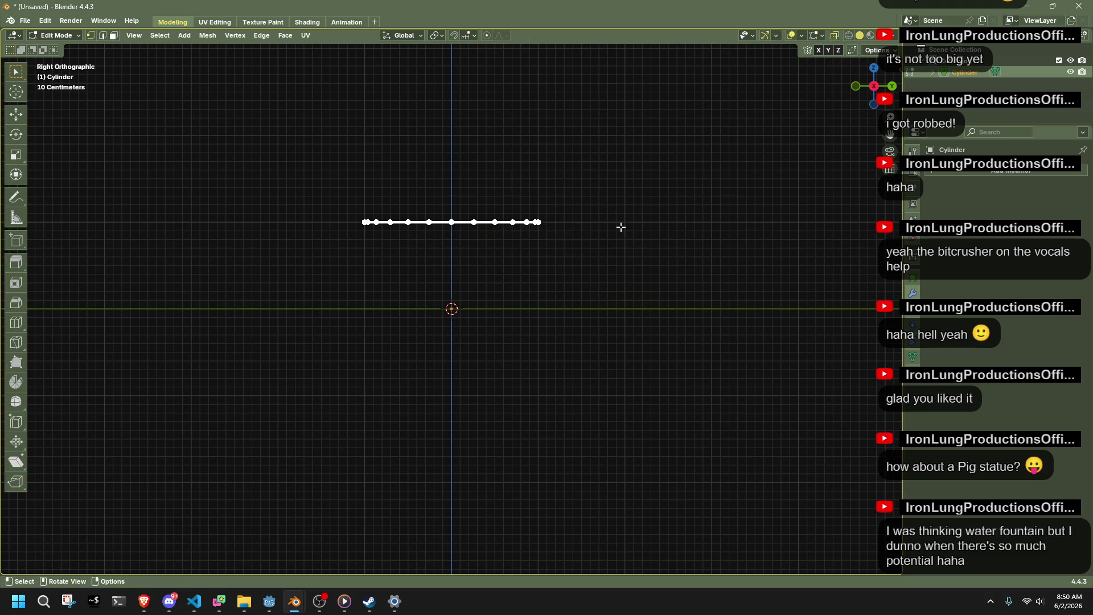
{"action": "key", "text": "shift+s"}
{"action": "left_click", "coordinate": [484, 186]}
{"action": "left_click_drag", "start_coordinate": [265, 251], "coordinate": [669, 405]}
{"action": "mouse_move", "coordinate": [564, 335]}
{"action": "middle_mouse_down"}
{"action": "mouse_move", "coordinate": [551, 329]}
{"action": "mouse_move", "coordinate": [615, 373]}
{"action": "mouse_move", "coordinate": [527, 298]}
{"action": "middle_mouse_up"}
Enlarge the circle and inset its face to form an outer ring.
{"action": "key", "text": "s"}
{"action": "left_click", "coordinate": [568, 295]}
{"action": "left_click", "coordinate": [727, 324]}
{"action": "key", "text": "3"}
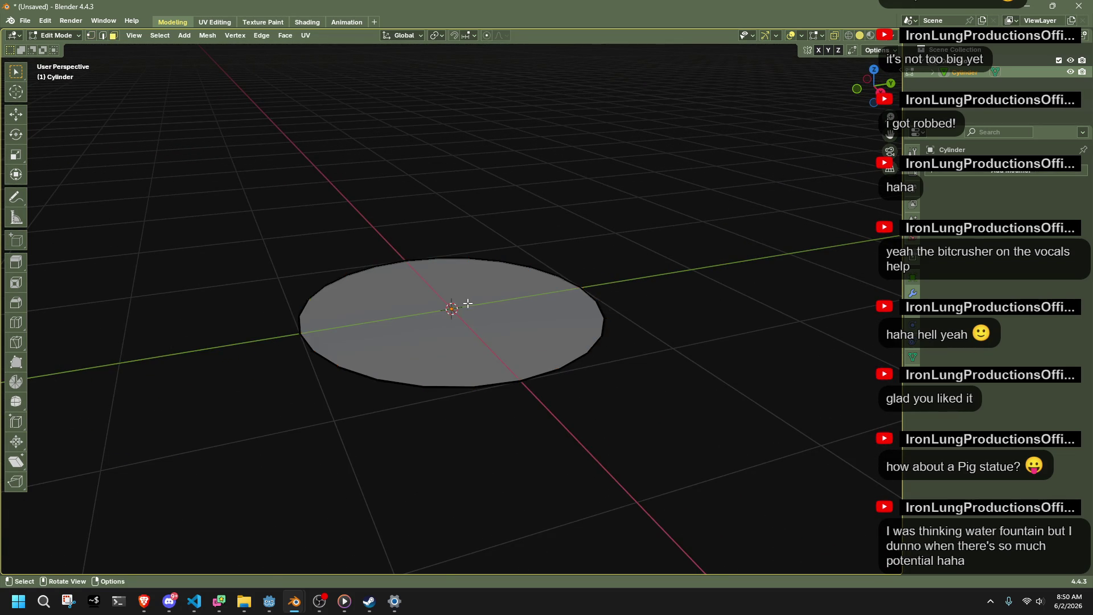
{"action": "key", "text": "a"}
{"action": "key", "text": "i"}
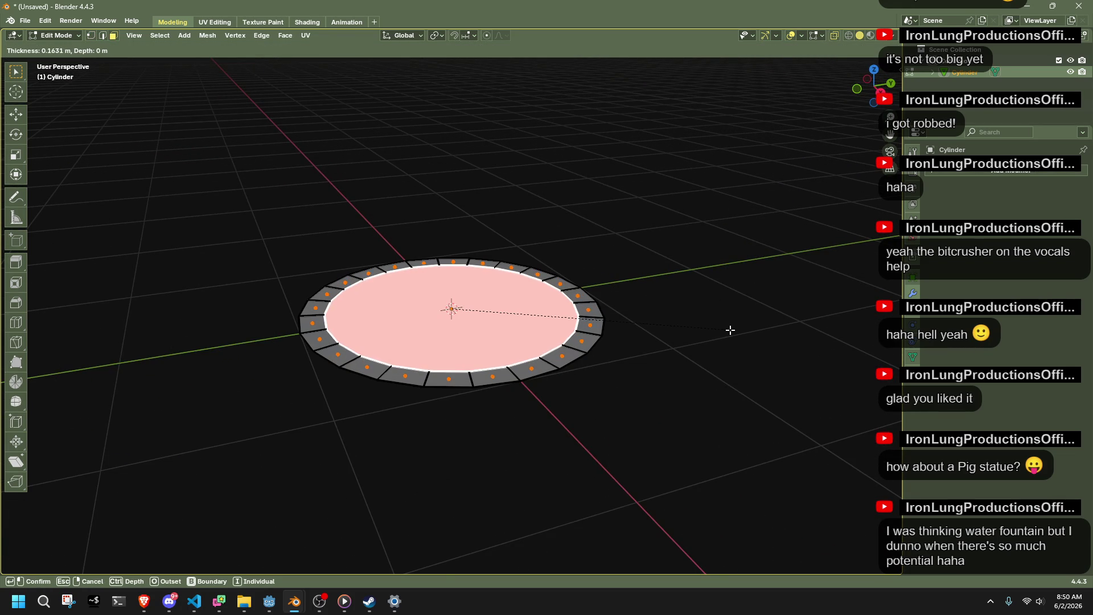
{"action": "left_click", "coordinate": [731, 330]}
Select all the circle's faces from a right-side view, ready for extruding.
{"action": "left_click", "coordinate": [719, 339]}
{"action": "key", "text": "a"}
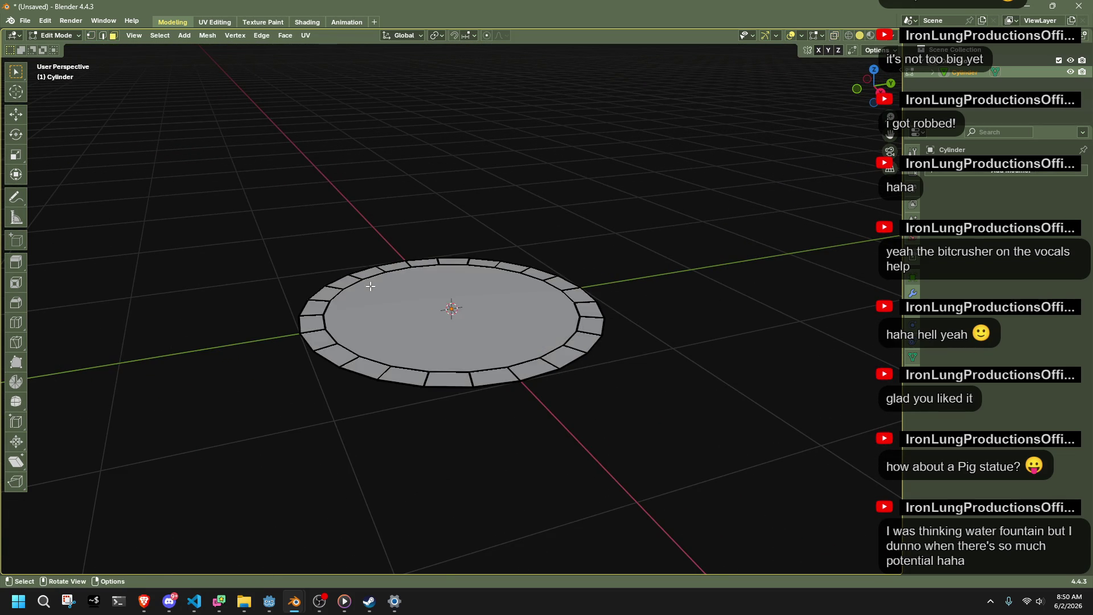
{"action": "left_click", "coordinate": [880, 91]}
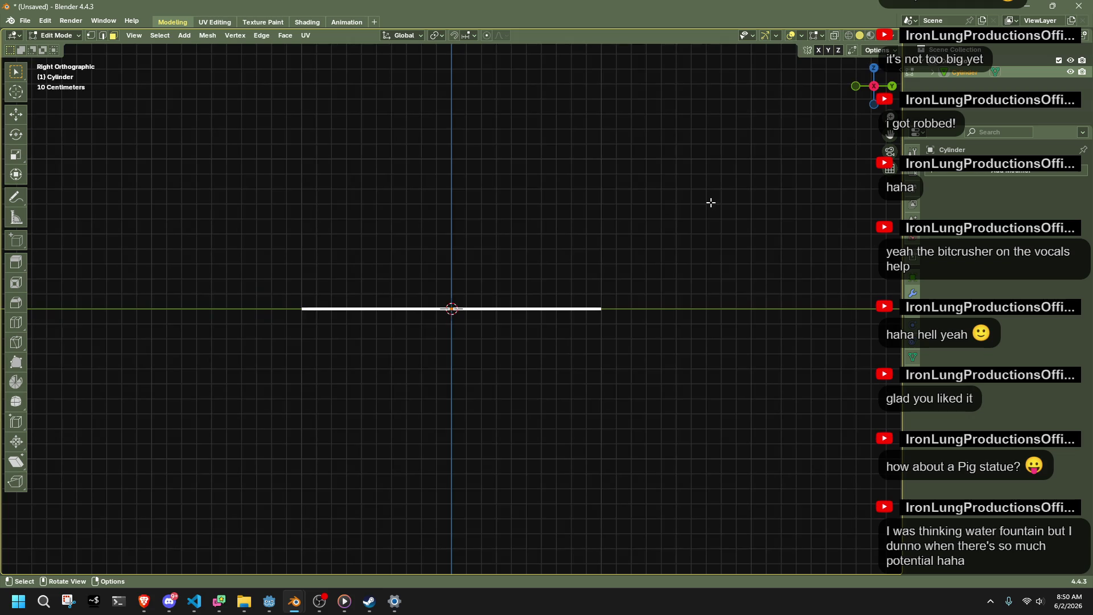
{"action": "key", "text": "e"}
{"action": "key", "text": "Escape"}
{"action": "scroll", "coordinate": [687, 287], "scroll_direction": "down", "scroll_amount": 8}
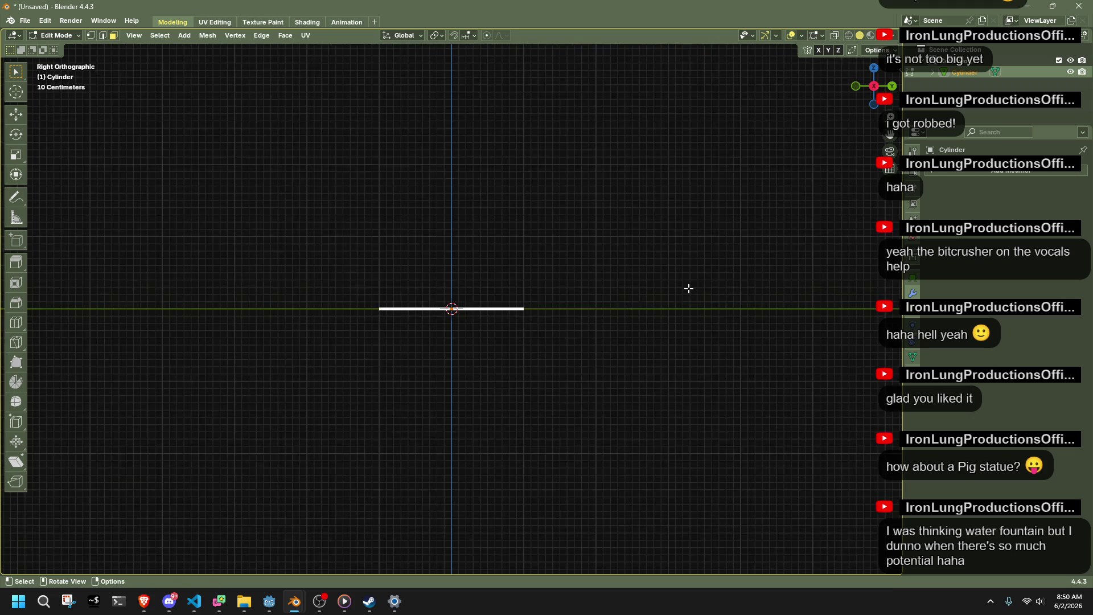
{"action": "scroll", "coordinate": [569, 290], "scroll_direction": "up", "scroll_amount": 4}
{"action": "scroll", "coordinate": [593, 275], "scroll_direction": "up", "scroll_amount": 3}
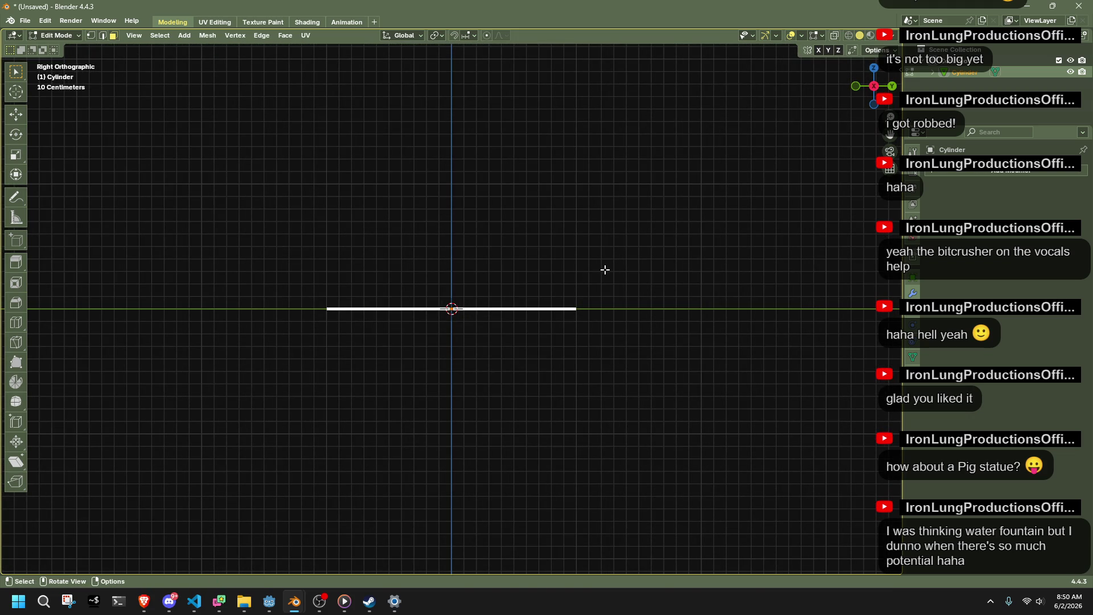
Try extruding the circle upward into a slab, undoing both attempts.
{"action": "key", "text": "e"}
{"action": "left_click", "coordinate": [612, 257]}
{"action": "key", "text": "ctrl+z"}
{"action": "key", "text": "e"}
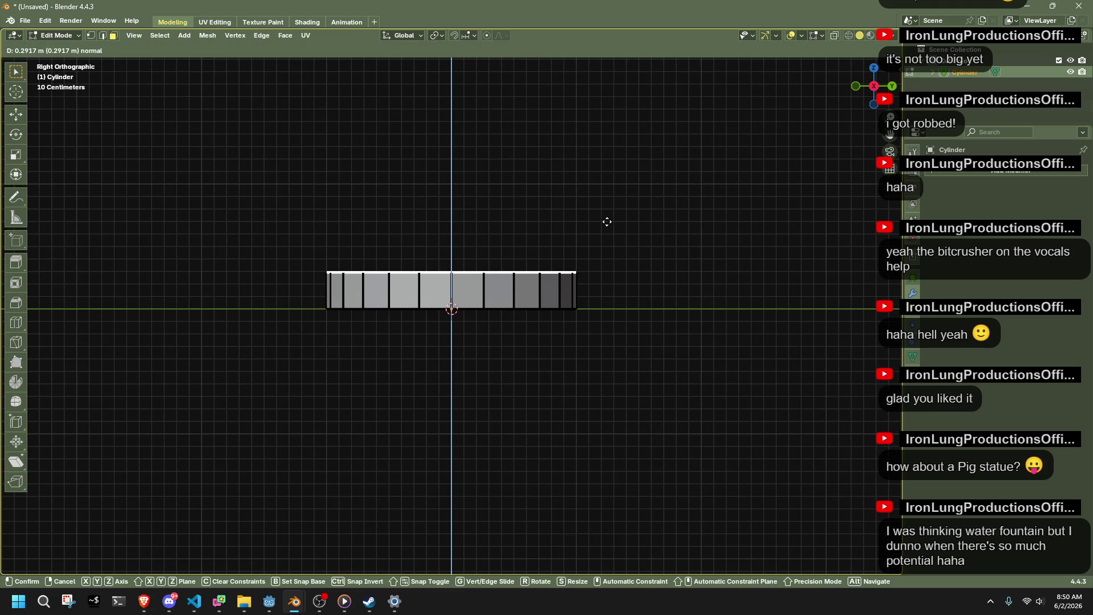
{"action": "left_click", "coordinate": [606, 221]}
{"action": "key", "text": "ctrl+z"}
Enable grid snapping and extrude the circle 0.2 m upward into a slab.
{"action": "left_click", "coordinate": [470, 36]}
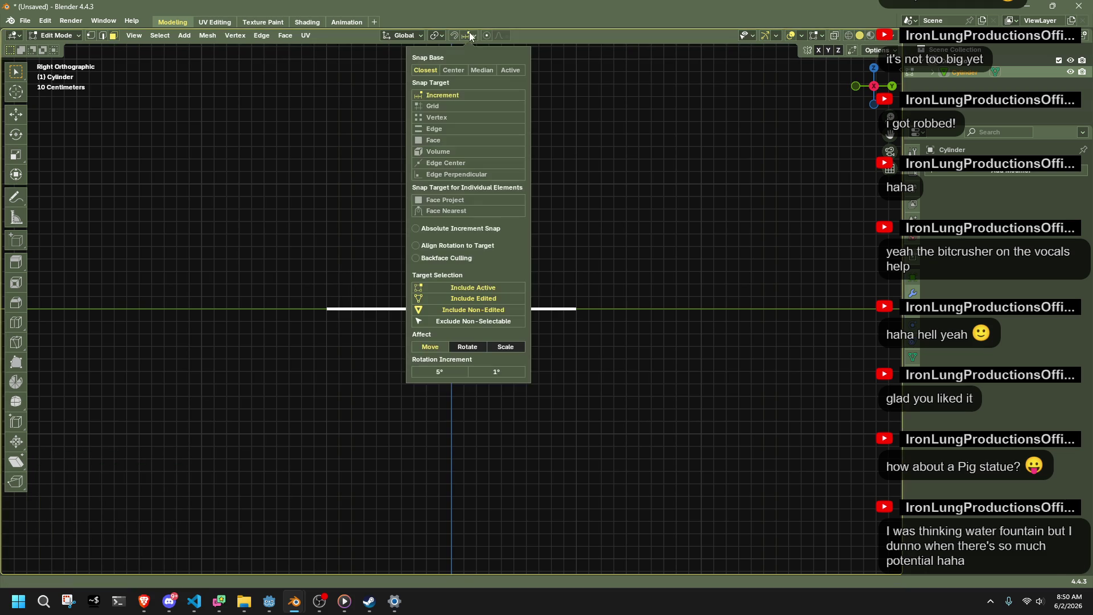
{"action": "left_click", "coordinate": [461, 107]}
{"action": "key", "text": "e"}
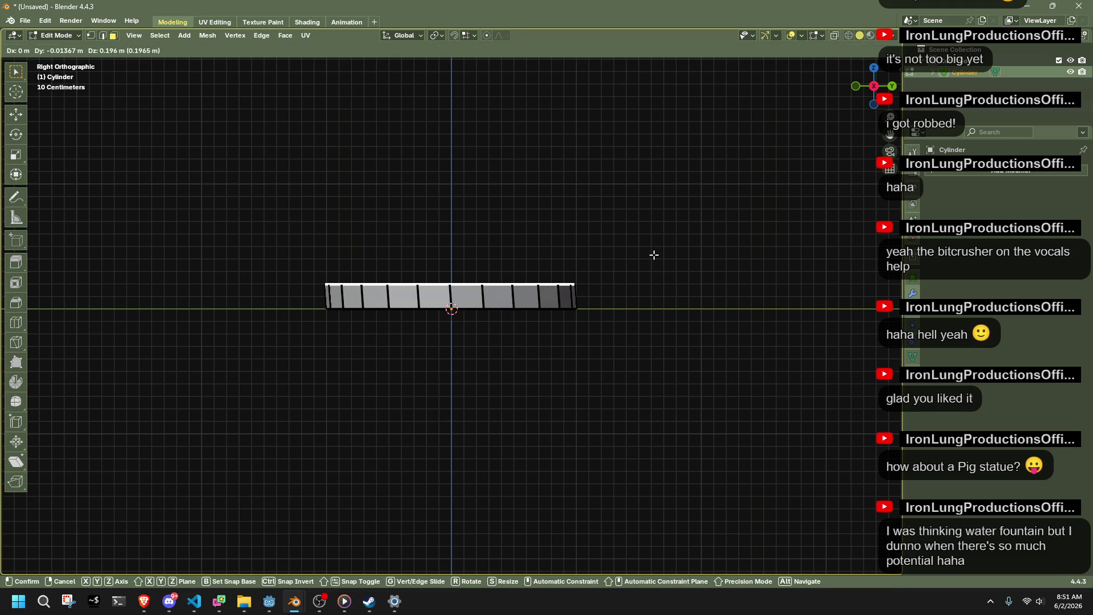
{"action": "left_click", "coordinate": [653, 254]}
{"action": "key", "text": "ctrl+z"}
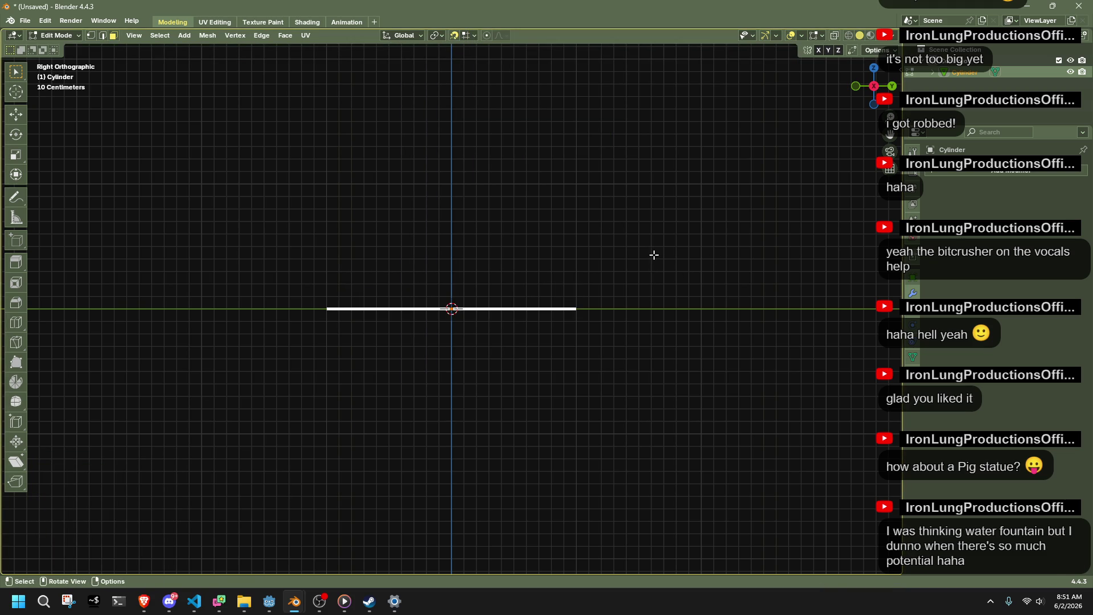
{"action": "key", "text": "e"}
{"action": "left_click", "coordinate": [653, 276]}
Apply a delete option to the slab's top, then select the inner top face.
{"action": "mouse_move", "coordinate": [632, 307]}
{"action": "middle_mouse_down"}
{"action": "mouse_move", "coordinate": [622, 239]}
{"action": "mouse_move", "coordinate": [575, 220]}
{"action": "middle_mouse_up"}
{"action": "left_click", "coordinate": [499, 225]}
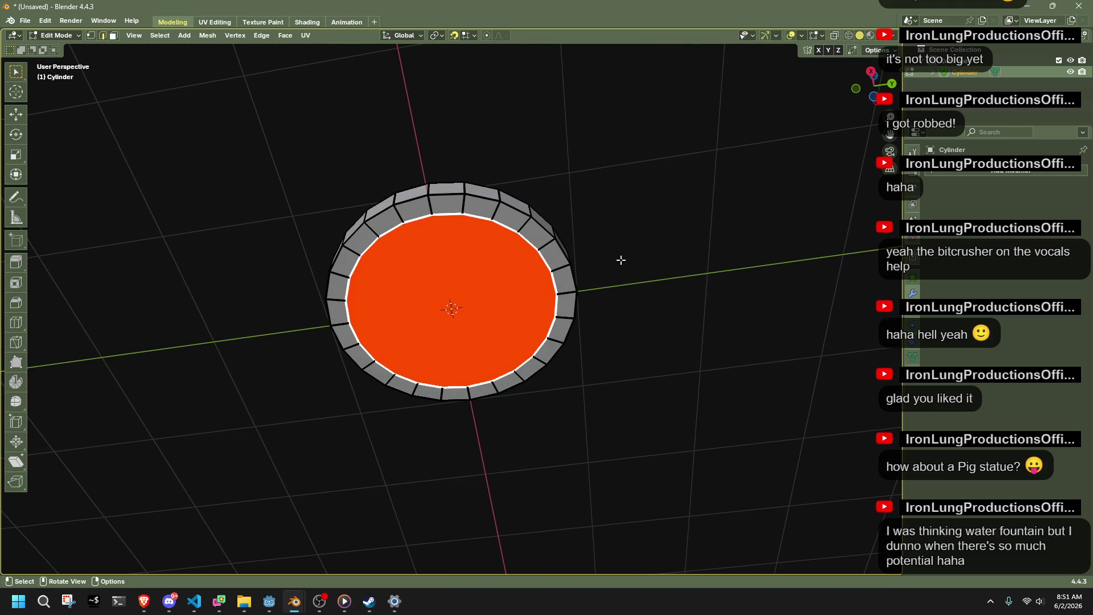
{"action": "key", "text": "x"}
{"action": "left_click", "coordinate": [660, 388]}
{"action": "middle_click_drag", "start_coordinate": [636, 316], "coordinate": [641, 420]}
{"action": "key", "text": "3"}
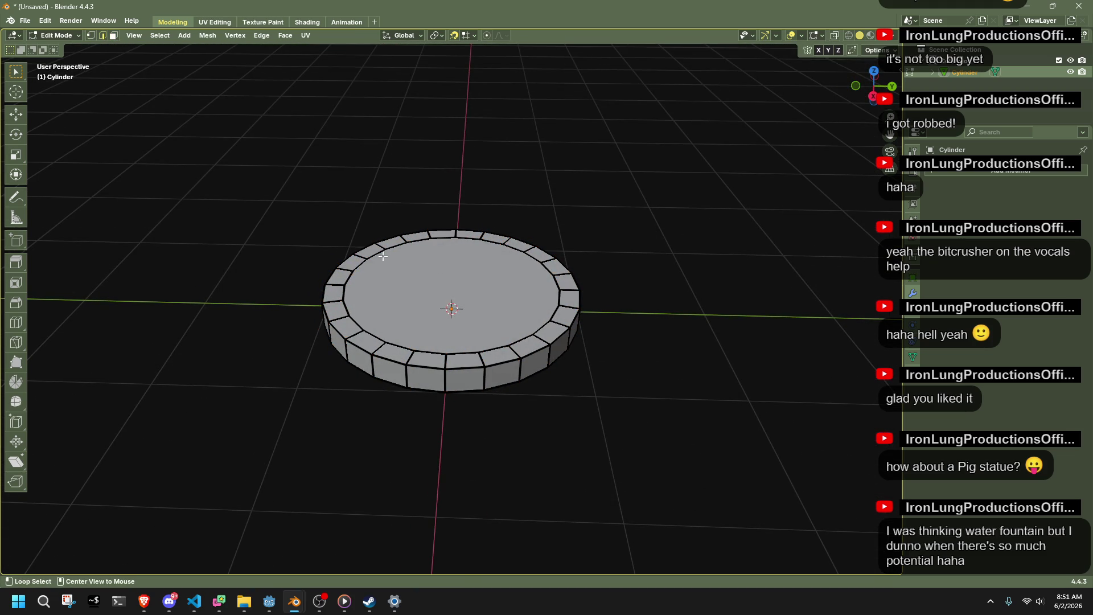
{"action": "left_click", "coordinate": [608, 307], "text": "alt"}
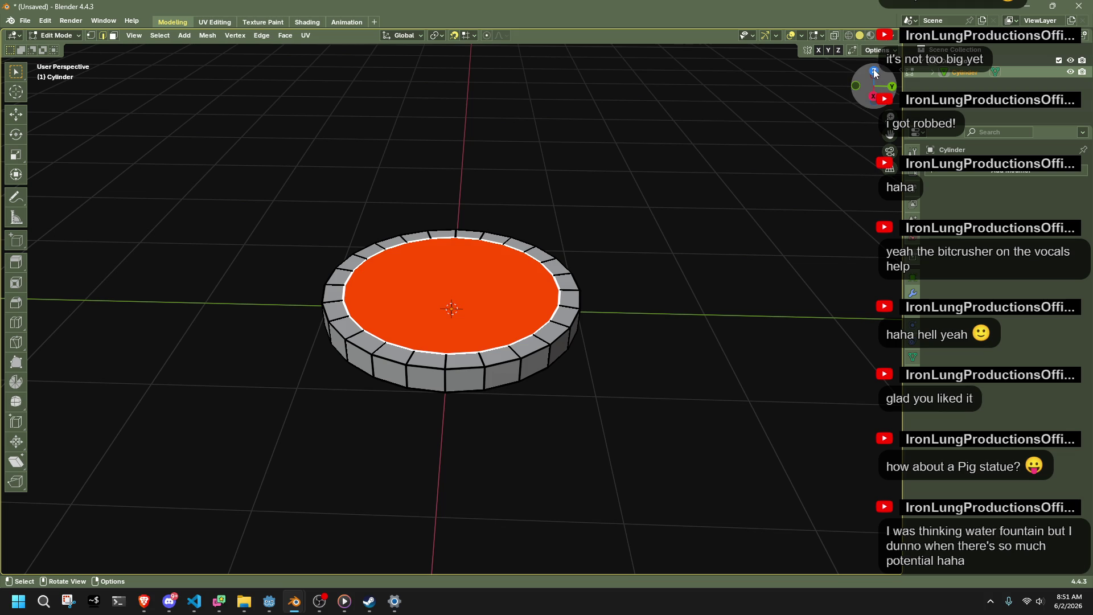
Sink the inner top face 0.15 m downward in Front view to form the basin.
{"action": "left_click", "coordinate": [875, 73]}
{"action": "mouse_move", "coordinate": [571, 343]}
{"action": "middle_mouse_down"}
{"action": "mouse_move", "coordinate": [553, 231]}
{"action": "mouse_move", "coordinate": [550, 256]}
{"action": "middle_mouse_up"}
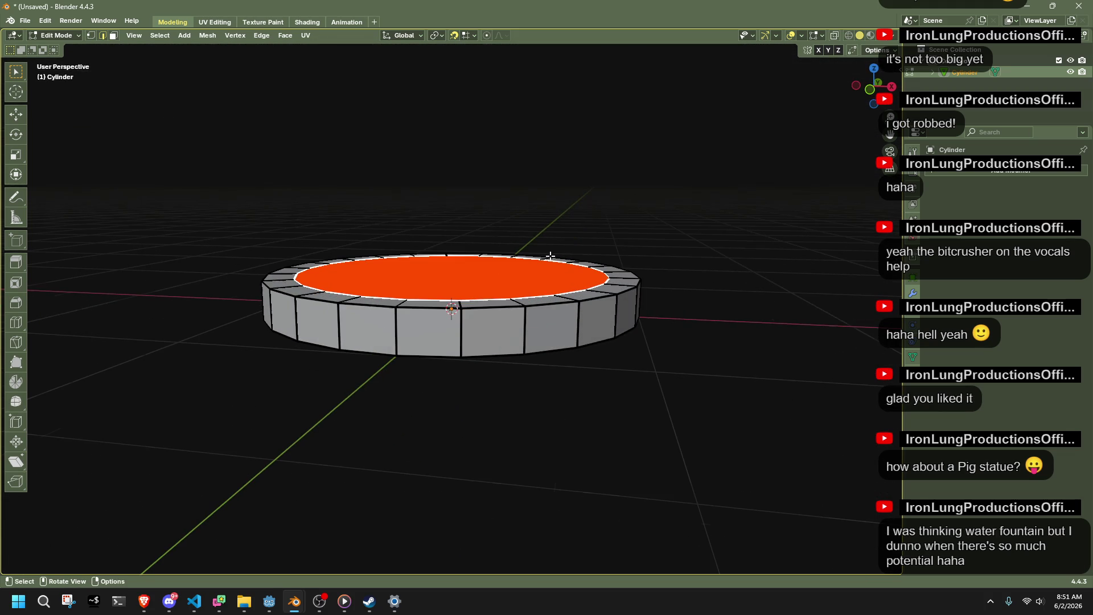
{"action": "mouse_move", "coordinate": [822, 122]}
{"action": "middle_mouse_down"}
{"action": "mouse_move", "coordinate": [607, 310]}
{"action": "mouse_move", "coordinate": [645, 320]}
{"action": "middle_mouse_up"}
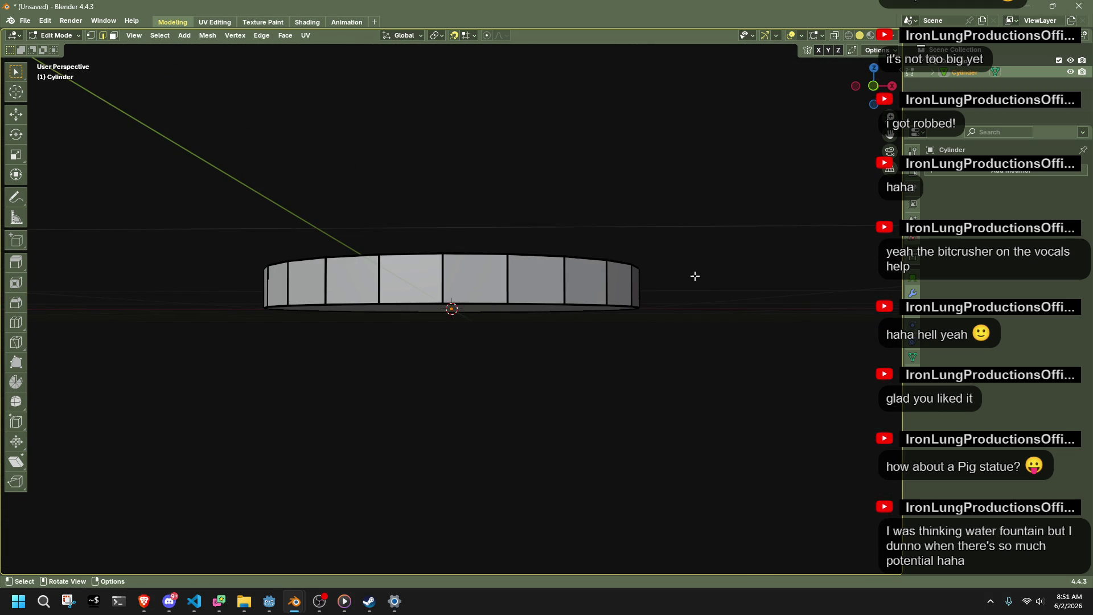
{"action": "left_click", "coordinate": [874, 86]}
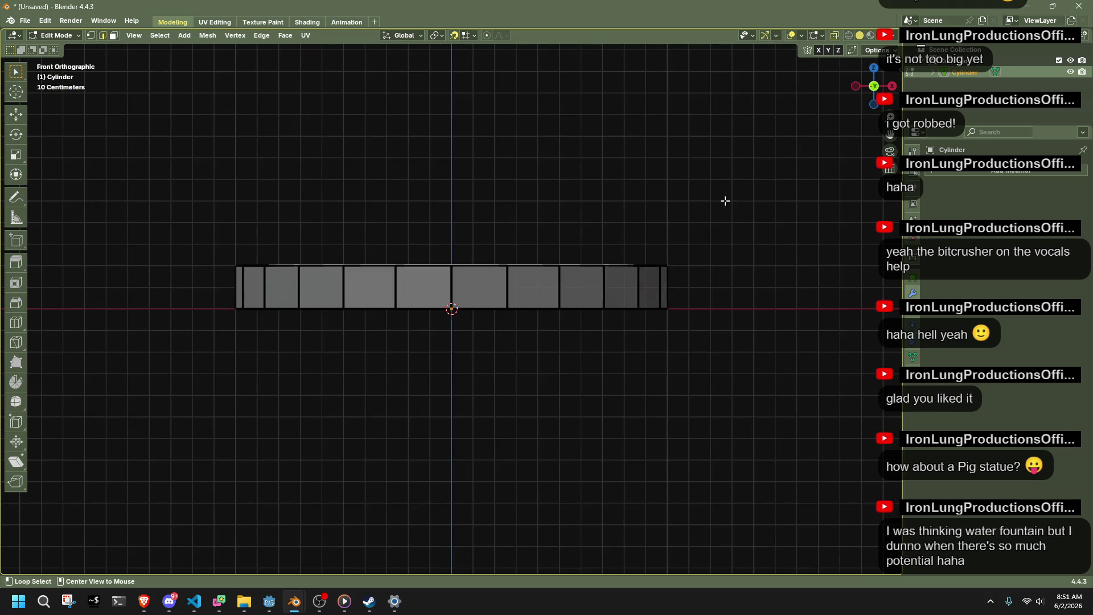
{"action": "scroll", "coordinate": [717, 200], "scroll_direction": "up", "scroll_amount": 1}
{"action": "key", "text": "e"}
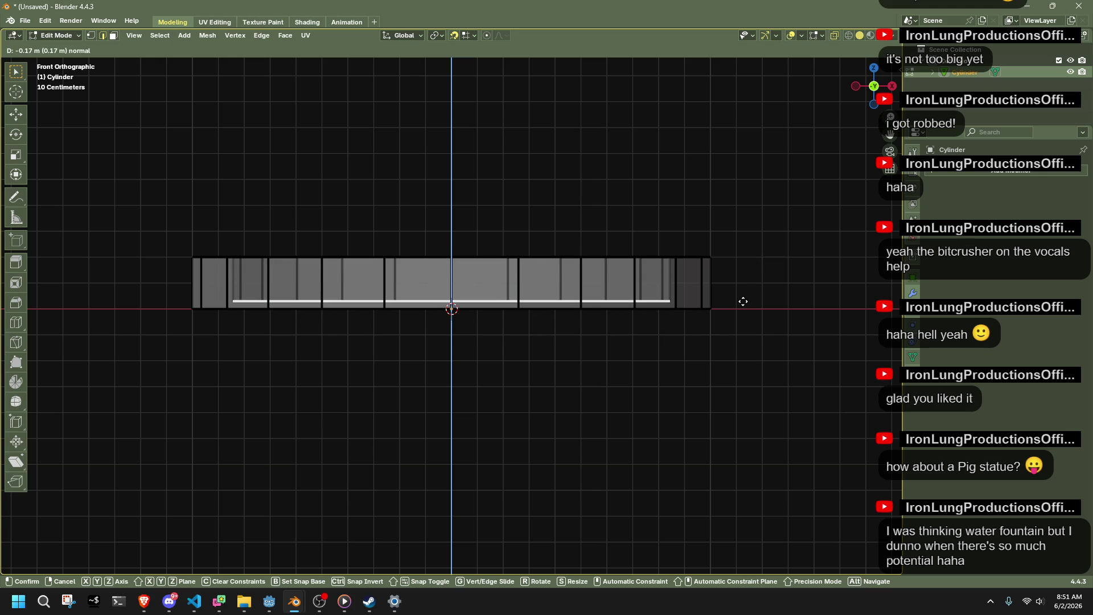
{"action": "left_click", "coordinate": [741, 296]}
Inset the basin floor from Top view, leaving a small central face.
{"action": "mouse_move", "coordinate": [742, 298]}
{"action": "middle_mouse_down"}
{"action": "mouse_move", "coordinate": [732, 319]}
{"action": "mouse_move", "coordinate": [742, 348]}
{"action": "middle_mouse_up"}
{"action": "left_click", "coordinate": [874, 71]}
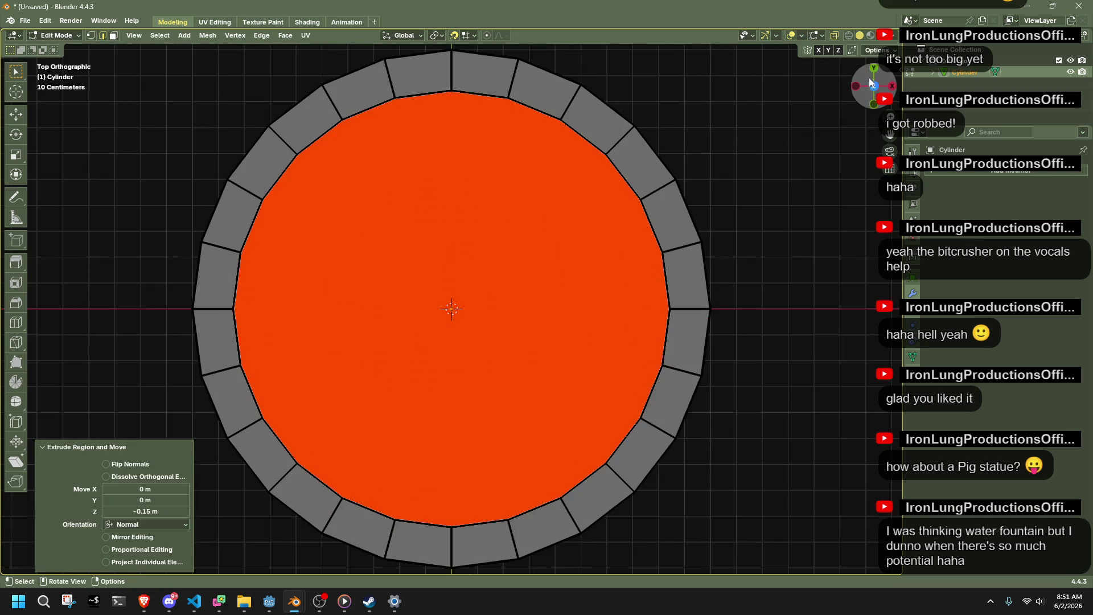
{"action": "key", "text": "i"}
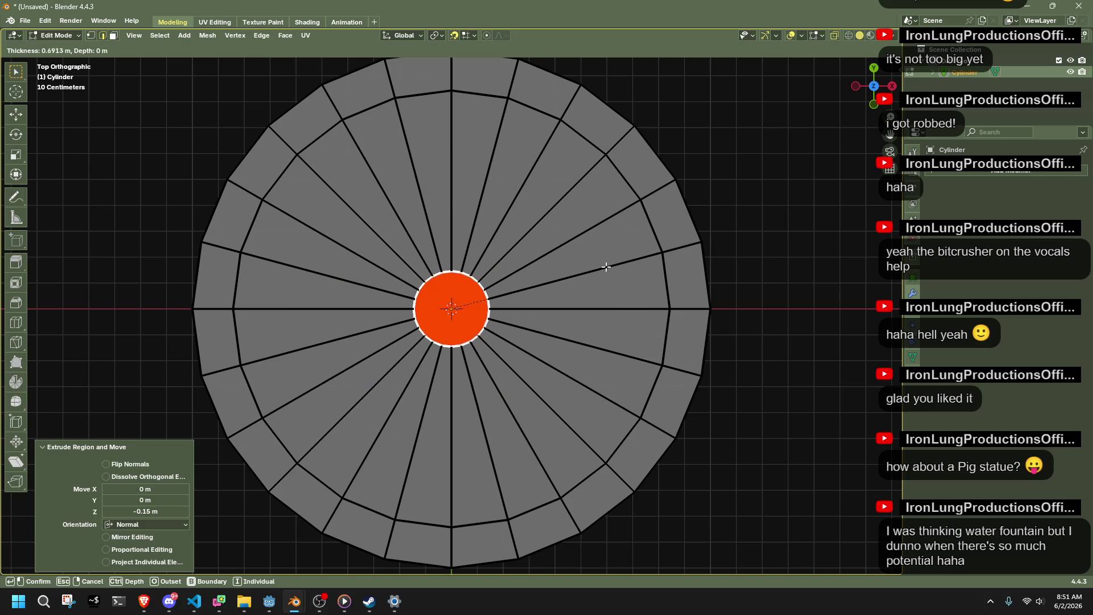
{"action": "left_click", "coordinate": [603, 267]}
{"action": "mouse_move", "coordinate": [779, 333]}
{"action": "middle_mouse_down"}
{"action": "mouse_move", "coordinate": [770, 383]}
{"action": "mouse_move", "coordinate": [515, 352]}
{"action": "mouse_move", "coordinate": [399, 364]}
{"action": "middle_mouse_up"}
Extrude the central face 0.95 m upward into a column.
{"action": "key", "text": "e"}
{"action": "left_click", "coordinate": [548, 100]}
{"action": "scroll", "coordinate": [549, 100], "scroll_direction": "down", "scroll_amount": 5}
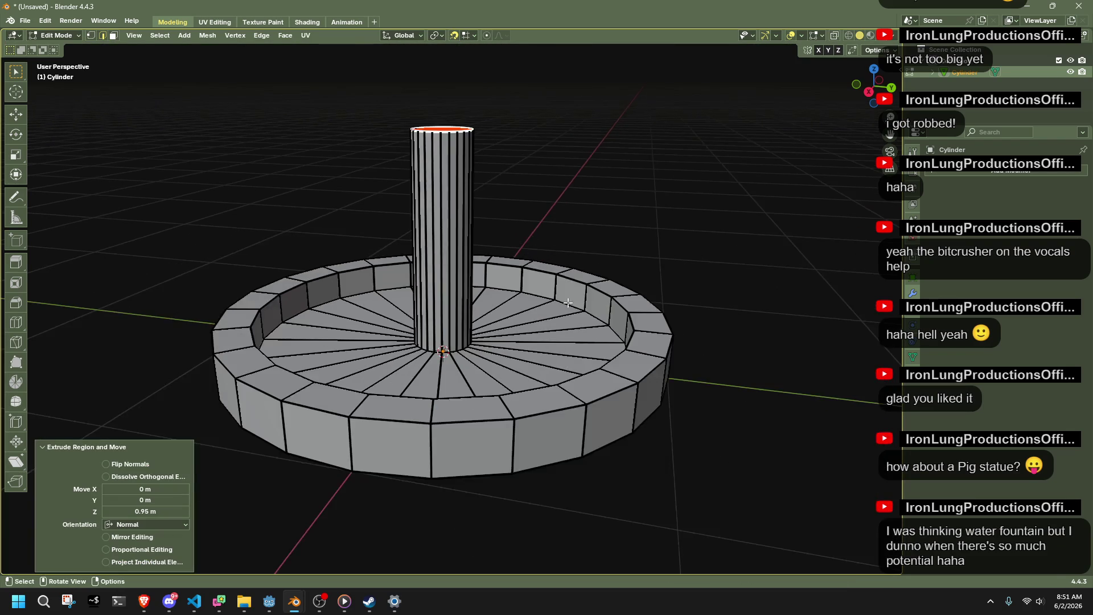
{"action": "scroll", "coordinate": [468, 363], "scroll_direction": "up", "scroll_amount": 5}
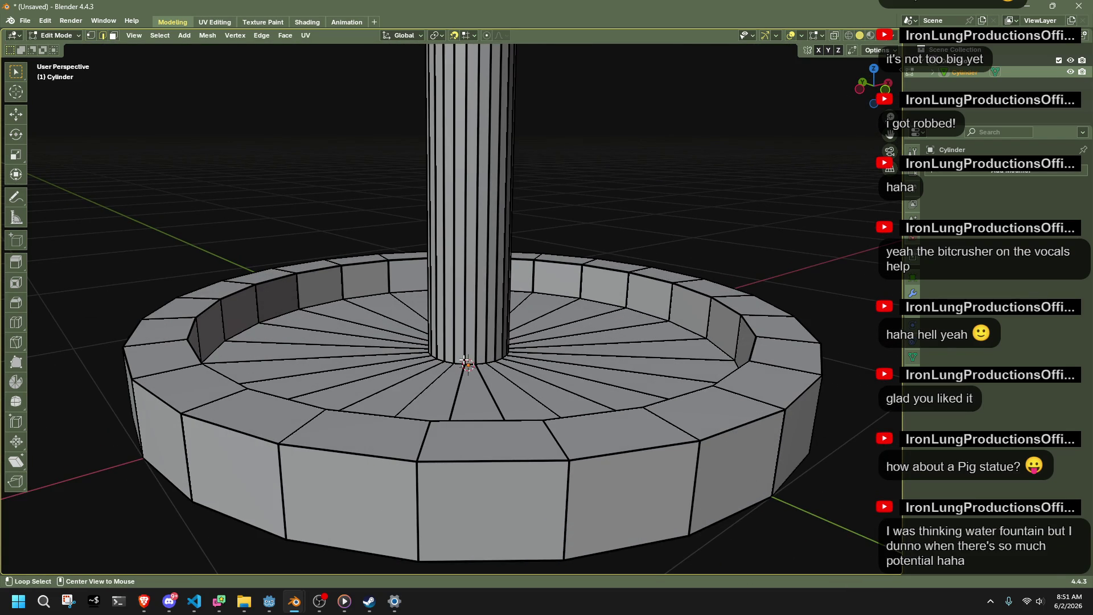
Bevel the column's base edge loop 0.136 m with two segments.
{"action": "left_click", "coordinate": [468, 363], "text": "alt"}
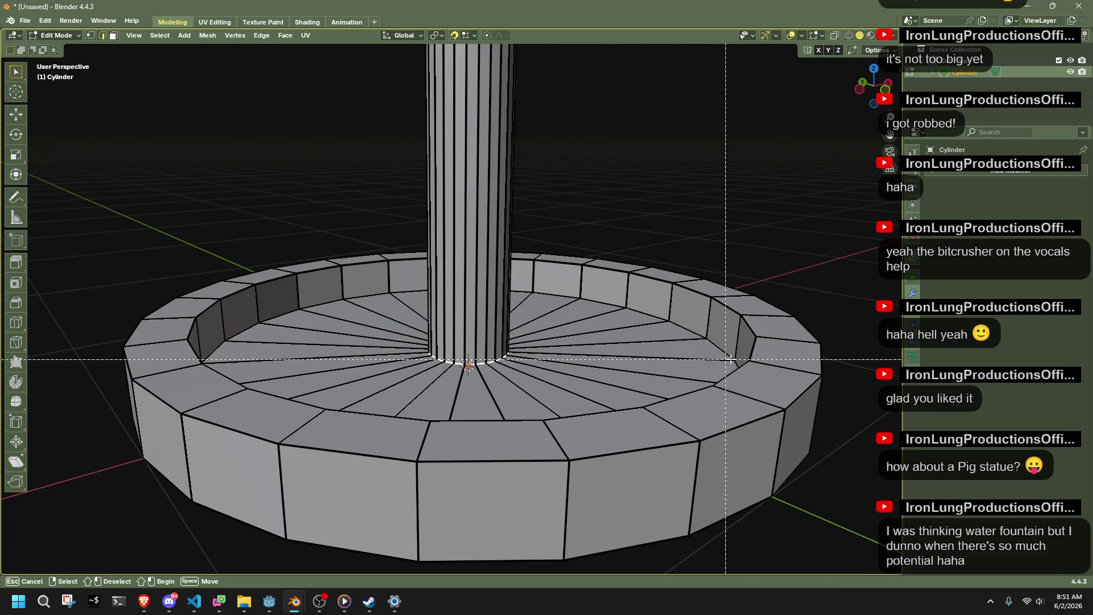
{"action": "key", "text": "ctrl+b"}
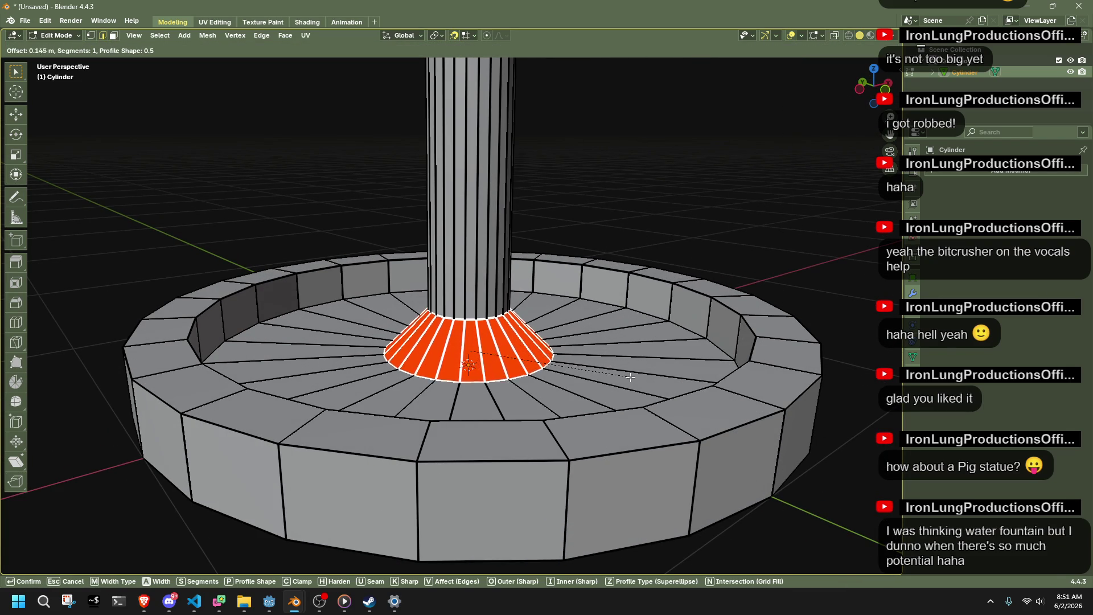
{"action": "left_click", "coordinate": [609, 373]}
{"action": "mouse_move", "coordinate": [609, 373]}
{"action": "middle_mouse_down"}
{"action": "mouse_move", "coordinate": [654, 398]}
{"action": "mouse_move", "coordinate": [593, 395]}
{"action": "mouse_move", "coordinate": [790, 357]}
{"action": "mouse_move", "coordinate": [810, 402]}
{"action": "mouse_move", "coordinate": [664, 349]}
{"action": "middle_mouse_up"}
{"action": "scroll", "coordinate": [790, 357], "scroll_direction": "down", "scroll_amount": 3}
{"action": "scroll", "coordinate": [663, 349], "scroll_direction": "up", "scroll_amount": 5}
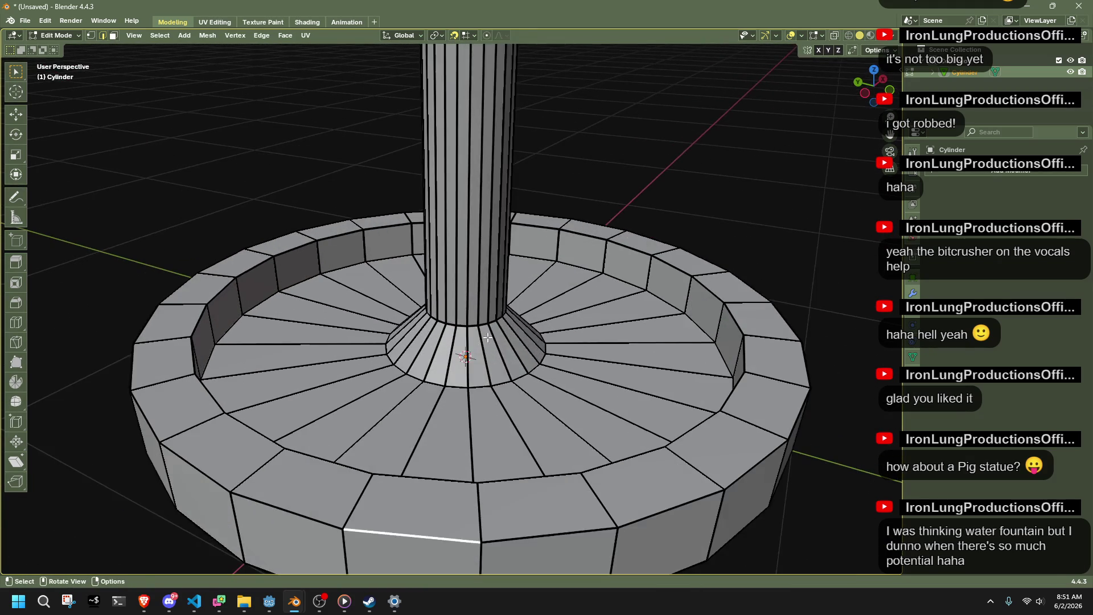
{"action": "key", "text": "ctrl+z"}
{"action": "key", "text": "ctrl+shift+z"}
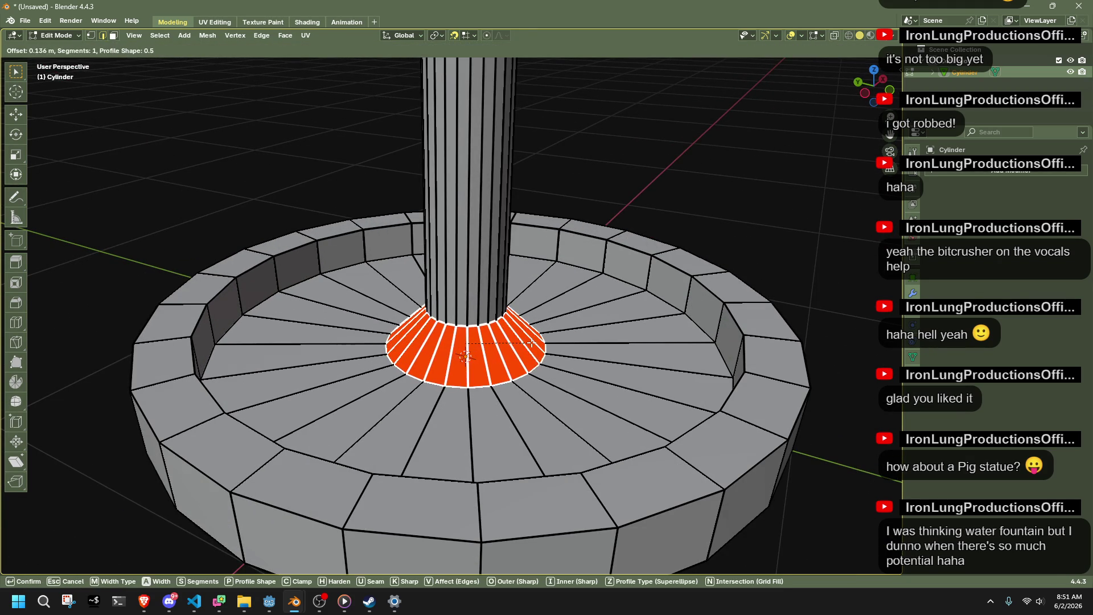
{"action": "left_click", "coordinate": [185, 402]}
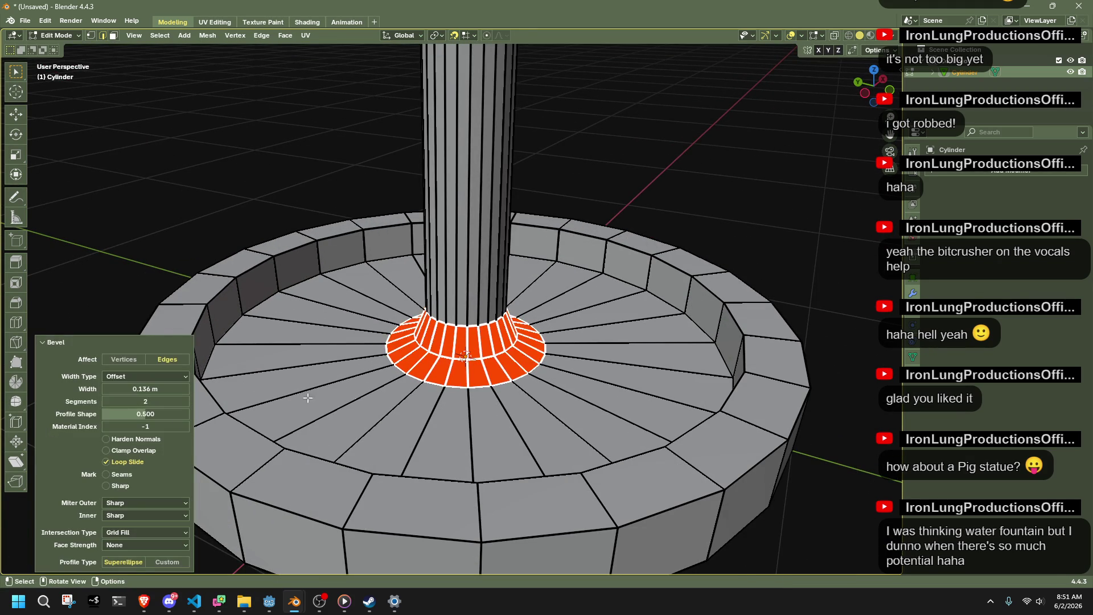
Return to Object Mode, reselect the fountain, and re-enter Edit Mode.
{"action": "middle_click_drag", "start_coordinate": [251, 397], "coordinate": [595, 369]}
{"action": "key", "text": "Tab"}
{"action": "mouse_move", "coordinate": [581, 239]}
{"action": "middle_mouse_down"}
{"action": "mouse_move", "coordinate": [640, 211]}
{"action": "mouse_move", "coordinate": [654, 347]}
{"action": "mouse_move", "coordinate": [458, 318]}
{"action": "mouse_move", "coordinate": [401, 334]}
{"action": "mouse_move", "coordinate": [456, 271]}
{"action": "middle_mouse_up"}
{"action": "key", "text": "alt+a"}
{"action": "left_click", "coordinate": [477, 287]}
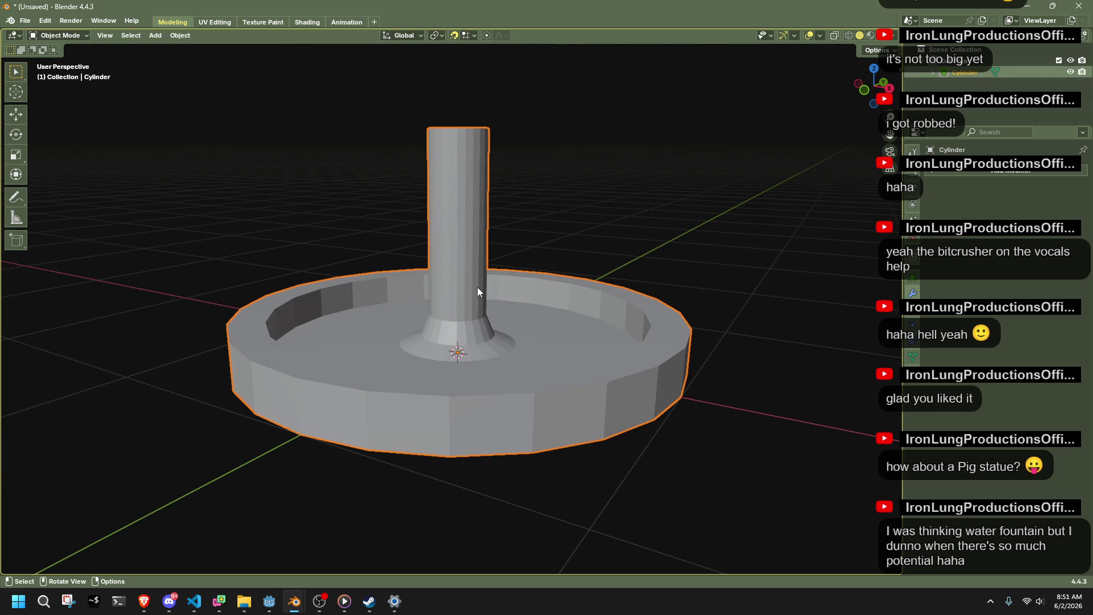
{"action": "key", "text": "Tab"}
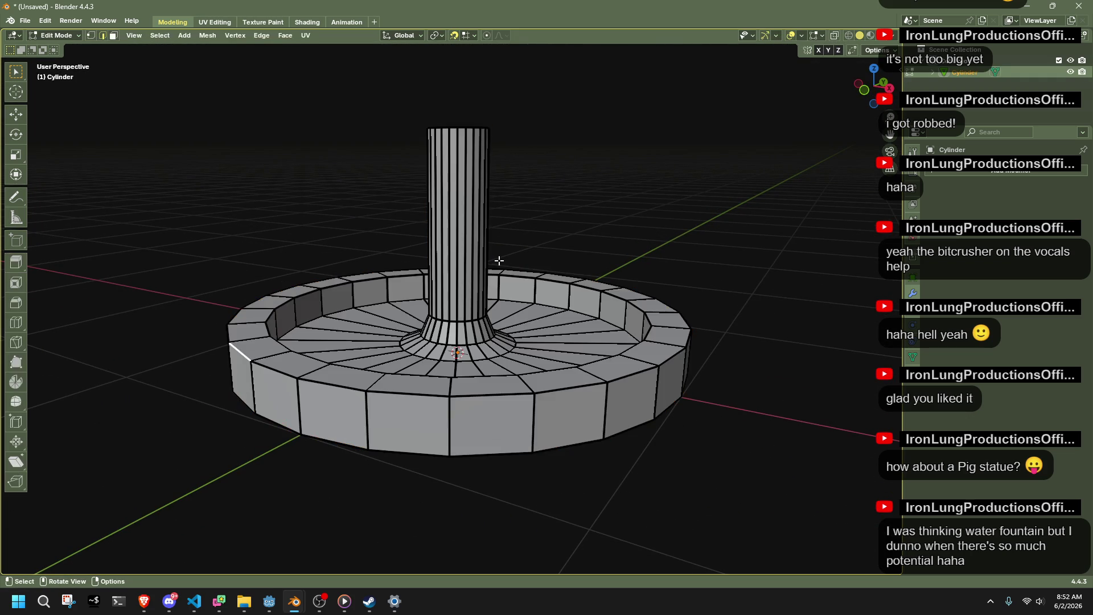
With X-ray on, select the column faces in face mode and inset them.
{"action": "key", "text": "3"}
{"action": "key", "text": "alt+z"}
{"action": "left_click_drag", "start_coordinate": [390, 190], "coordinate": [537, 239]}
{"action": "scroll", "coordinate": [556, 237], "scroll_direction": "up", "scroll_amount": 3}
{"action": "left_click", "coordinate": [864, 92]}
{"action": "scroll", "coordinate": [546, 161], "scroll_direction": "up", "scroll_amount": 2}
{"action": "key", "text": "i"}
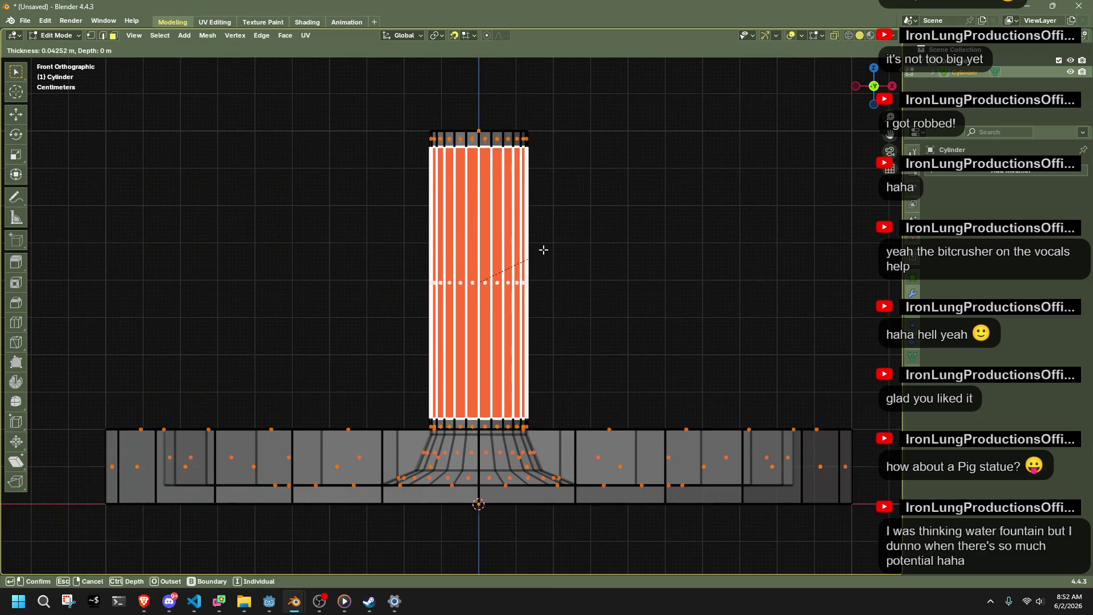
{"action": "left_click", "coordinate": [488, 286]}
{"action": "middle_click_drag", "start_coordinate": [489, 285], "coordinate": [817, 275]}
{"action": "key", "text": "ctrl+KP_3"}
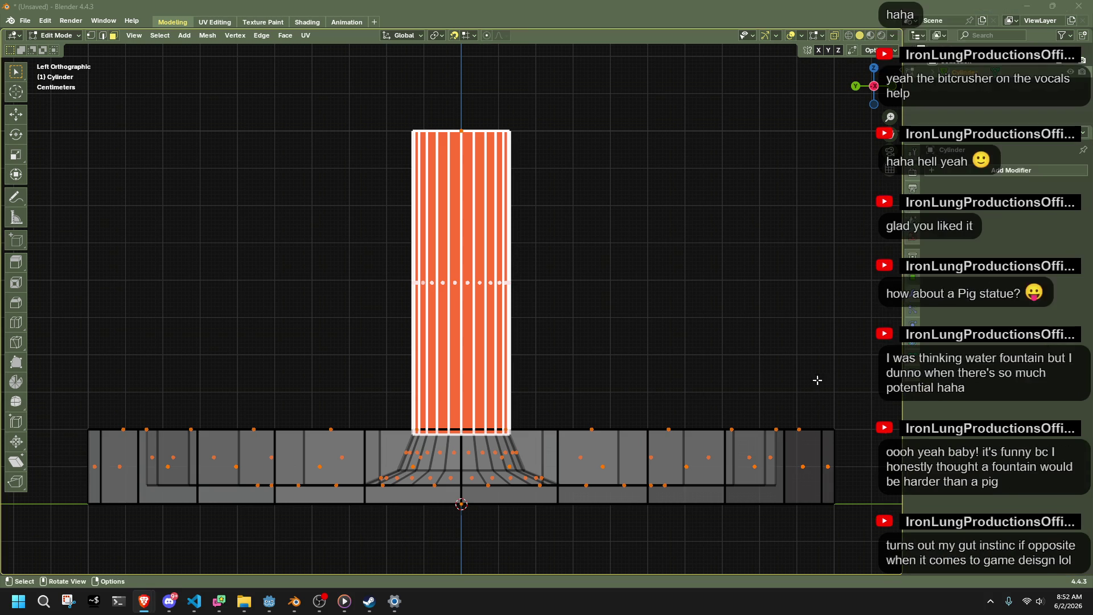
Reselect the whole column and inset its faces again from the left view.
{"action": "right_click", "coordinate": [580, 284]}
{"action": "left_click_drag", "start_coordinate": [340, 244], "coordinate": [572, 306]}
{"action": "middle_click_drag", "start_coordinate": [593, 312], "coordinate": [636, 342]}
{"action": "left_click", "coordinate": [888, 87]}
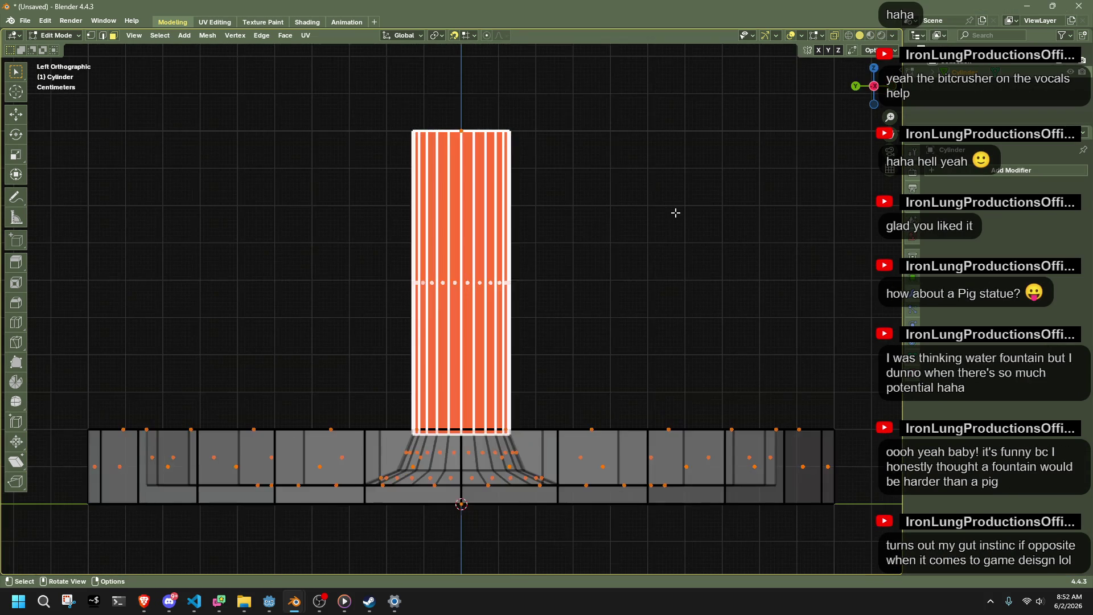
{"action": "key", "text": "i"}
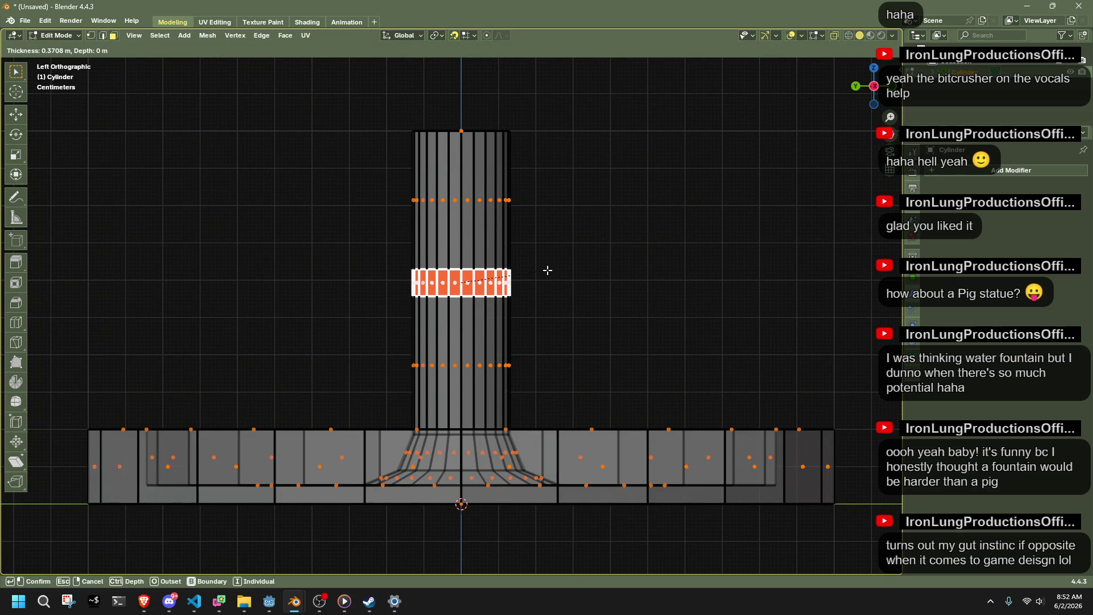
{"action": "left_click", "coordinate": [578, 257]}
Extrude the inset band outward along its normals 0.189 m to form a tier.
{"action": "left_click", "coordinate": [598, 294]}
{"action": "left_click_drag", "start_coordinate": [395, 261], "coordinate": [649, 287]}
{"action": "key", "text": "e"}
{"action": "right_click", "coordinate": [656, 262]}
{"action": "right_click", "coordinate": [554, 260]}
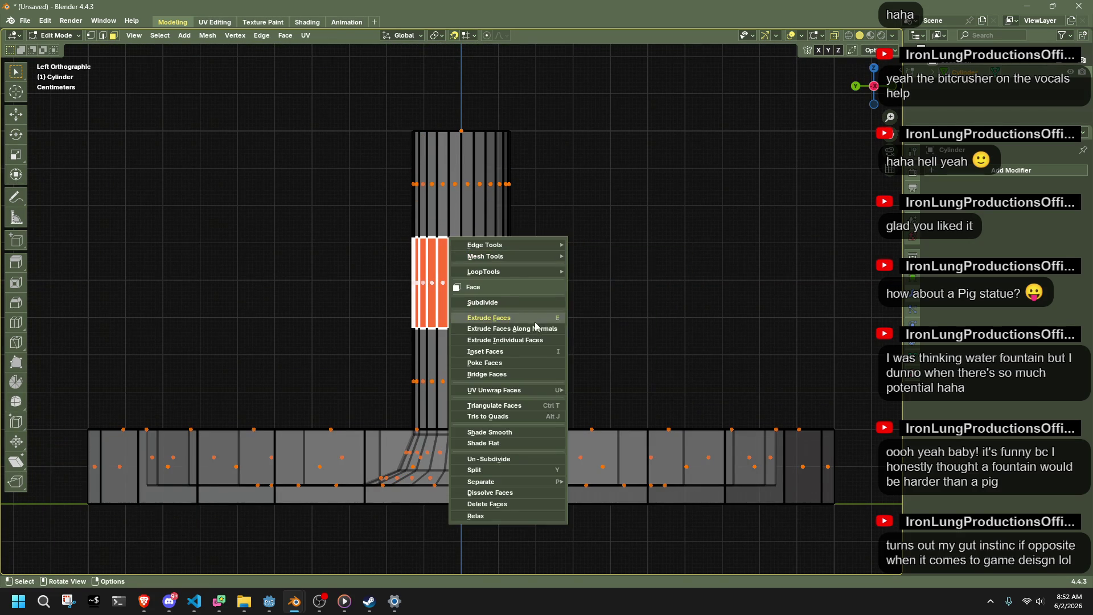
{"action": "left_click", "coordinate": [544, 330]}
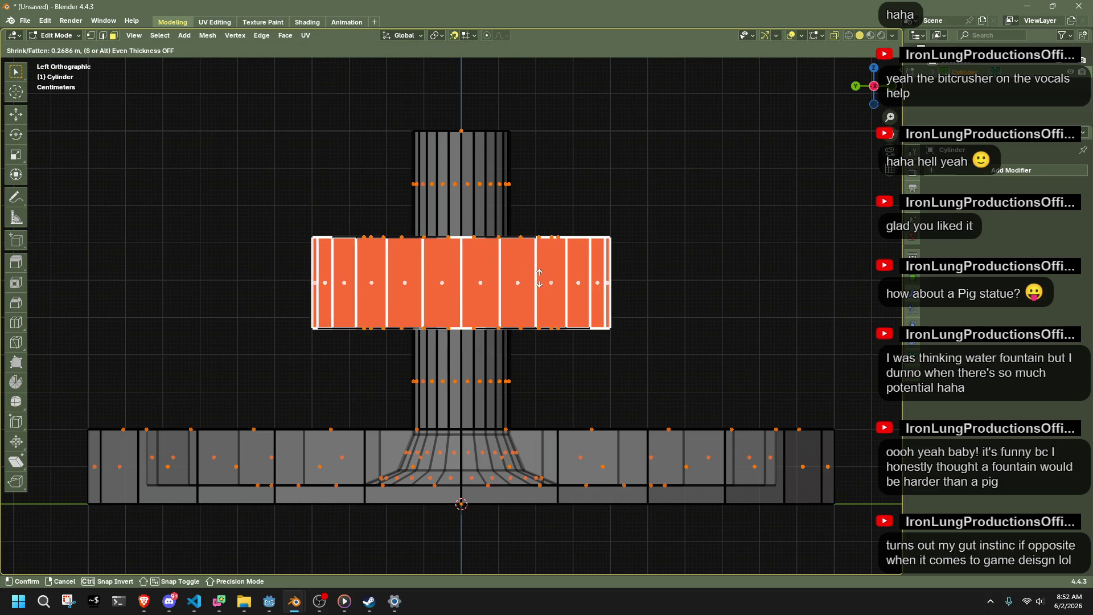
{"action": "left_click", "coordinate": [543, 289]}
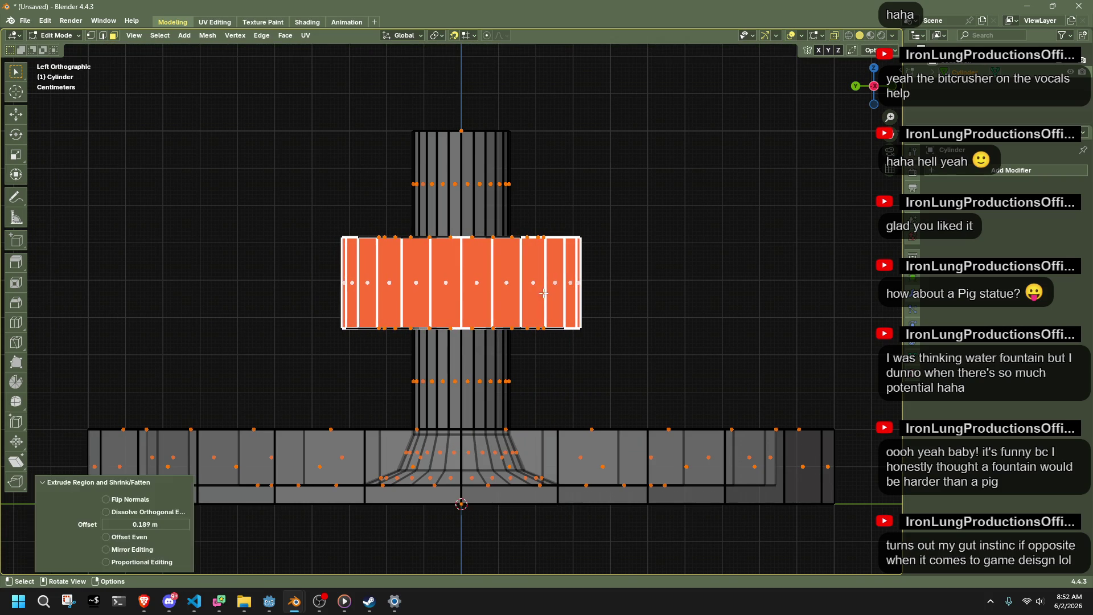
Turn off X-ray and select an edge loop on the new tier.
{"action": "left_click", "coordinate": [587, 349]}
{"action": "key", "text": "a"}
{"action": "mouse_move", "coordinate": [573, 328]}
{"action": "middle_mouse_down"}
{"action": "mouse_move", "coordinate": [575, 349]}
{"action": "mouse_move", "coordinate": [546, 349]}
{"action": "middle_mouse_up"}
{"action": "key", "text": "alt+z"}
{"action": "left_click", "coordinate": [544, 349], "text": "alt+shift"}
{"action": "left_click", "coordinate": [861, 104]}
{"action": "mouse_move", "coordinate": [676, 264]}
{"action": "middle_mouse_down"}
{"action": "mouse_move", "coordinate": [654, 251]}
{"action": "mouse_move", "coordinate": [710, 243]}
{"action": "mouse_move", "coordinate": [692, 251]}
{"action": "middle_mouse_up"}
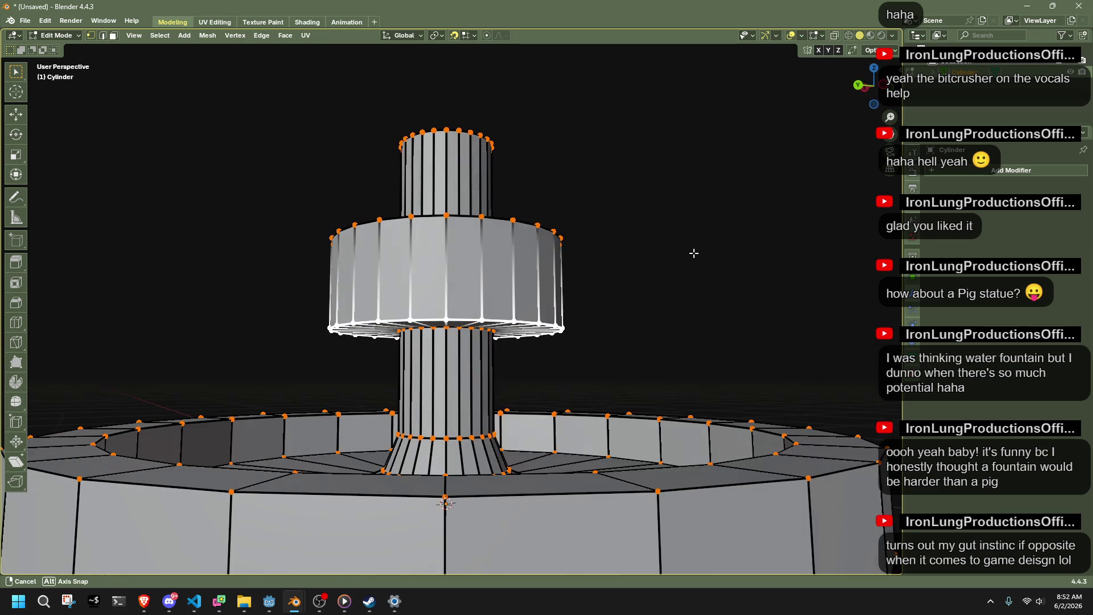
Narrow the tier's bottom loop and move the loop vertically along Z.
{"action": "left_click", "coordinate": [872, 93]}
{"action": "key", "text": "s"}
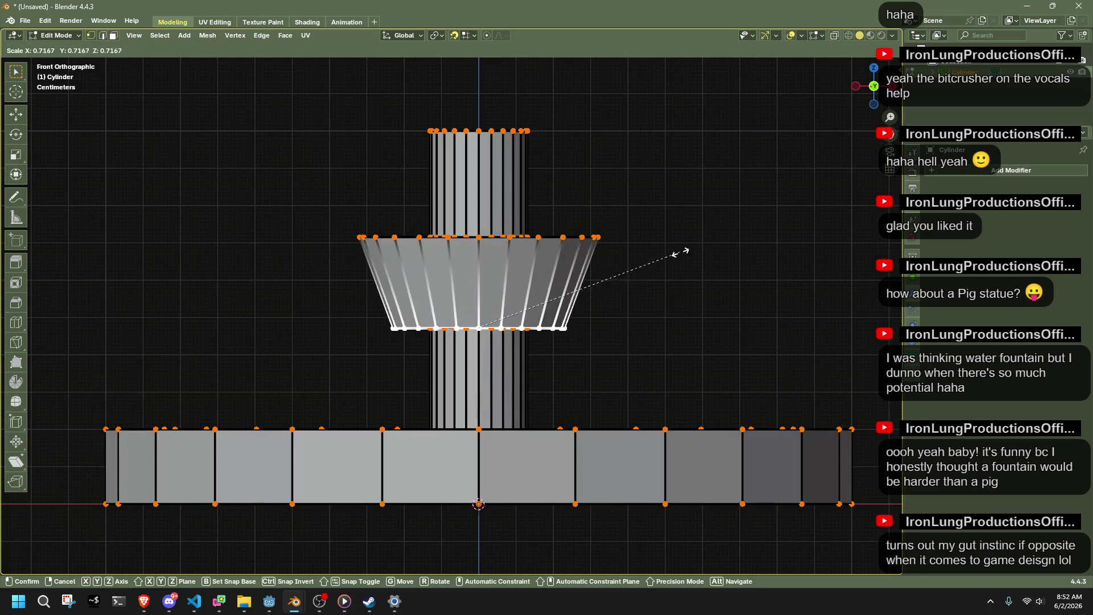
{"action": "left_click", "coordinate": [664, 256]}
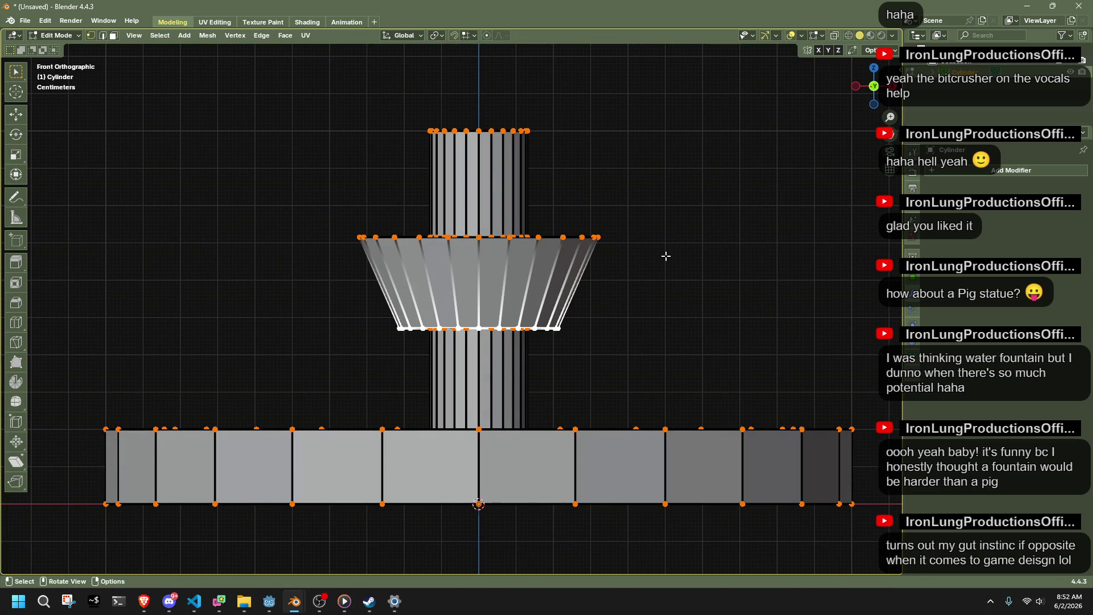
{"action": "key", "text": "g"}
{"action": "key", "text": "z"}
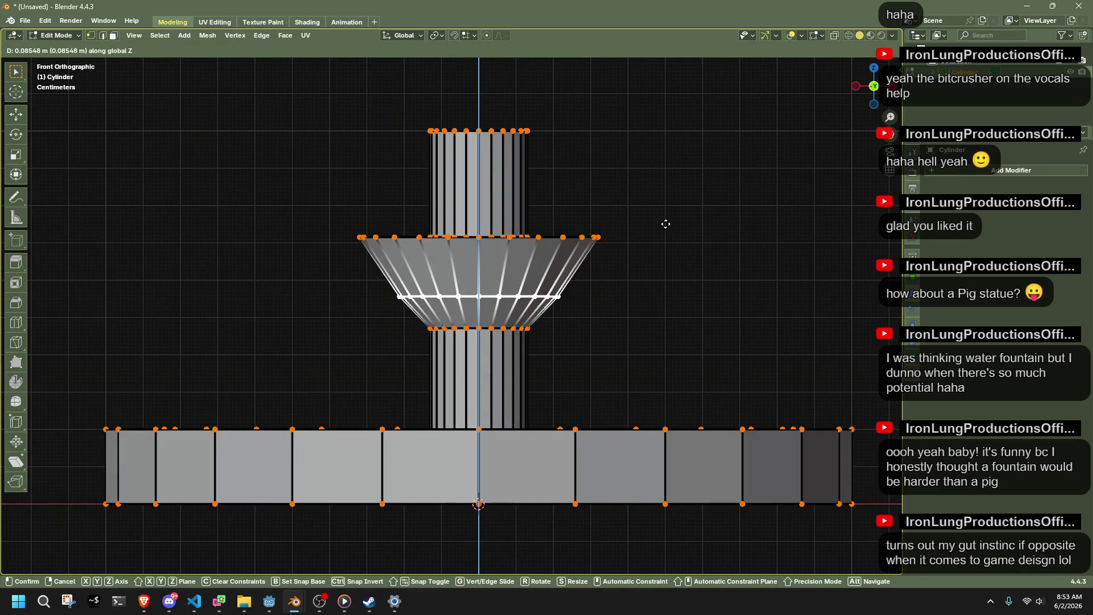
{"action": "left_click", "coordinate": [661, 228]}
Dissolve the tier's middle edge loop and subdivide the cone ring to add a new middle loop.
{"action": "left_click", "coordinate": [525, 309], "text": "alt"}
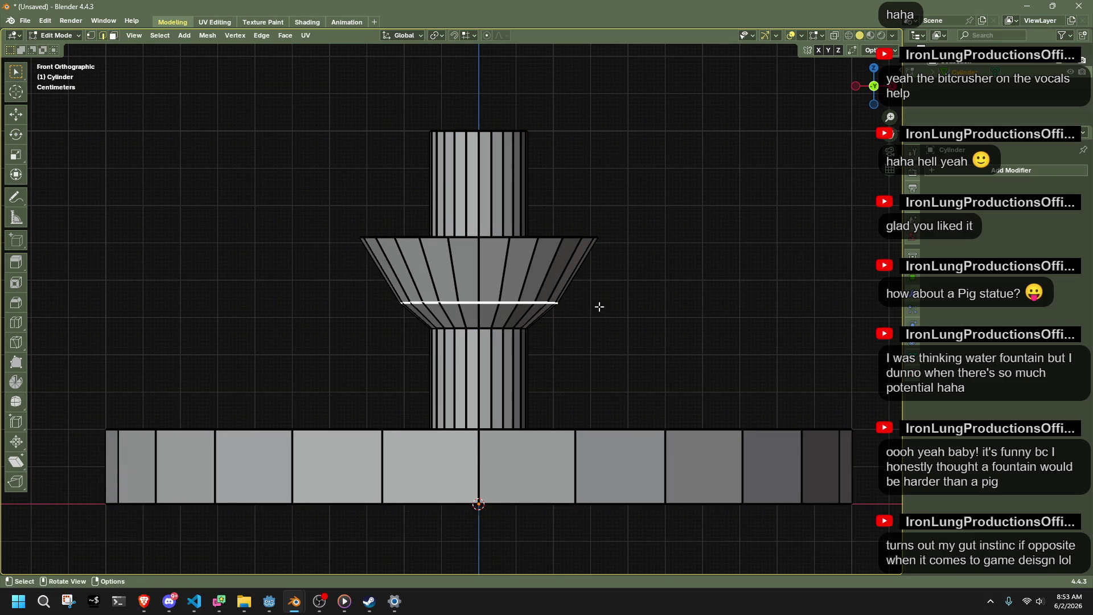
{"action": "key", "text": "x"}
{"action": "left_click", "coordinate": [709, 315]}
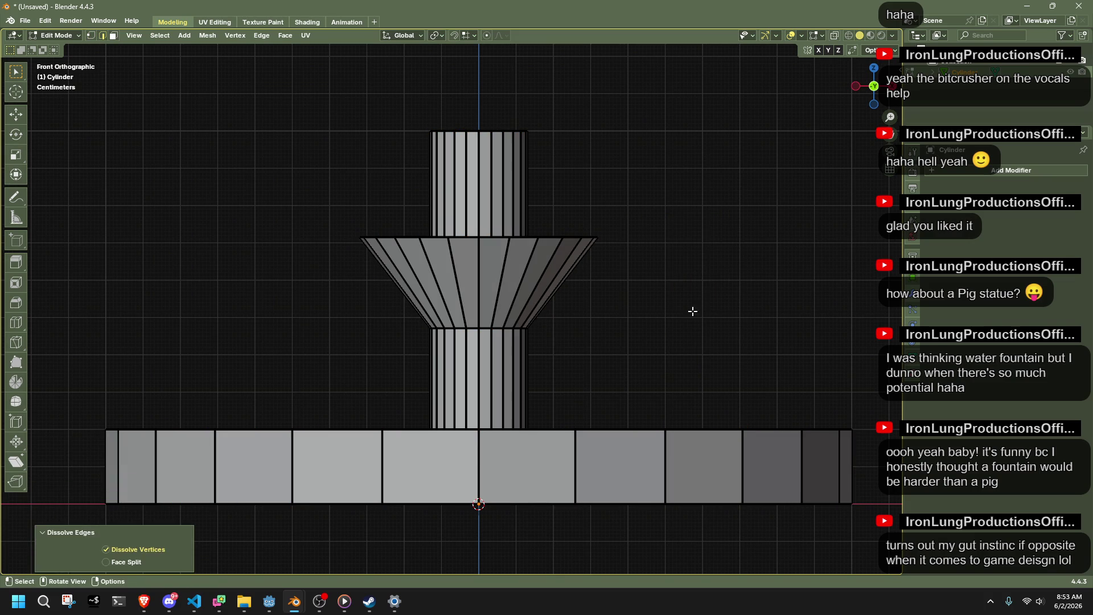
{"action": "left_click", "coordinate": [566, 285], "text": "alt"}
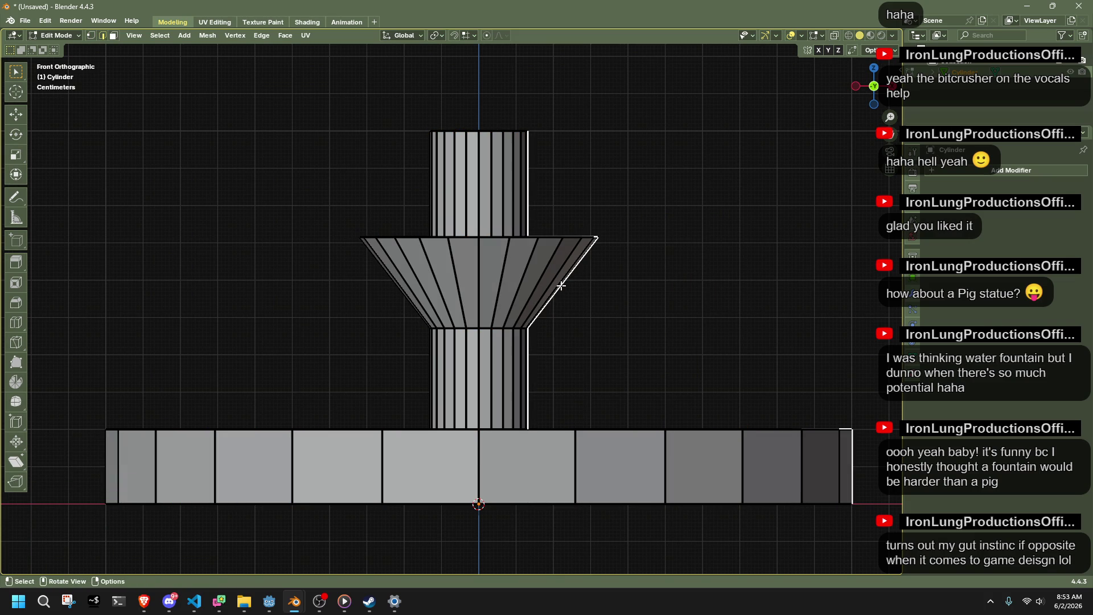
{"action": "left_click", "coordinate": [555, 283], "text": "alt"}
{"action": "left_click", "coordinate": [548, 281], "text": "alt"}
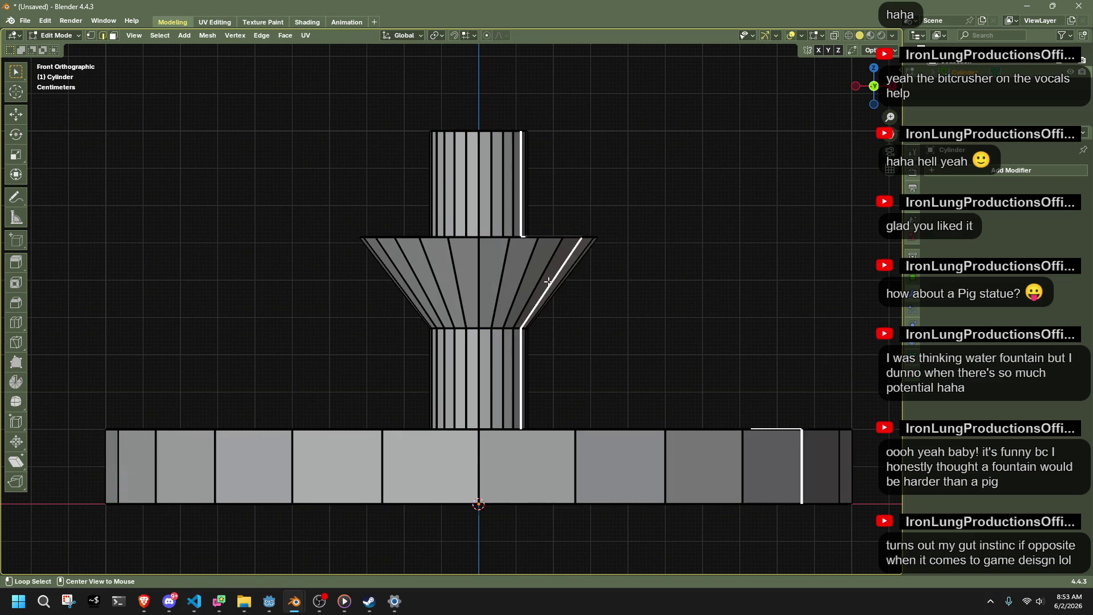
{"action": "left_click", "coordinate": [671, 305]}
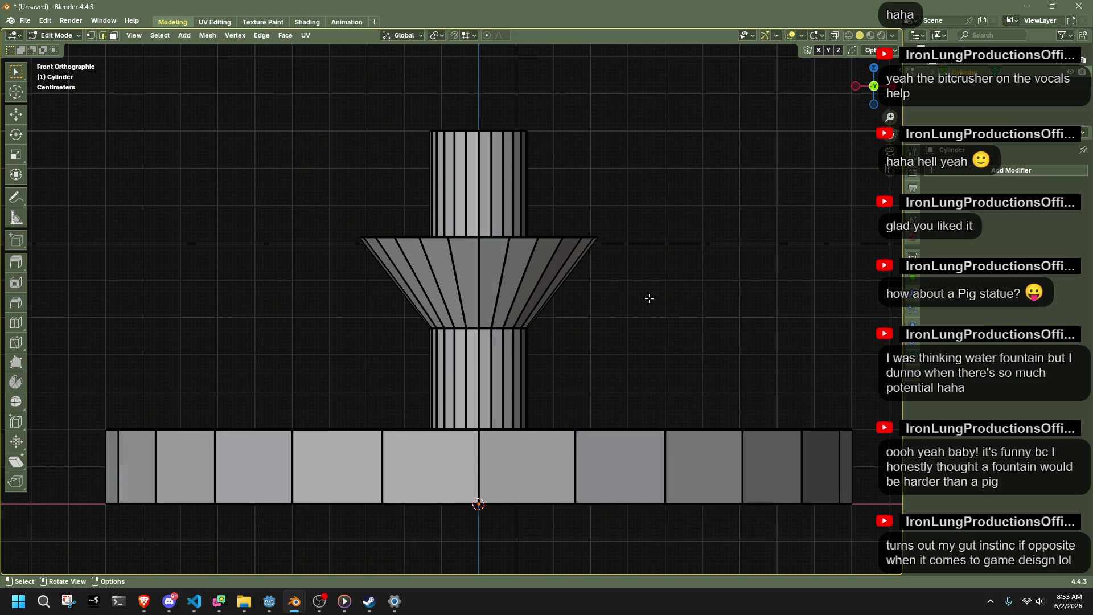
{"action": "left_click", "coordinate": [558, 288], "text": "ctrl+alt"}
{"action": "right_click", "coordinate": [537, 262]}
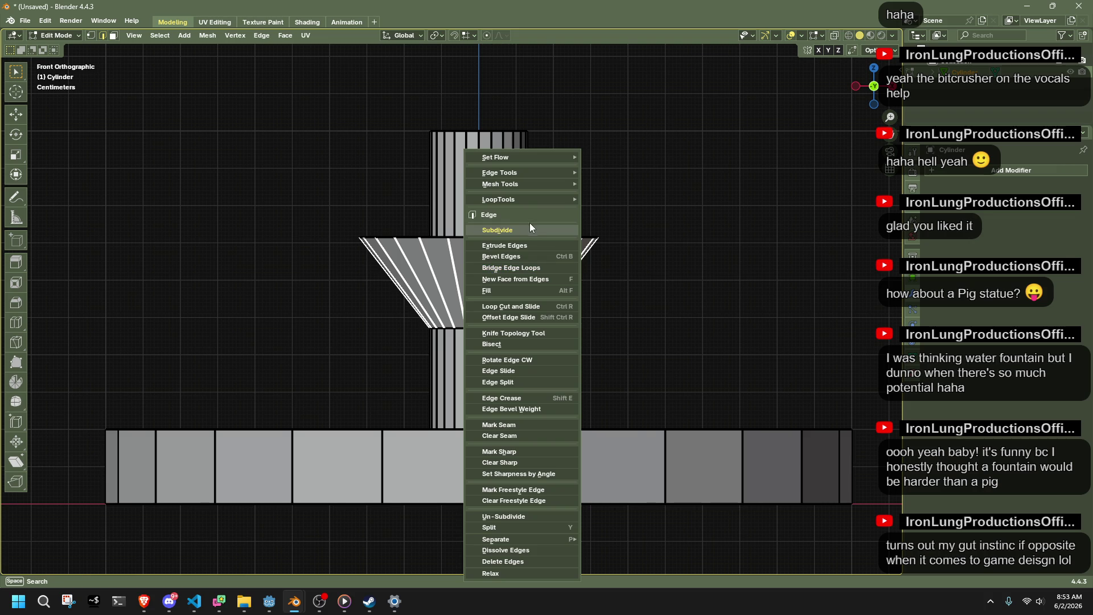
{"action": "left_click", "coordinate": [529, 227]}
Scale the new middle loop outward by 1.2.
{"action": "key", "text": "1"}
{"action": "key", "text": "shift+s"}
{"action": "type", "text": "2s"}
{"action": "type", "text": "1.2"}
{"action": "key", "text": "Return"}
{"action": "key", "text": "alt+s"}
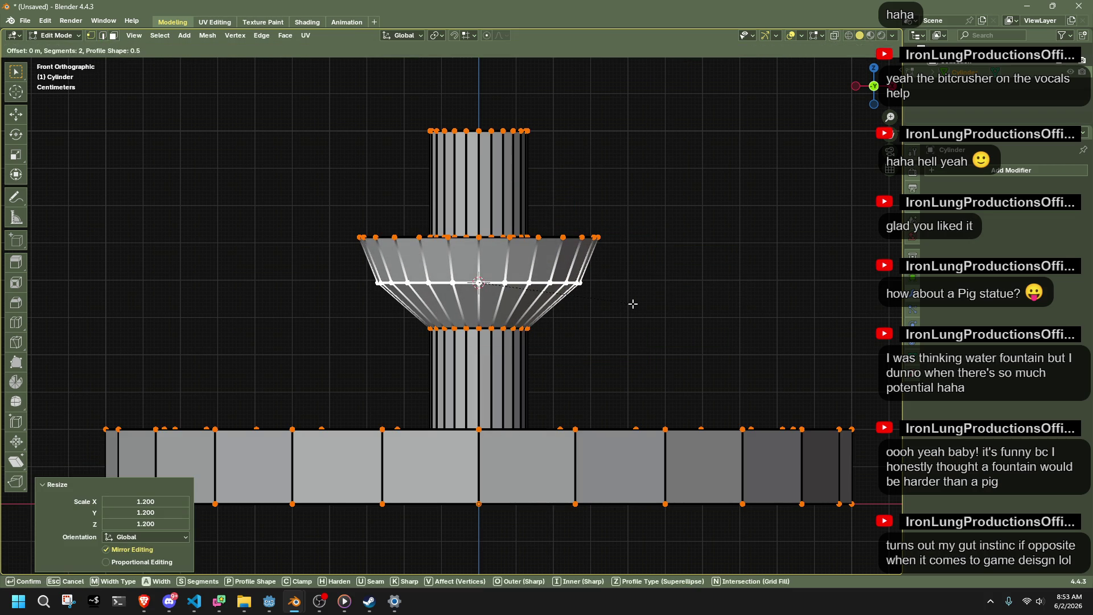
{"action": "key", "text": "Escape"}
{"action": "key", "text": "ctrl+i"}
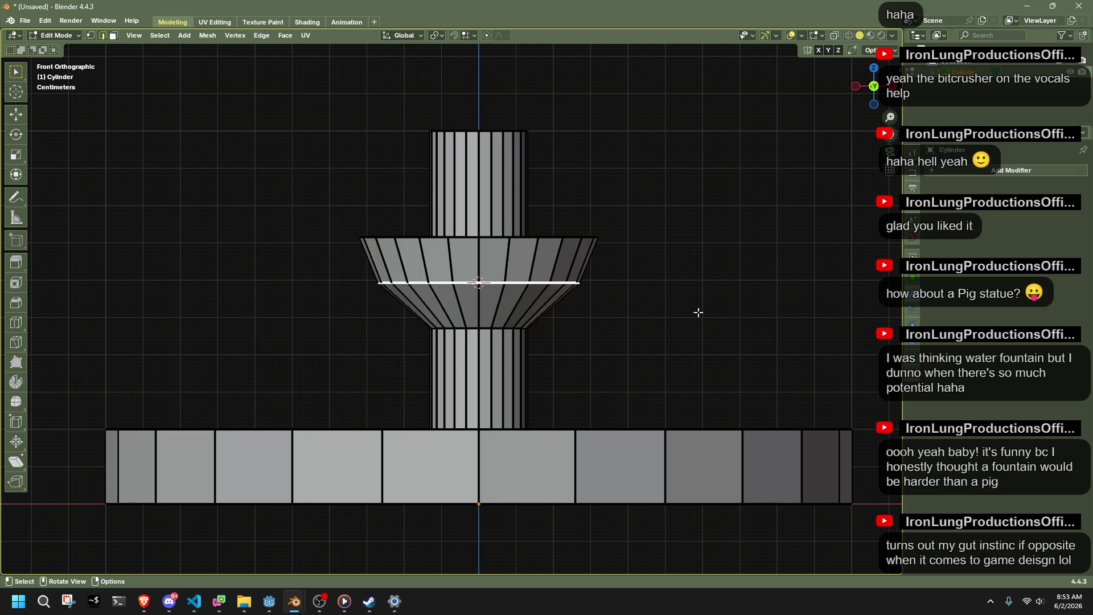
{"action": "key", "text": "ctrl+b"}
{"action": "key", "text": "Escape"}
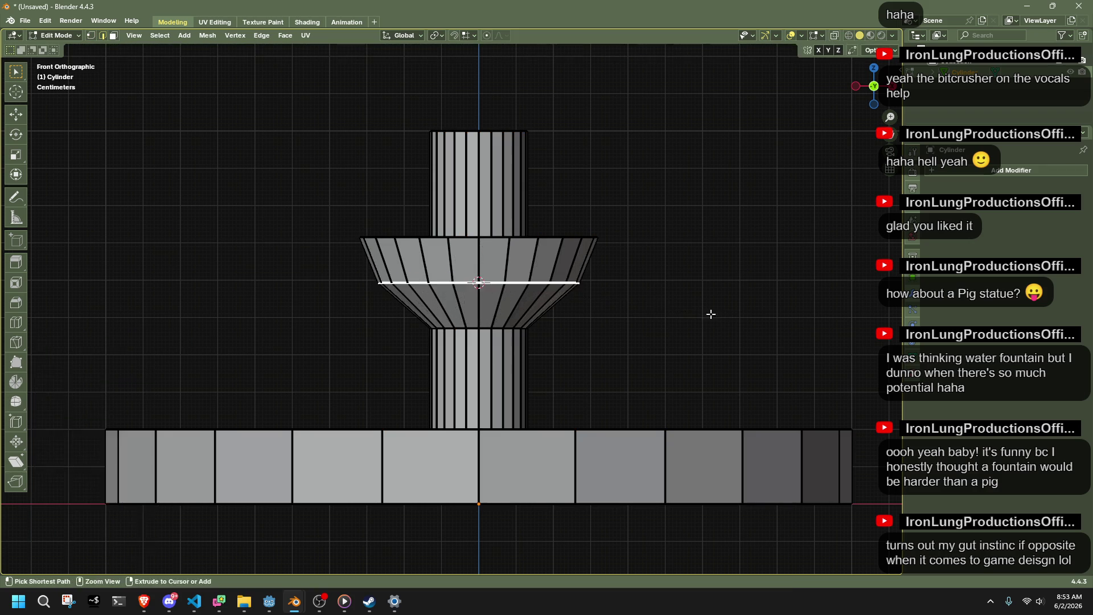
Bevel the bowl's middle loop 0.0858 m in two segments, then leave Edit Mode.
{"action": "mouse_move", "coordinate": [671, 332]}
{"action": "middle_mouse_down"}
{"action": "mouse_move", "coordinate": [692, 339]}
{"action": "mouse_move", "coordinate": [552, 299]}
{"action": "middle_mouse_up"}
{"action": "left_click", "coordinate": [554, 315], "text": "alt"}
{"action": "key", "text": "ctrl+b"}
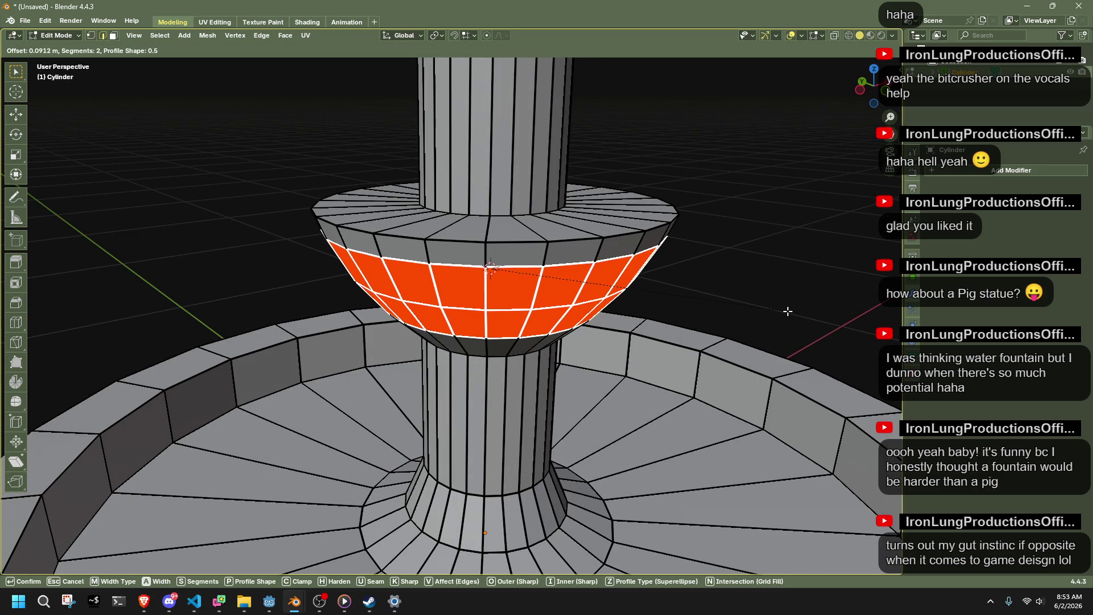
{"action": "left_click", "coordinate": [783, 311]}
{"action": "middle_click_drag", "start_coordinate": [782, 311], "coordinate": [668, 303]}
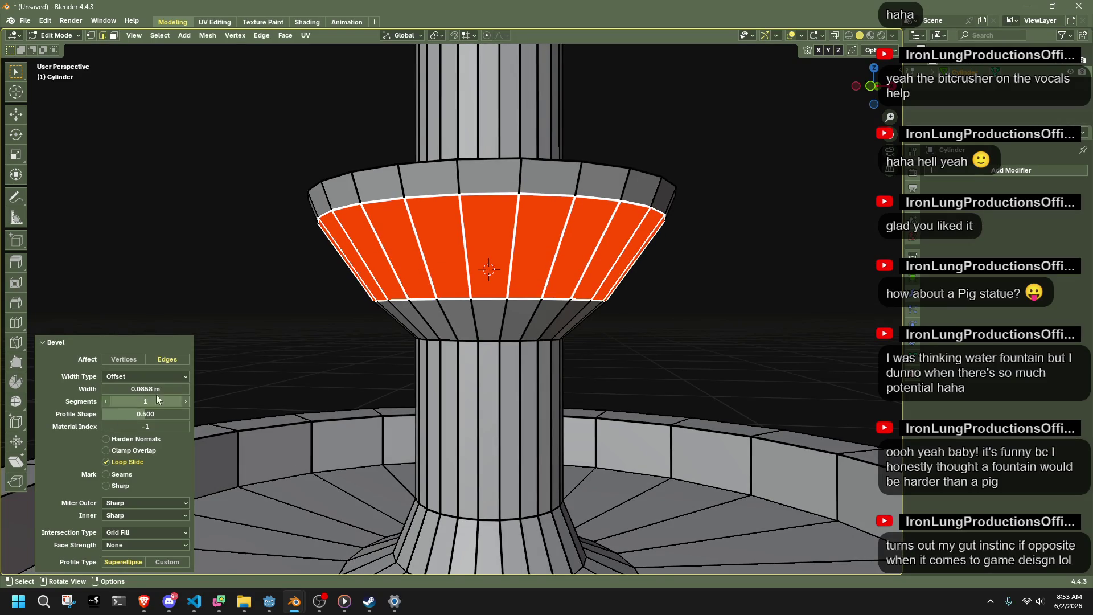
{"action": "left_click", "coordinate": [106, 401]}
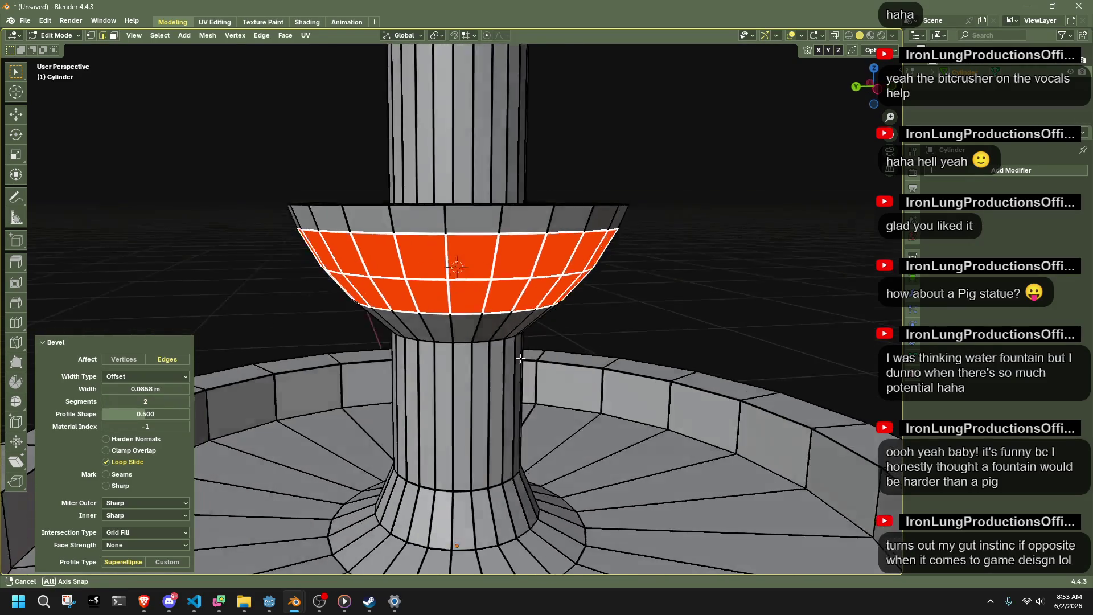
{"action": "key", "text": "Tab"}
{"action": "middle_click_drag", "start_coordinate": [708, 306], "coordinate": [691, 295]}
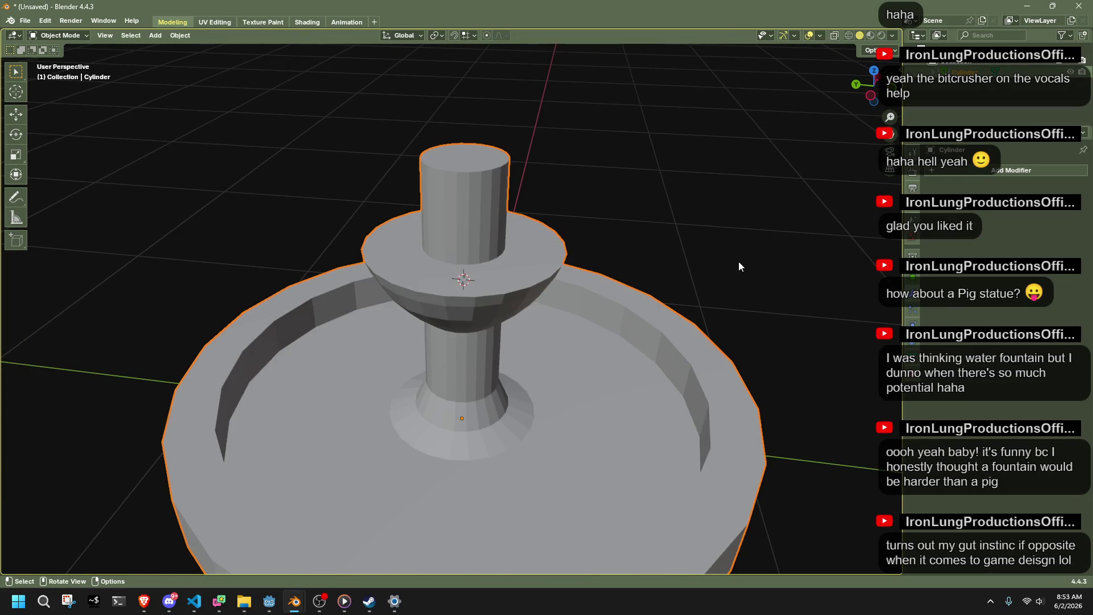
In Edit Mode, inset the upper bowl's top face loop to form a rim ring.
{"action": "left_click", "coordinate": [720, 257]}
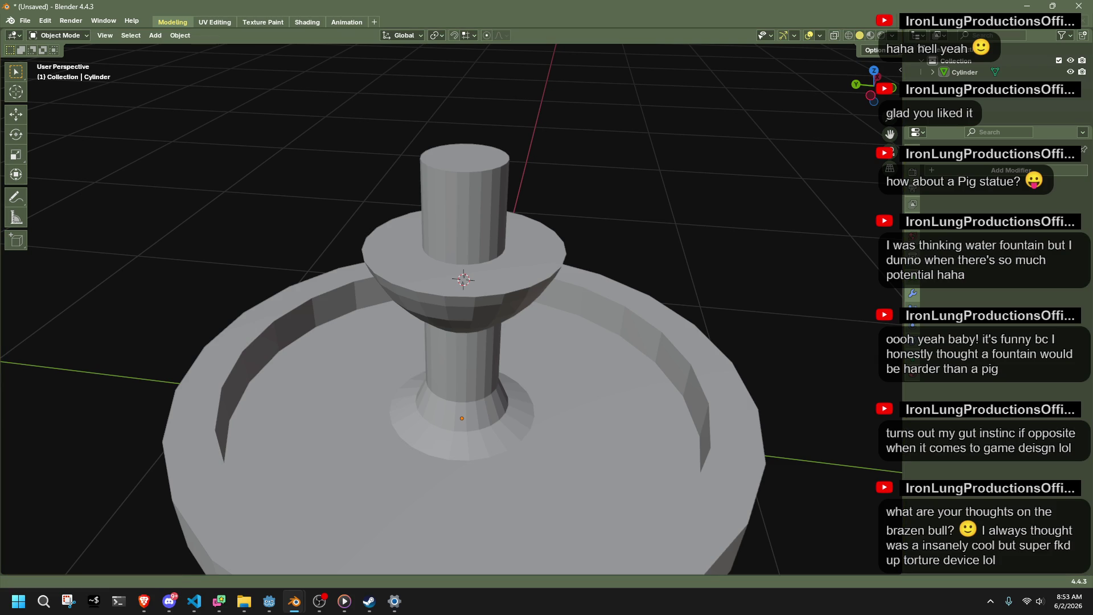
{"action": "left_click", "coordinate": [471, 271]}
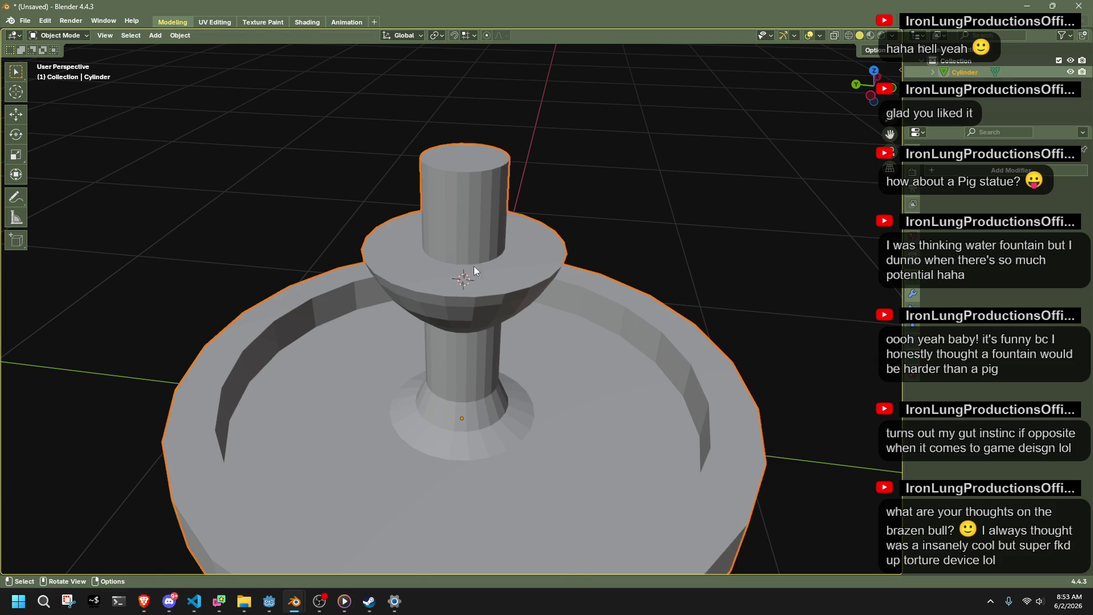
{"action": "key", "text": "Tab"}
{"action": "scroll", "coordinate": [619, 249], "scroll_direction": "up", "scroll_amount": 2}
{"action": "middle_click_drag", "start_coordinate": [619, 249], "coordinate": [483, 265]}
{"action": "left_click", "coordinate": [483, 265]}
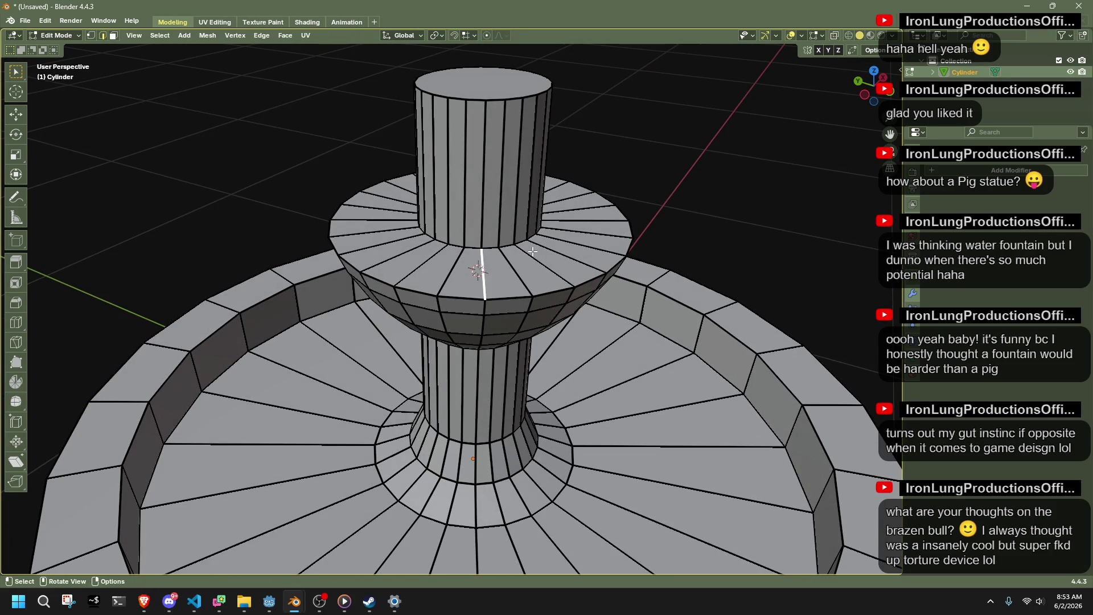
{"action": "left_click", "coordinate": [551, 244], "text": "alt"}
{"action": "key", "text": "i"}
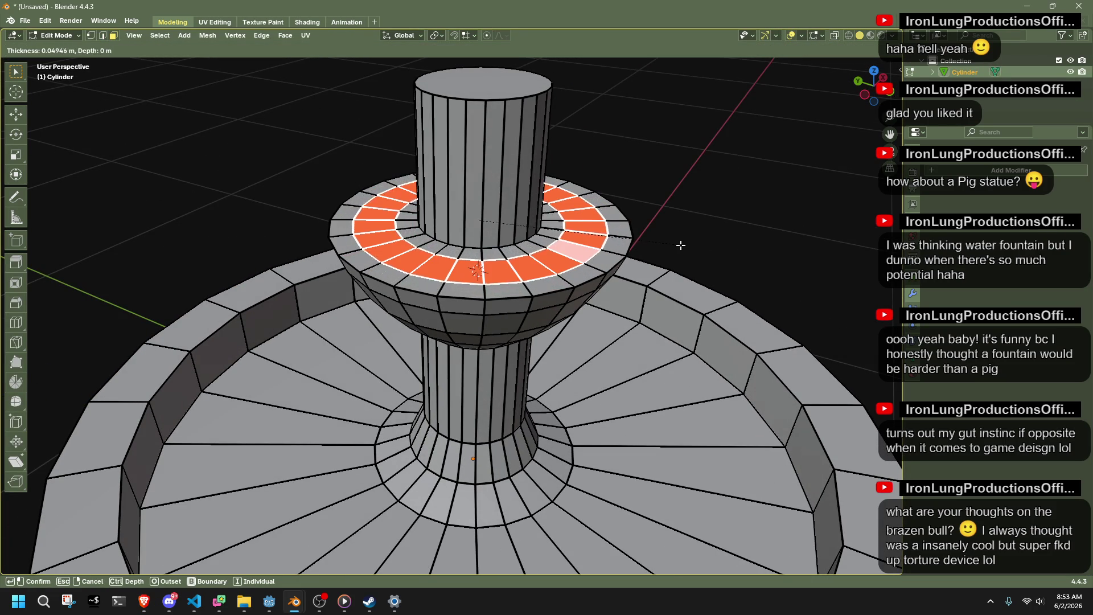
{"action": "left_click", "coordinate": [680, 244]}
Dissolve the inner edge loop beside the column on the bowl's top.
{"action": "left_click", "coordinate": [741, 215]}
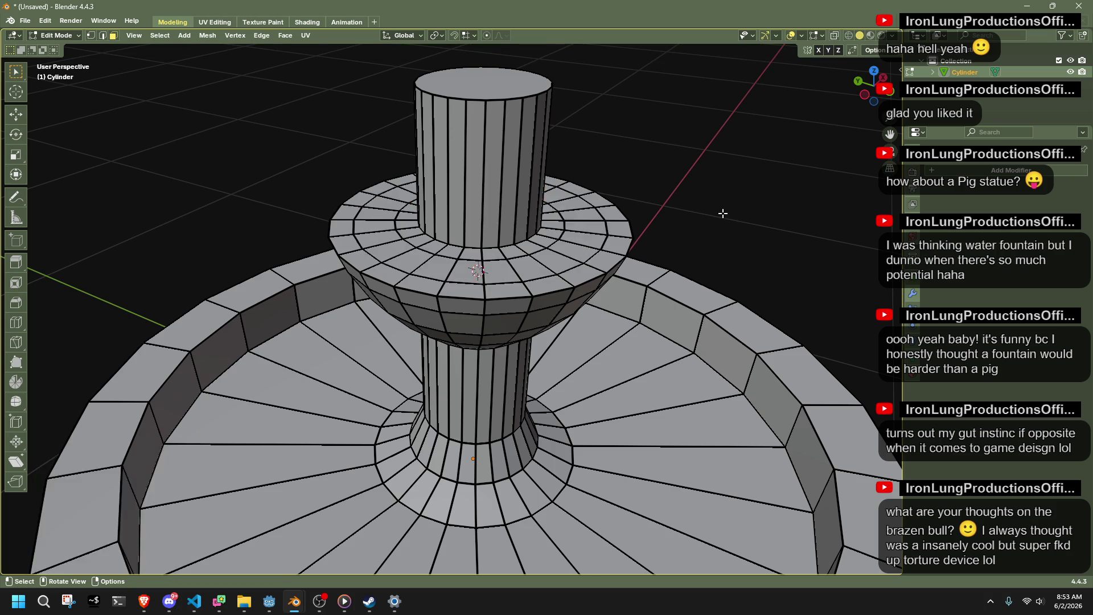
{"action": "scroll", "coordinate": [594, 230], "scroll_direction": "up", "scroll_amount": 2}
{"action": "left_click", "coordinate": [554, 228], "text": "alt"}
{"action": "key", "text": "x"}
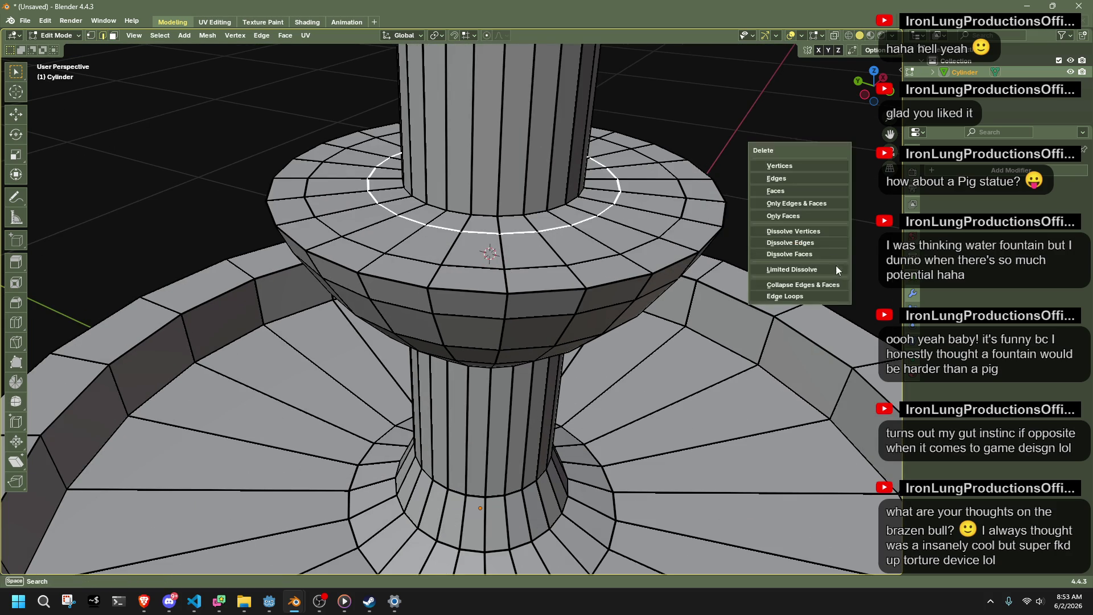
{"action": "left_click", "coordinate": [826, 241]}
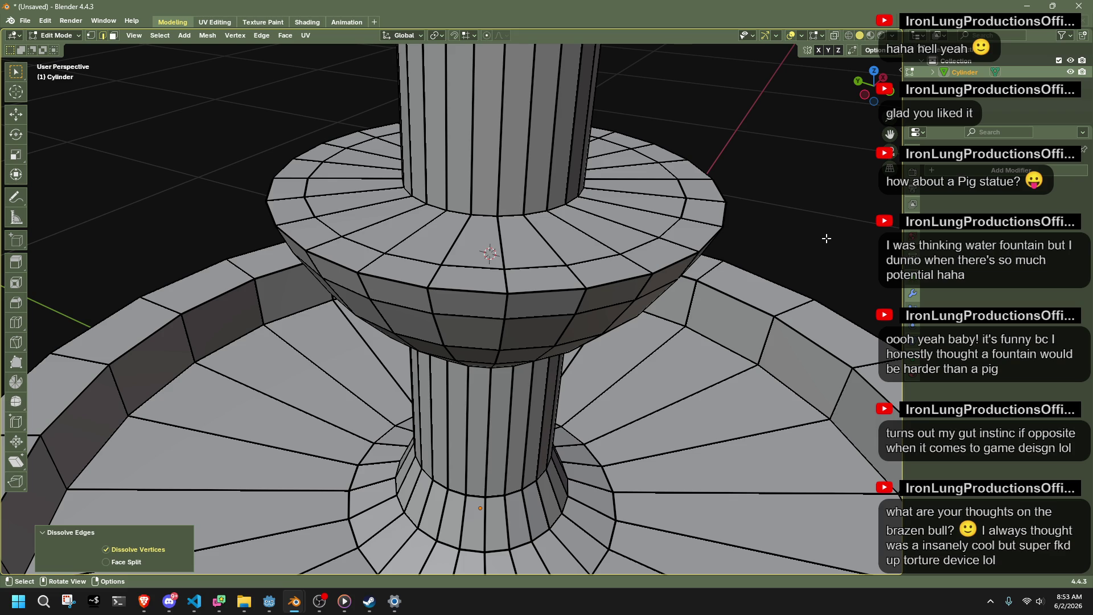
Select the column's base edge loop, trying a dissolve that is then undone.
{"action": "key", "text": "3"}
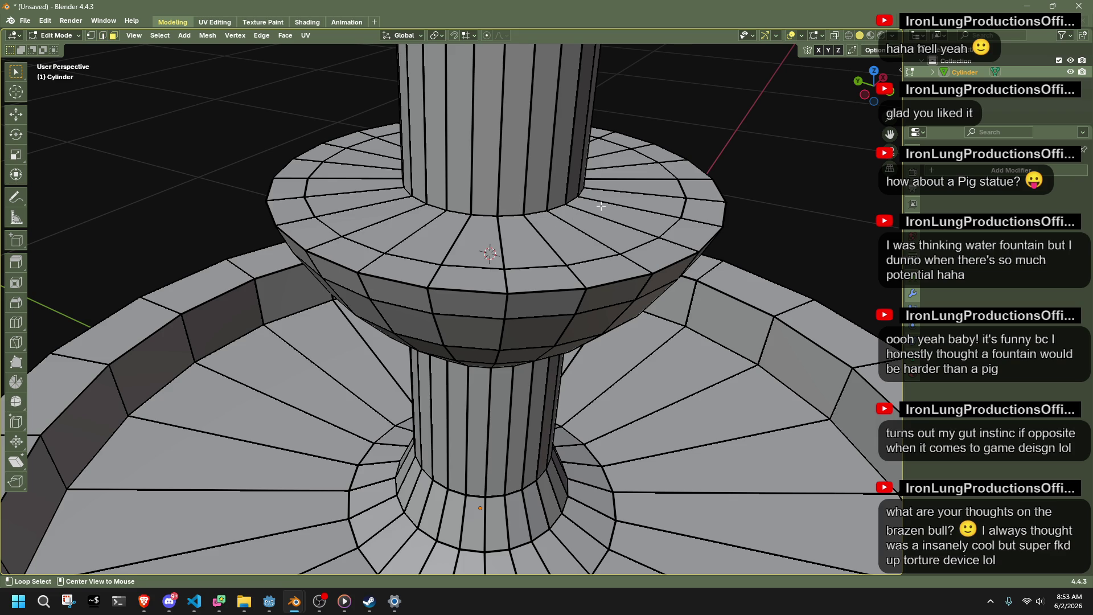
{"action": "left_click", "coordinate": [601, 205], "text": "alt"}
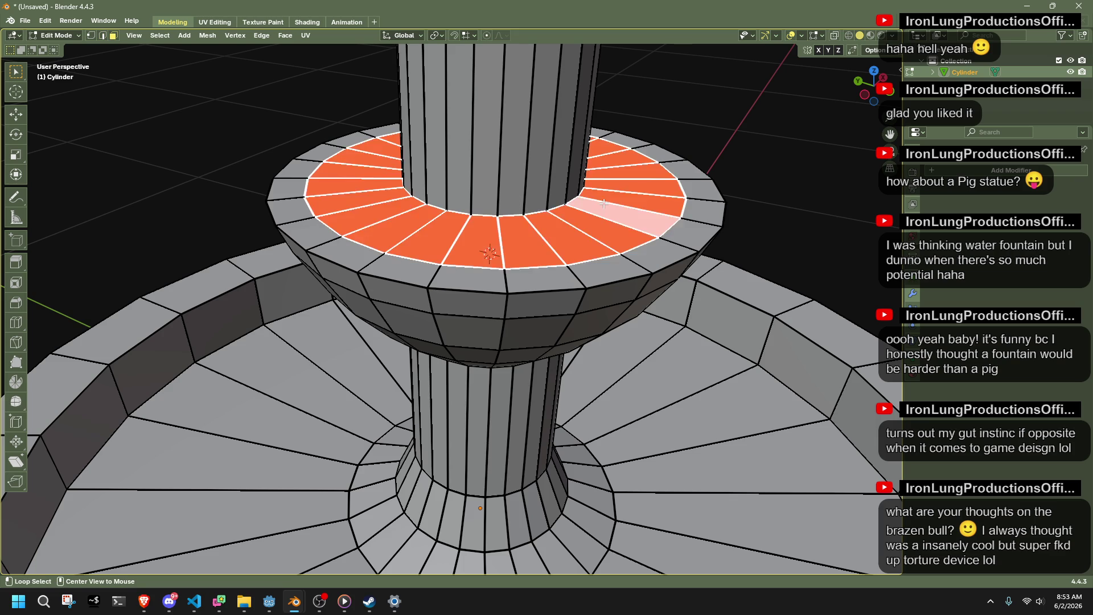
{"action": "middle_click_drag", "start_coordinate": [775, 248], "coordinate": [723, 265]}
{"action": "key", "text": "x"}
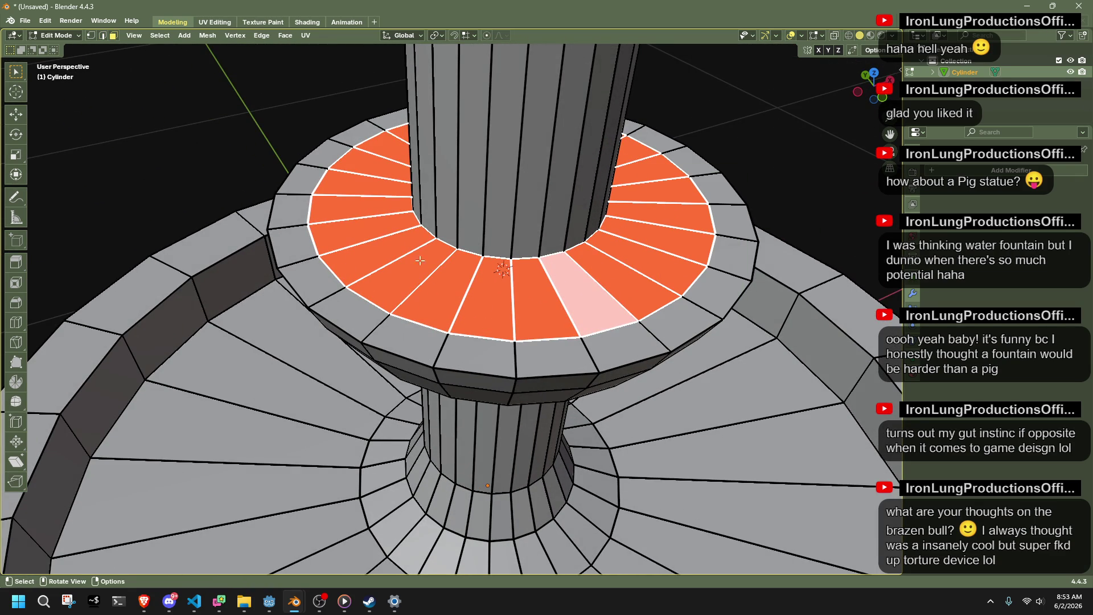
{"action": "middle_click_drag", "start_coordinate": [587, 272], "coordinate": [597, 269]}
{"action": "left_click", "coordinate": [601, 253]}
{"action": "key", "text": "2"}
{"action": "left_click", "coordinate": [573, 245], "text": "alt"}
{"action": "key", "text": "x"}
{"action": "left_click", "coordinate": [596, 245]}
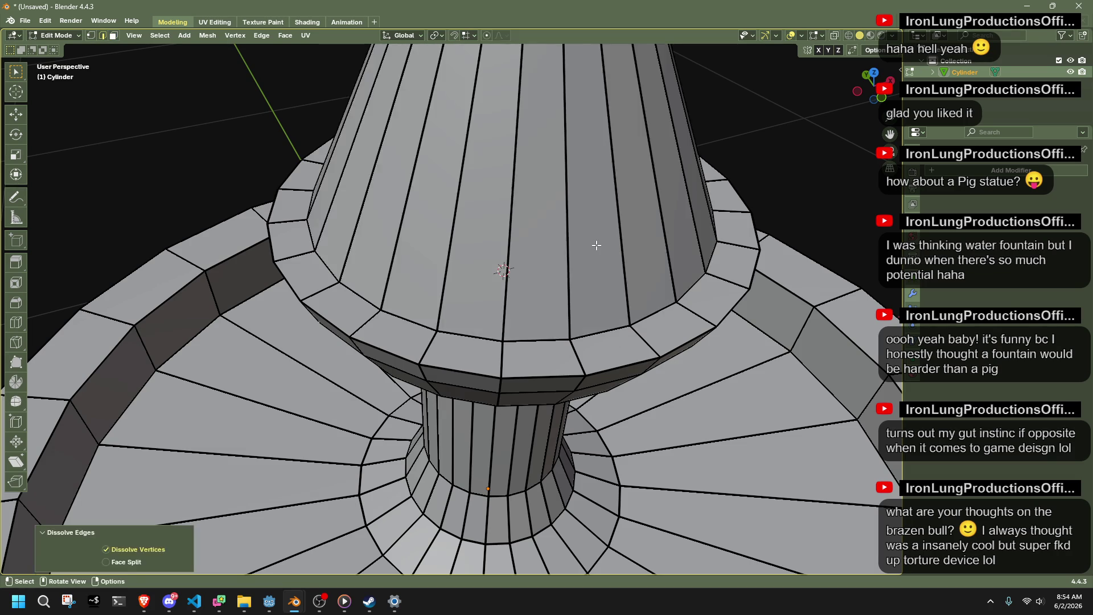
{"action": "key", "text": "ctrl+z"}
Delete the vertices of the column above the base loop to open the basin.
{"action": "key", "text": "x"}
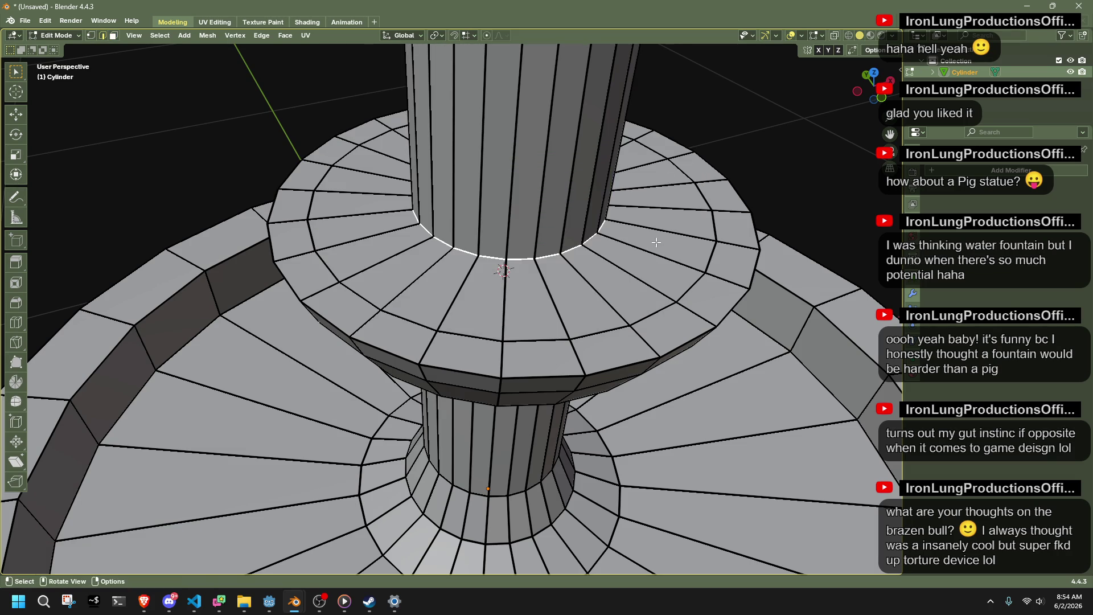
{"action": "key", "text": "x"}
{"action": "left_click", "coordinate": [600, 173]}
{"action": "mouse_move", "coordinate": [600, 173]}
{"action": "middle_mouse_down"}
{"action": "mouse_move", "coordinate": [581, 211]}
{"action": "mouse_move", "coordinate": [549, 171]}
{"action": "mouse_move", "coordinate": [529, 222]}
{"action": "mouse_move", "coordinate": [512, 202]}
{"action": "mouse_move", "coordinate": [527, 185]}
{"action": "middle_mouse_up"}
{"action": "scroll", "coordinate": [457, 222], "scroll_direction": "up", "scroll_amount": 3}
{"action": "scroll", "coordinate": [364, 222], "scroll_direction": "down", "scroll_amount": 1}
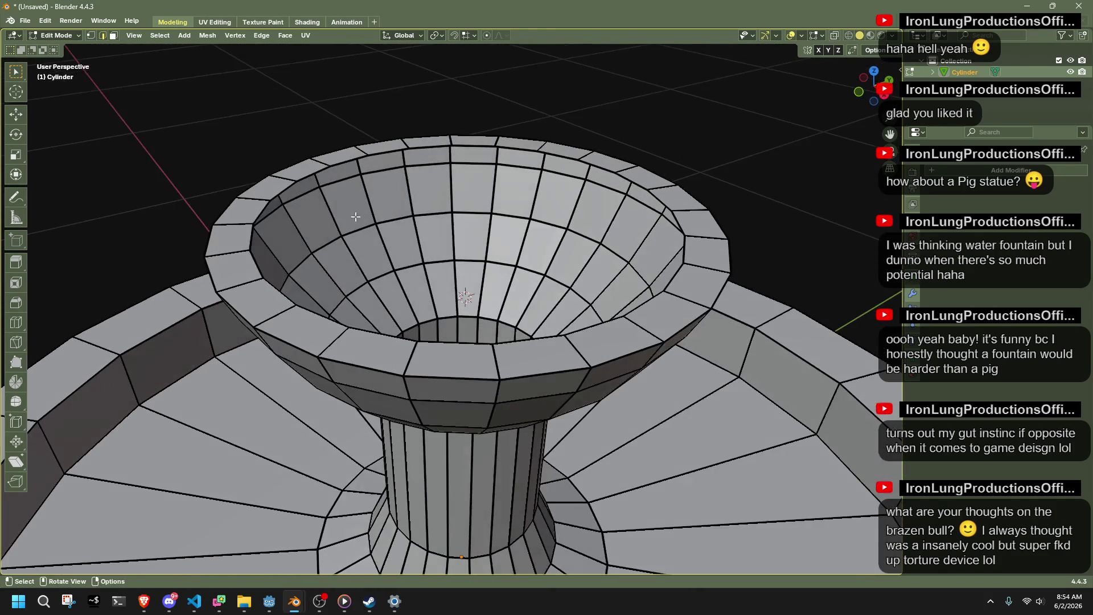
Select the cup's inner rim edge loop and view it side-on orthographically.
{"action": "left_click", "coordinate": [316, 178], "text": "alt"}
{"action": "mouse_move", "coordinate": [316, 178]}
{"action": "middle_mouse_down"}
{"action": "mouse_move", "coordinate": [425, 241]}
{"action": "mouse_move", "coordinate": [330, 174]}
{"action": "middle_mouse_up"}
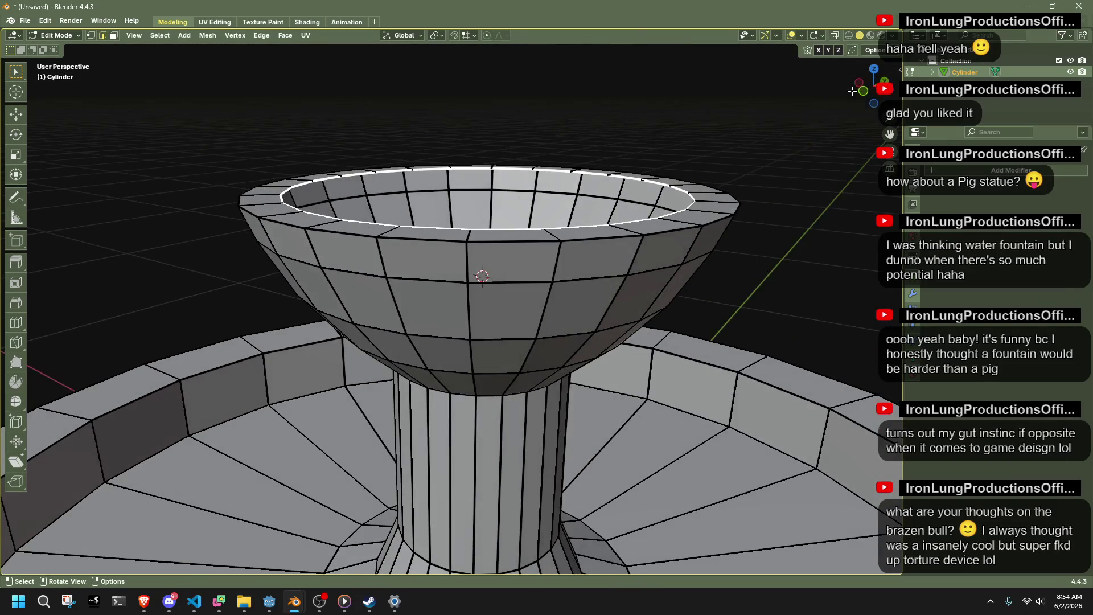
{"action": "left_click", "coordinate": [892, 93]}
Lower the inner rim loop along Z and shrink it to about 0.75.
{"action": "key", "text": "g"}
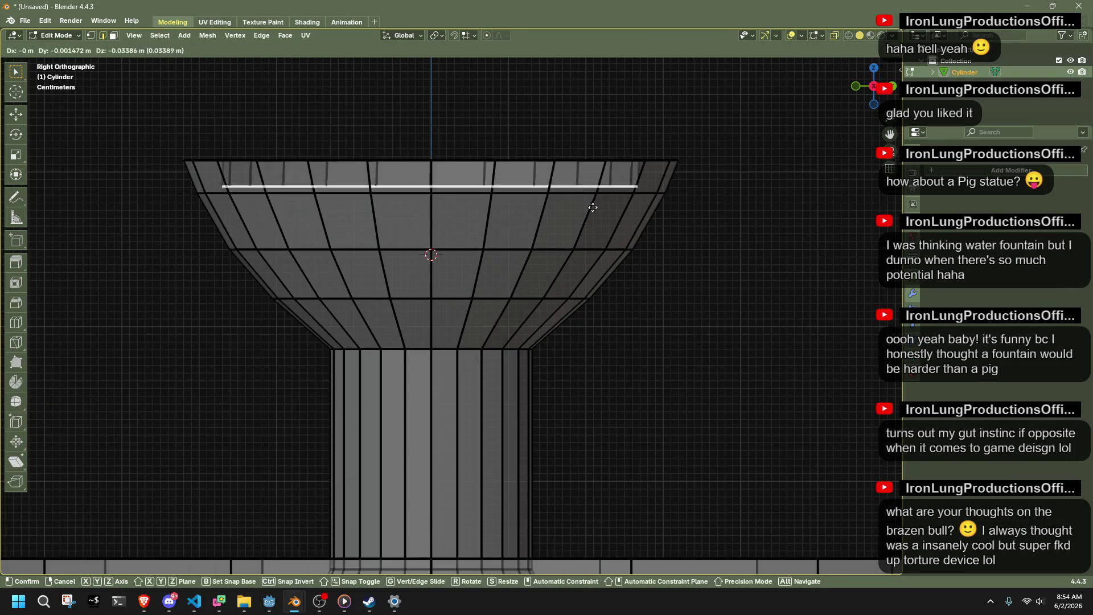
{"action": "key", "text": "z"}
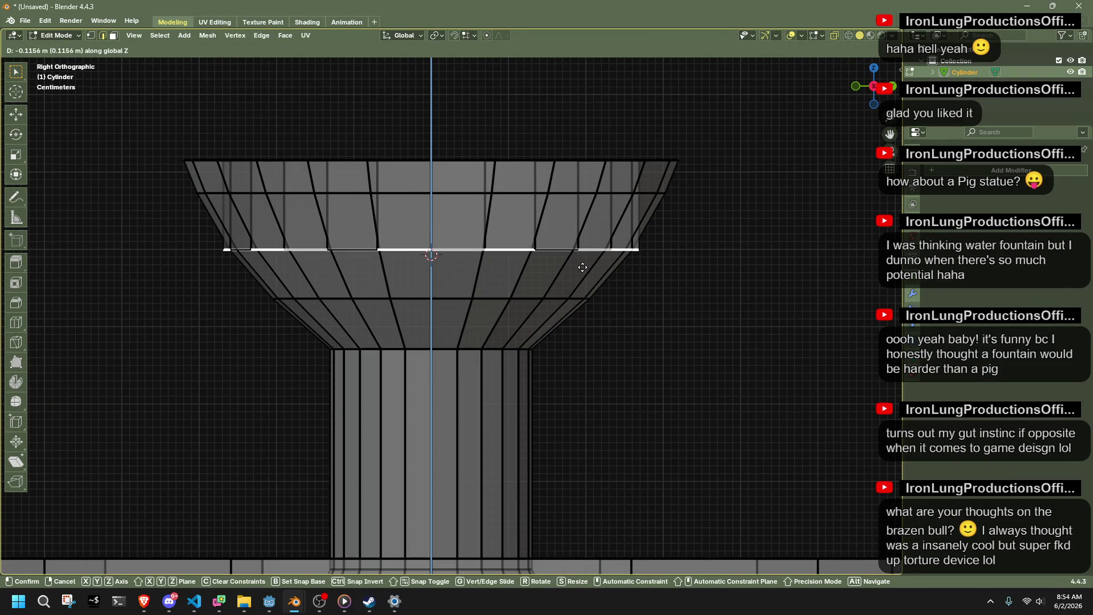
{"action": "key", "text": "Escape"}
{"action": "key", "text": "g"}
{"action": "key", "text": "z"}
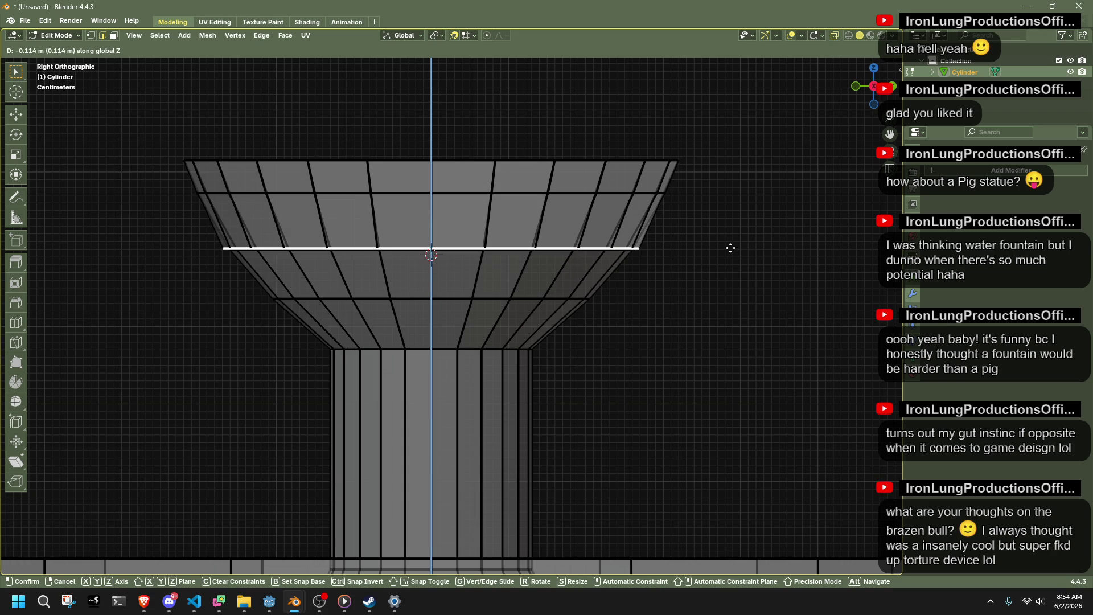
{"action": "left_click", "coordinate": [730, 247]}
{"action": "key", "text": "s"}
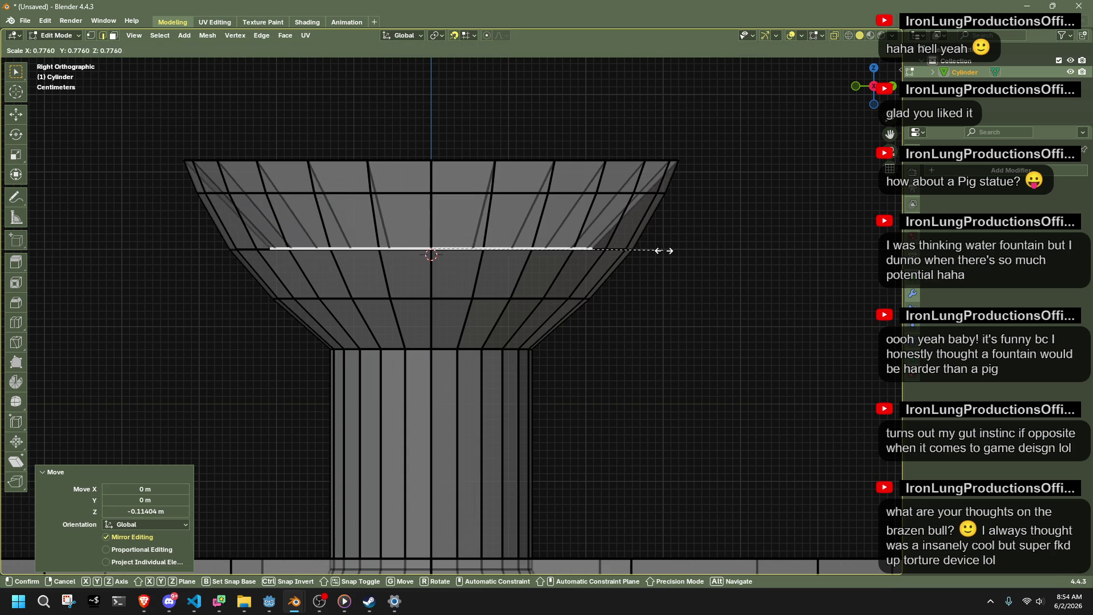
{"action": "left_click", "coordinate": [662, 249]}
Extrude the floating top disc face downward about 0.37 m into a column.
{"action": "middle_click_drag", "start_coordinate": [670, 261], "coordinate": [504, 167]}
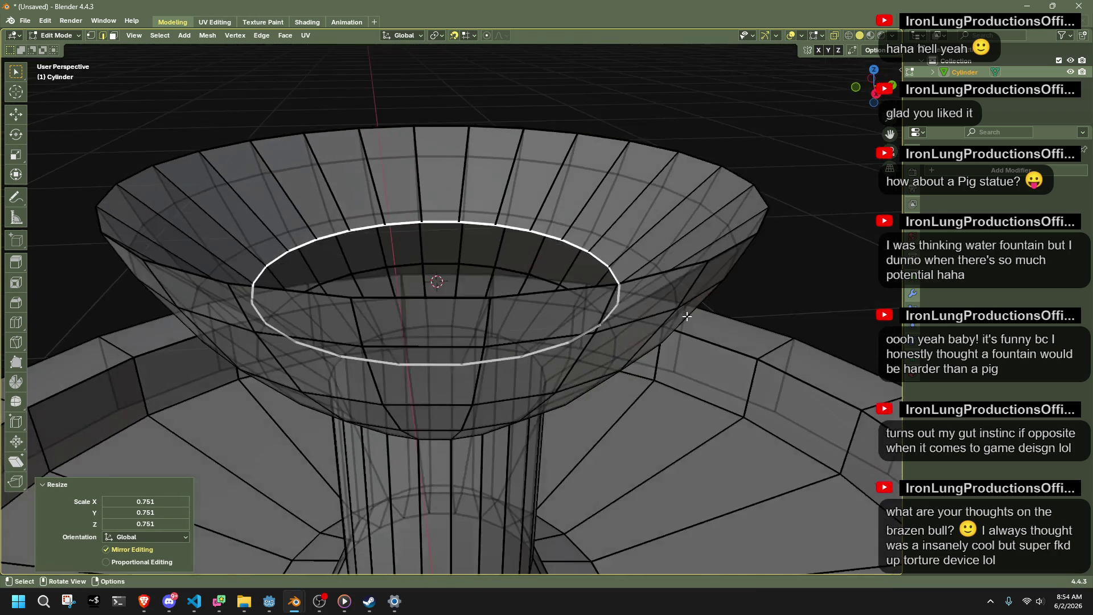
{"action": "scroll", "coordinate": [504, 167], "scroll_direction": "down", "scroll_amount": 5}
{"action": "left_click", "coordinate": [420, 142], "text": "alt"}
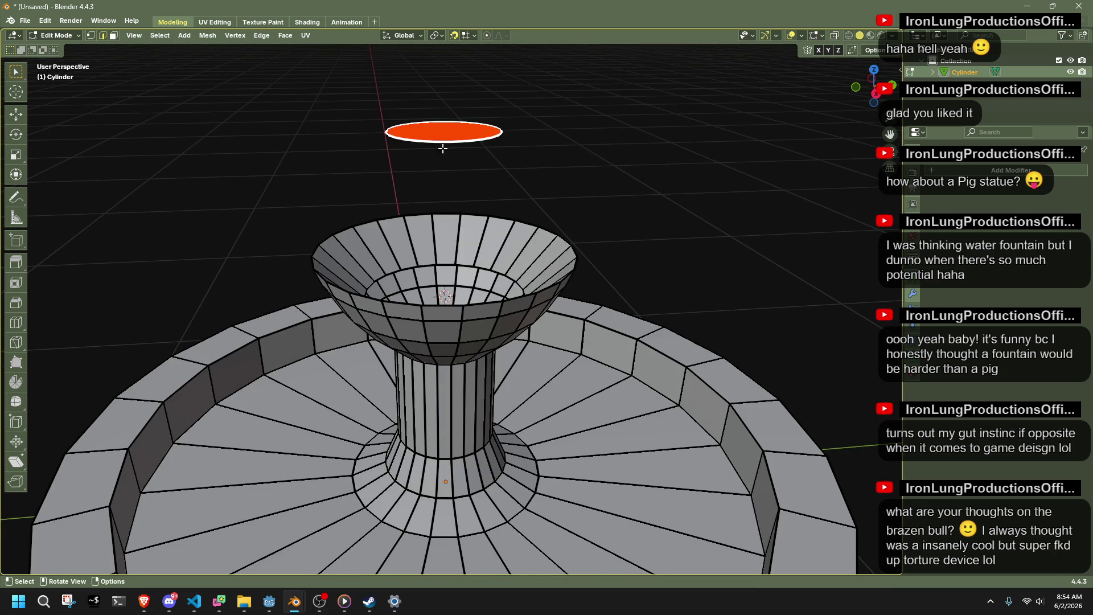
{"action": "scroll", "coordinate": [529, 176], "scroll_direction": "up", "scroll_amount": 3}
{"action": "middle_click_drag", "start_coordinate": [490, 166], "coordinate": [528, 225], "text": "shift"}
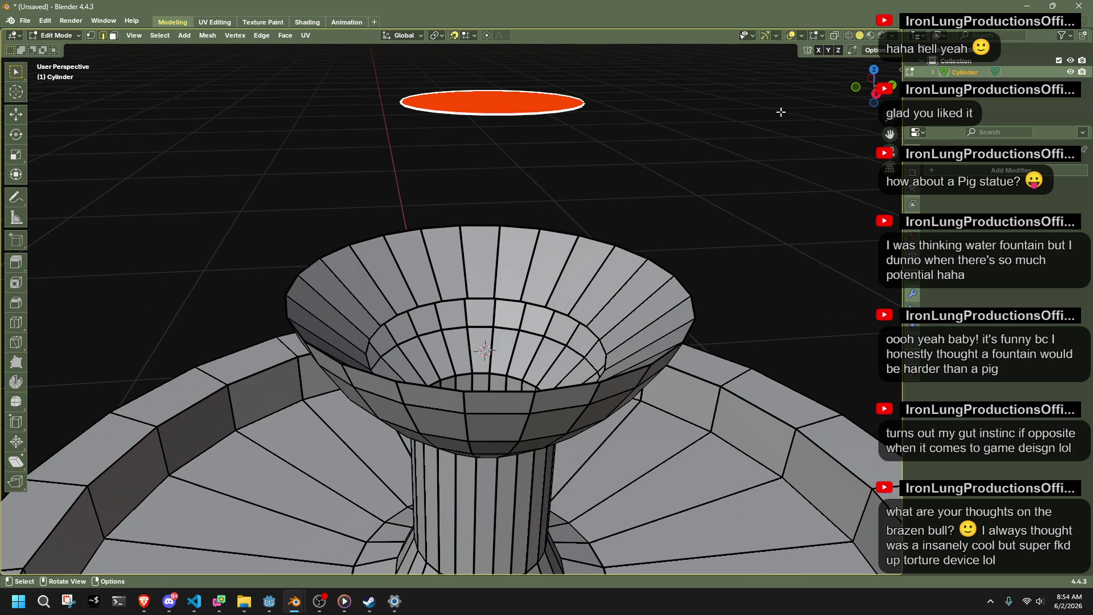
{"action": "key", "text": "KP_3"}
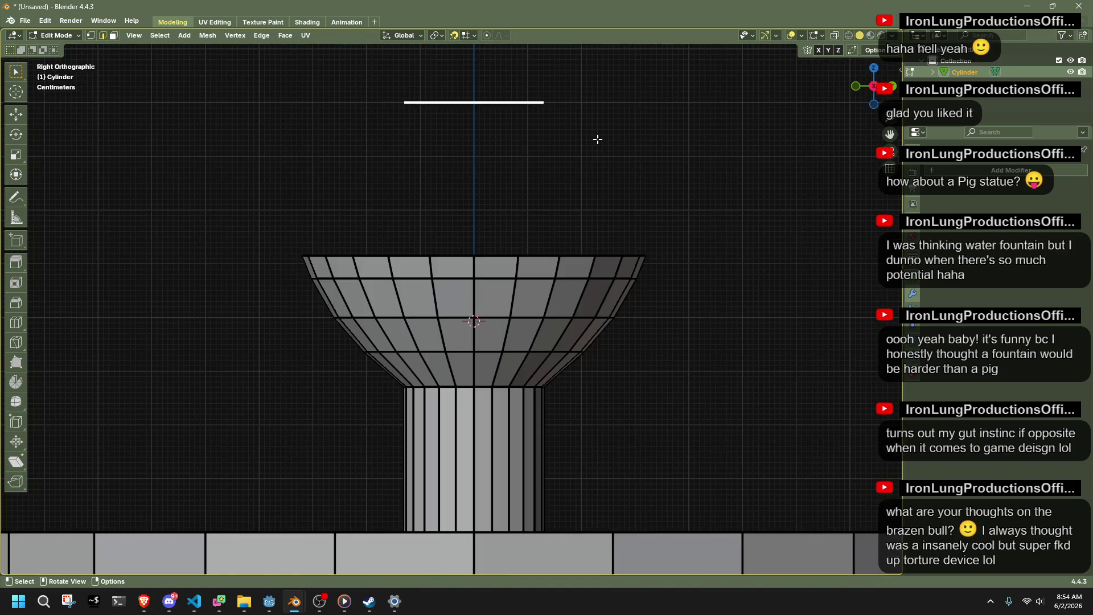
{"action": "key", "text": "e"}
{"action": "left_click", "coordinate": [592, 303]}
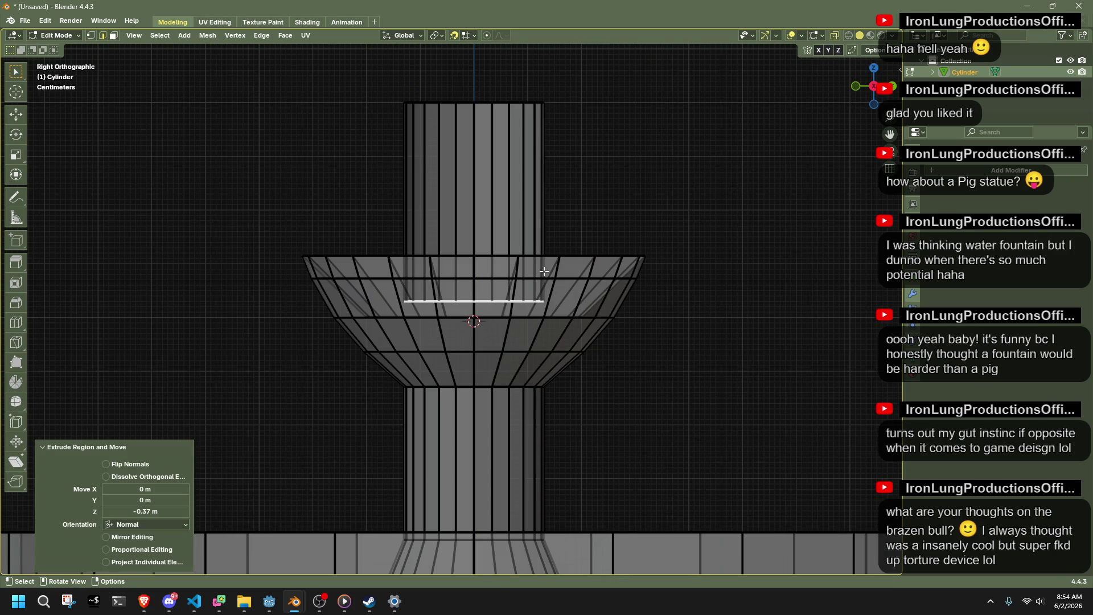
{"action": "scroll", "coordinate": [547, 273], "scroll_direction": "up", "scroll_amount": 3}
Move the column's end 0.04 m vertically.
{"action": "key", "text": "g"}
{"action": "key", "text": "z"}
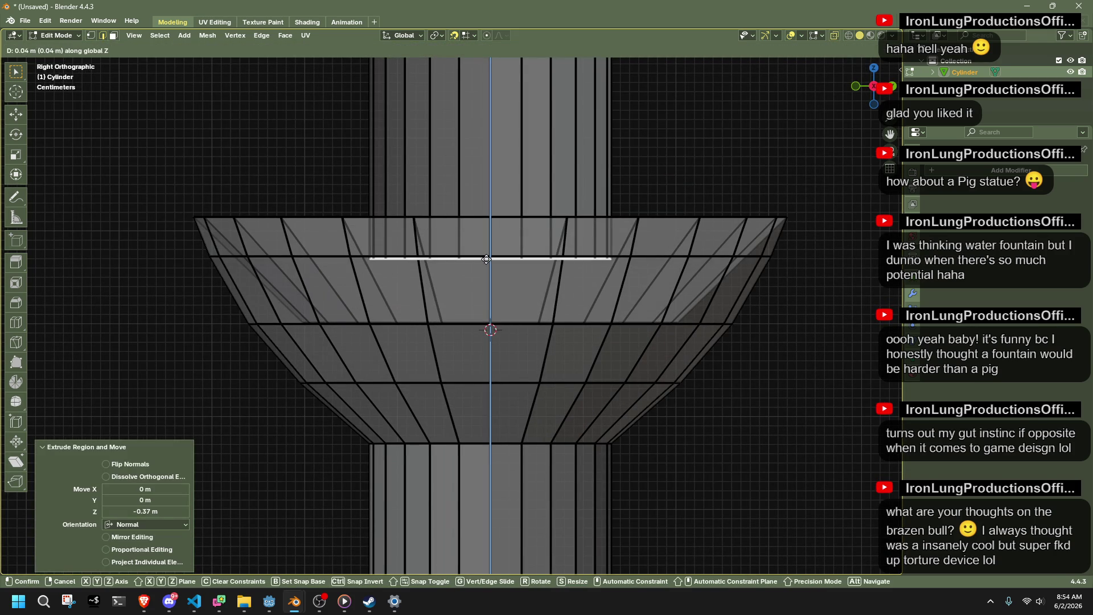
{"action": "left_click", "coordinate": [486, 259]}
{"action": "middle_click_drag", "start_coordinate": [486, 259], "coordinate": [451, 316]}
Raise the column's bottom edge loop 0.069 m along Z.
{"action": "left_click", "coordinate": [369, 349], "text": "alt"}
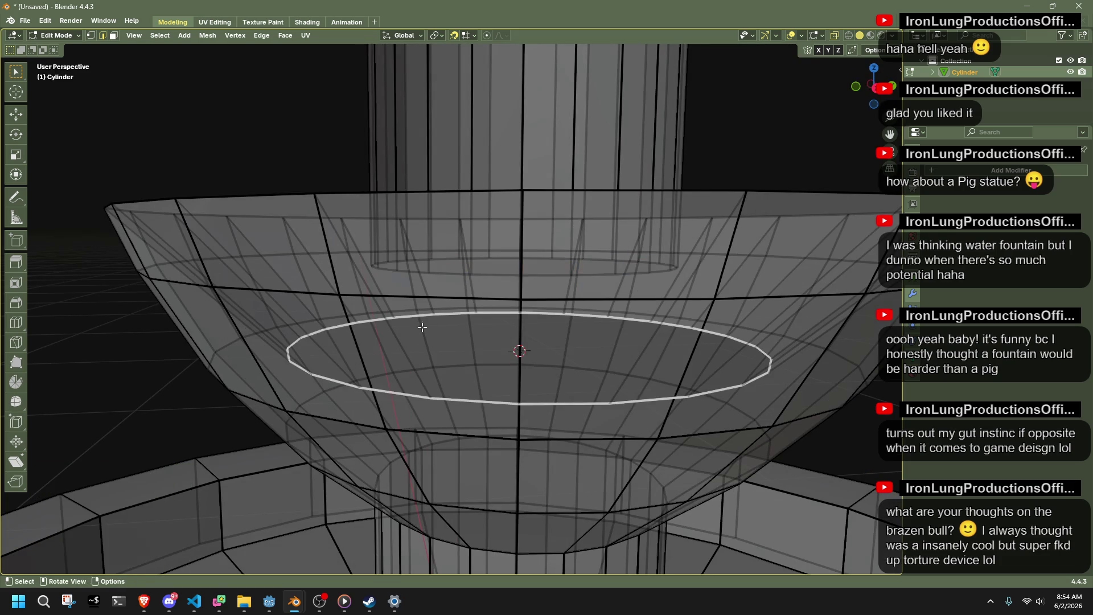
{"action": "left_click", "coordinate": [873, 87]}
{"action": "key", "text": "g"}
{"action": "key", "text": "z"}
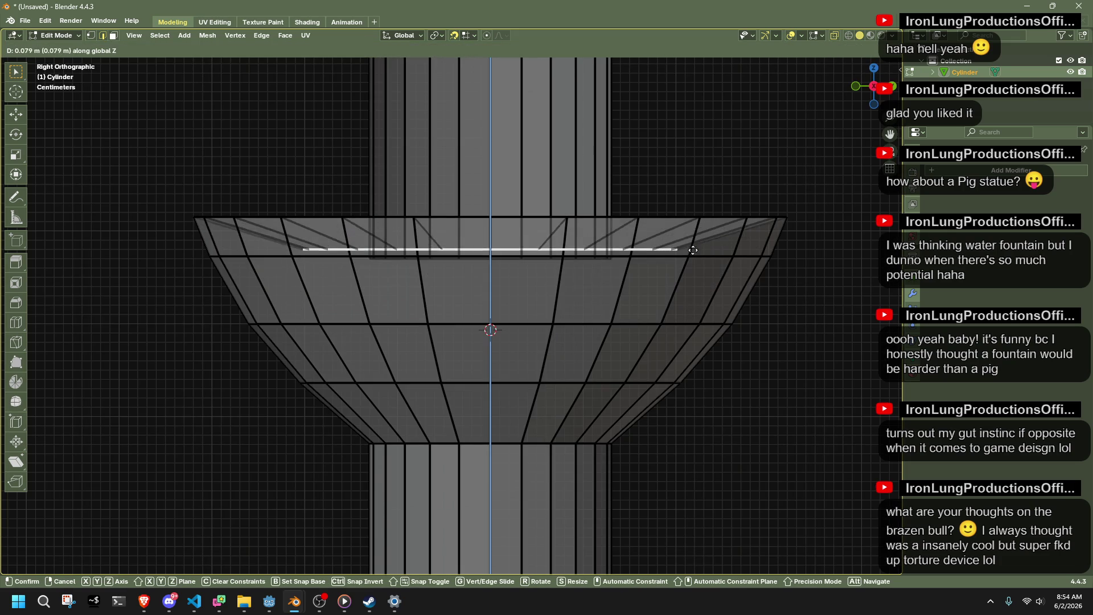
{"action": "left_click", "coordinate": [721, 251]}
{"action": "middle_click_drag", "start_coordinate": [721, 251], "coordinate": [363, 315]}
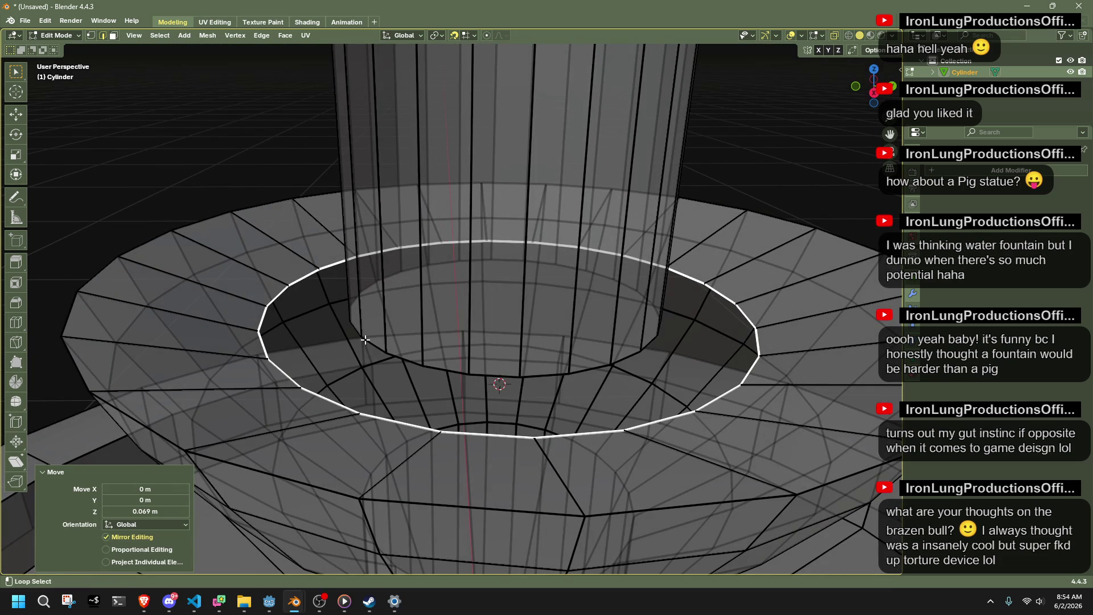
Try filling the inner edge loop with a face, then undo the face operation.
{"action": "left_click", "coordinate": [365, 339], "text": "alt+shift"}
{"action": "key", "text": "f"}
{"action": "left_click", "coordinate": [285, 36]}
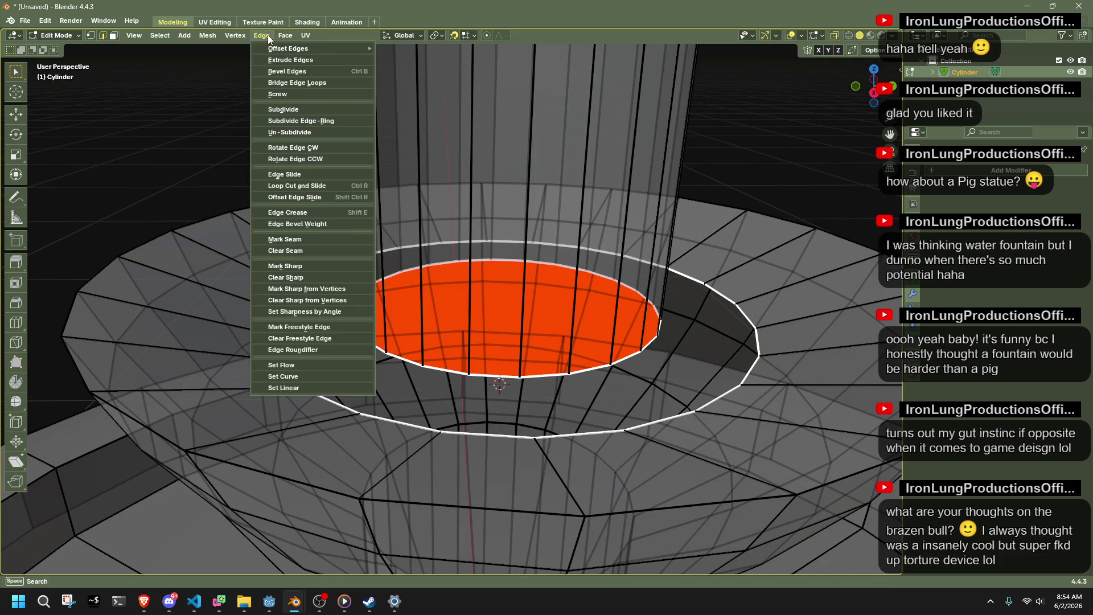
{"action": "left_click", "coordinate": [319, 78]}
{"action": "key", "text": "ctrl+z"}
Delete the flat cap face at the bottom of the column.
{"action": "key", "text": "3"}
{"action": "middle_click_drag", "start_coordinate": [642, 278], "coordinate": [543, 313]}
{"action": "key", "text": "x"}
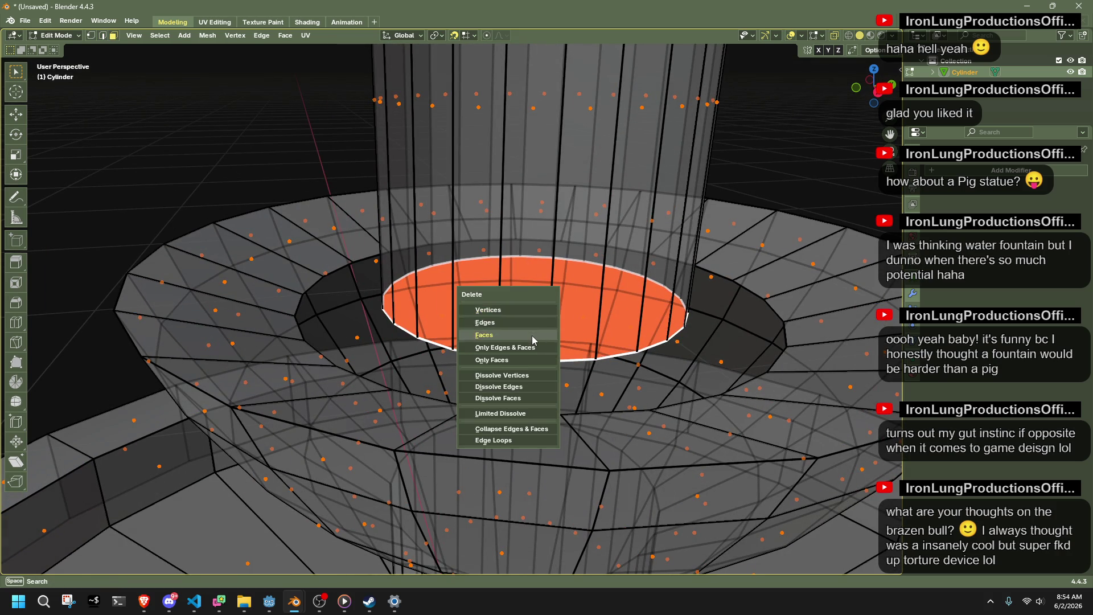
{"action": "left_click", "coordinate": [534, 340]}
Bridge the column's base loop to the cup's inner rim loop with Bridge Edge Loops.
{"action": "key", "text": "1"}
{"action": "key", "text": "alt+z"}
{"action": "left_click", "coordinate": [403, 329], "text": "alt"}
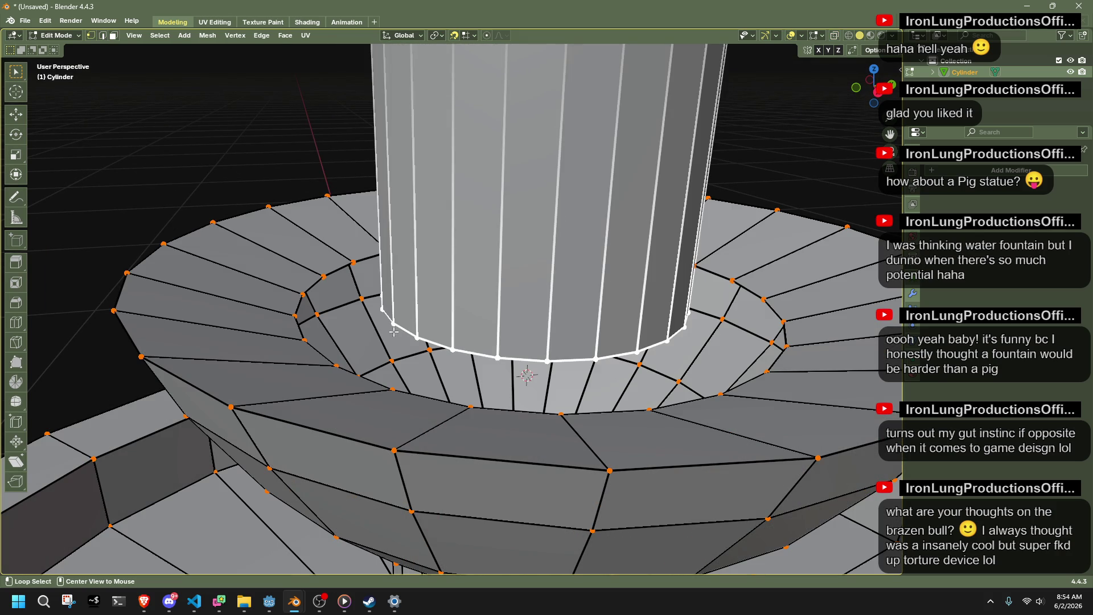
{"action": "left_click", "coordinate": [319, 347], "text": "alt+shift"}
{"action": "left_click", "coordinate": [262, 35]}
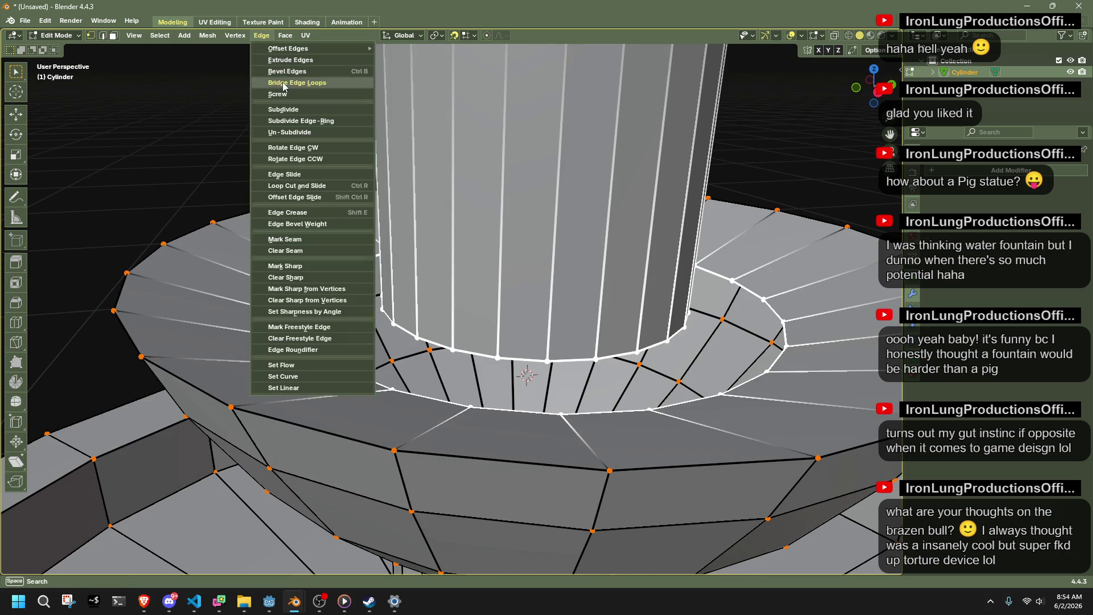
{"action": "left_click", "coordinate": [281, 85]}
Compare the result with and without the bridged ring, keeping the bridged faces.
{"action": "middle_click_drag", "start_coordinate": [410, 223], "coordinate": [530, 270]}
{"action": "mouse_move", "coordinate": [512, 341]}
{"action": "middle_mouse_down"}
{"action": "mouse_move", "coordinate": [654, 296]}
{"action": "mouse_move", "coordinate": [746, 288]}
{"action": "mouse_move", "coordinate": [754, 210]}
{"action": "mouse_move", "coordinate": [695, 237]}
{"action": "mouse_move", "coordinate": [655, 324]}
{"action": "middle_mouse_up"}
{"action": "key", "text": "ctrl+z"}
{"action": "key", "text": "ctrl+shift+z"}
{"action": "key", "text": "ctrl+z"}
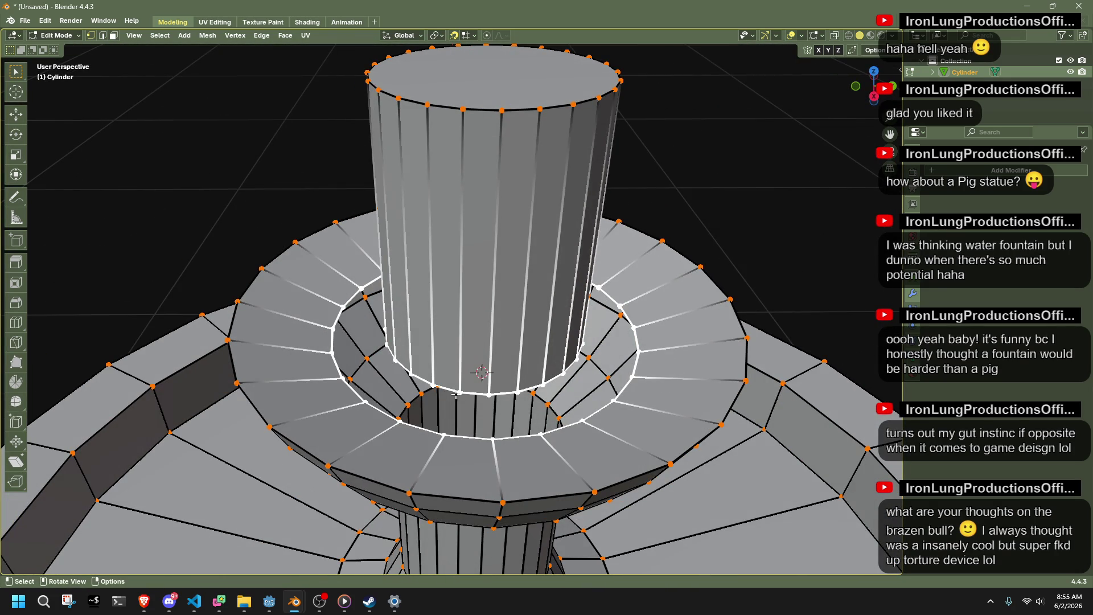
{"action": "left_click", "coordinate": [459, 392]}
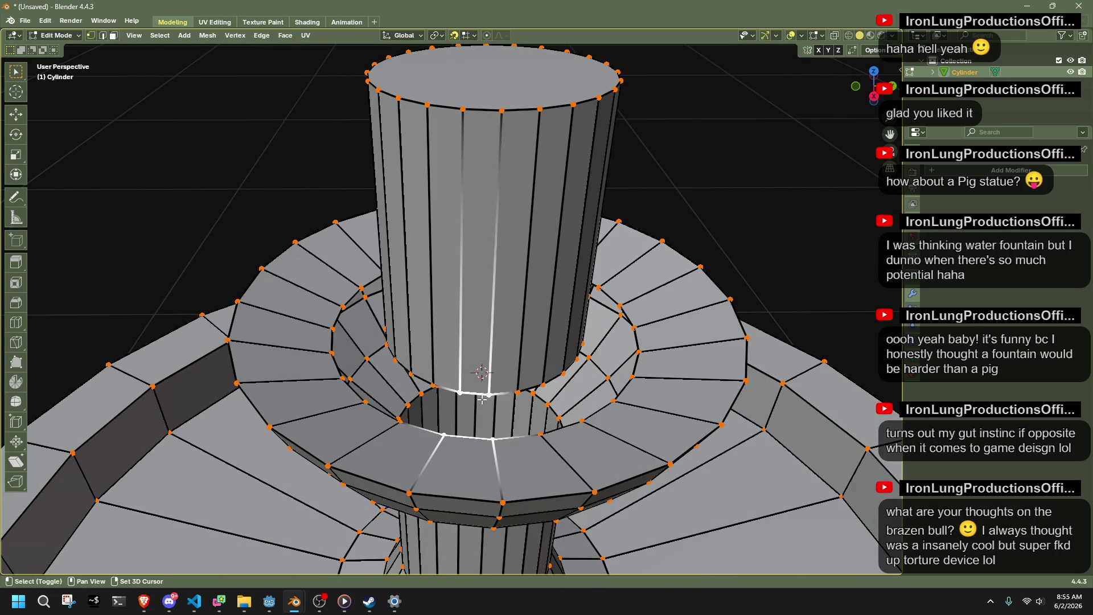
{"action": "key", "text": "ctrl+z"}
{"action": "key", "text": "ctrl+z"}
{"action": "key", "text": "ctrl+z"}
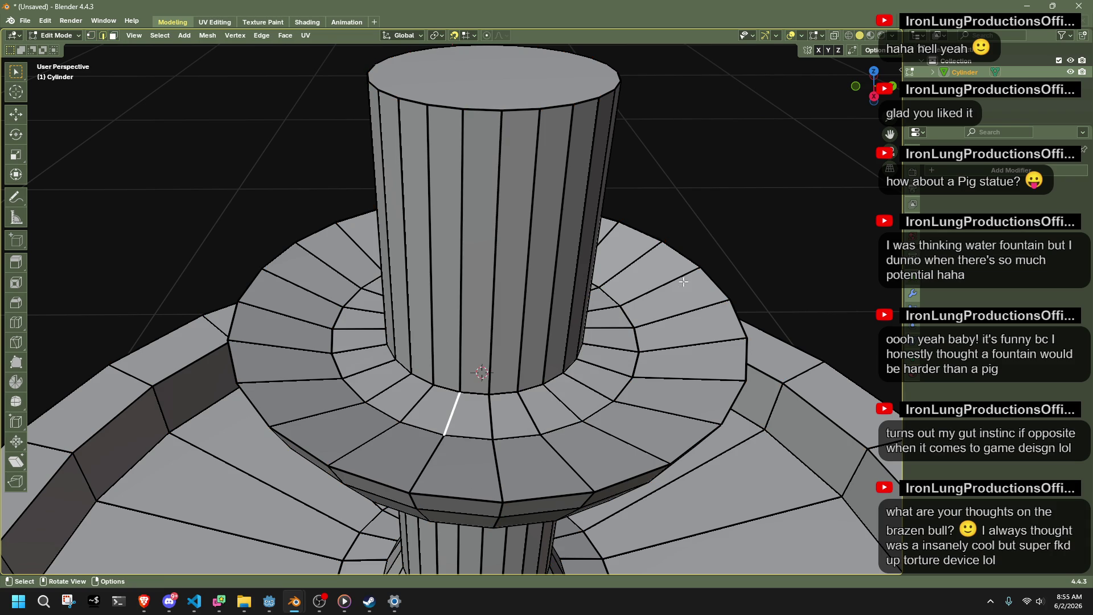
Select the whole mesh and bring up its context menu.
{"action": "scroll", "coordinate": [739, 244], "scroll_direction": "down", "scroll_amount": 5}
{"action": "key", "text": "ctrl+z"}
{"action": "key", "text": "ctrl+z"}
{"action": "right_click", "coordinate": [519, 436]}
{"action": "key", "text": "a"}
{"action": "right_click", "coordinate": [495, 408]}
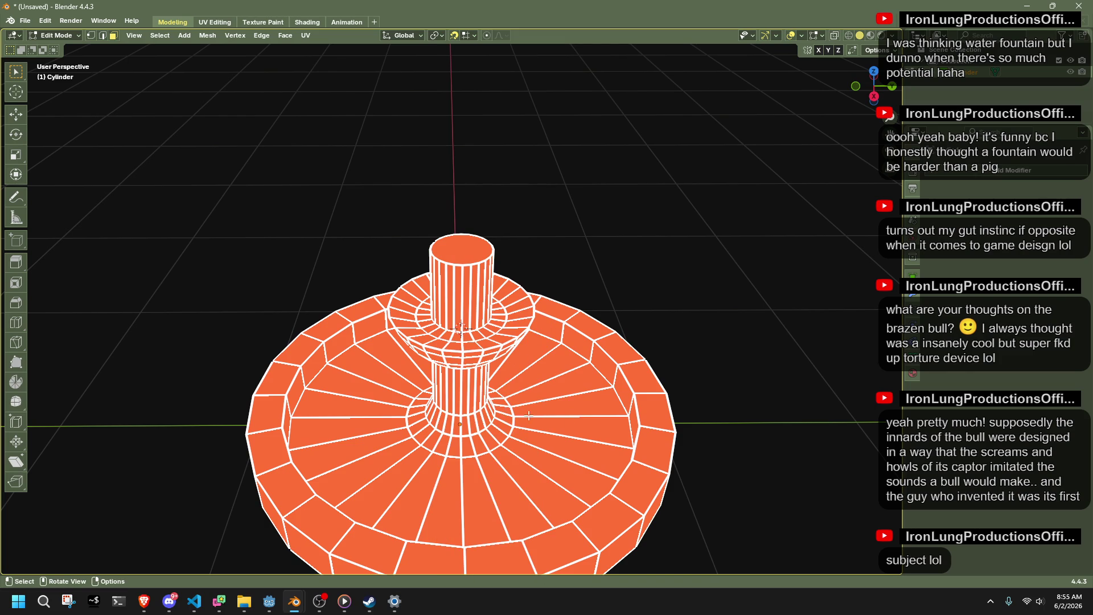
Apply Shade Smooth to the fountain in Object Mode.
{"action": "key", "text": "Tab"}
{"action": "right_click", "coordinate": [503, 419]}
{"action": "left_click", "coordinate": [460, 360]}
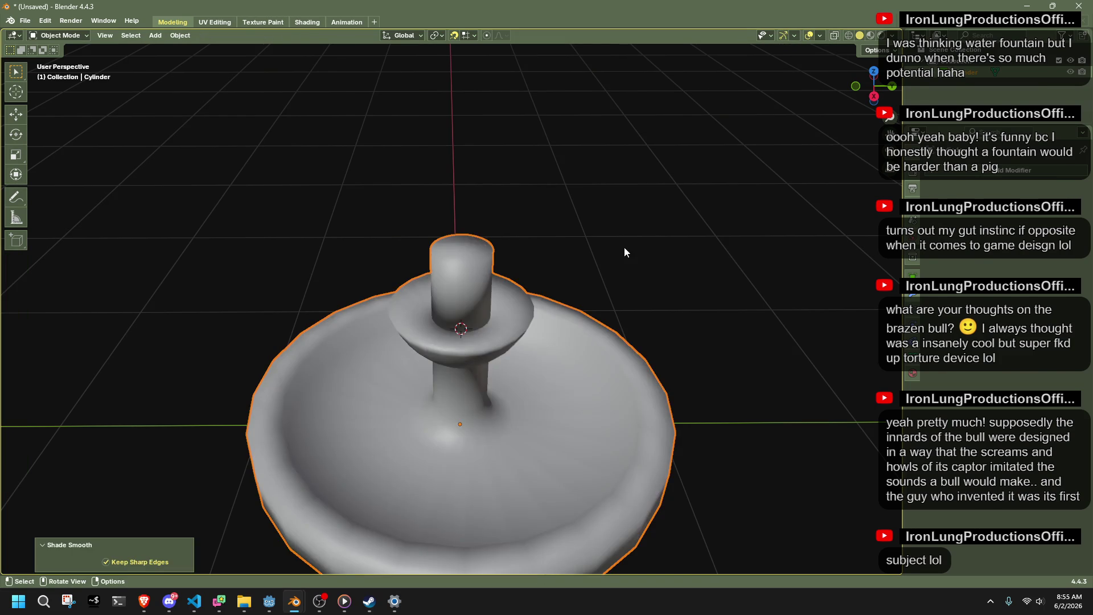
Mark the cup rim and the basin's inner, bottom and outer rim loops as sharp.
{"action": "key", "text": "Tab"}
{"action": "key", "text": "alt+a"}
{"action": "left_click", "coordinate": [509, 340], "text": "alt"}
{"action": "scroll", "coordinate": [509, 340], "scroll_direction": "up", "scroll_amount": 2}
{"action": "middle_click_drag", "start_coordinate": [508, 339], "coordinate": [274, 465]}
{"action": "left_click", "coordinate": [218, 467], "text": "alt+shift"}
{"action": "left_click", "coordinate": [243, 470], "text": "alt+shift"}
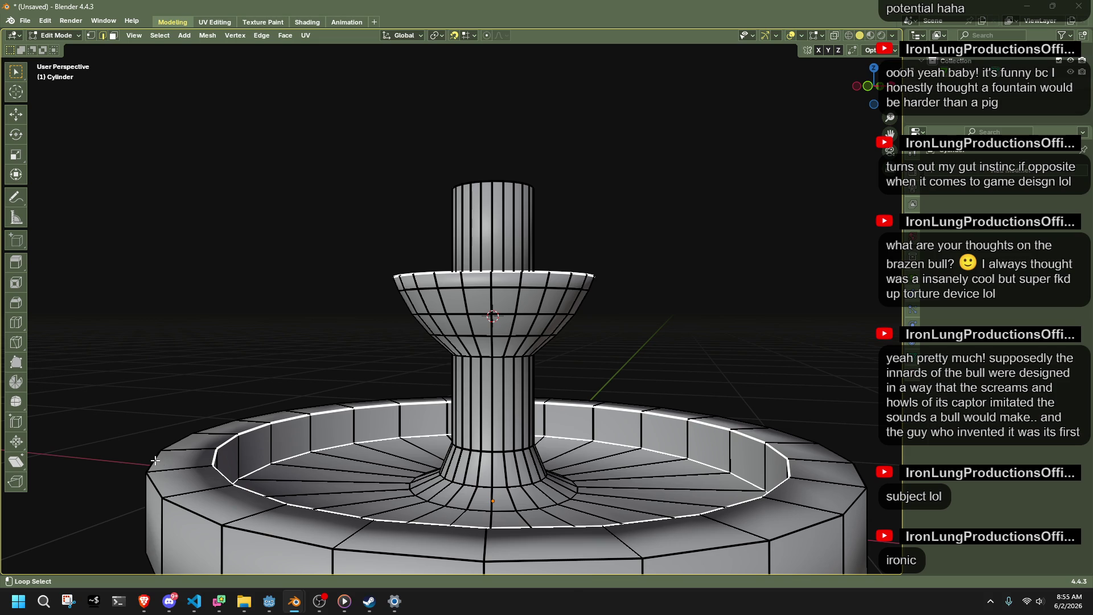
{"action": "left_click", "coordinate": [155, 460], "text": "alt+shift"}
{"action": "scroll", "coordinate": [232, 483], "scroll_direction": "down", "scroll_amount": 2}
{"action": "left_click", "coordinate": [307, 554], "text": "alt+shift"}
{"action": "right_click", "coordinate": [307, 555]}
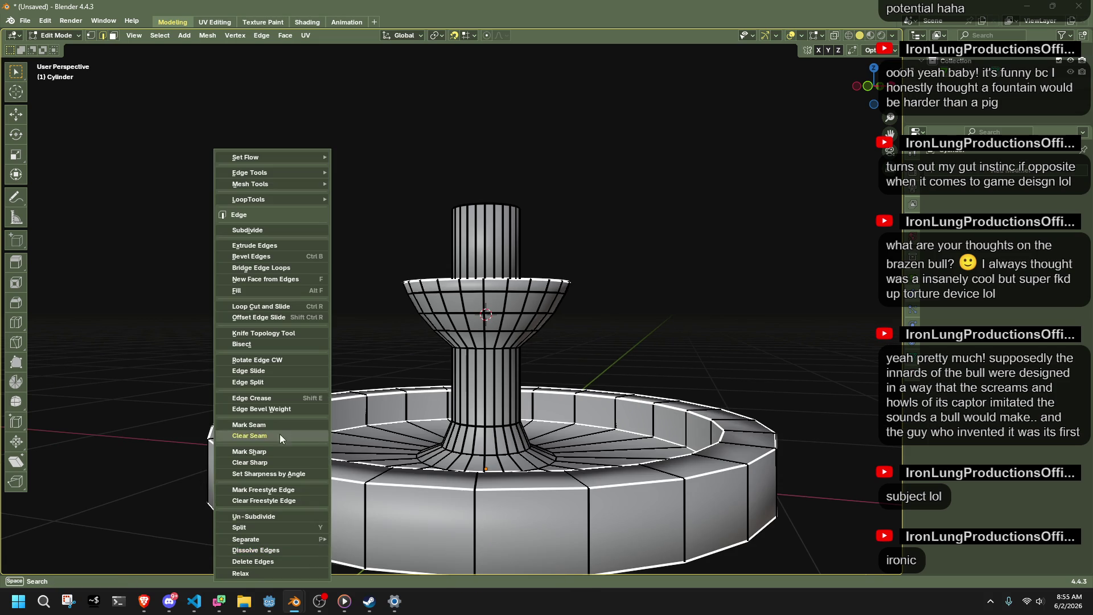
{"action": "left_click", "coordinate": [288, 453]}
Smooth-shade the whole mesh by angle so the sharp edges stay crisp.
{"action": "key", "text": "a"}
{"action": "right_click", "coordinate": [689, 333]}
{"action": "left_click", "coordinate": [750, 341]}
Inspect the fountain from above, then select the edge loop at the column's base.
{"action": "key", "text": "Tab"}
{"action": "mouse_move", "coordinate": [732, 334]}
{"action": "middle_mouse_down"}
{"action": "mouse_move", "coordinate": [674, 335]}
{"action": "mouse_move", "coordinate": [513, 398]}
{"action": "mouse_move", "coordinate": [432, 378]}
{"action": "mouse_move", "coordinate": [531, 365]}
{"action": "middle_mouse_up"}
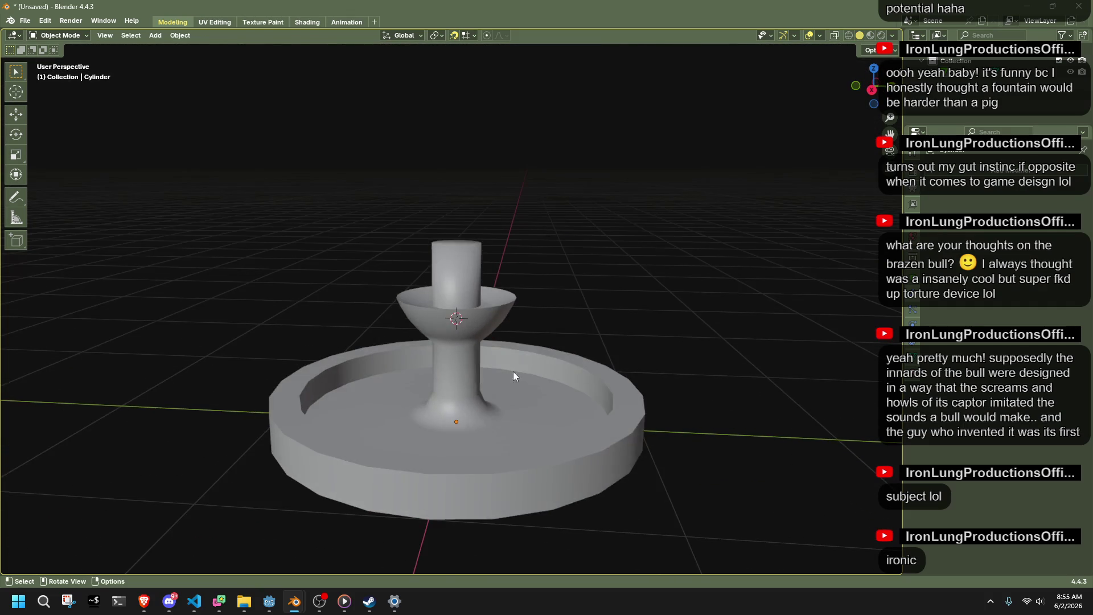
{"action": "key", "text": "Tab"}
{"action": "left_click", "coordinate": [456, 419], "text": "alt"}
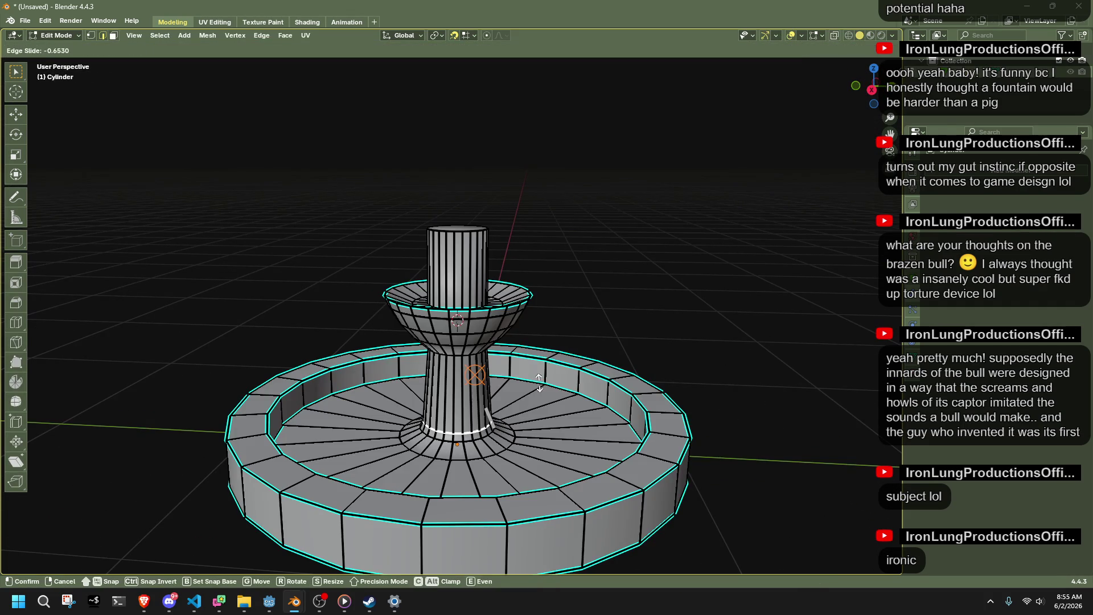
Edge-slide the column loop up the column, then back down, and check the shape.
{"action": "key", "text": "g"}
{"action": "key", "text": "g"}
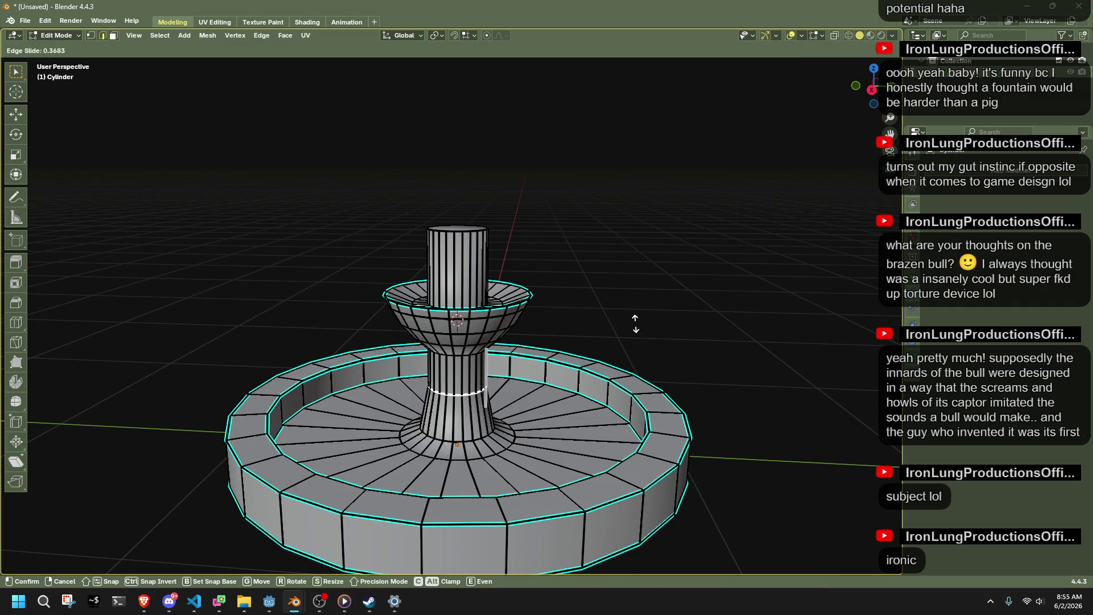
{"action": "left_click", "coordinate": [463, 435]}
{"action": "key", "text": "g"}
{"action": "key", "text": "g"}
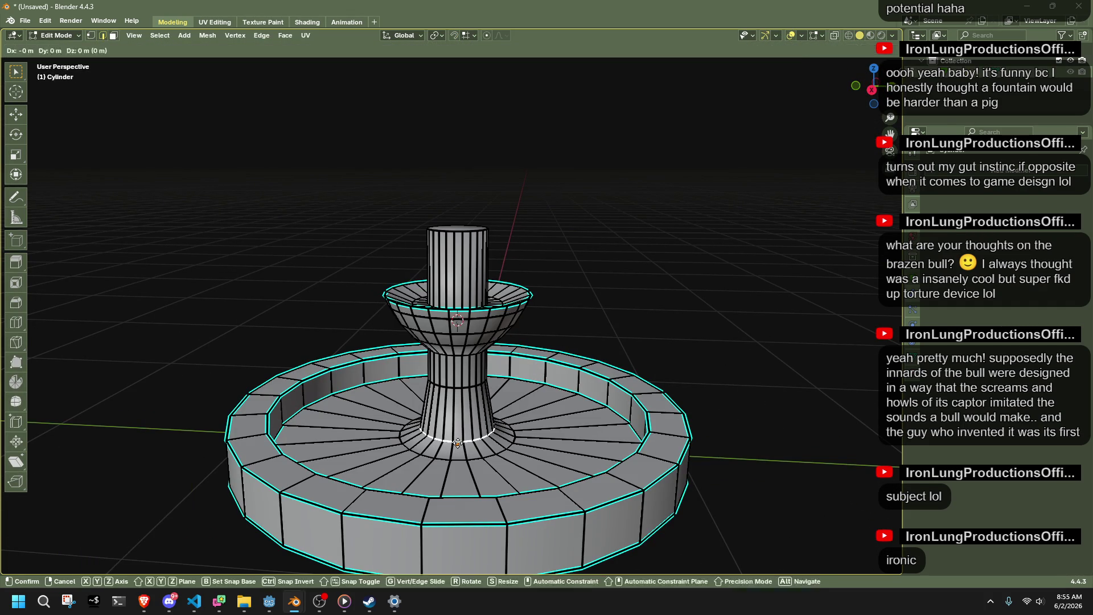
{"action": "left_click", "coordinate": [457, 434]}
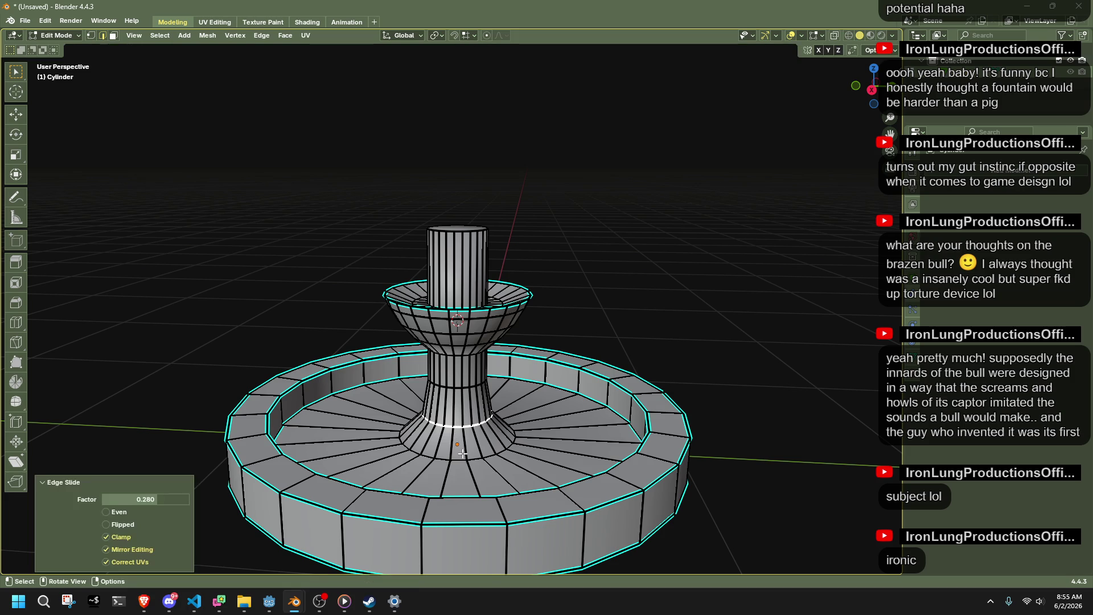
{"action": "key", "text": "Tab"}
{"action": "mouse_move", "coordinate": [624, 337]}
{"action": "middle_mouse_down"}
{"action": "mouse_move", "coordinate": [433, 316]}
{"action": "mouse_move", "coordinate": [328, 341]}
{"action": "mouse_move", "coordinate": [457, 323]}
{"action": "mouse_move", "coordinate": [435, 375]}
{"action": "middle_mouse_up"}
{"action": "key", "text": "Tab"}
{"action": "key", "text": "ctrl+KP_3"}
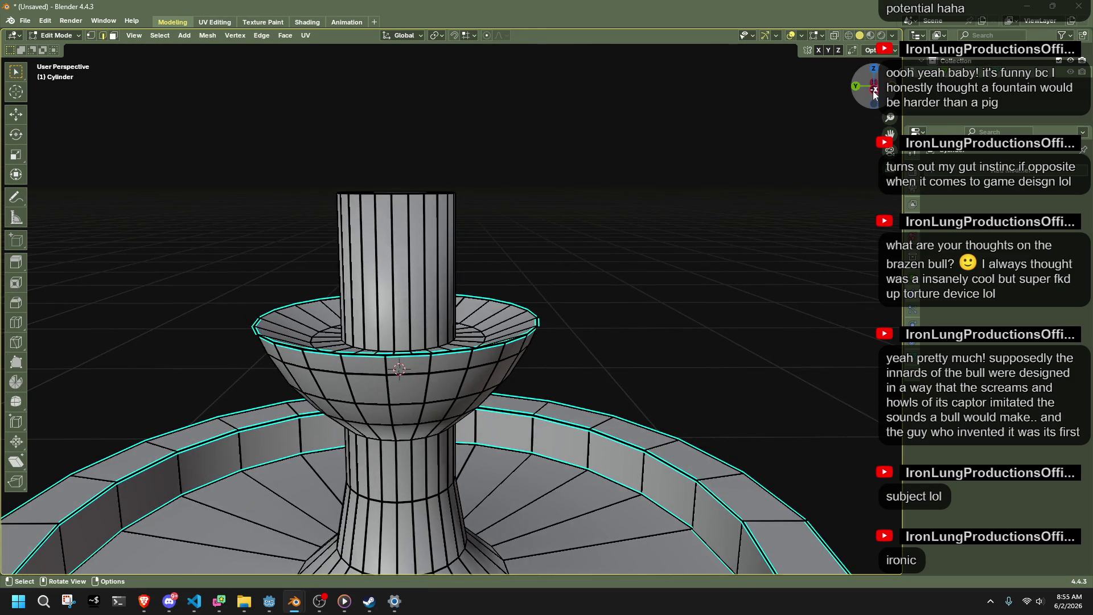
{"action": "scroll", "coordinate": [608, 283], "scroll_direction": "up", "scroll_amount": 2}
{"action": "scroll", "coordinate": [608, 283], "scroll_direction": "down", "scroll_amount": 4}
{"action": "scroll", "coordinate": [358, 393], "scroll_direction": "up", "scroll_amount": 3}
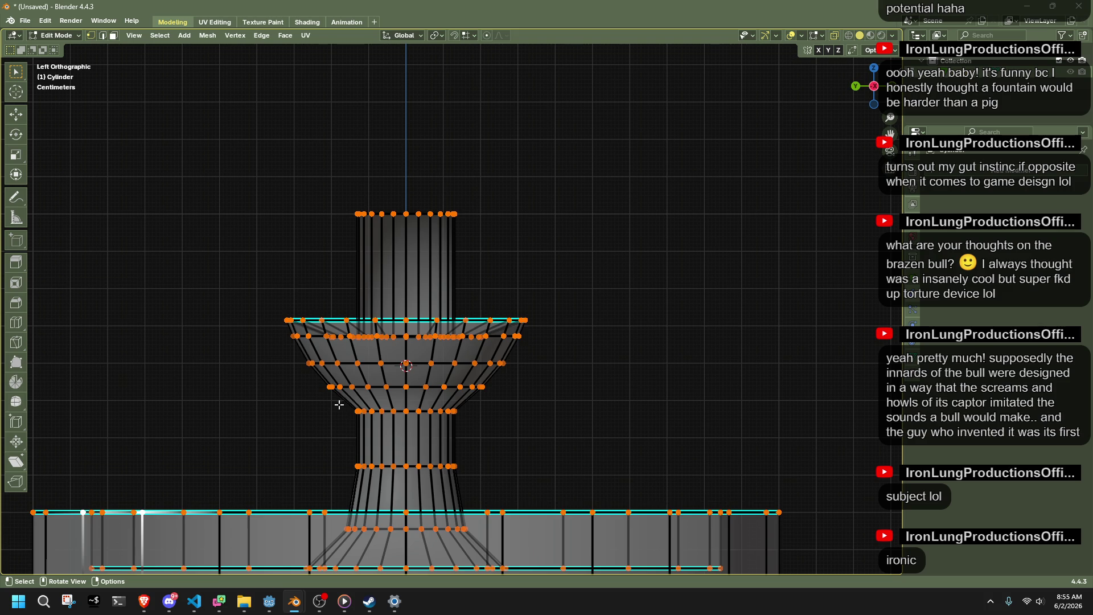
Dissolve the cup's middle loop and slide its lower and upper loops lower.
{"action": "key", "text": "2"}
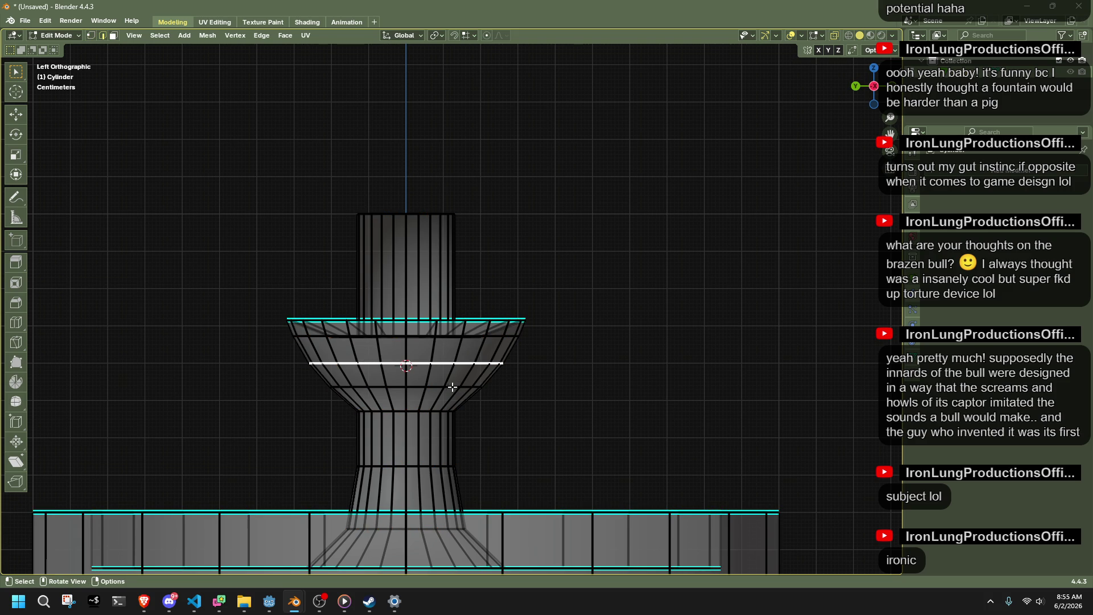
{"action": "key", "text": "x"}
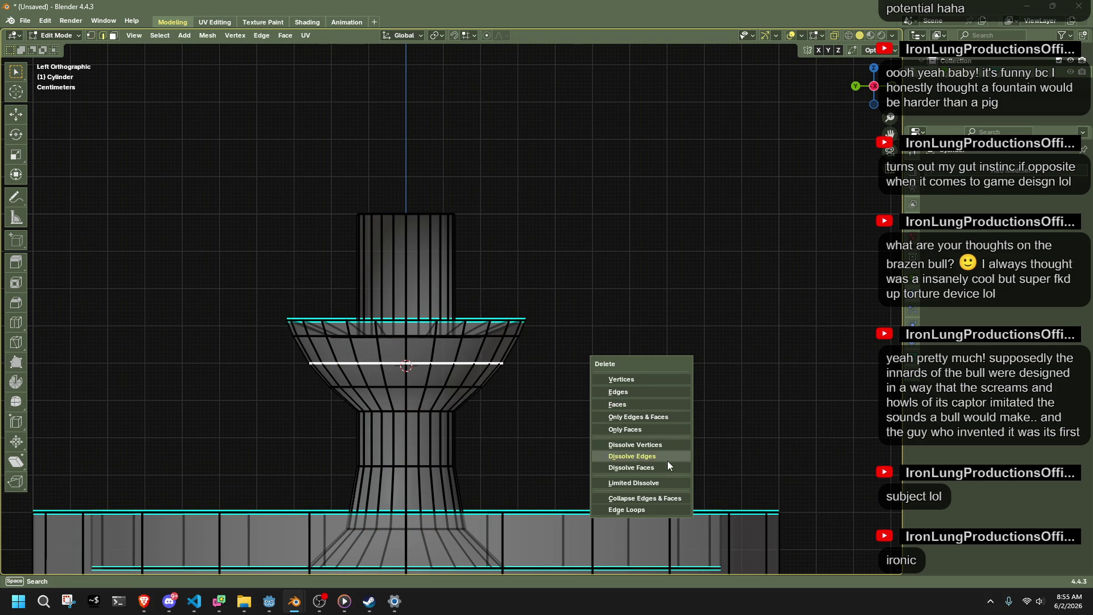
{"action": "left_click", "coordinate": [668, 459]}
{"action": "left_click", "coordinate": [428, 385], "text": "alt"}
{"action": "key", "text": "g"}
{"action": "key", "text": "g"}
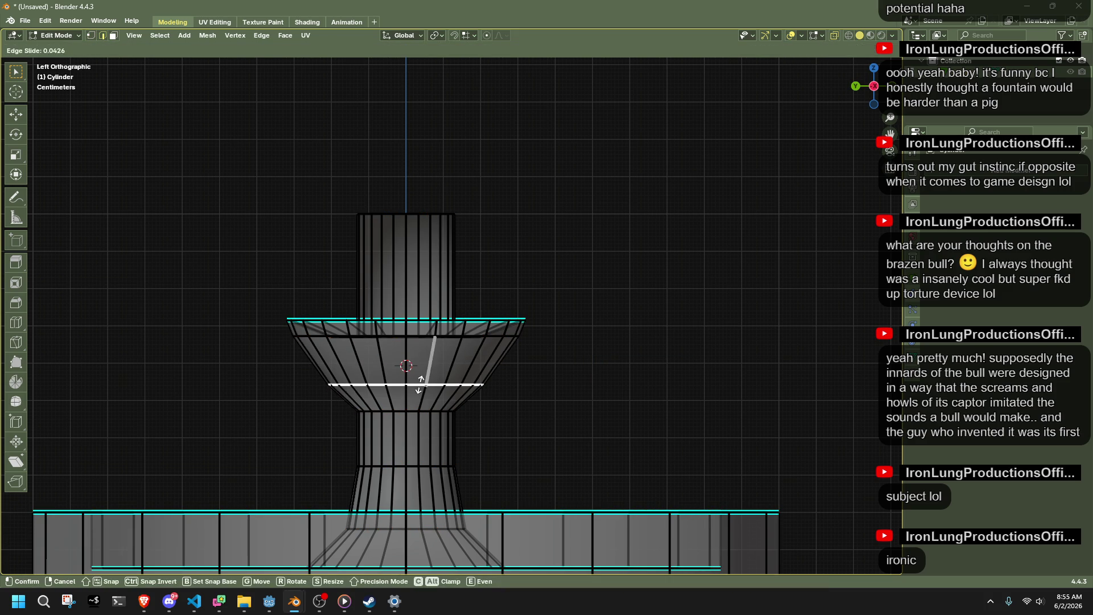
{"action": "left_click", "coordinate": [421, 380]}
{"action": "left_click", "coordinate": [362, 336], "text": "alt"}
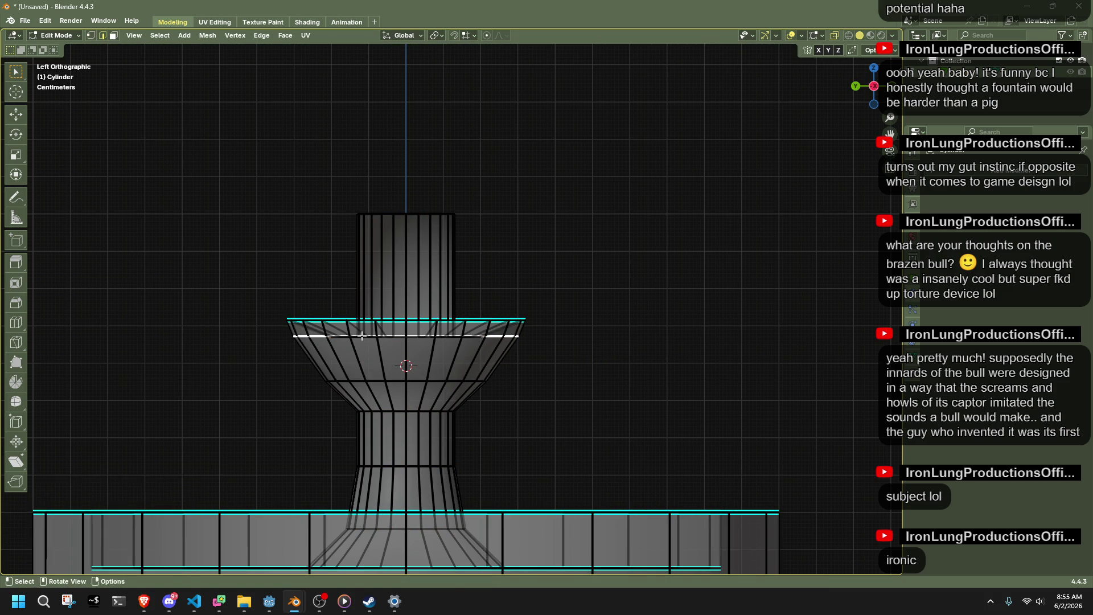
{"action": "key", "text": "g"}
{"action": "key", "text": "g"}
{"action": "left_click", "coordinate": [363, 344]}
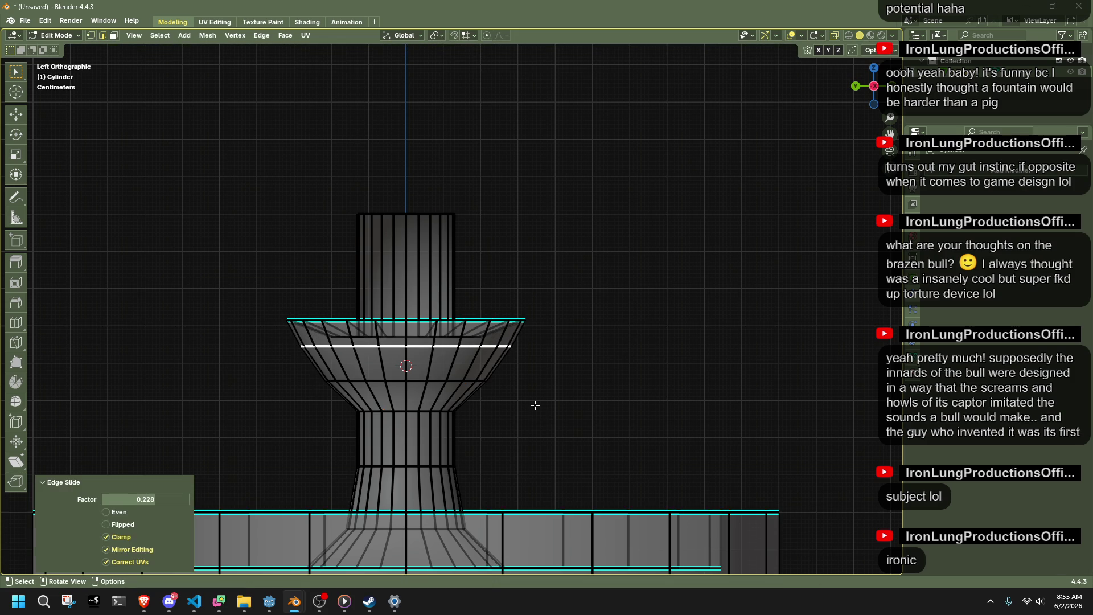
Set the pivot to 3D Cursor and squash the cup faces to about half height in Z.
{"action": "key", "text": "a"}
{"action": "scroll", "coordinate": [535, 405], "scroll_direction": "down", "scroll_amount": 2}
{"action": "left_click_drag", "start_coordinate": [620, 403], "coordinate": [317, 299]}
{"action": "key", "text": "s"}
{"action": "key", "text": "Escape"}
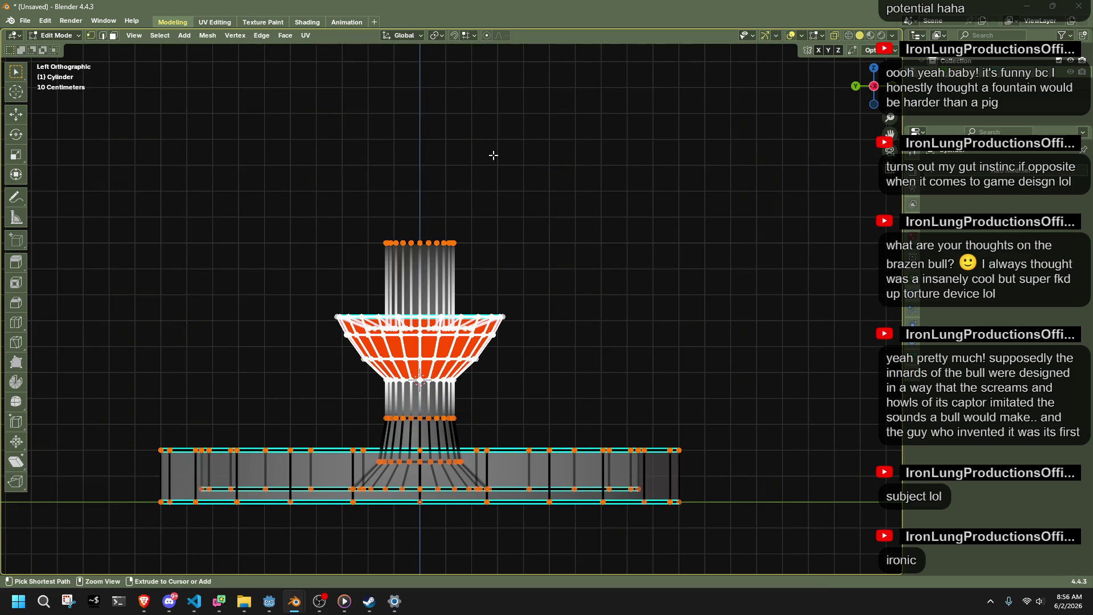
{"action": "left_click", "coordinate": [436, 35]}
{"action": "left_click", "coordinate": [448, 78]}
{"action": "key", "text": "s"}
{"action": "key", "text": "z"}
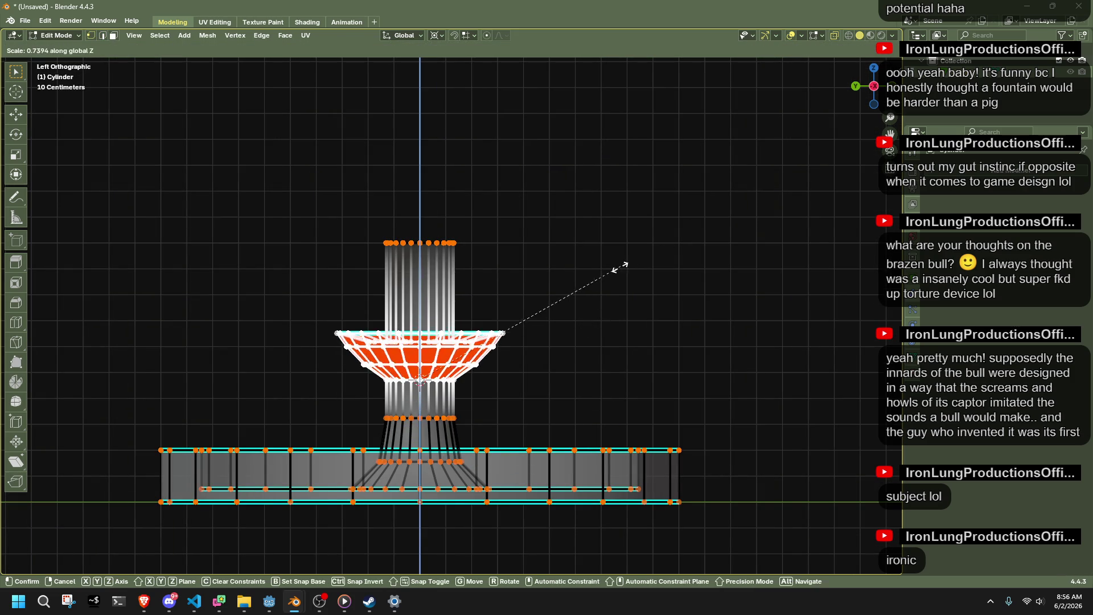
{"action": "left_click", "coordinate": [574, 316]}
Select the inner face ring around the column and lower it along Z.
{"action": "key", "text": "Tab"}
{"action": "mouse_move", "coordinate": [579, 359]}
{"action": "middle_mouse_down"}
{"action": "mouse_move", "coordinate": [480, 393]}
{"action": "mouse_move", "coordinate": [544, 419]}
{"action": "mouse_move", "coordinate": [477, 357]}
{"action": "middle_mouse_up"}
{"action": "key", "text": "Tab"}
{"action": "scroll", "coordinate": [476, 358], "scroll_direction": "up", "scroll_amount": 4}
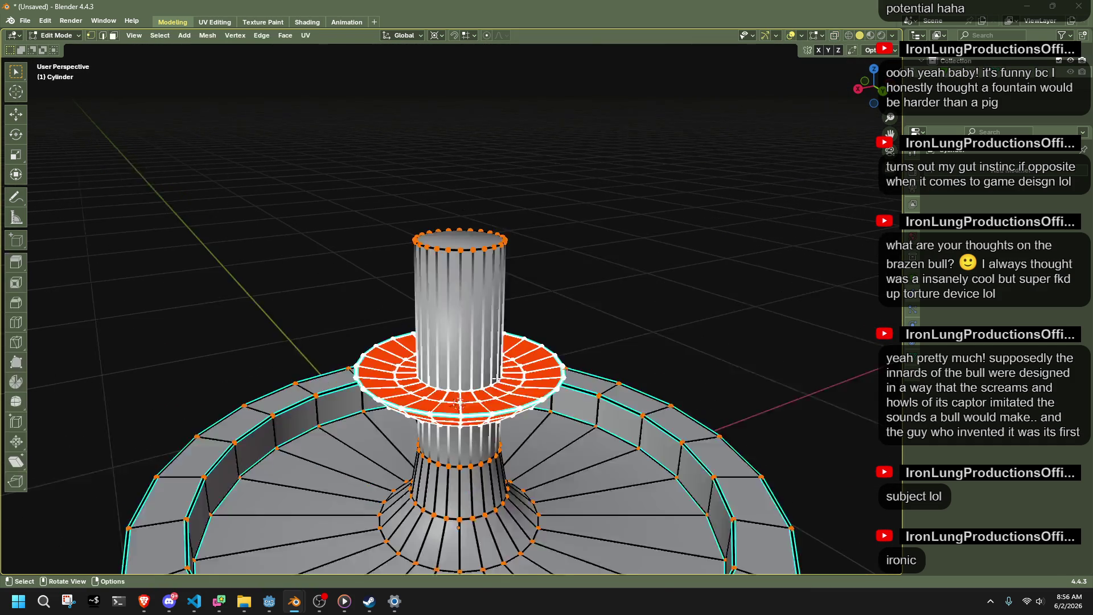
{"action": "scroll", "coordinate": [433, 402], "scroll_direction": "up", "scroll_amount": 1}
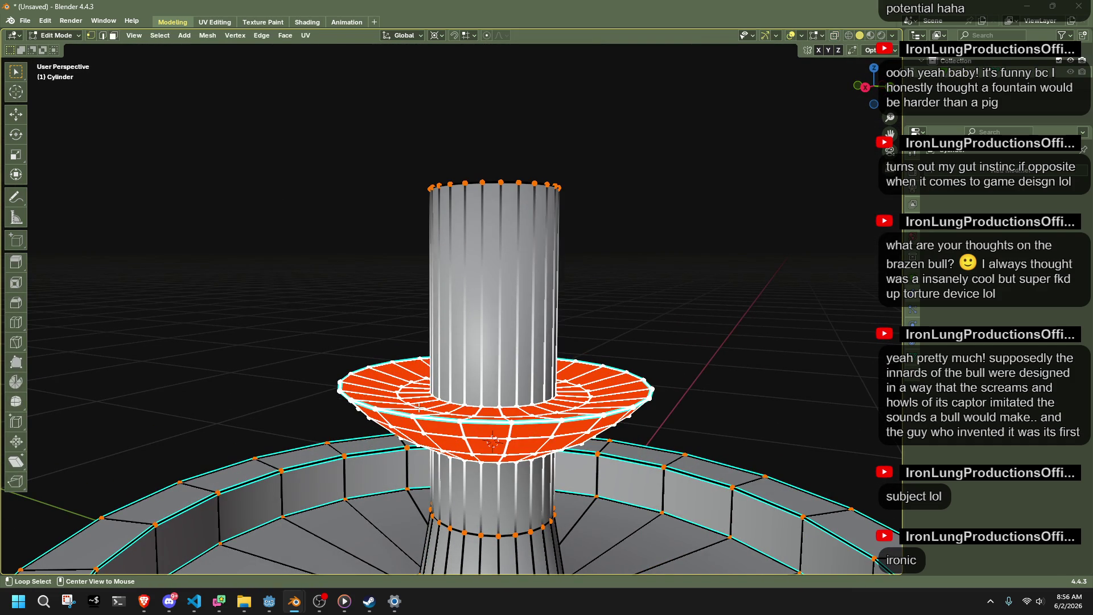
{"action": "left_click", "coordinate": [418, 408], "text": "alt"}
{"action": "left_click", "coordinate": [444, 398], "text": "alt"}
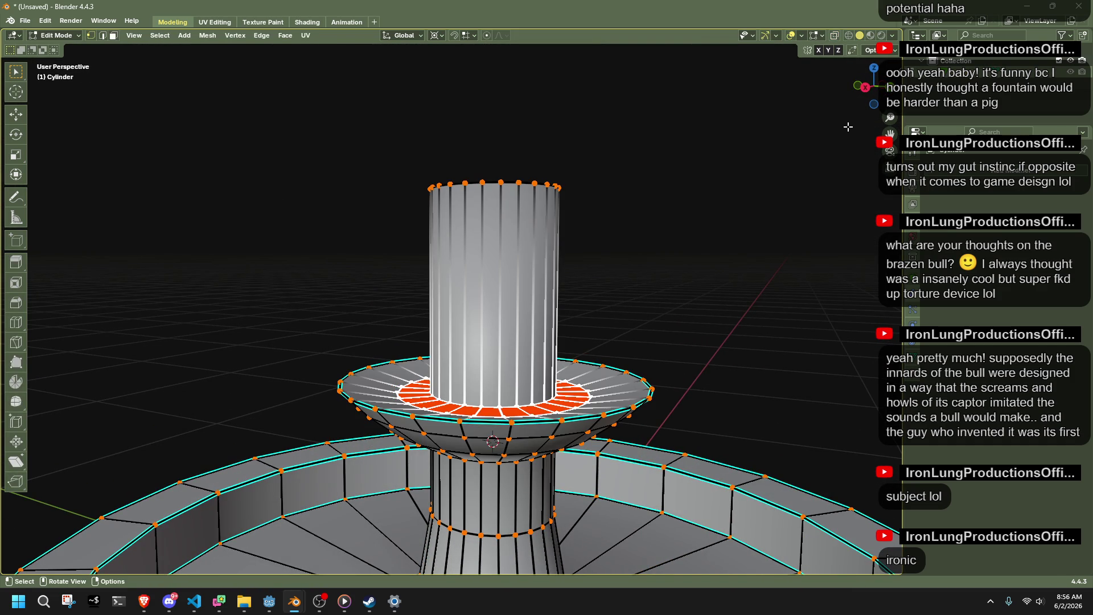
{"action": "left_click", "coordinate": [868, 87]}
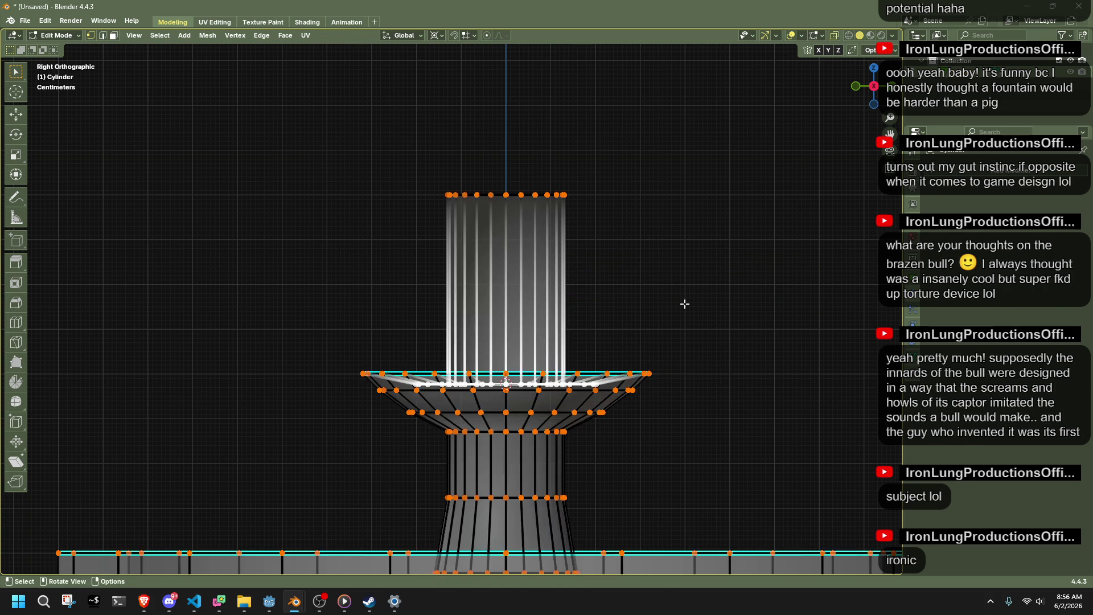
{"action": "key", "text": "g"}
{"action": "key", "text": "z"}
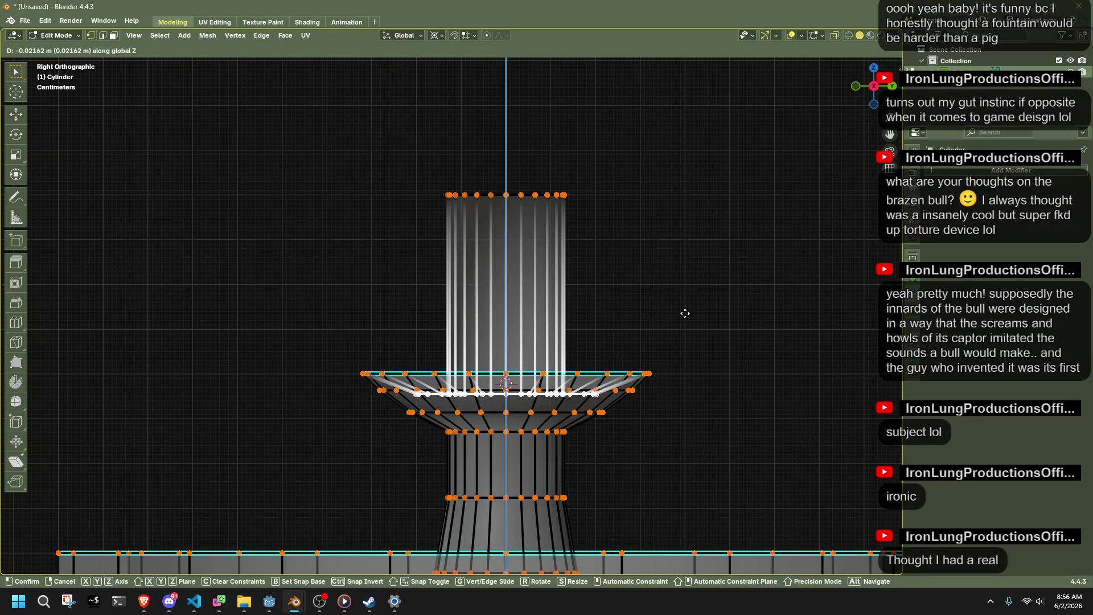
{"action": "left_click", "coordinate": [685, 311]}
Lower the loop where the column meets the cup by about 3.3 cm, then select the column's base loop.
{"action": "middle_click_drag", "start_coordinate": [685, 310], "coordinate": [652, 328]}
{"action": "scroll", "coordinate": [652, 328], "scroll_direction": "up", "scroll_amount": 4}
{"action": "left_click", "coordinate": [435, 452], "text": "alt"}
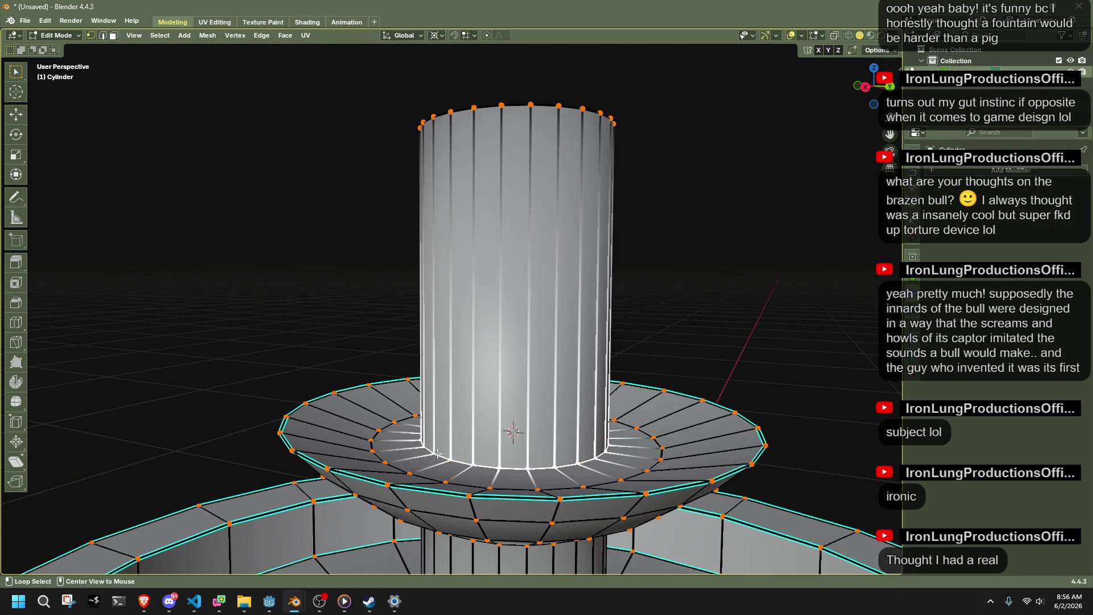
{"action": "left_click", "coordinate": [866, 87]}
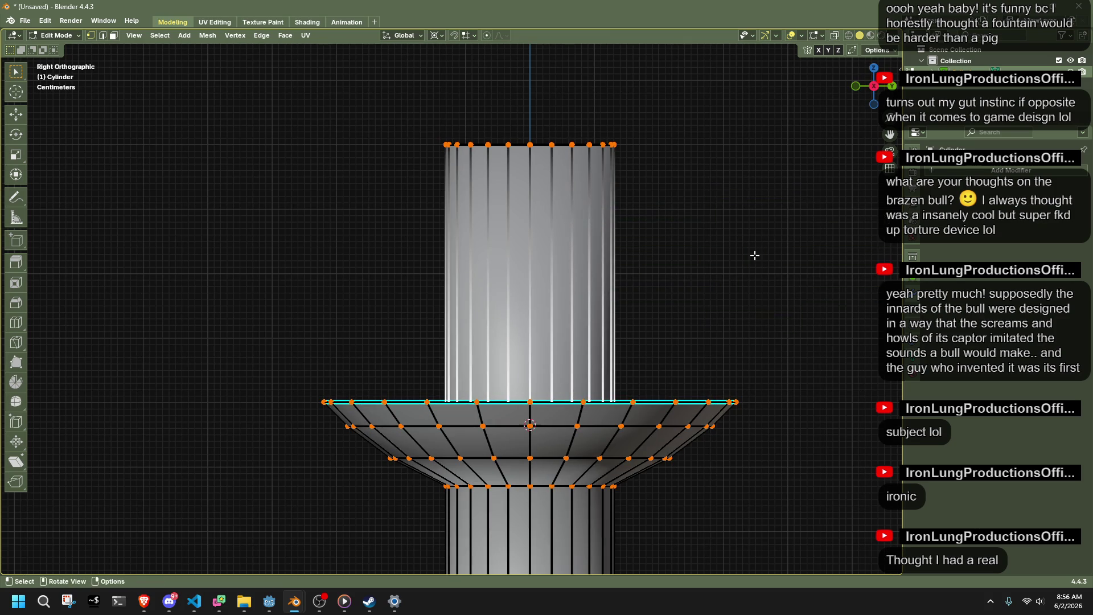
{"action": "key", "text": "g"}
{"action": "key", "text": "z"}
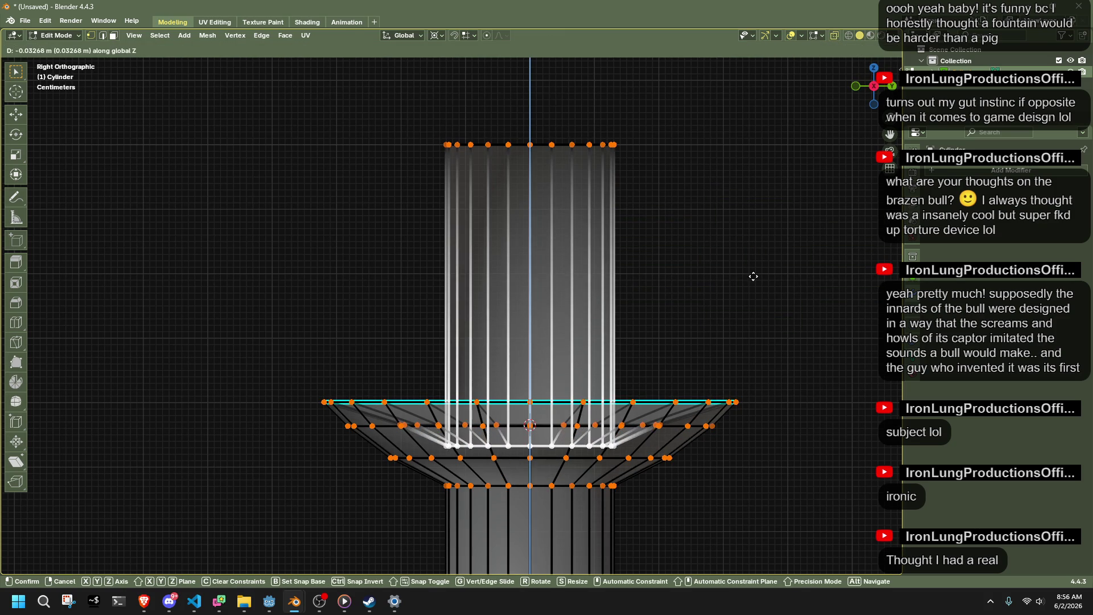
{"action": "left_click", "coordinate": [753, 276]}
{"action": "middle_click_drag", "start_coordinate": [722, 291], "coordinate": [641, 432]}
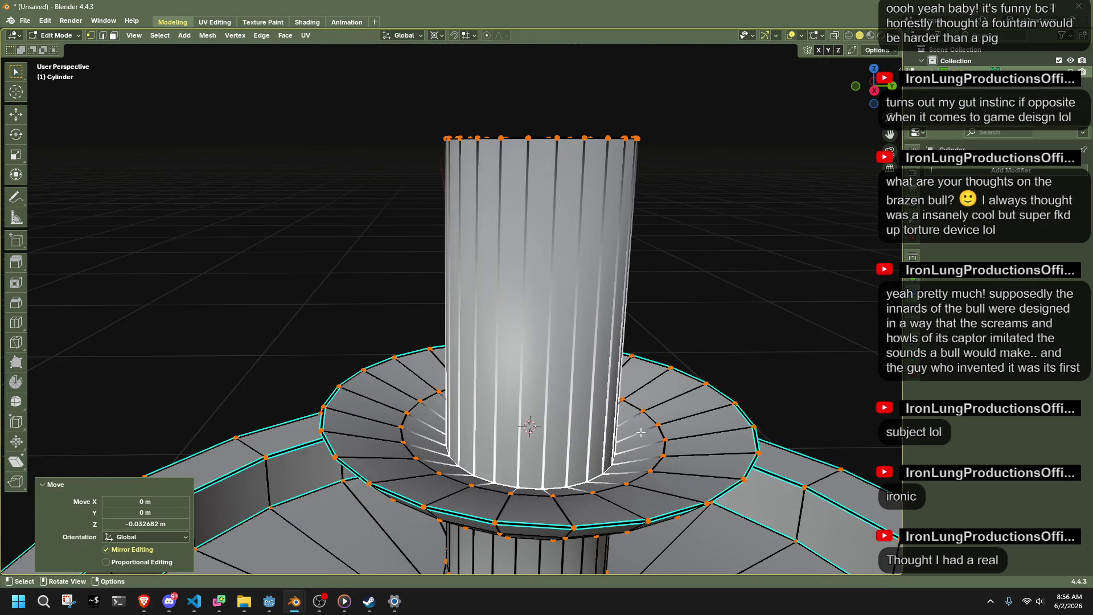
{"action": "left_click", "coordinate": [641, 432], "text": "alt"}
{"action": "right_click", "coordinate": [606, 469]}
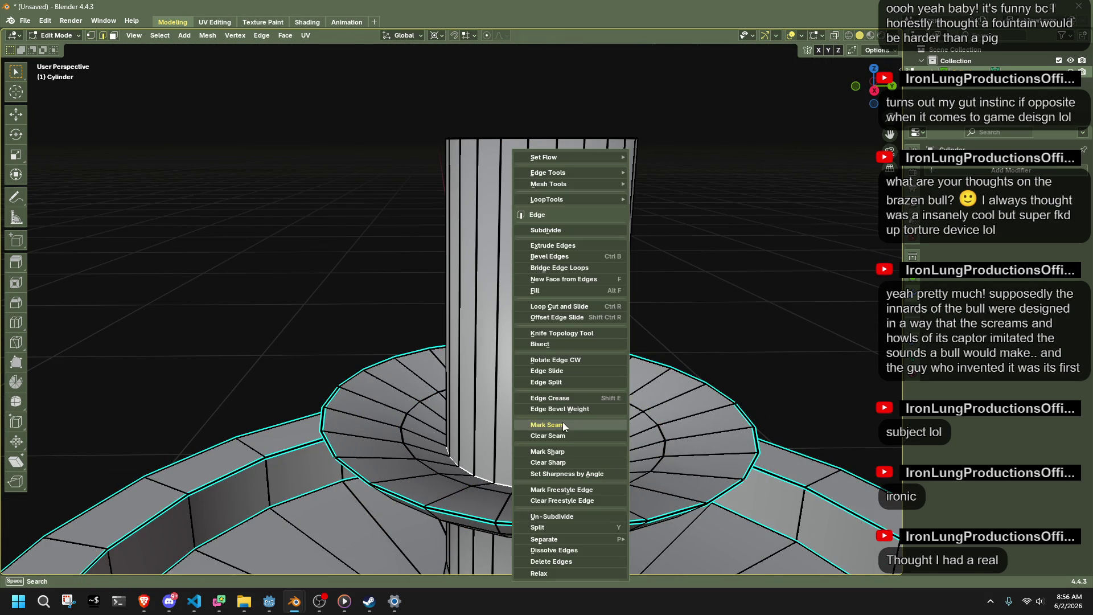
Mark the column's base loop sharp, average all normals by Face Area, and check the shading.
{"action": "left_click", "coordinate": [568, 448]}
{"action": "key", "text": "a"}
{"action": "key", "text": "alt+n"}
{"action": "mouse_move", "coordinate": [749, 285]}
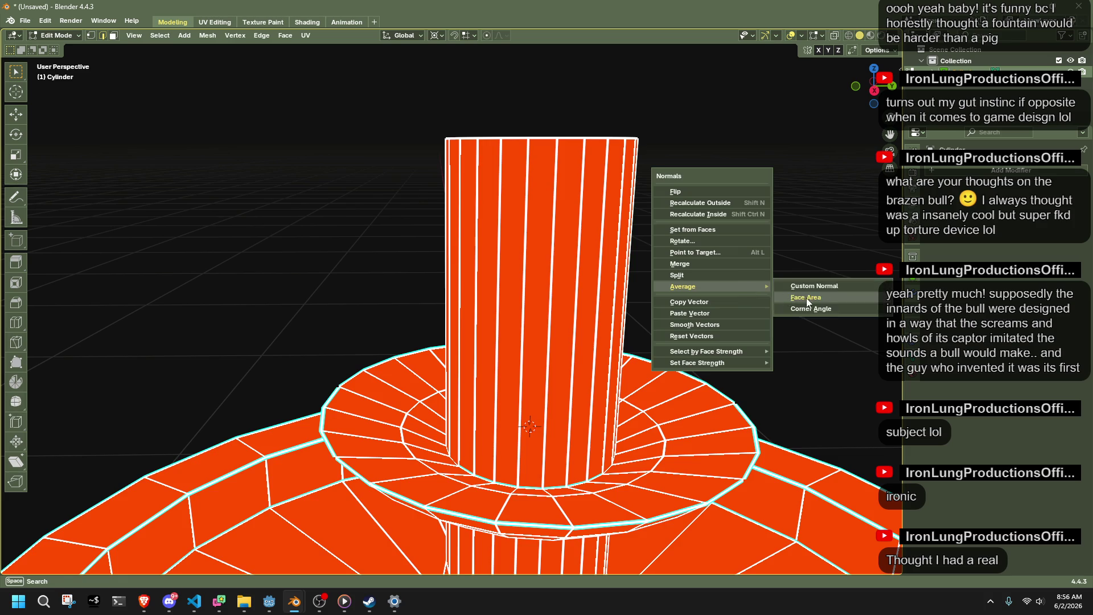
{"action": "left_click", "coordinate": [806, 299]}
{"action": "key", "text": "Tab"}
{"action": "mouse_move", "coordinate": [798, 298]}
{"action": "middle_mouse_down"}
{"action": "mouse_move", "coordinate": [716, 416]}
{"action": "mouse_move", "coordinate": [615, 418]}
{"action": "middle_mouse_up"}
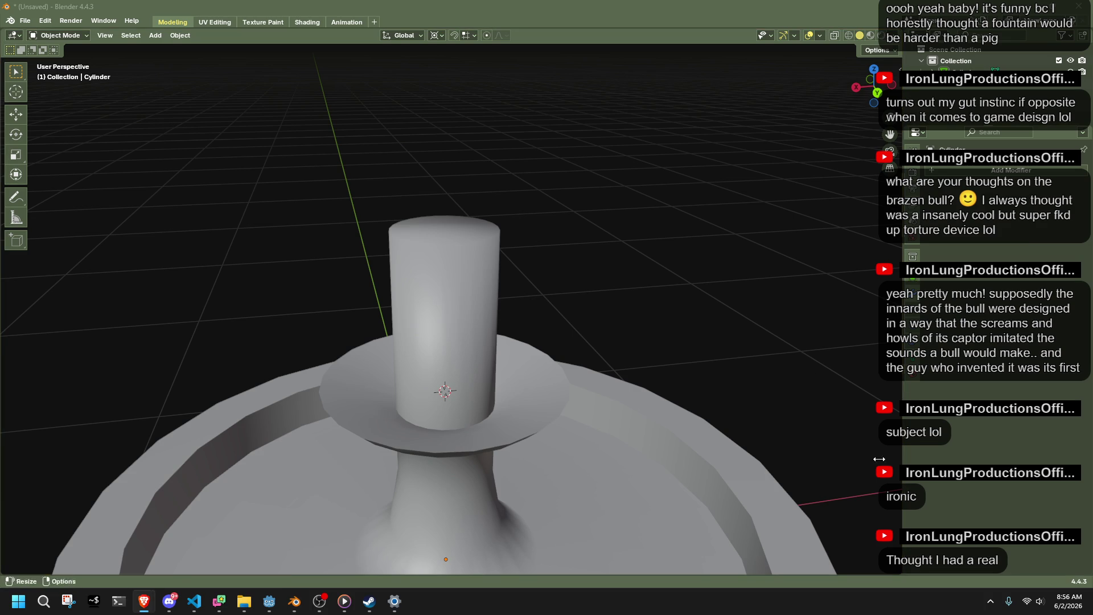
{"action": "mouse_move", "coordinate": [683, 354]}
{"action": "middle_mouse_down"}
{"action": "mouse_move", "coordinate": [552, 342]}
{"action": "mouse_move", "coordinate": [479, 393]}
{"action": "middle_mouse_up"}
{"action": "key", "text": "Tab"}
{"action": "key", "text": "alt+a"}
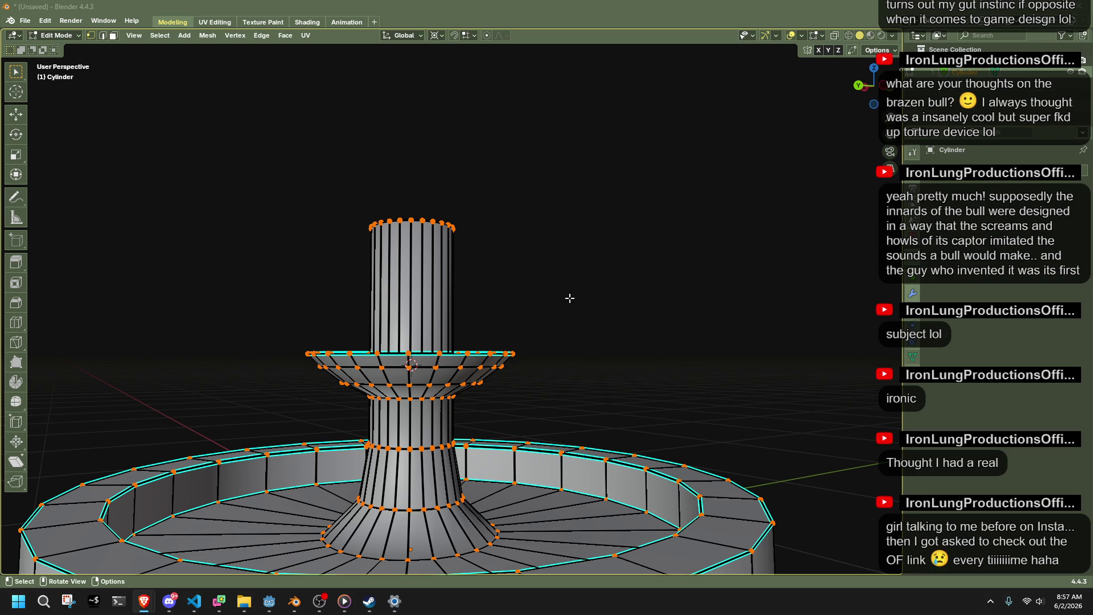
Select the face ring around the dish and apply Checker Deselect.
{"action": "left_click", "coordinate": [589, 294]}
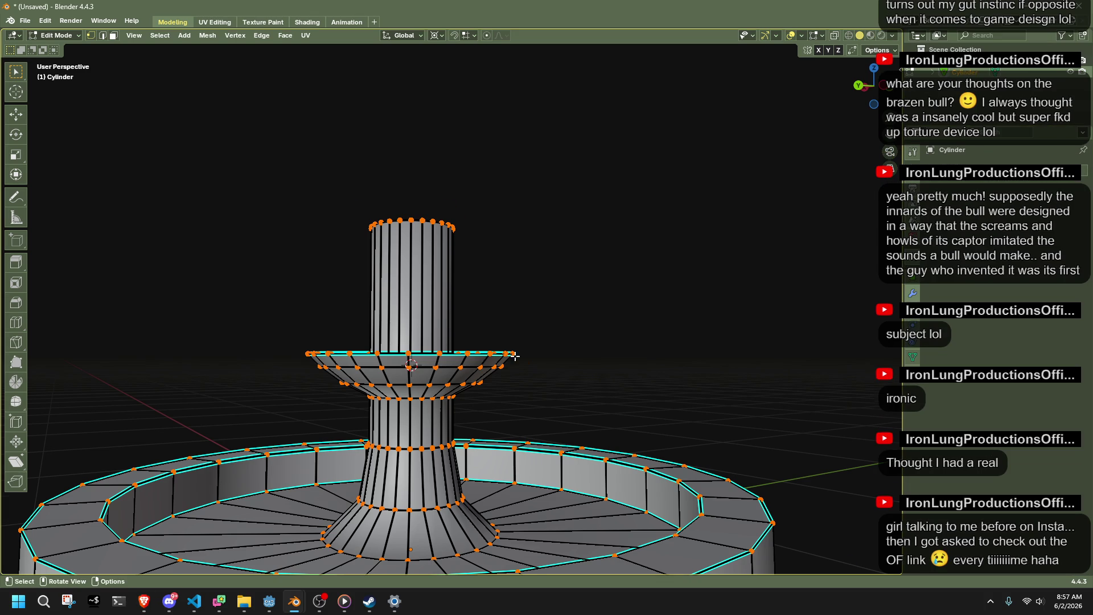
{"action": "left_click", "coordinate": [514, 356], "text": "alt"}
{"action": "scroll", "coordinate": [511, 379], "scroll_direction": "up", "scroll_amount": 3}
{"action": "left_click", "coordinate": [516, 378], "text": "ctrl+alt"}
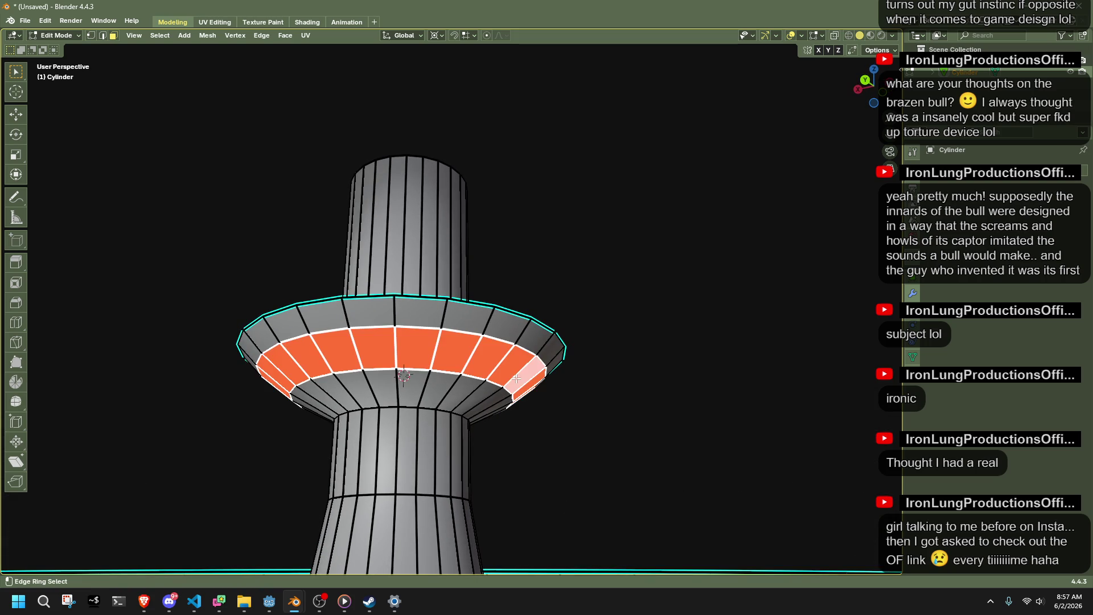
{"action": "left_click", "coordinate": [161, 35]}
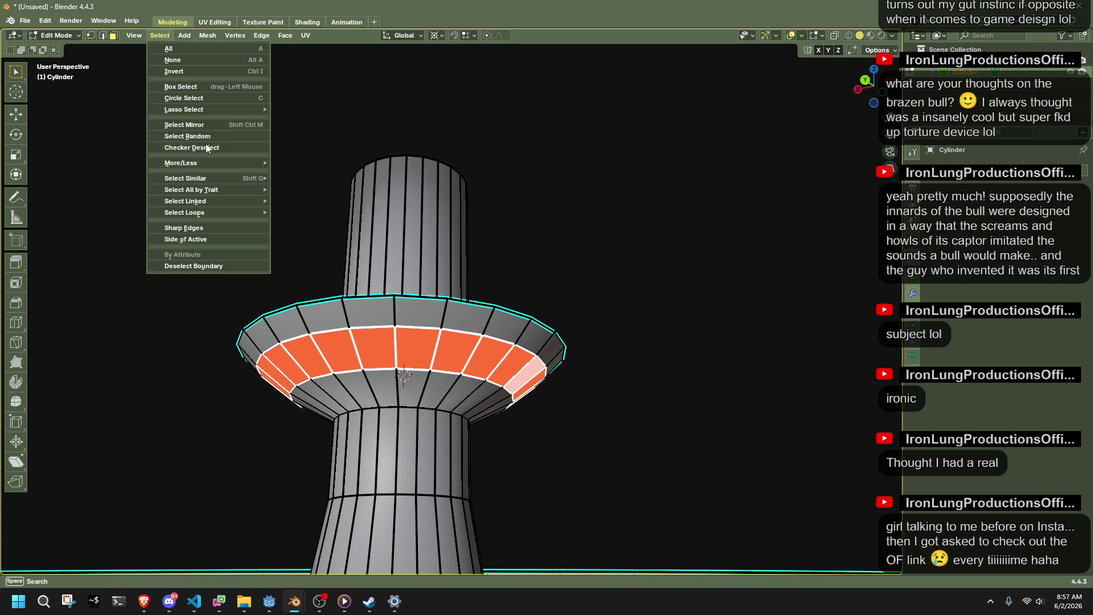
{"action": "left_click", "coordinate": [205, 146]}
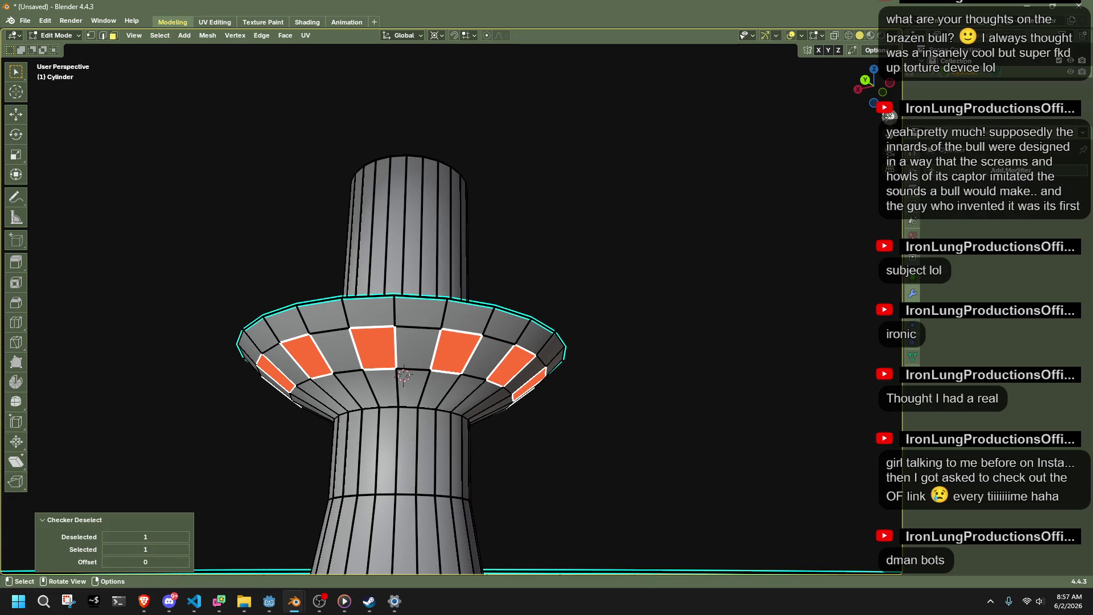
Try different Checker Deselect offset, selected and deselected counts on the ring.
{"action": "left_click", "coordinate": [889, 83]}
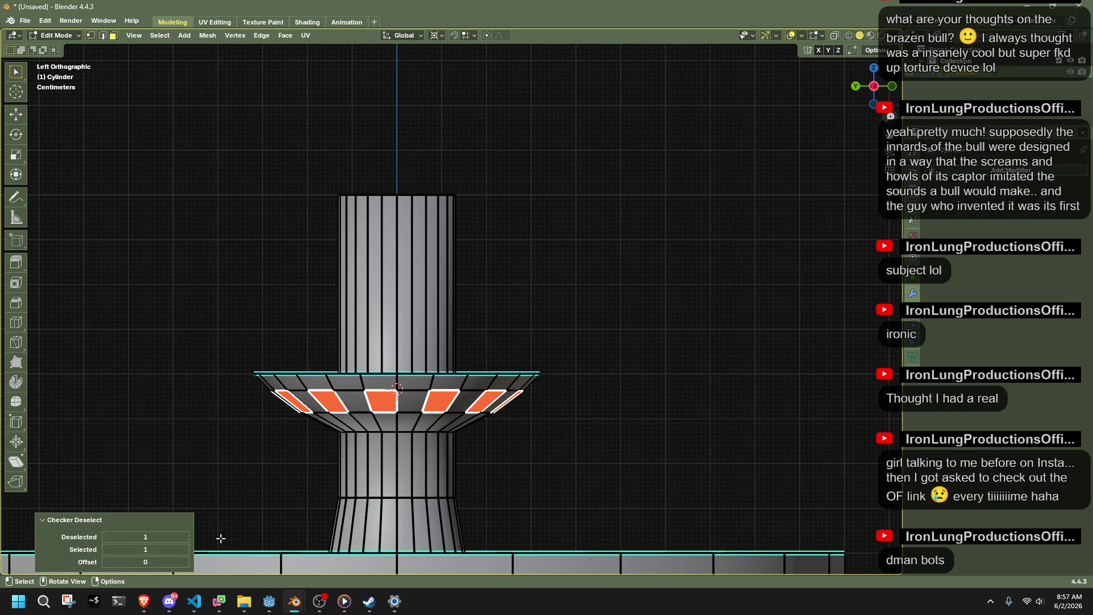
{"action": "left_click", "coordinate": [186, 562]}
{"action": "left_click", "coordinate": [187, 546]}
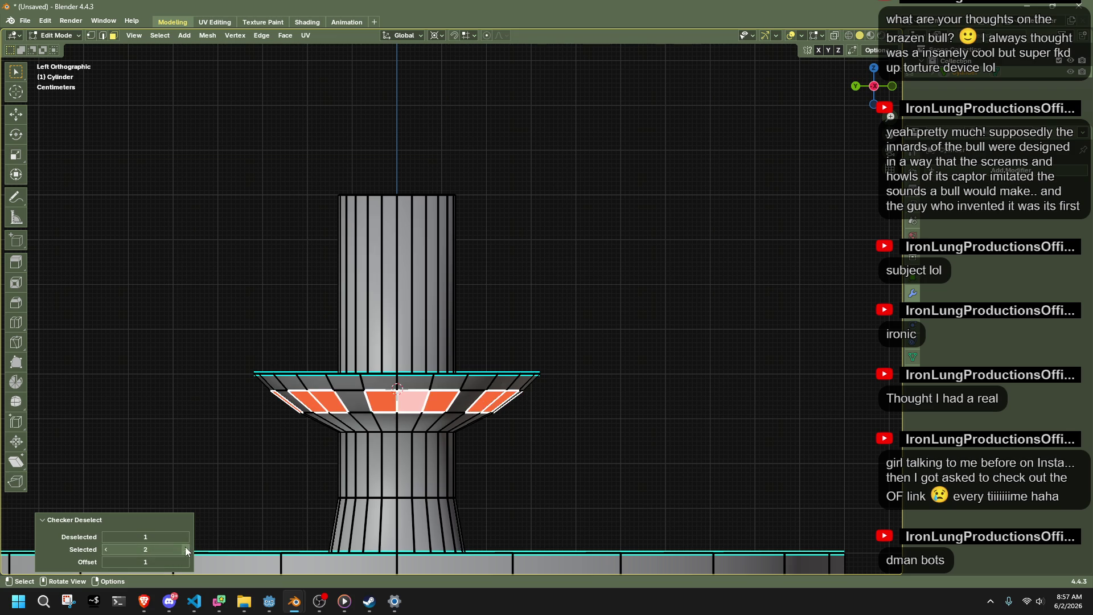
{"action": "left_click", "coordinate": [103, 549]}
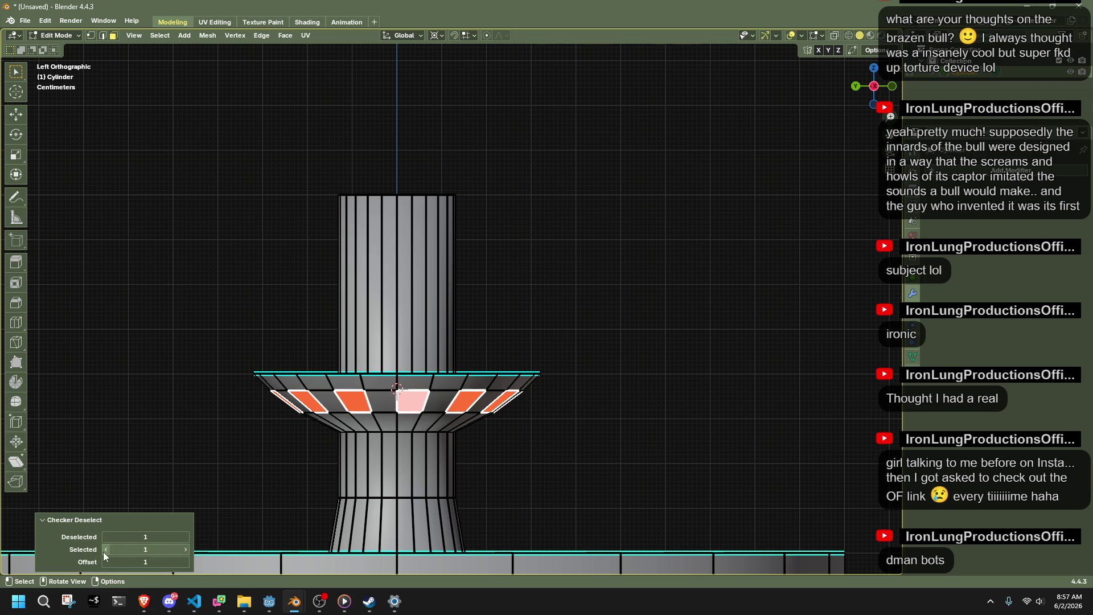
{"action": "left_click", "coordinate": [185, 537]}
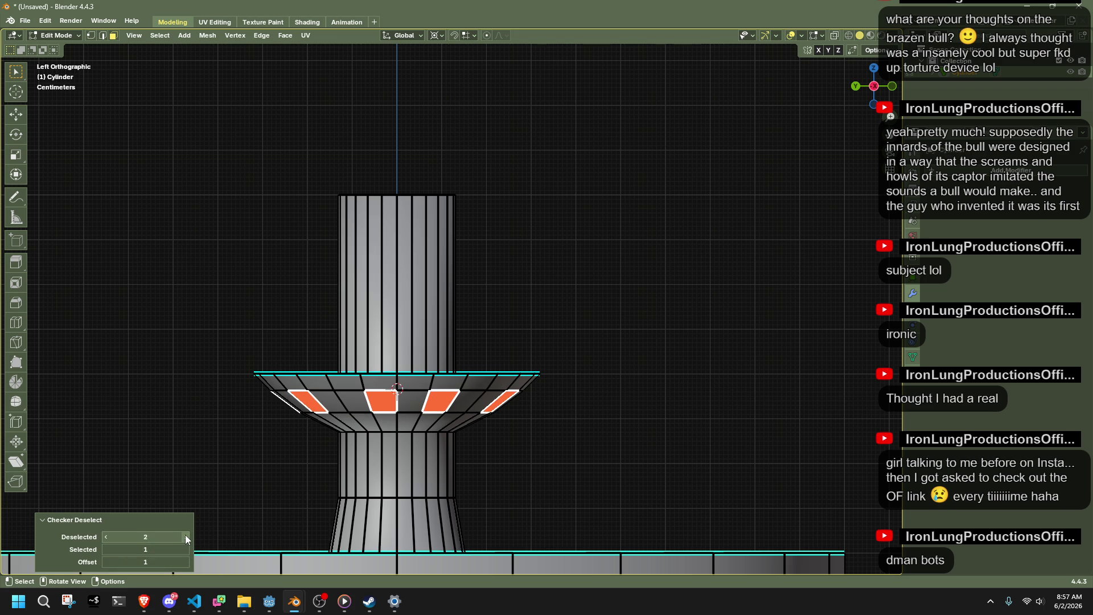
{"action": "left_click", "coordinate": [187, 562]}
{"action": "left_click", "coordinate": [186, 562]}
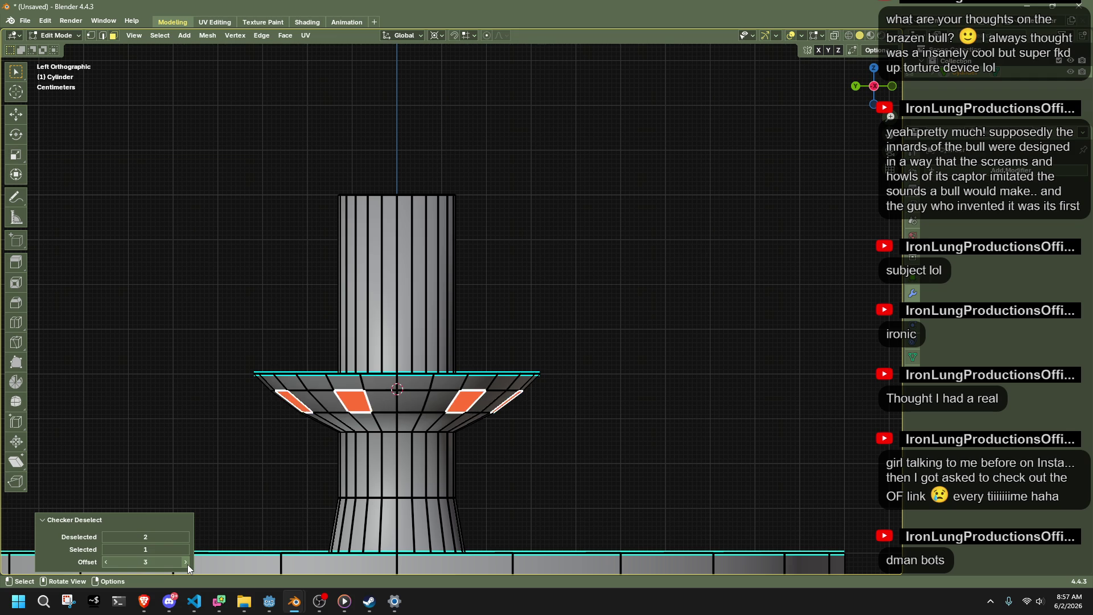
{"action": "left_click", "coordinate": [187, 562]}
{"action": "left_click", "coordinate": [186, 537]}
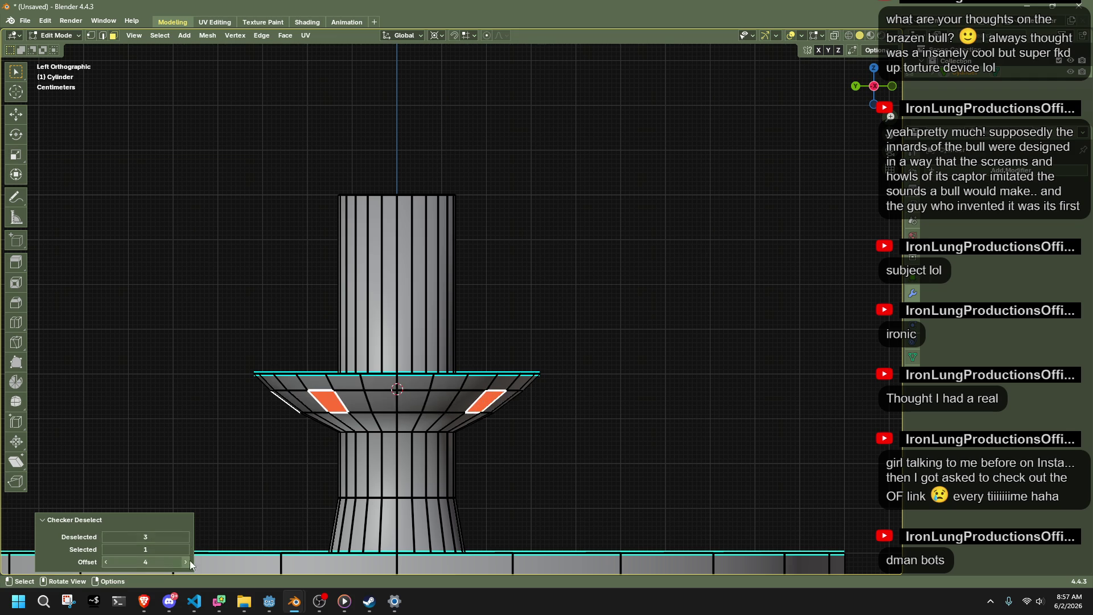
{"action": "left_click", "coordinate": [187, 563]}
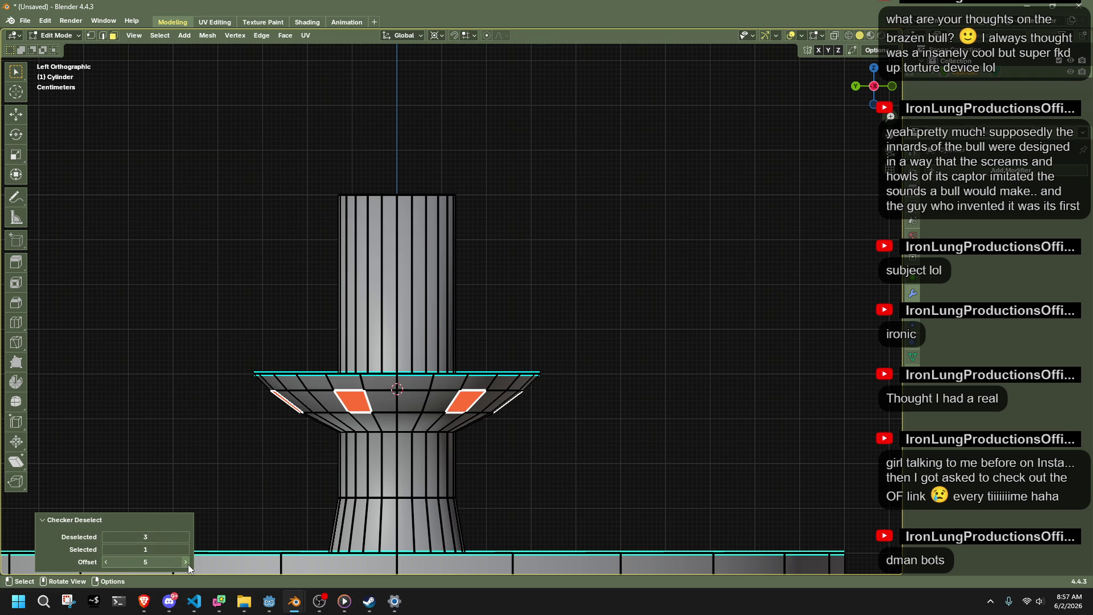
{"action": "left_click", "coordinate": [186, 549]}
{"action": "left_click", "coordinate": [186, 560]}
{"action": "left_click", "coordinate": [186, 560]}
{"action": "left_click", "coordinate": [187, 560]}
{"action": "left_click", "coordinate": [186, 560]}
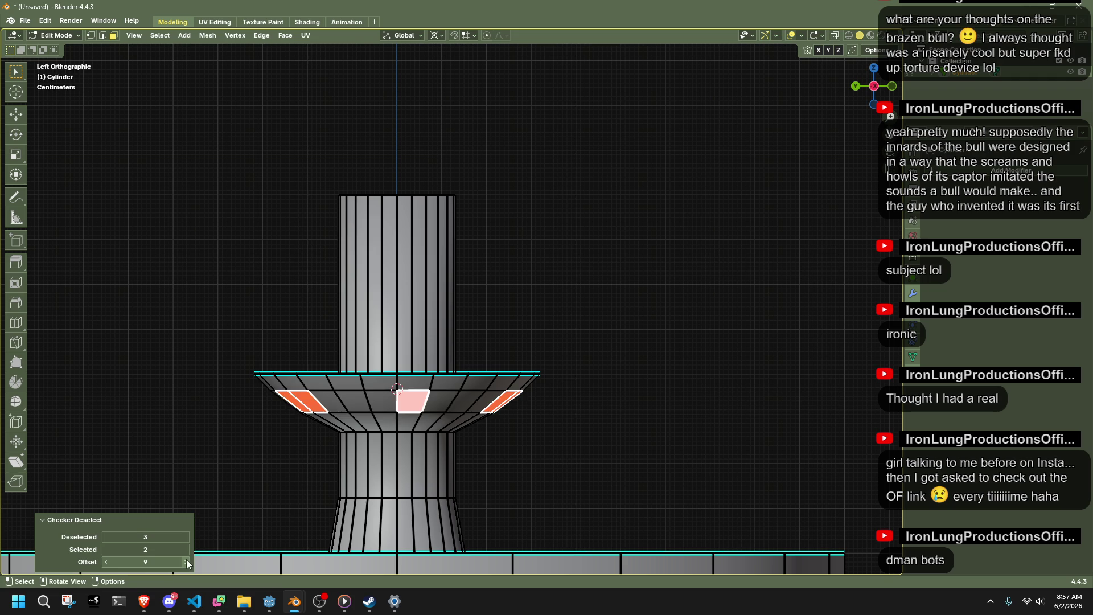
{"action": "left_click", "coordinate": [186, 562]}
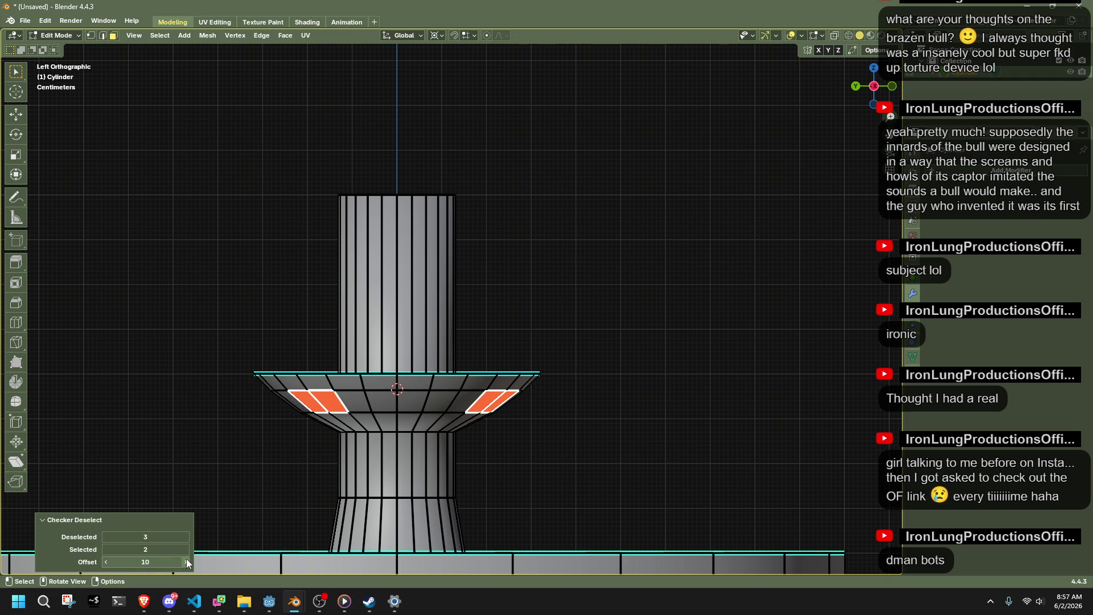
{"action": "mouse_move", "coordinate": [378, 435]}
{"action": "middle_mouse_down"}
{"action": "mouse_move", "coordinate": [630, 415]}
{"action": "mouse_move", "coordinate": [458, 423]}
{"action": "middle_mouse_up"}
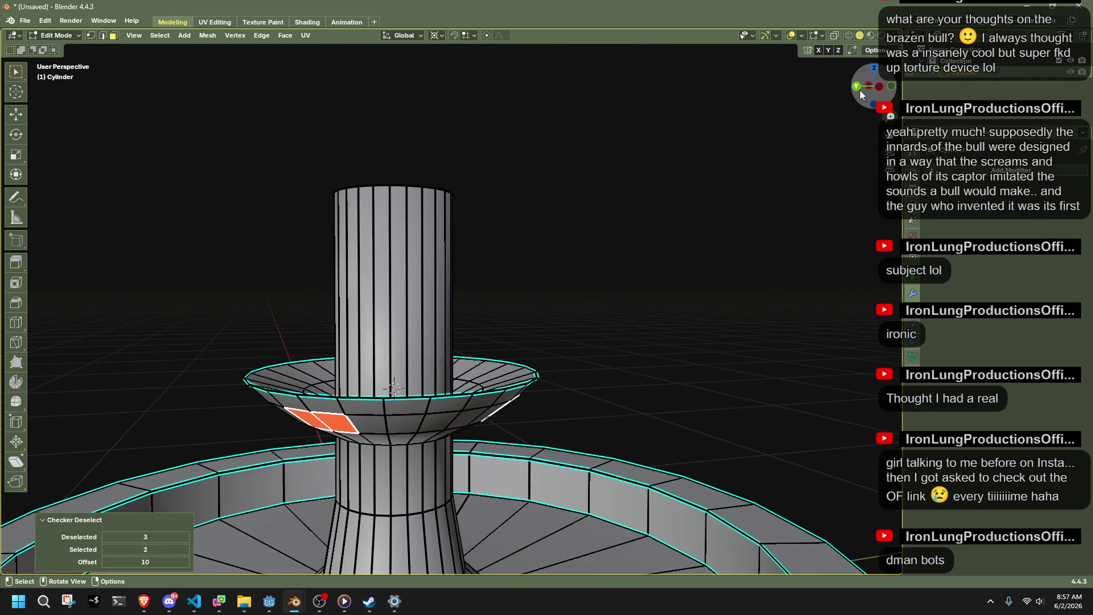
Settle Checker Deselect on Selected 2, Deselected 4, Offset 1.
{"action": "left_click", "coordinate": [856, 85]}
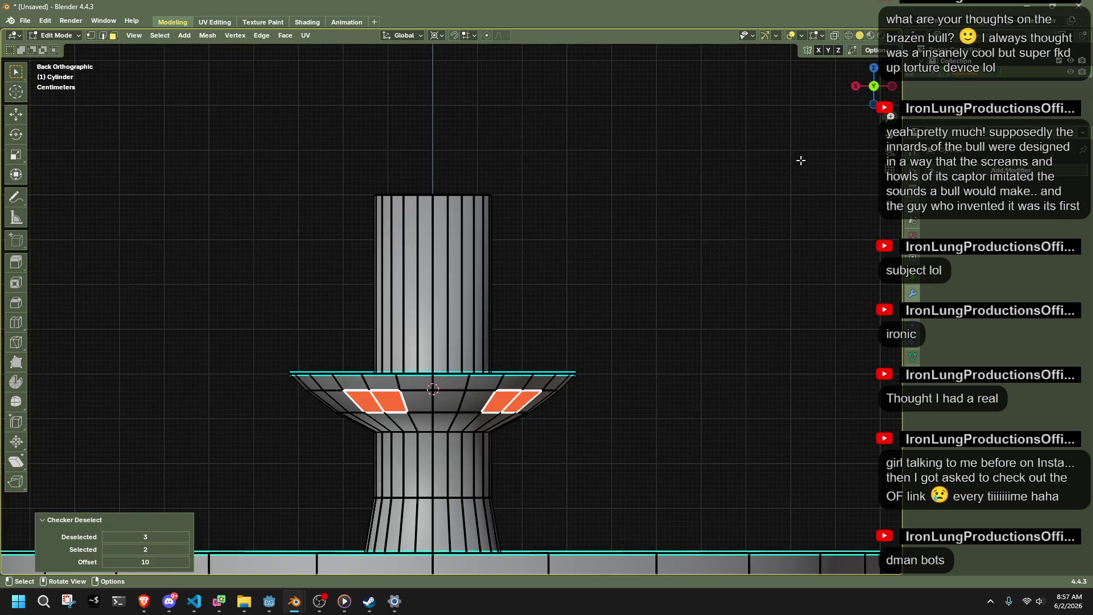
{"action": "left_click", "coordinate": [107, 549]}
{"action": "left_click", "coordinate": [104, 537]}
{"action": "left_click", "coordinate": [105, 536]}
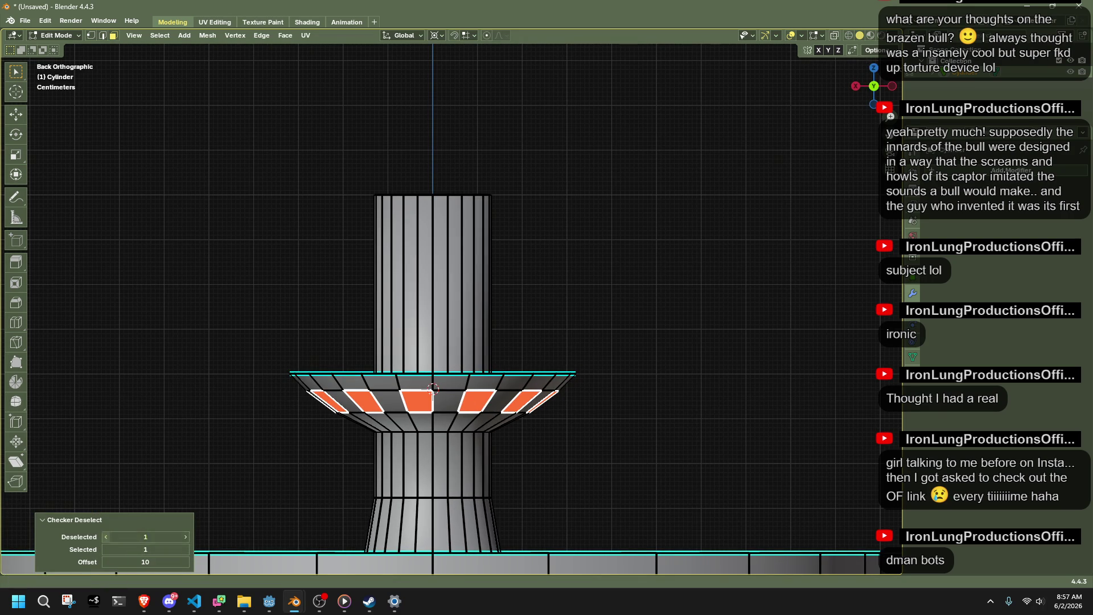
{"action": "left_click", "coordinate": [185, 549]}
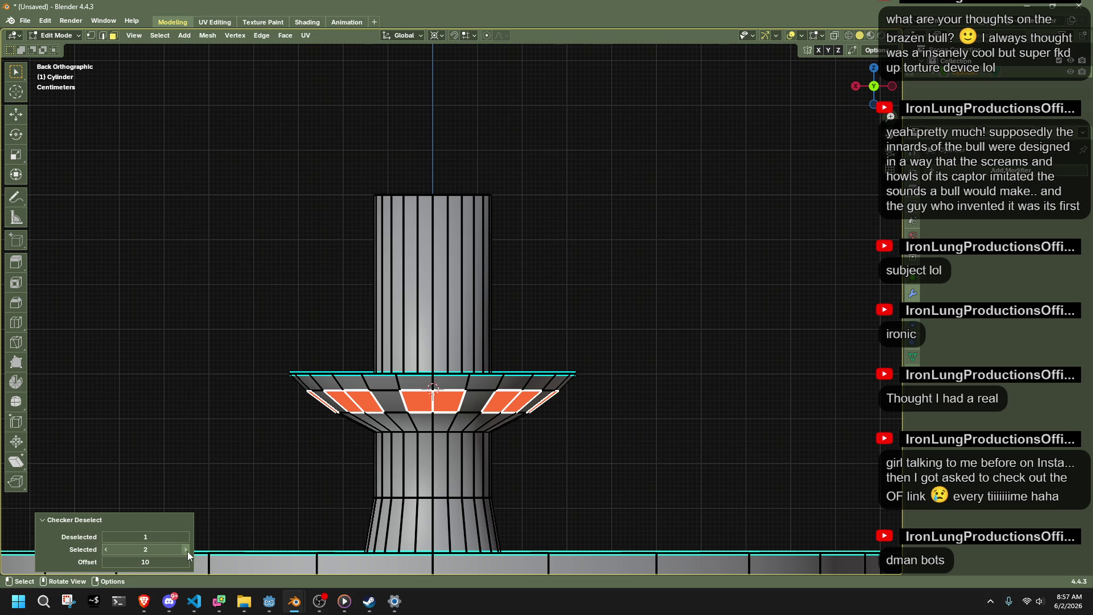
{"action": "left_click", "coordinate": [105, 562]}
{"action": "left_click", "coordinate": [104, 562]}
{"action": "left_click", "coordinate": [104, 561]}
{"action": "left_click", "coordinate": [104, 562]}
{"action": "left_click", "coordinate": [105, 562]}
{"action": "left_click", "coordinate": [104, 562]}
{"action": "left_click", "coordinate": [105, 561]}
{"action": "left_click", "coordinate": [104, 562]}
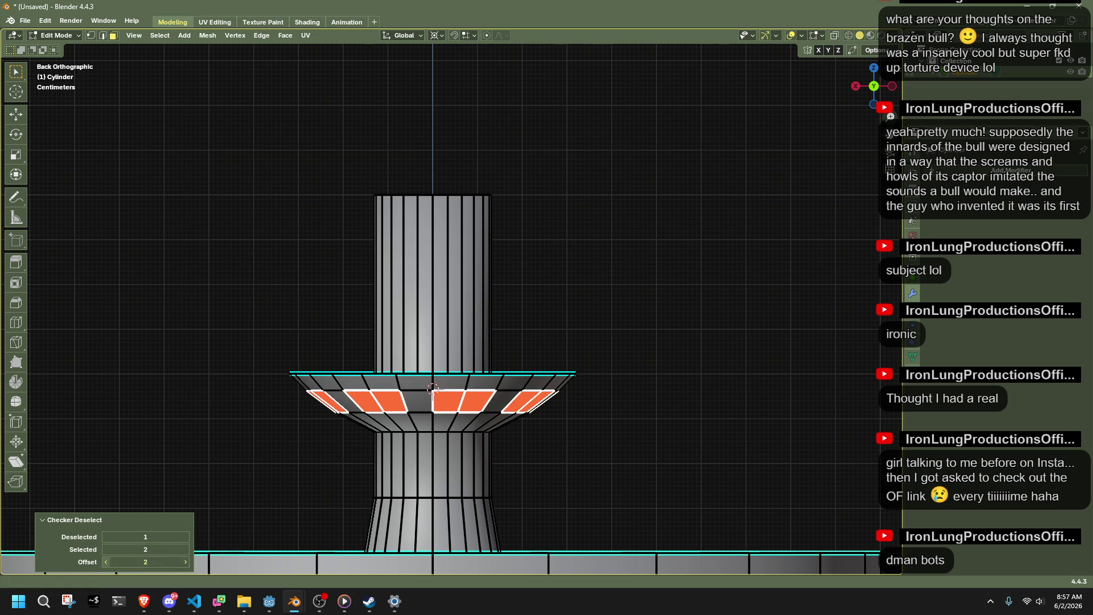
{"action": "left_click", "coordinate": [104, 562]}
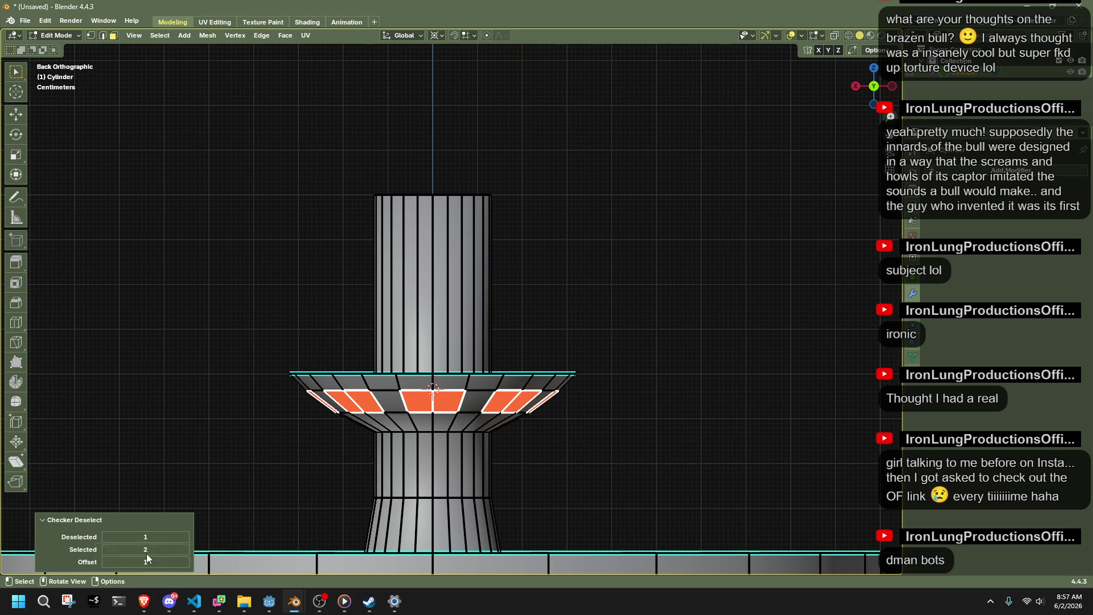
{"action": "left_click", "coordinate": [187, 547]}
{"action": "left_click", "coordinate": [186, 546]}
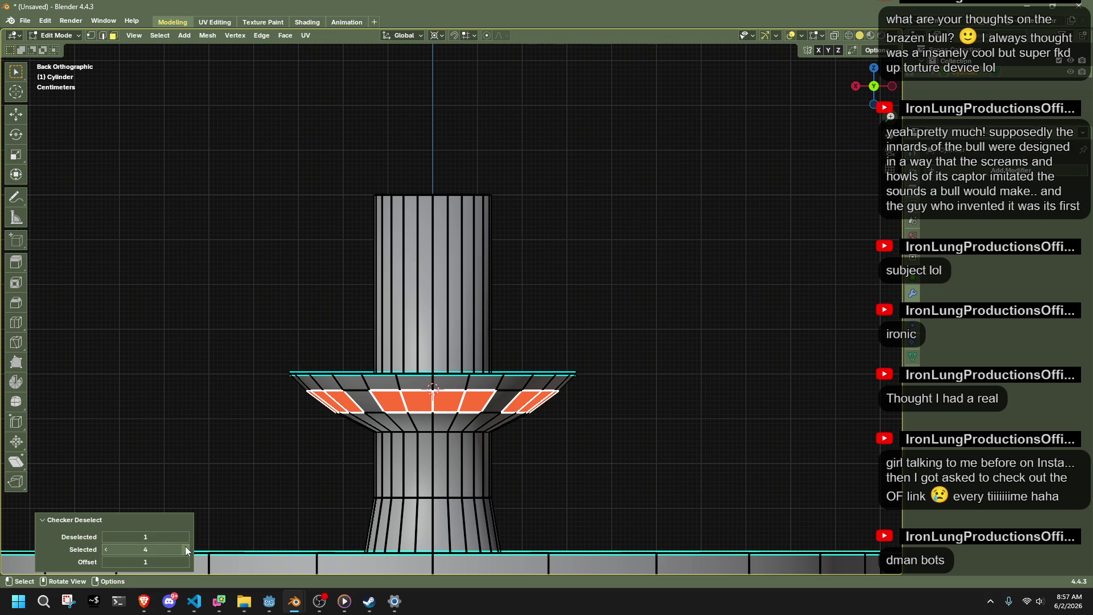
{"action": "left_click", "coordinate": [105, 549]}
{"action": "left_click", "coordinate": [105, 549]}
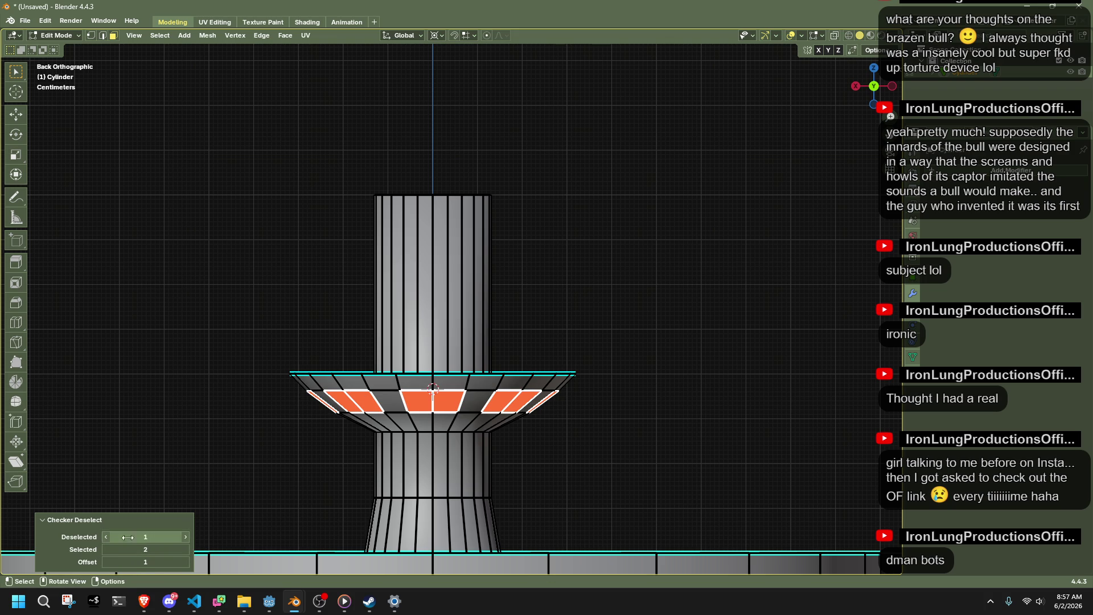
{"action": "left_click", "coordinate": [185, 537]}
{"action": "left_click", "coordinate": [184, 538]}
{"action": "left_click", "coordinate": [184, 537]}
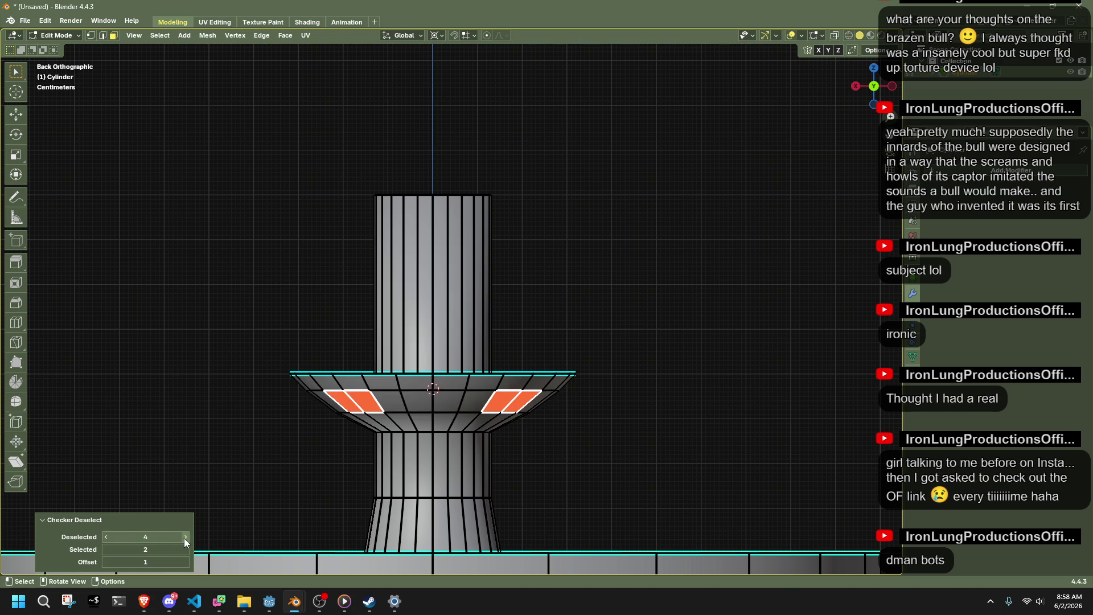
{"action": "mouse_move", "coordinate": [415, 446]}
{"action": "middle_mouse_down"}
{"action": "mouse_move", "coordinate": [666, 385]}
{"action": "mouse_move", "coordinate": [644, 424]}
{"action": "middle_mouse_up"}
{"action": "right_click", "coordinate": [666, 389]}
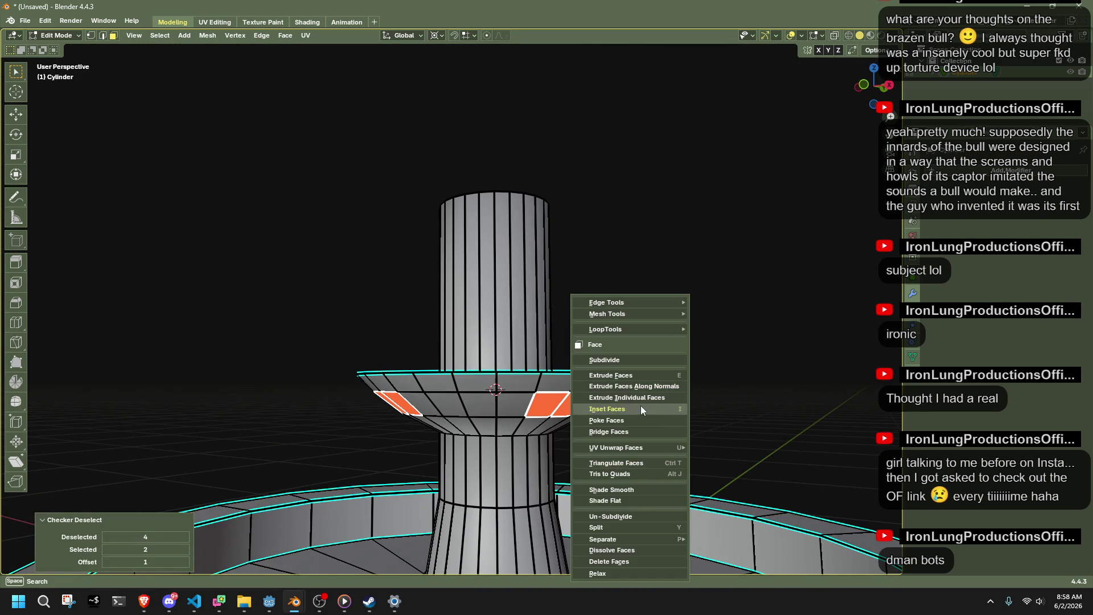
Extrude the selected faces a short way along normals and shrink each around its own origin.
{"action": "left_click", "coordinate": [639, 386]}
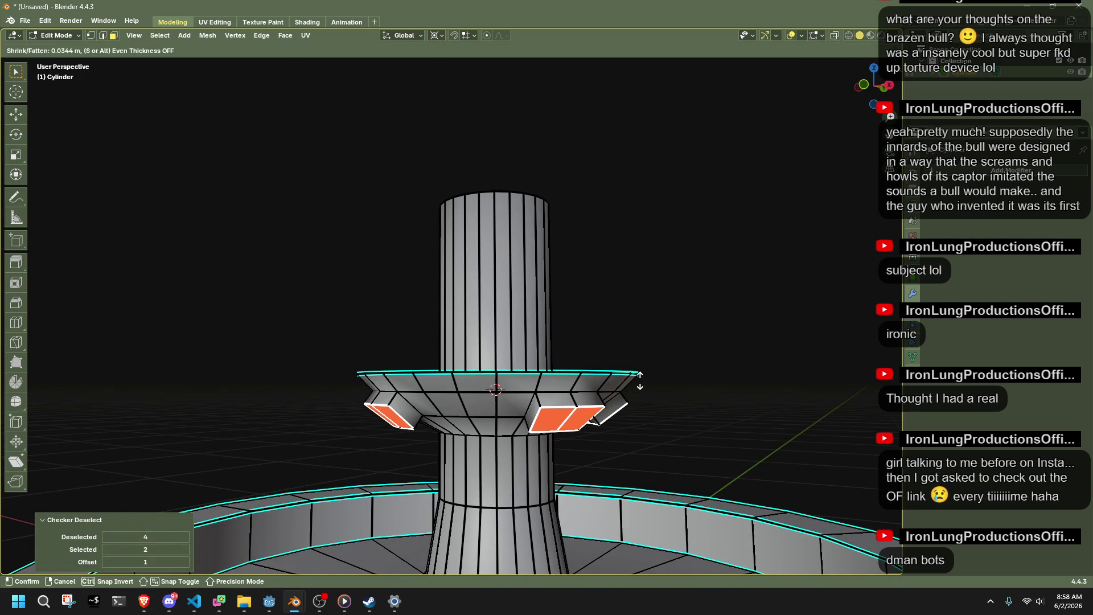
{"action": "left_click", "coordinate": [640, 381]}
{"action": "left_click", "coordinate": [435, 36]}
{"action": "left_click", "coordinate": [448, 90]}
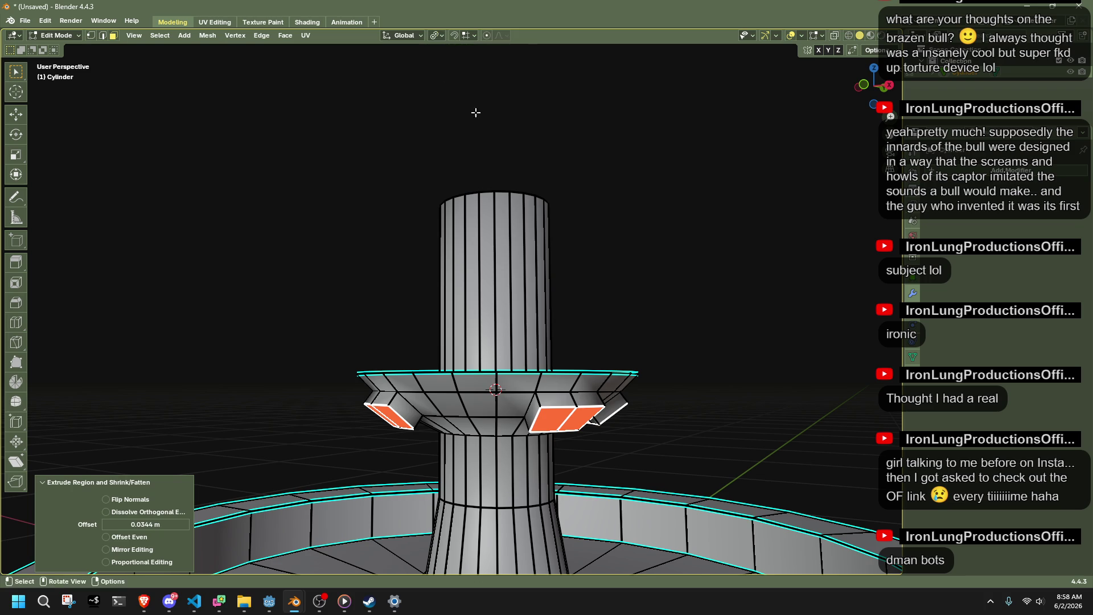
{"action": "key", "text": "s"}
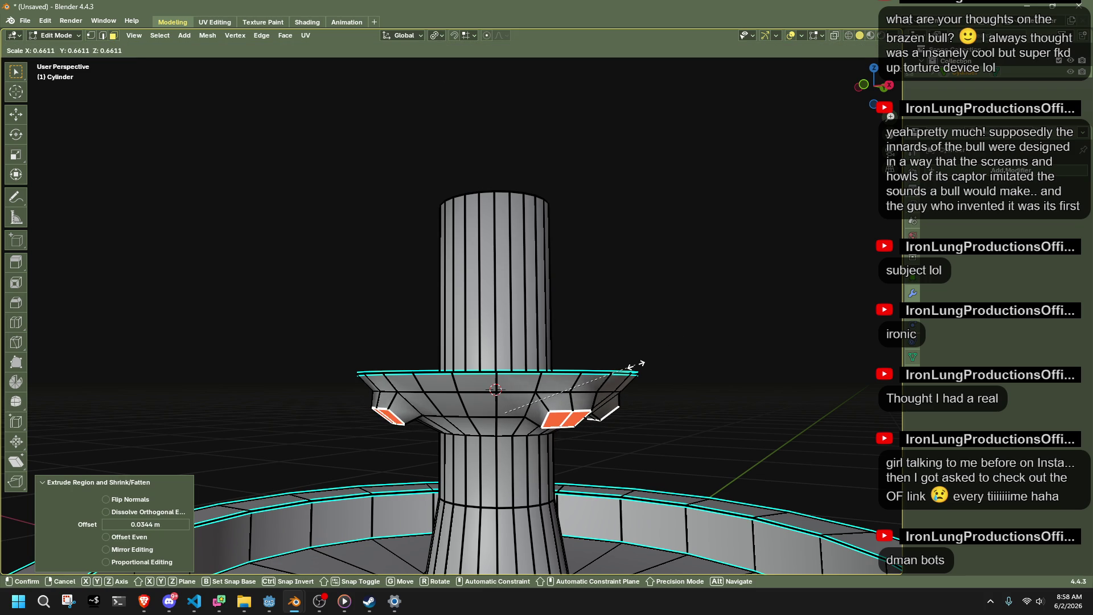
{"action": "left_click", "coordinate": [636, 364]}
{"action": "mouse_move", "coordinate": [688, 394]}
{"action": "middle_mouse_down"}
{"action": "mouse_move", "coordinate": [560, 409]}
{"action": "mouse_move", "coordinate": [603, 429]}
{"action": "middle_mouse_up"}
Inspect the nubs from the left view, then try a rotation of the faces and undo it.
{"action": "right_click", "coordinate": [604, 429]}
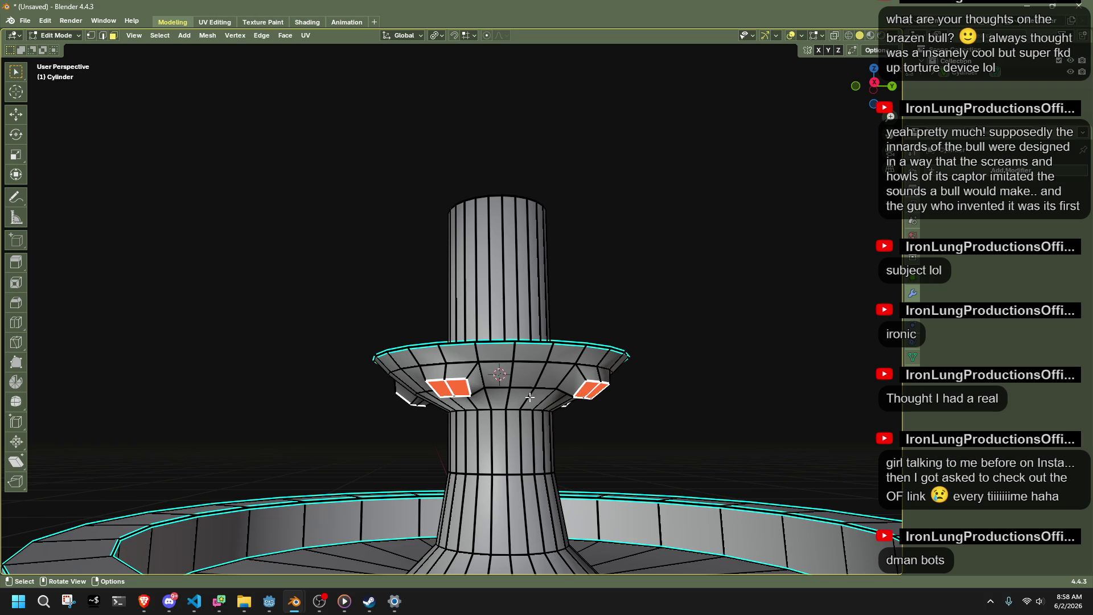
{"action": "left_click", "coordinate": [456, 389], "text": "shift"}
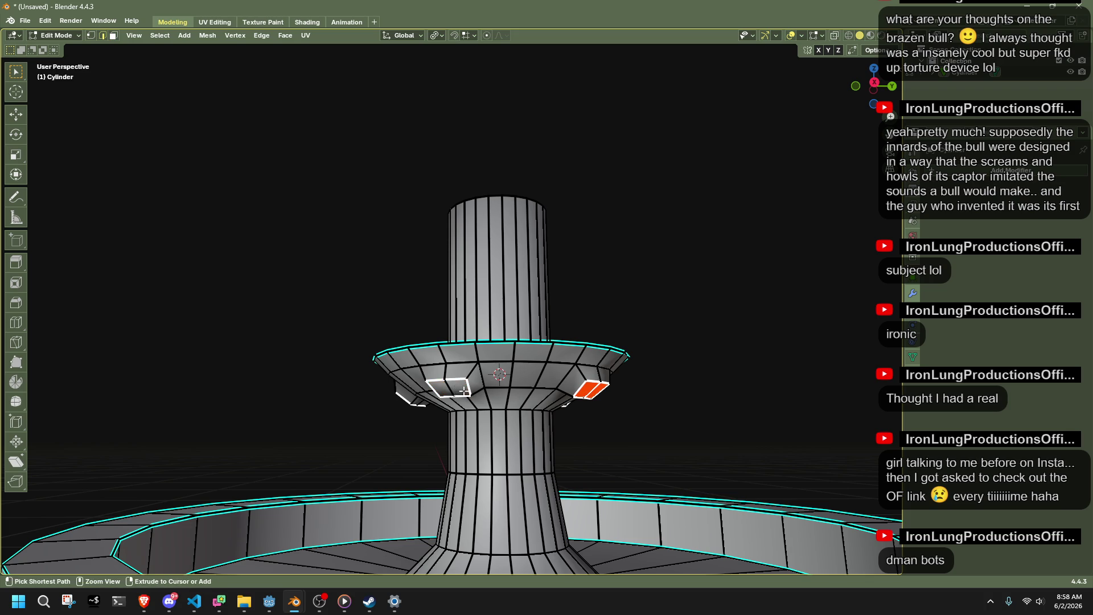
{"action": "mouse_move", "coordinate": [685, 414]}
{"action": "middle_mouse_down"}
{"action": "mouse_move", "coordinate": [610, 333]}
{"action": "mouse_move", "coordinate": [569, 344]}
{"action": "mouse_move", "coordinate": [538, 425]}
{"action": "mouse_move", "coordinate": [327, 426]}
{"action": "mouse_move", "coordinate": [409, 404]}
{"action": "middle_mouse_up"}
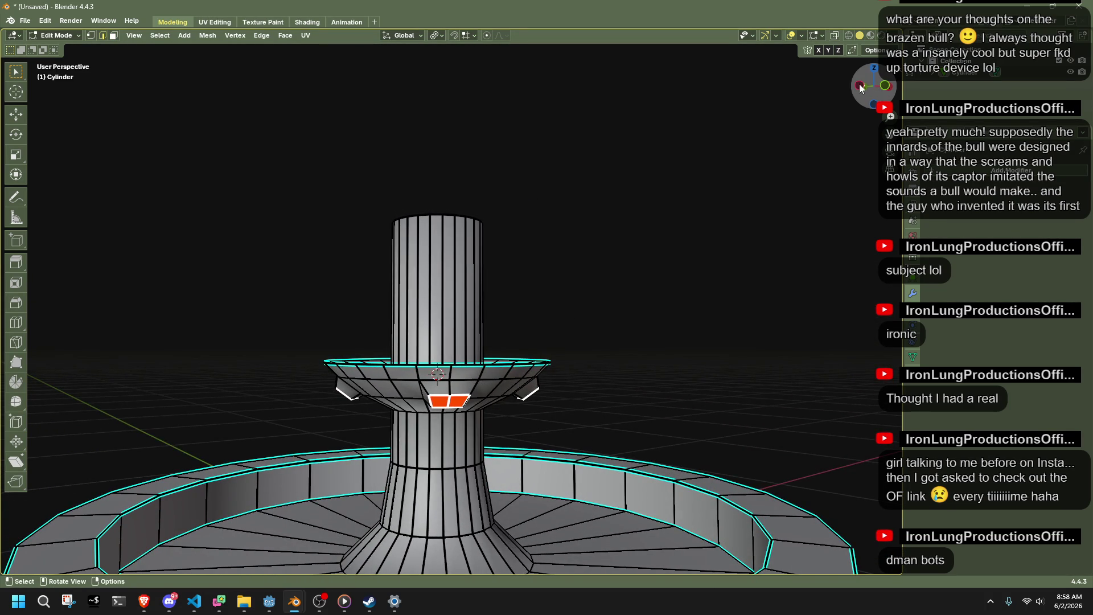
{"action": "left_click", "coordinate": [860, 87]}
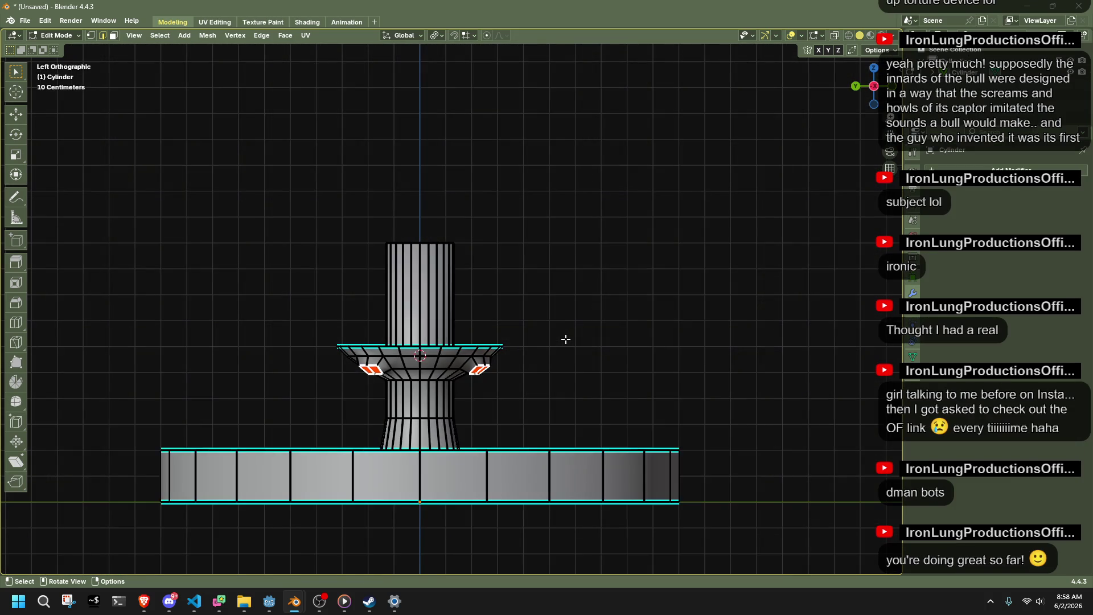
{"action": "mouse_move", "coordinate": [565, 339]}
{"action": "middle_mouse_down"}
{"action": "mouse_move", "coordinate": [624, 376]}
{"action": "mouse_move", "coordinate": [641, 347]}
{"action": "middle_mouse_up"}
{"action": "left_click", "coordinate": [857, 86]}
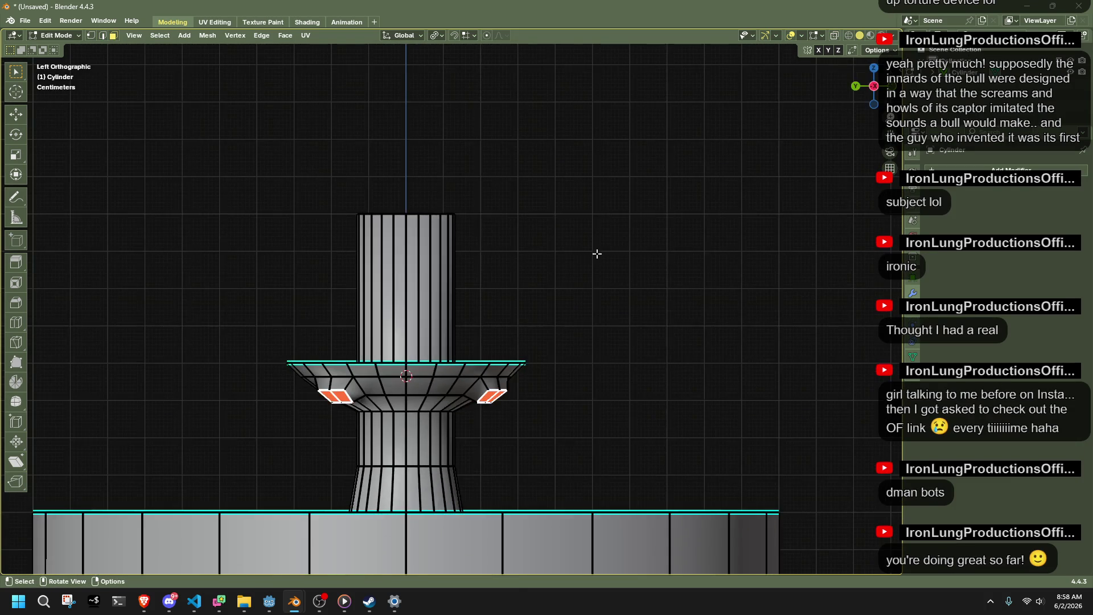
{"action": "key", "text": "r"}
{"action": "left_click", "coordinate": [578, 307]}
{"action": "key", "text": "ctrl+z"}
Extrude legs from the faces, scale their tips to 0.442, and lengthen them along normals.
{"action": "key", "text": "e"}
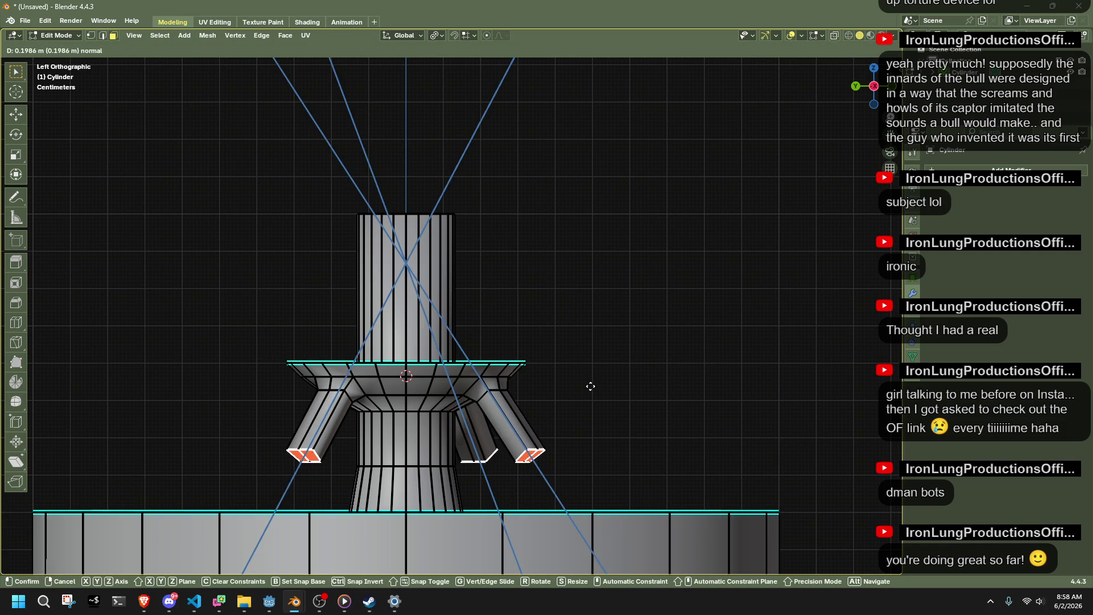
{"action": "left_click", "coordinate": [590, 386]}
{"action": "key", "text": "s"}
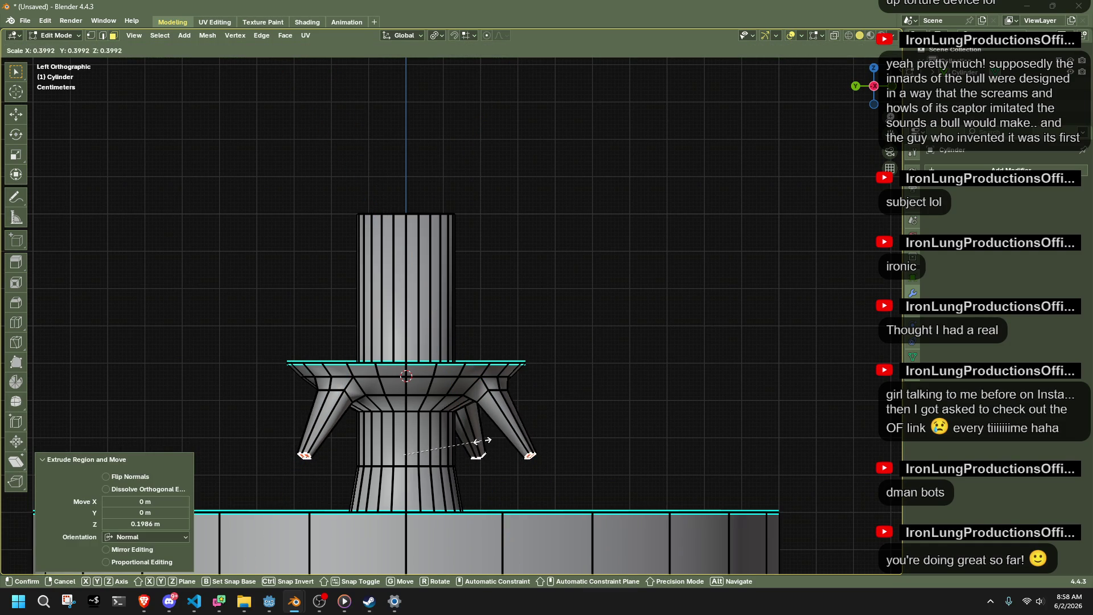
{"action": "left_click", "coordinate": [490, 442]}
{"action": "middle_click_drag", "start_coordinate": [535, 430], "coordinate": [619, 434]}
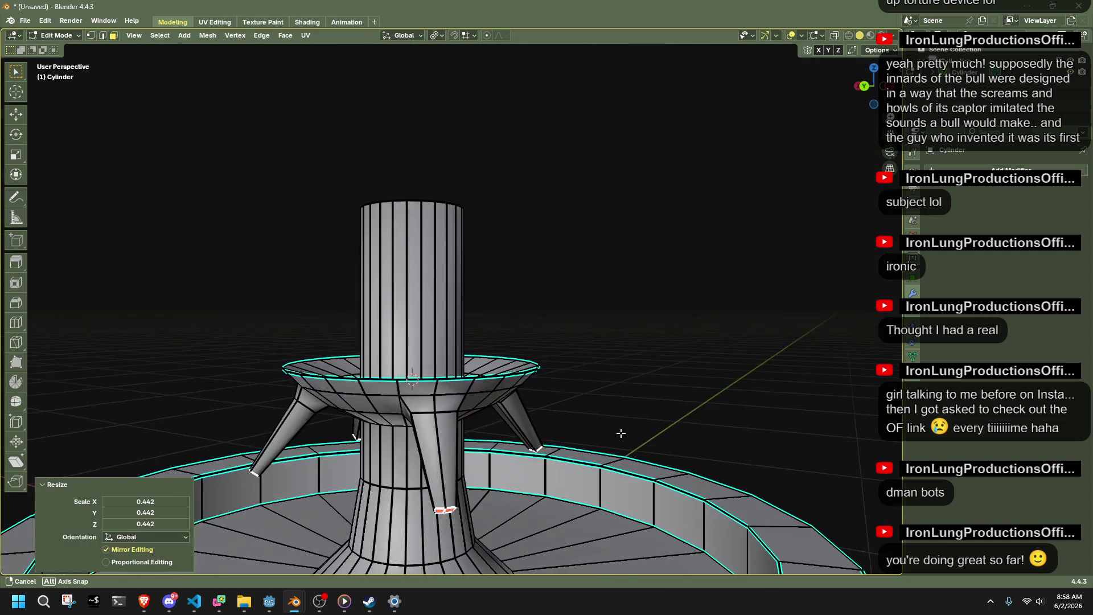
{"action": "right_click", "coordinate": [652, 385]}
{"action": "left_click", "coordinate": [646, 390]}
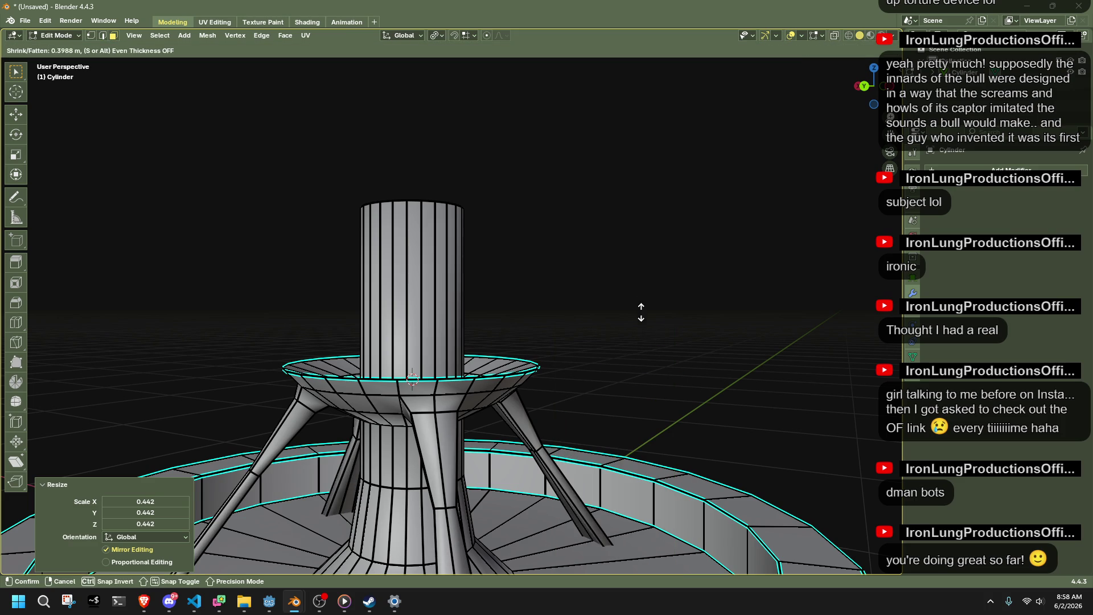
{"action": "left_click", "coordinate": [643, 329]}
Undo the extruded legs, then reselect the fountain and return to Edit Mode.
{"action": "key", "text": "Tab"}
{"action": "scroll", "coordinate": [642, 359], "scroll_direction": "down", "scroll_amount": 5}
{"action": "mouse_move", "coordinate": [641, 388]}
{"action": "middle_mouse_down"}
{"action": "mouse_move", "coordinate": [548, 416]}
{"action": "mouse_move", "coordinate": [443, 411]}
{"action": "mouse_move", "coordinate": [572, 334]}
{"action": "mouse_move", "coordinate": [453, 334]}
{"action": "mouse_move", "coordinate": [616, 333]}
{"action": "mouse_move", "coordinate": [504, 384]}
{"action": "mouse_move", "coordinate": [630, 373]}
{"action": "mouse_move", "coordinate": [605, 387]}
{"action": "mouse_move", "coordinate": [460, 374]}
{"action": "mouse_move", "coordinate": [288, 383]}
{"action": "mouse_move", "coordinate": [470, 390]}
{"action": "mouse_move", "coordinate": [485, 369]}
{"action": "middle_mouse_up"}
{"action": "key", "text": "ctrl+z"}
{"action": "key", "text": "ctrl+z"}
{"action": "key", "text": "ctrl+z"}
{"action": "key", "text": "Tab"}
{"action": "scroll", "coordinate": [572, 334], "scroll_direction": "up", "scroll_amount": 3}
{"action": "left_click", "coordinate": [504, 384]}
{"action": "key", "text": "Tab"}
{"action": "key", "text": "Tab"}
{"action": "key", "text": "Tab"}
{"action": "scroll", "coordinate": [499, 373], "scroll_direction": "up", "scroll_amount": 5}
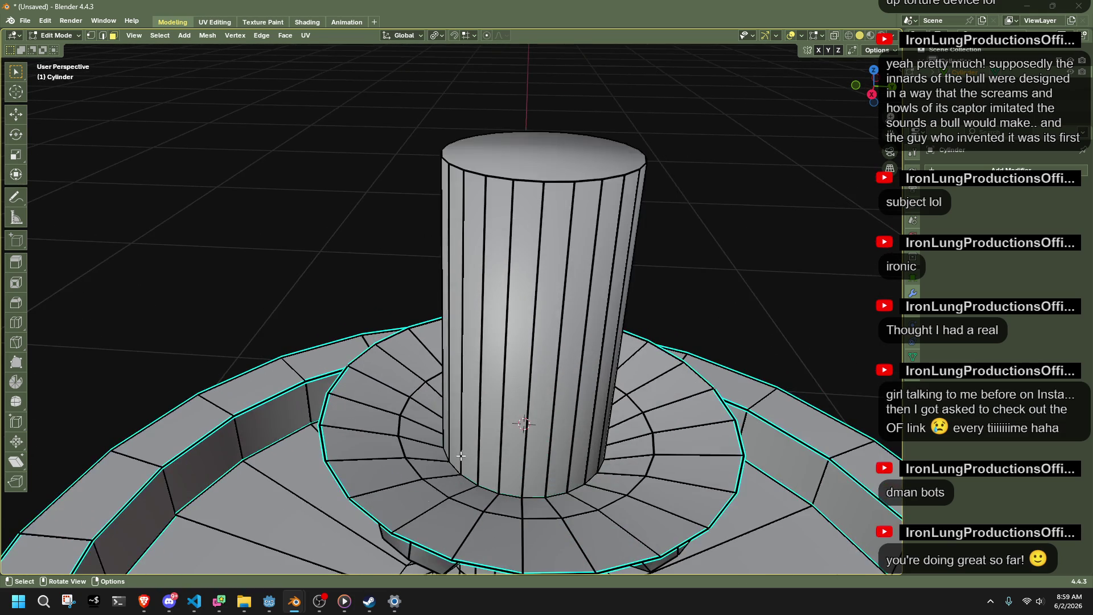
Cut three edge loops around the middle of the upper column and view it from the side.
{"action": "left_click", "coordinate": [478, 486], "text": "alt"}
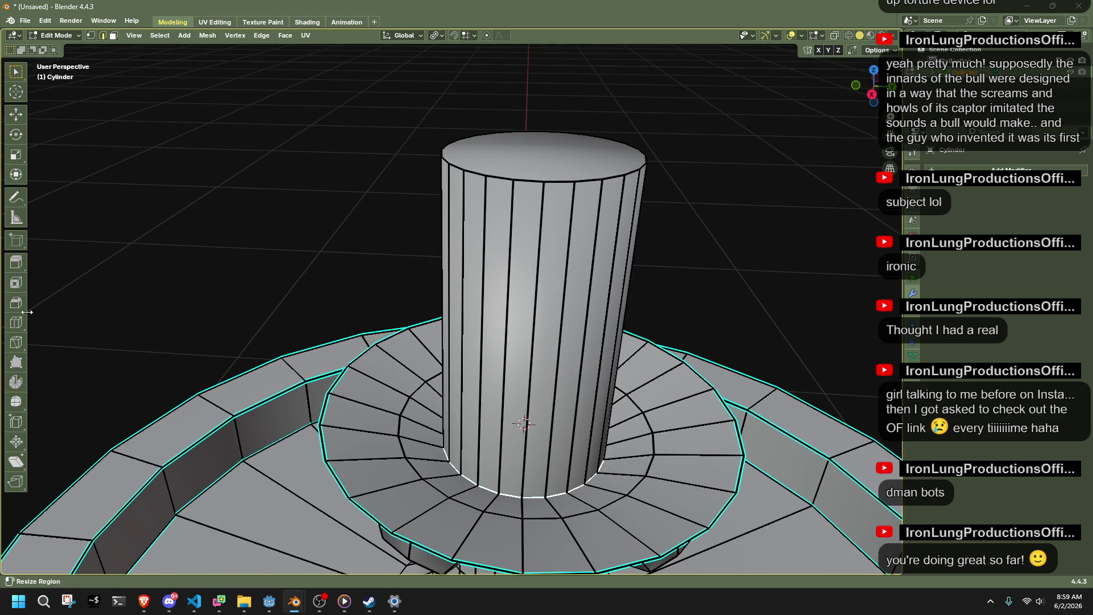
{"action": "left_click", "coordinate": [16, 322]}
{"action": "left_click", "coordinate": [532, 356]}
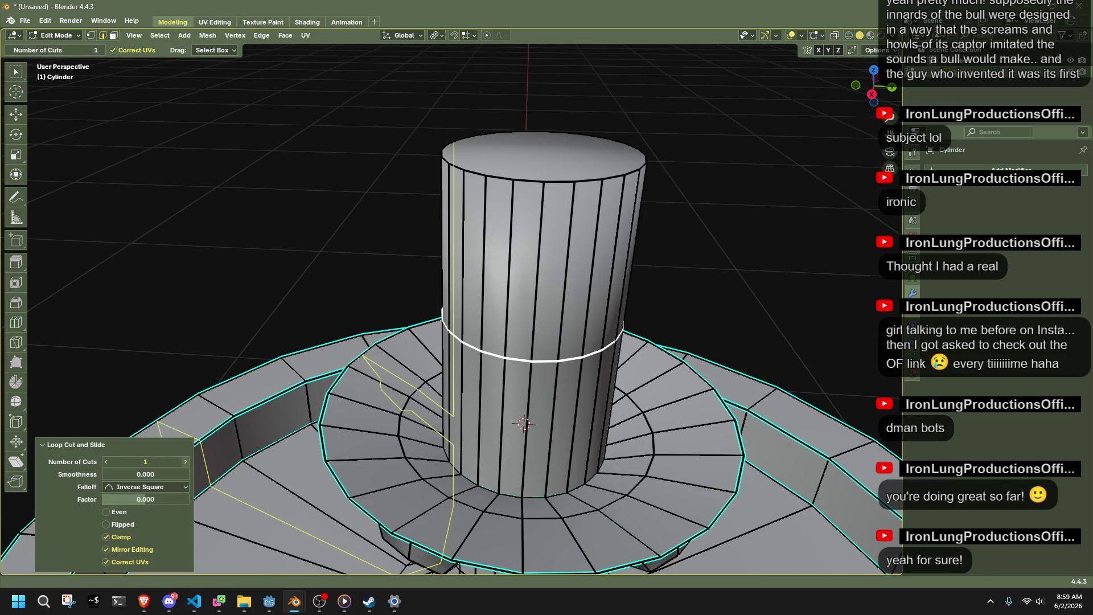
{"action": "left_click", "coordinate": [186, 461]}
{"action": "left_click", "coordinate": [185, 461]}
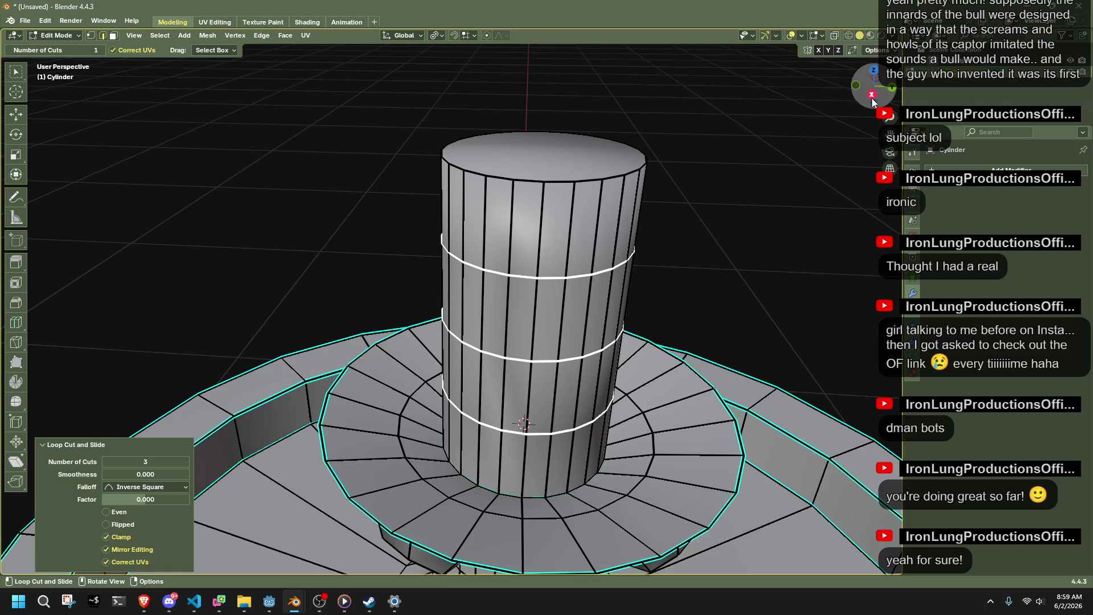
{"action": "left_click", "coordinate": [872, 96]}
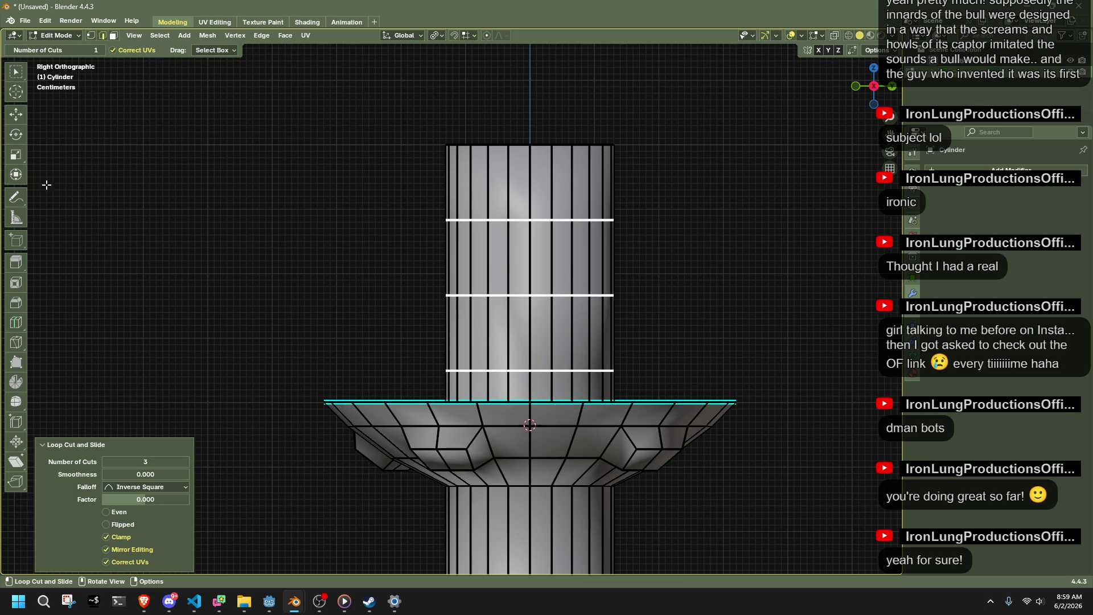
Apply To Sphere to the middle loops, pivoting on the 3D Cursor at factor 0.734.
{"action": "left_click", "coordinate": [23, 178]}
{"action": "key", "text": "alt+z"}
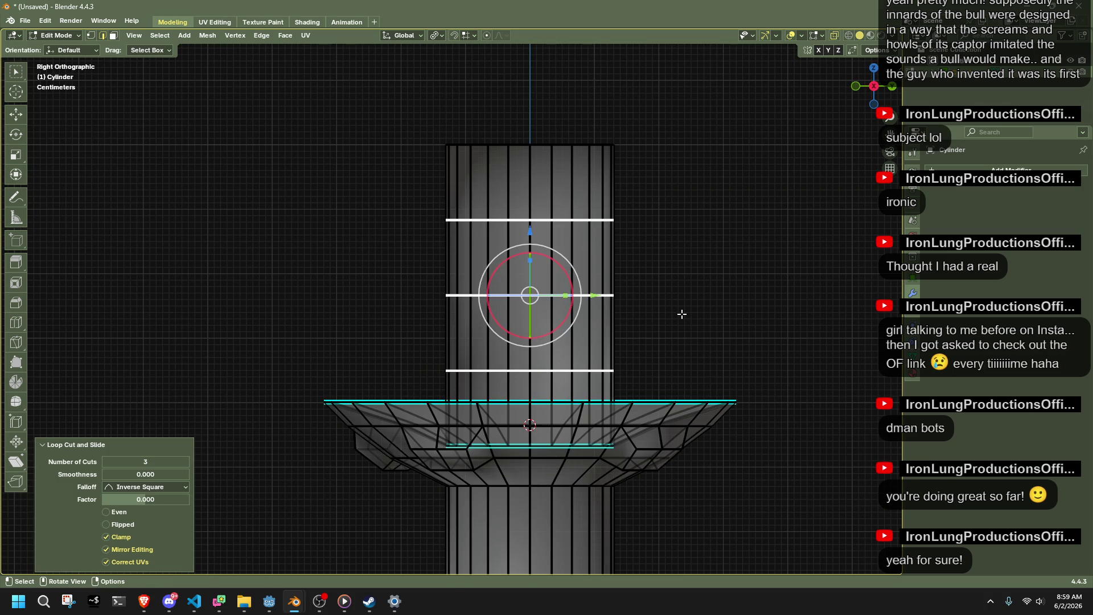
{"action": "key", "text": "shift+alt+s"}
{"action": "left_click", "coordinate": [312, 309]}
{"action": "left_click", "coordinate": [434, 36]}
{"action": "left_click", "coordinate": [455, 73]}
{"action": "key", "text": "shift+alt+s"}
{"action": "left_click", "coordinate": [132, 290]}
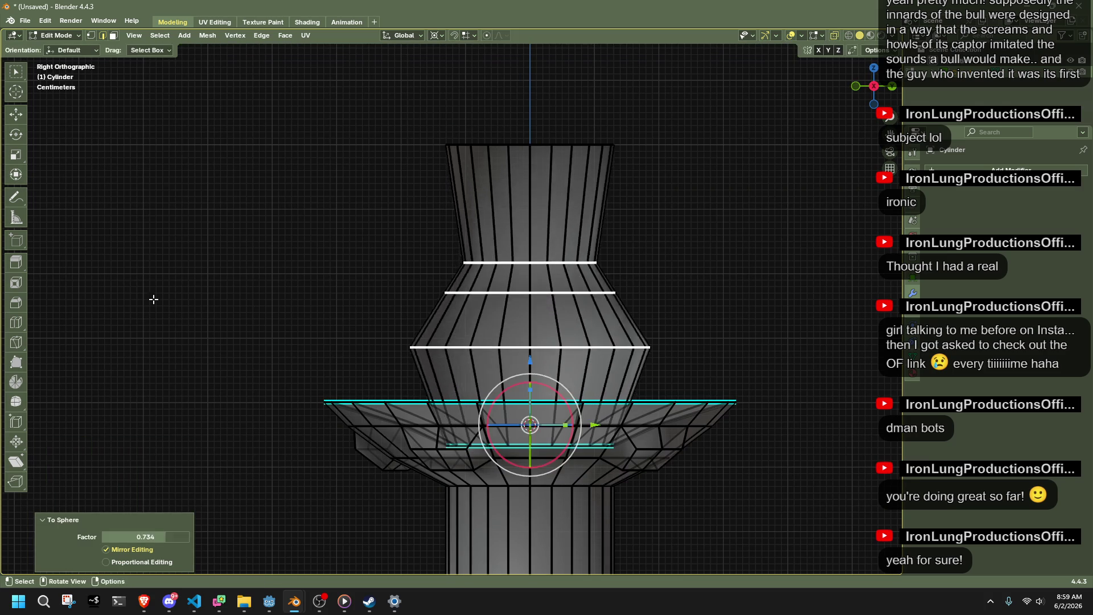
Undo that, snap the 3D cursor to the selected loops, and re-apply To Sphere.
{"action": "key", "text": "ctrl+z"}
{"action": "key", "text": "shift+s"}
{"action": "left_click", "coordinate": [560, 350]}
{"action": "key", "text": "shift+alt+s"}
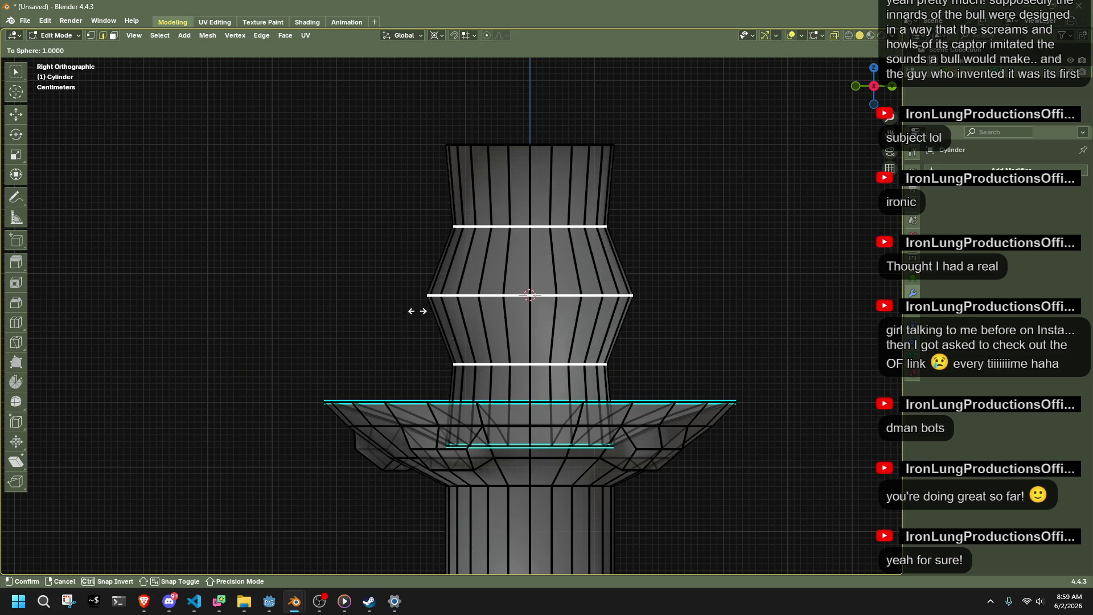
{"action": "left_click", "coordinate": [829, 291]}
Scale the loop at the upper column's base down to 0.537.
{"action": "key", "text": "Tab"}
{"action": "left_click", "coordinate": [726, 299]}
{"action": "mouse_move", "coordinate": [727, 300]}
{"action": "middle_mouse_down"}
{"action": "mouse_move", "coordinate": [707, 289]}
{"action": "mouse_move", "coordinate": [731, 319]}
{"action": "middle_mouse_up"}
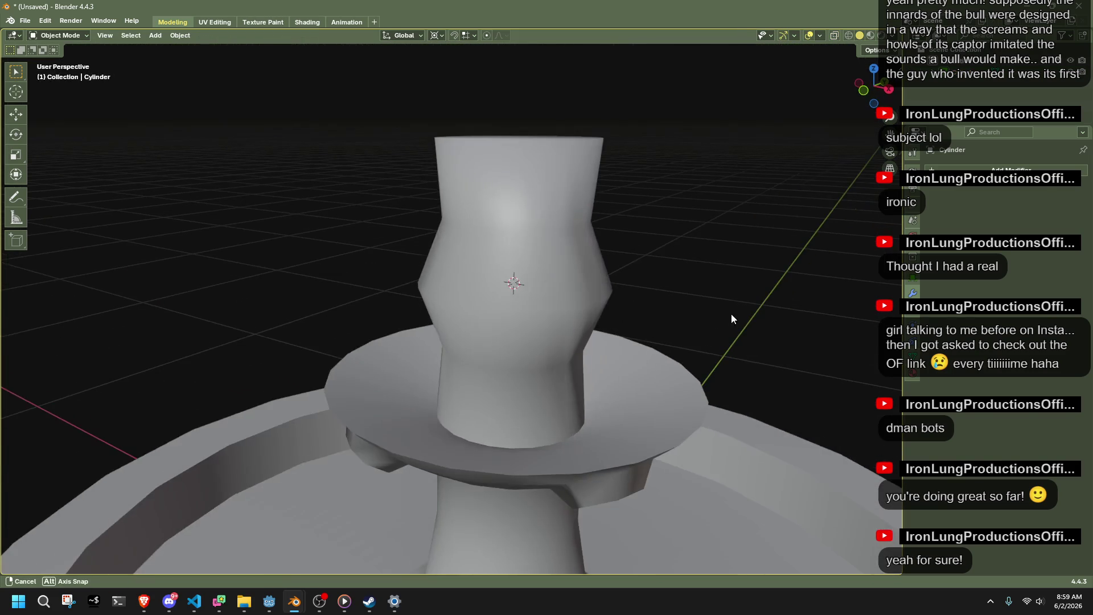
{"action": "key", "text": "Tab"}
{"action": "left_click", "coordinate": [514, 446], "text": "alt"}
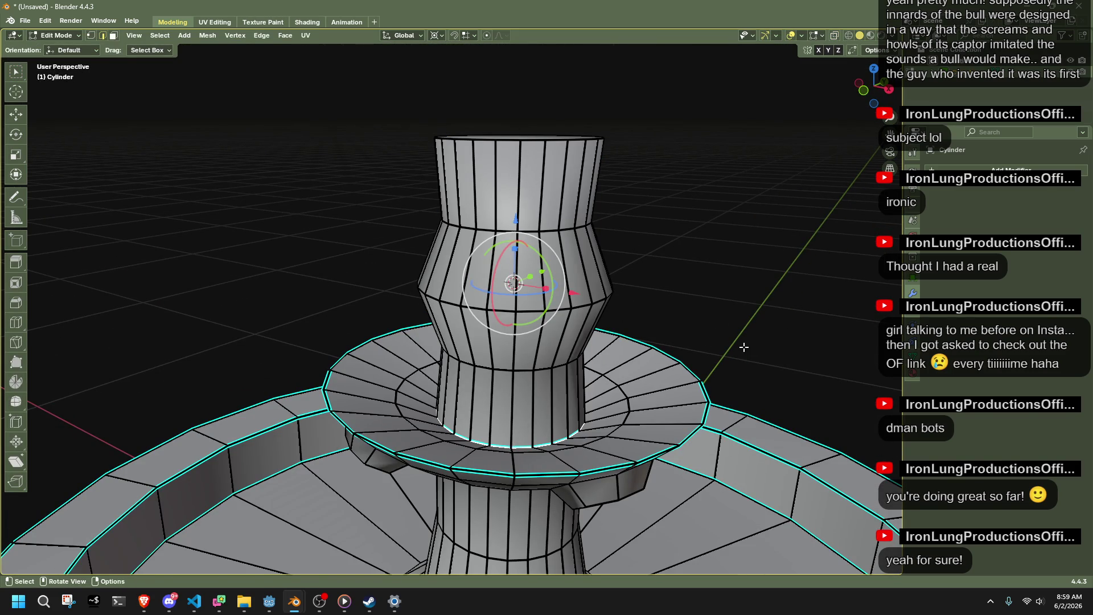
{"action": "key", "text": "s"}
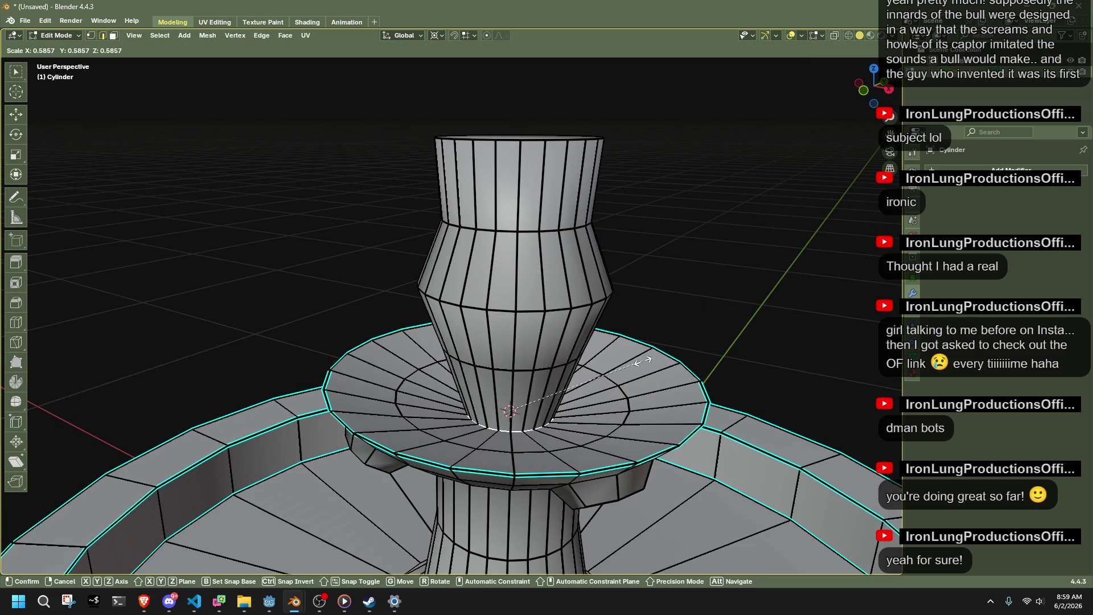
{"action": "left_click", "coordinate": [683, 284]}
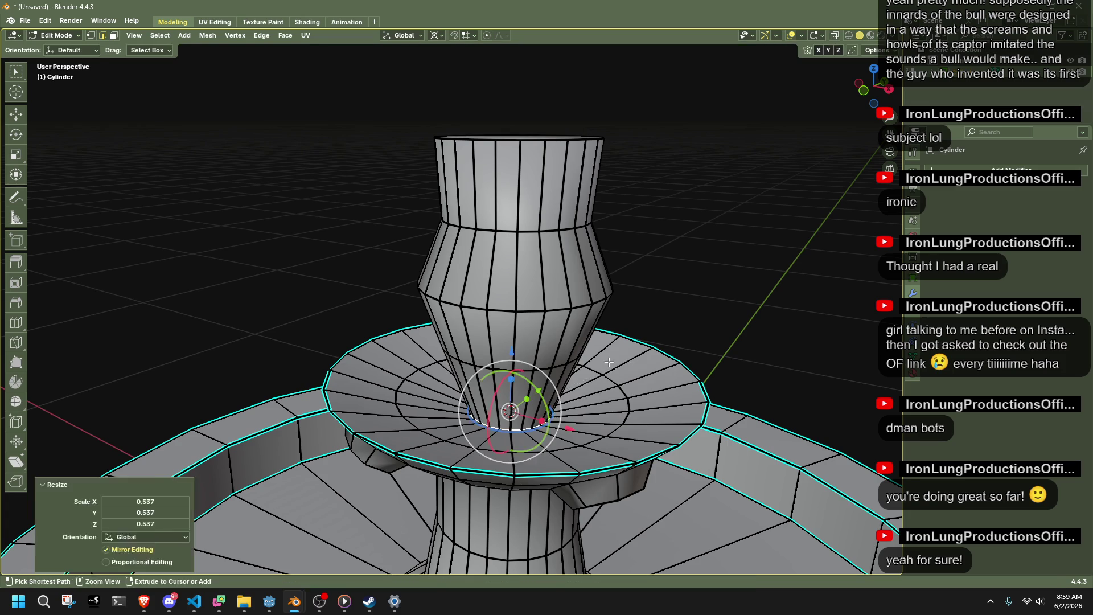
{"action": "left_click", "coordinate": [888, 89]}
Scale the selected loops and add two new edge rings on the column.
{"action": "key", "text": "s"}
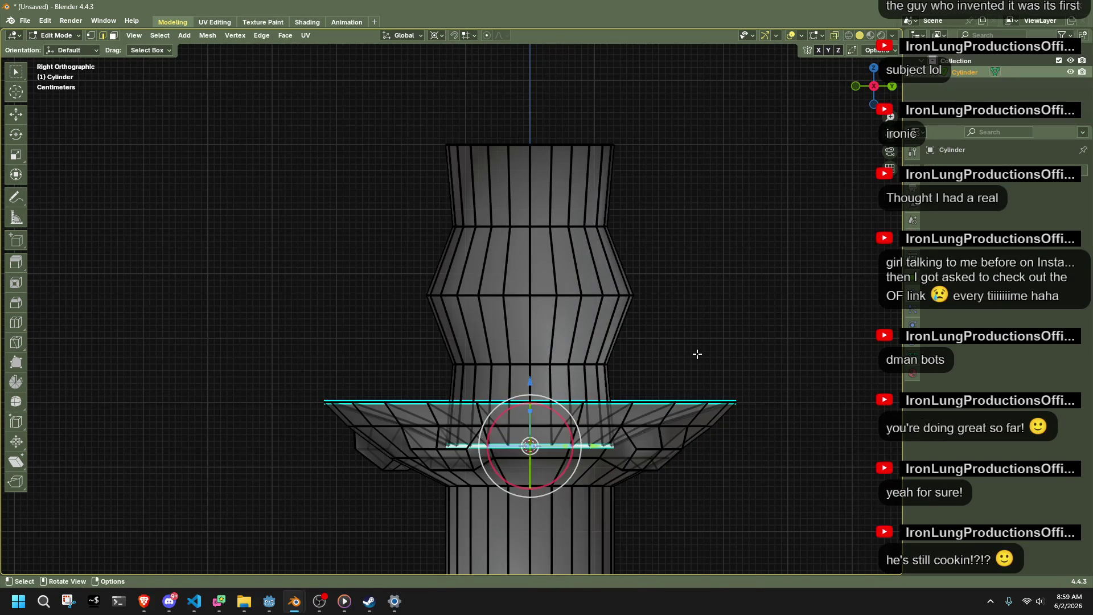
{"action": "left_click", "coordinate": [667, 366]}
{"action": "key", "text": "ctrl+r"}
{"action": "left_click", "coordinate": [444, 332]}
{"action": "left_click", "coordinate": [441, 261]}
Box-select the column's middle faces and apply To Sphere at factor 0.974.
{"action": "left_click", "coordinate": [23, 174]}
{"action": "key", "text": "a"}
{"action": "left_click_drag", "start_coordinate": [668, 373], "coordinate": [390, 222]}
{"action": "key", "text": "shift+alt+s"}
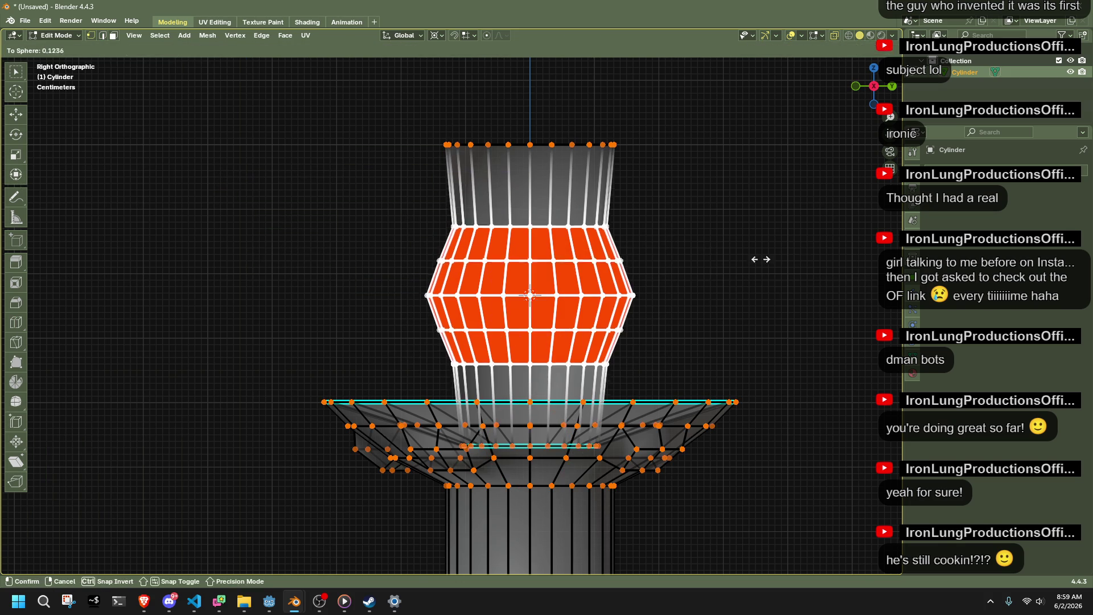
{"action": "left_click", "coordinate": [788, 292]}
Preview the rounded column bulge from front, angled and low side views.
{"action": "key", "text": "Tab"}
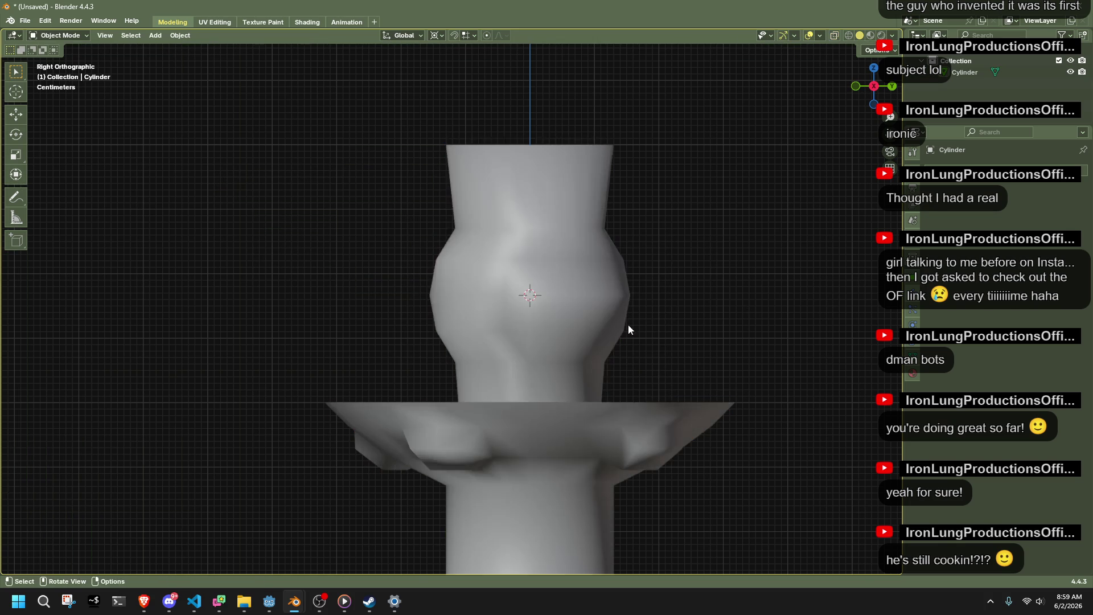
{"action": "middle_click_drag", "start_coordinate": [666, 321], "coordinate": [746, 343]}
{"action": "left_click", "coordinate": [510, 307]}
{"action": "key", "text": "Tab"}
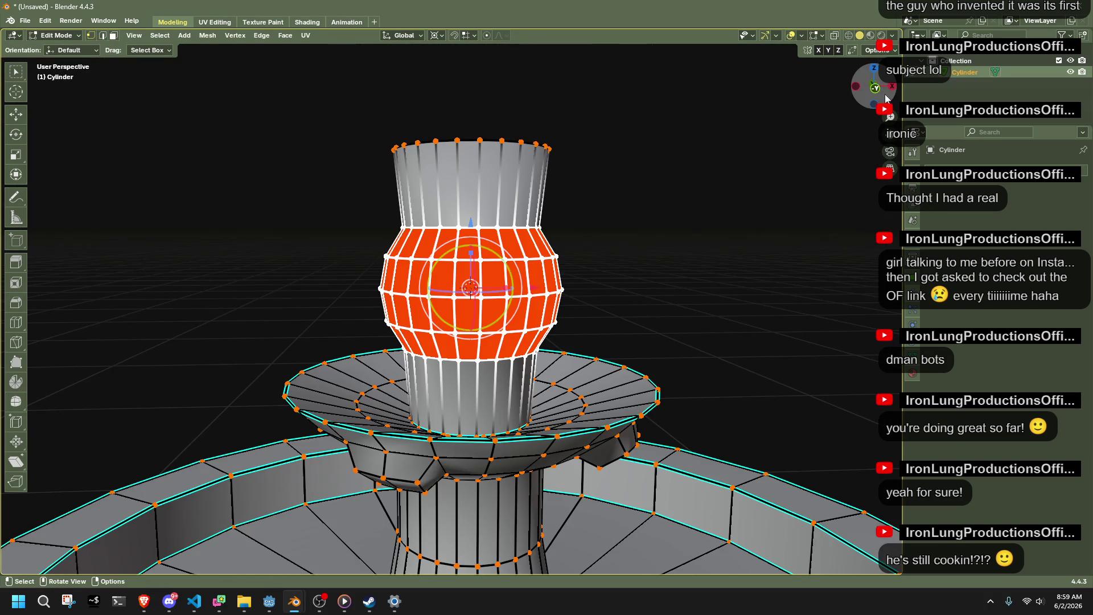
{"action": "key", "text": "KP_1"}
{"action": "mouse_move", "coordinate": [605, 279]}
{"action": "middle_mouse_down"}
{"action": "mouse_move", "coordinate": [508, 327]}
{"action": "mouse_move", "coordinate": [369, 331]}
{"action": "middle_mouse_up"}
{"action": "key", "text": "Tab"}
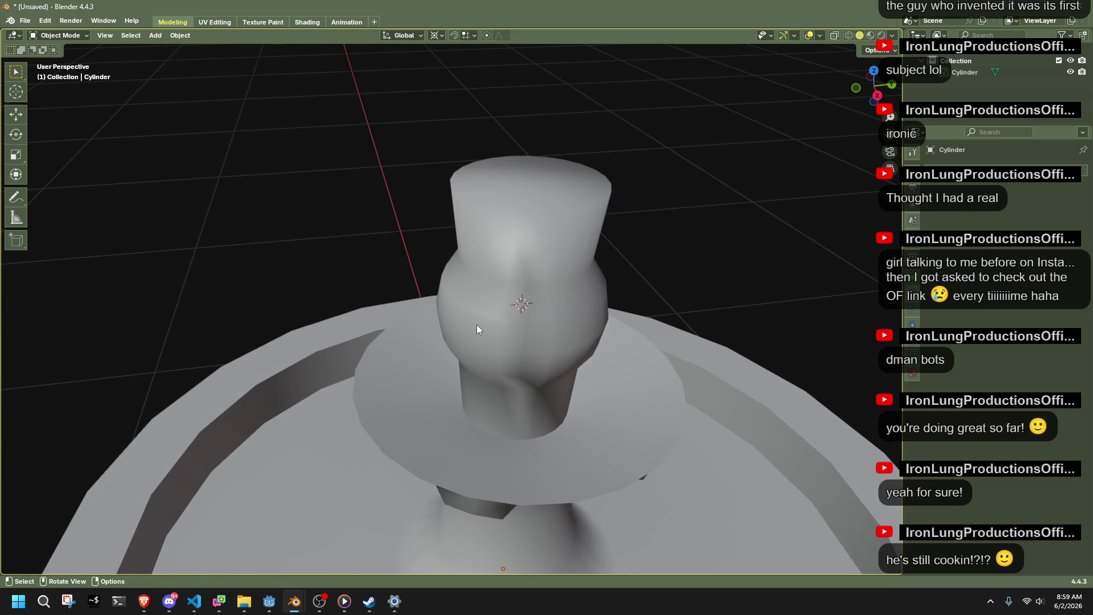
{"action": "key", "text": "Tab"}
{"action": "mouse_move", "coordinate": [560, 272]}
{"action": "middle_mouse_down"}
{"action": "mouse_move", "coordinate": [627, 281]}
{"action": "mouse_move", "coordinate": [741, 224]}
{"action": "mouse_move", "coordinate": [794, 288]}
{"action": "middle_mouse_up"}
{"action": "scroll", "coordinate": [794, 288], "scroll_direction": "down", "scroll_amount": 4}
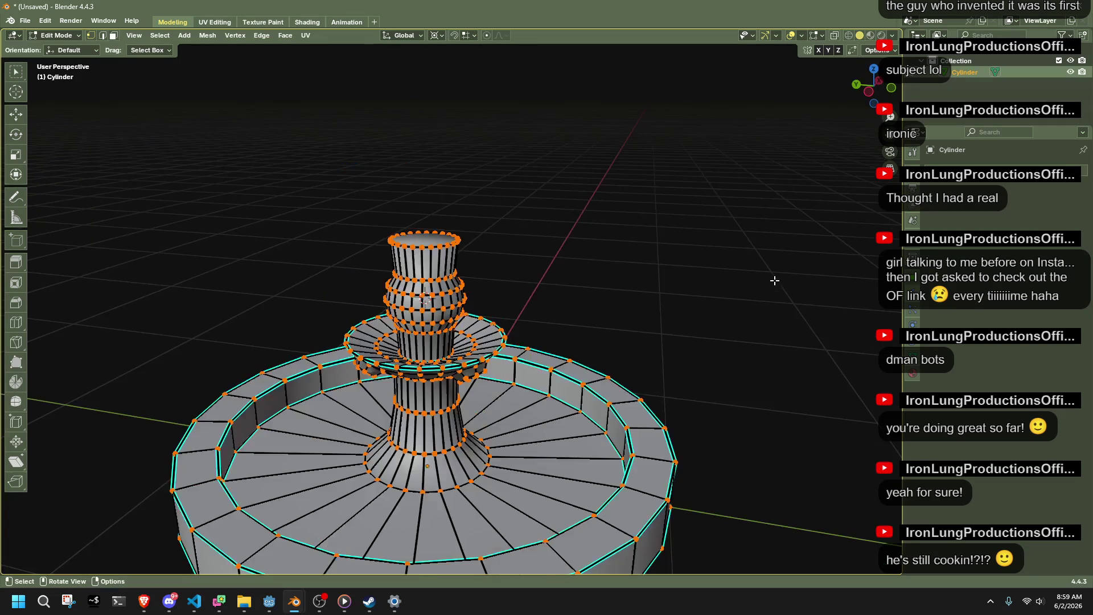
{"action": "key", "text": "Tab"}
{"action": "scroll", "coordinate": [708, 271], "scroll_direction": "down", "scroll_amount": 6}
{"action": "mouse_move", "coordinate": [583, 314]}
{"action": "middle_mouse_down"}
{"action": "mouse_move", "coordinate": [505, 289]}
{"action": "mouse_move", "coordinate": [477, 246]}
{"action": "mouse_move", "coordinate": [500, 310]}
{"action": "mouse_move", "coordinate": [874, 287]}
{"action": "mouse_move", "coordinate": [366, 288]}
{"action": "middle_mouse_up"}
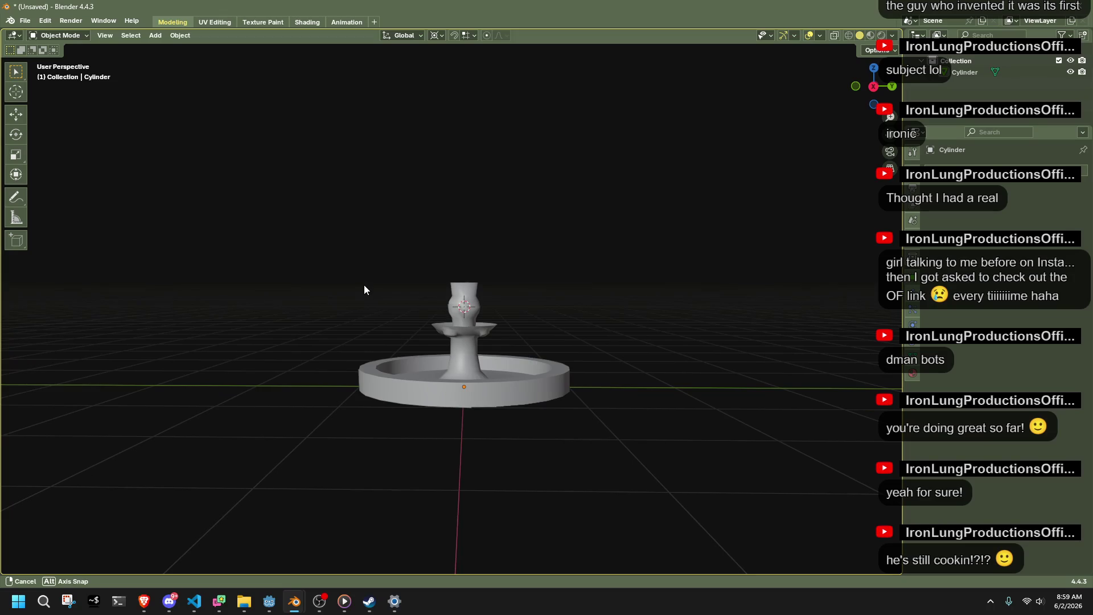
{"action": "scroll", "coordinate": [460, 292], "scroll_direction": "up", "scroll_amount": 5}
{"action": "scroll", "coordinate": [459, 291], "scroll_direction": "up", "scroll_amount": 2}
{"action": "mouse_move", "coordinate": [460, 291]}
{"action": "middle_mouse_down"}
{"action": "mouse_move", "coordinate": [585, 293]}
{"action": "mouse_move", "coordinate": [679, 276]}
{"action": "middle_mouse_up"}
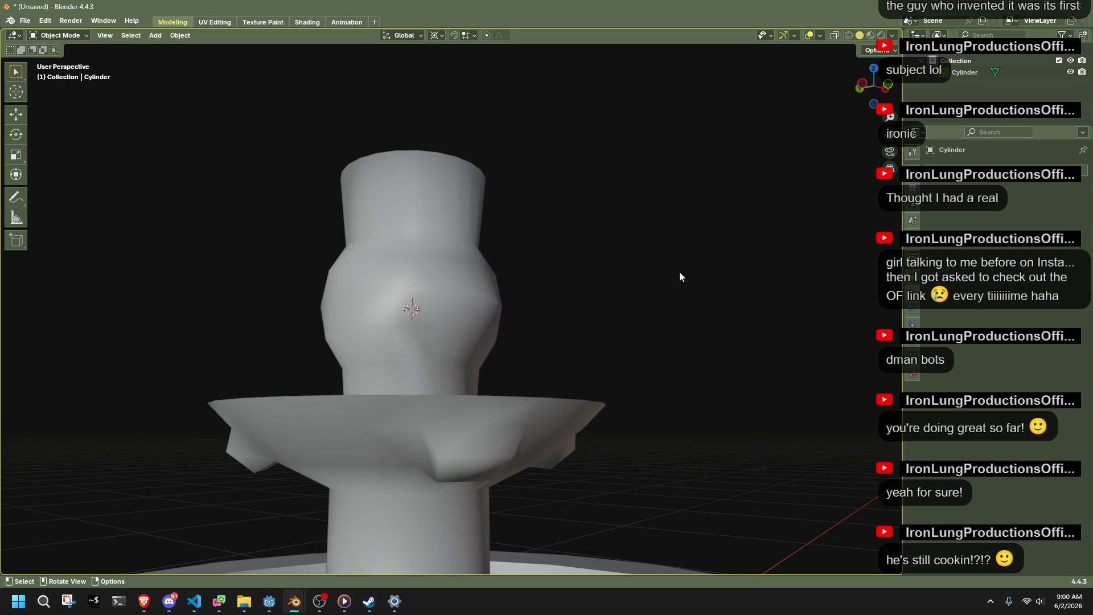
{"action": "scroll", "coordinate": [680, 273], "scroll_direction": "down", "scroll_amount": 3}
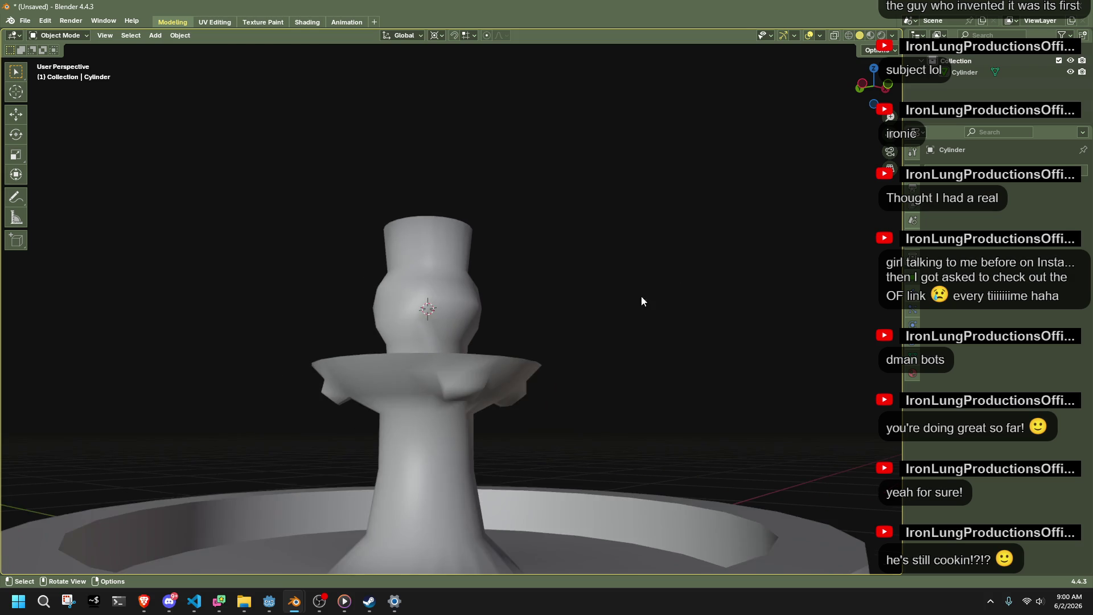
{"action": "left_click", "coordinate": [442, 423]}
{"action": "key", "text": "Tab"}
{"action": "mouse_move", "coordinate": [455, 427]}
{"action": "middle_mouse_down"}
{"action": "mouse_move", "coordinate": [566, 437]}
{"action": "mouse_move", "coordinate": [620, 418]}
{"action": "mouse_move", "coordinate": [532, 412]}
{"action": "mouse_move", "coordinate": [592, 418]}
{"action": "middle_mouse_up"}
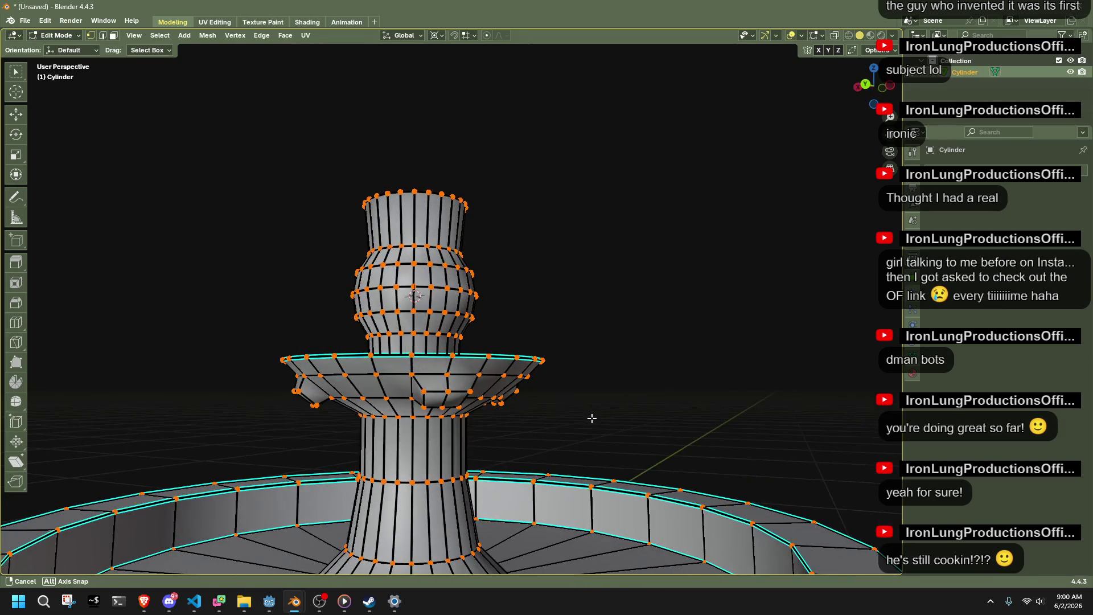
Cut a new edge ring around the lower column and snap the 3D cursor to it.
{"action": "left_click", "coordinate": [19, 322]}
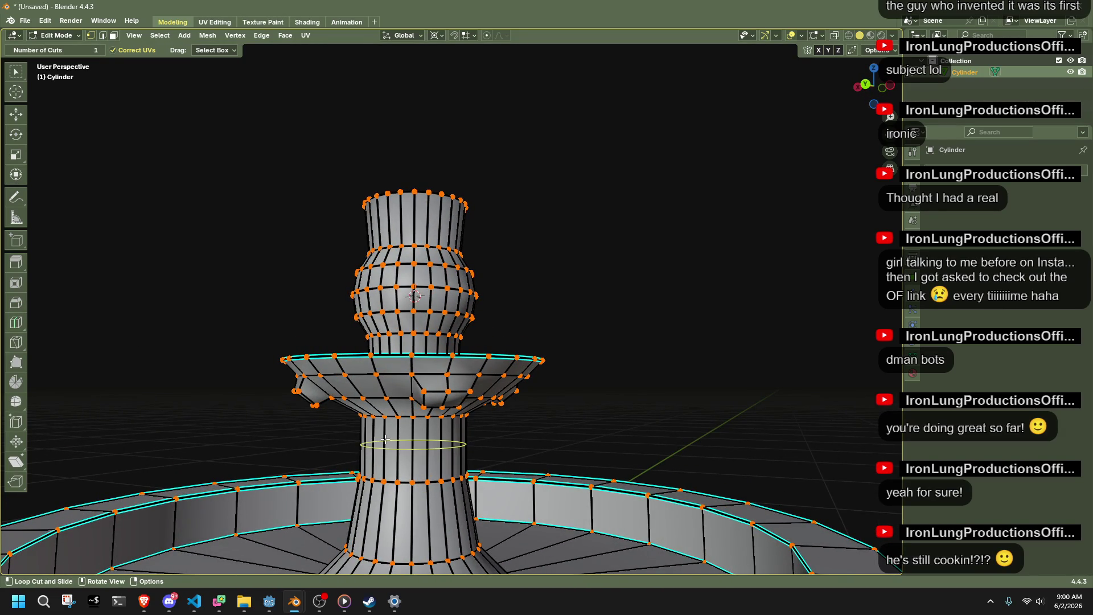
{"action": "left_click", "coordinate": [385, 439]}
{"action": "middle_click_drag", "start_coordinate": [633, 404], "coordinate": [562, 402]}
{"action": "left_click", "coordinate": [879, 86]}
{"action": "key", "text": "shift+s"}
{"action": "left_click", "coordinate": [607, 415]}
Tilt the new ring by about 4.19° and scale it along Z.
{"action": "key", "text": "r"}
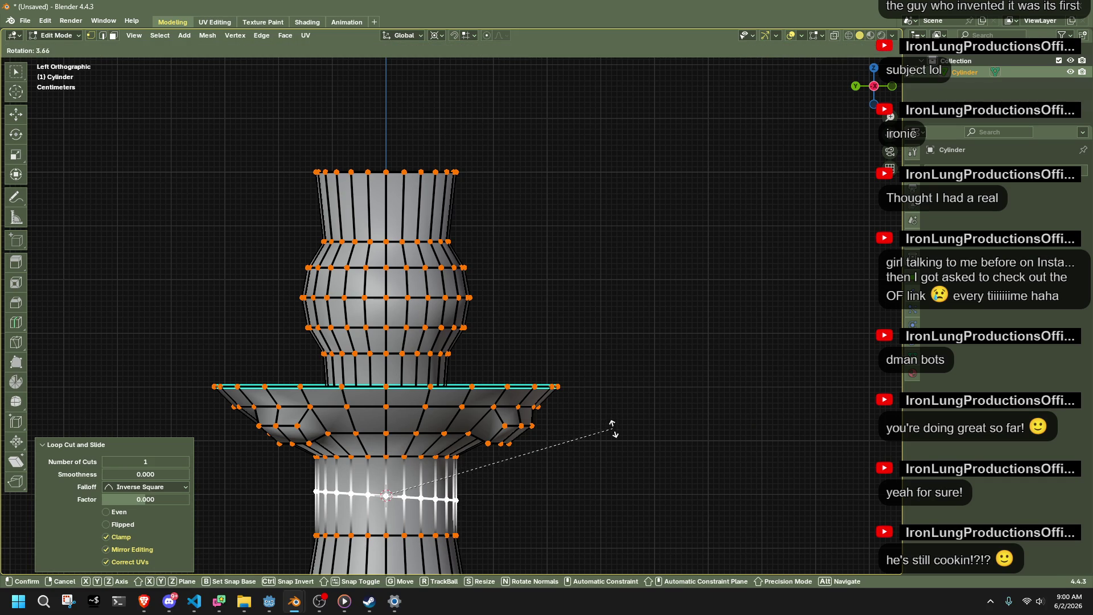
{"action": "left_click", "coordinate": [613, 431]}
{"action": "key", "text": "s"}
{"action": "key", "text": "z"}
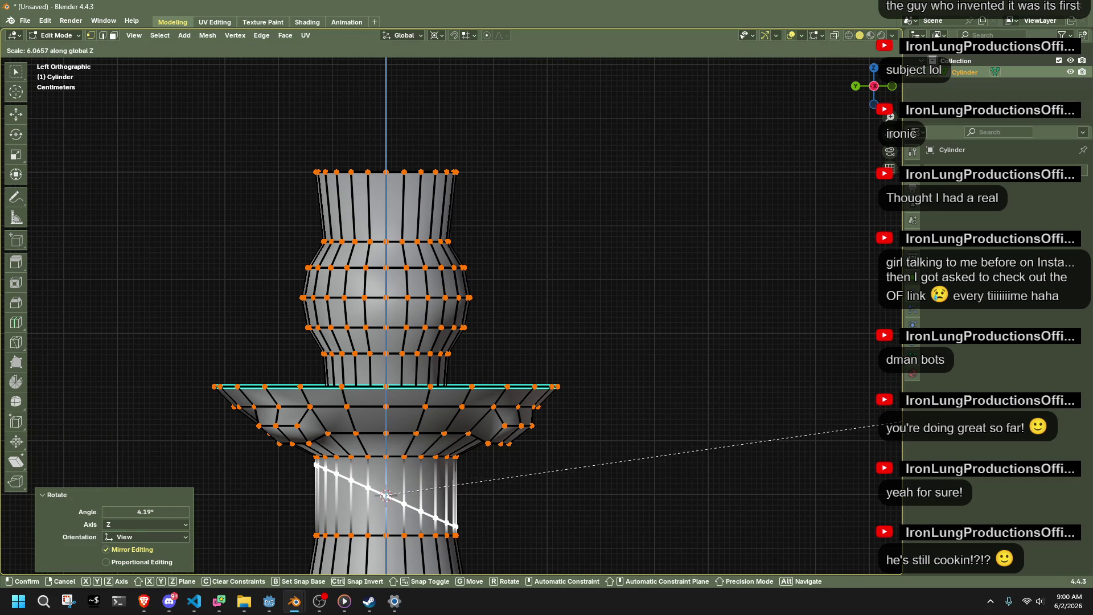
{"action": "key", "text": "Return"}
Cancel a second loop cut and preview the lower column in solid and X-ray views.
{"action": "key", "text": "ctrl+r"}
{"action": "key", "text": "Tab"}
{"action": "scroll", "coordinate": [647, 399], "scroll_direction": "down", "scroll_amount": 5}
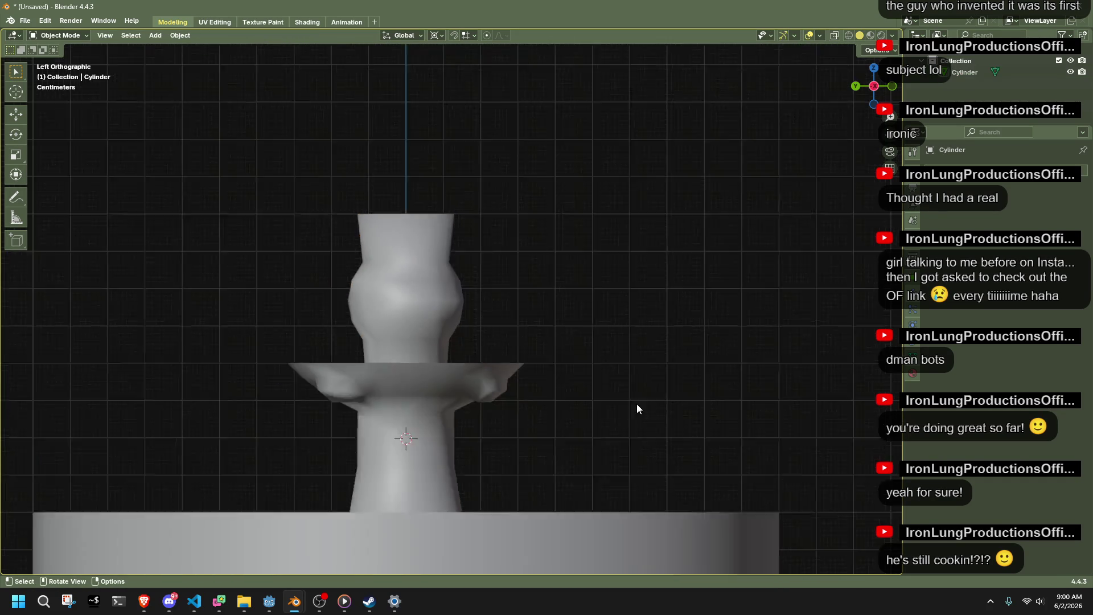
{"action": "key", "text": "Tab"}
{"action": "key", "text": "alt+z"}
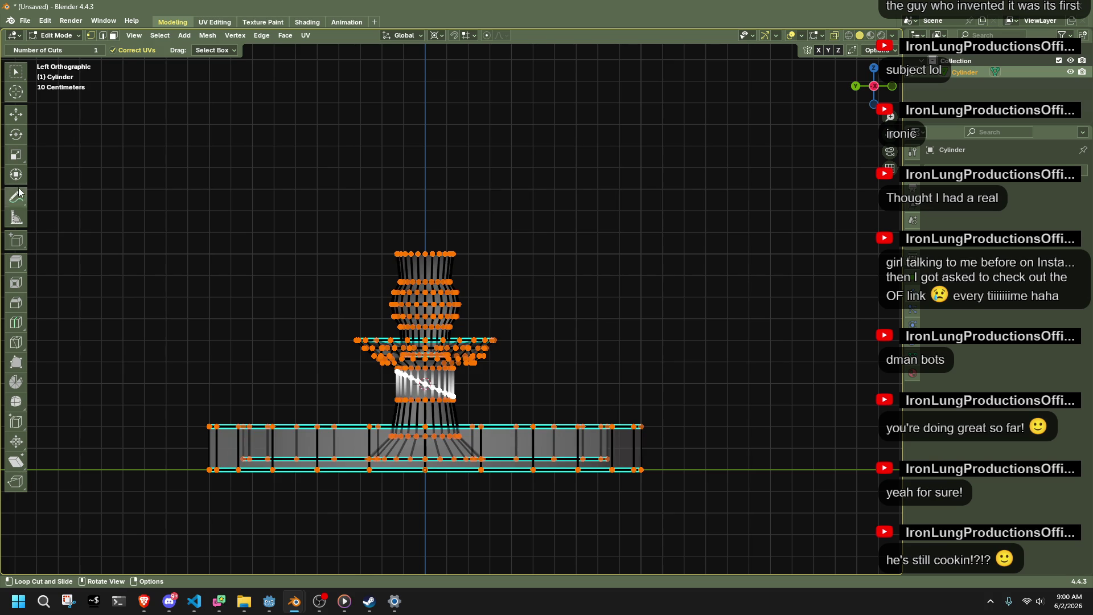
{"action": "key", "text": "c"}
{"action": "key", "text": "Tab"}
{"action": "key", "text": "alt+z"}
{"action": "scroll", "coordinate": [539, 354], "scroll_direction": "up", "scroll_amount": 5}
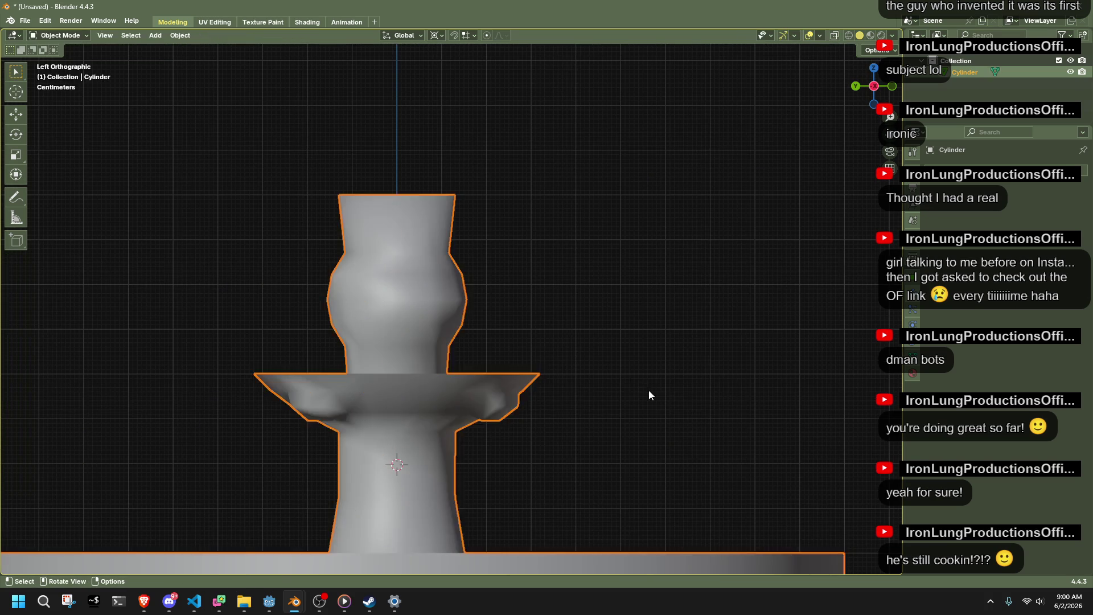
{"action": "key", "text": "Tab"}
{"action": "middle_click_drag", "start_coordinate": [596, 413], "coordinate": [740, 370]}
Inset the cup's top face by 0.05154 m to form a rim, then return to Object Mode.
{"action": "middle_click_drag", "start_coordinate": [410, 374], "coordinate": [702, 383]}
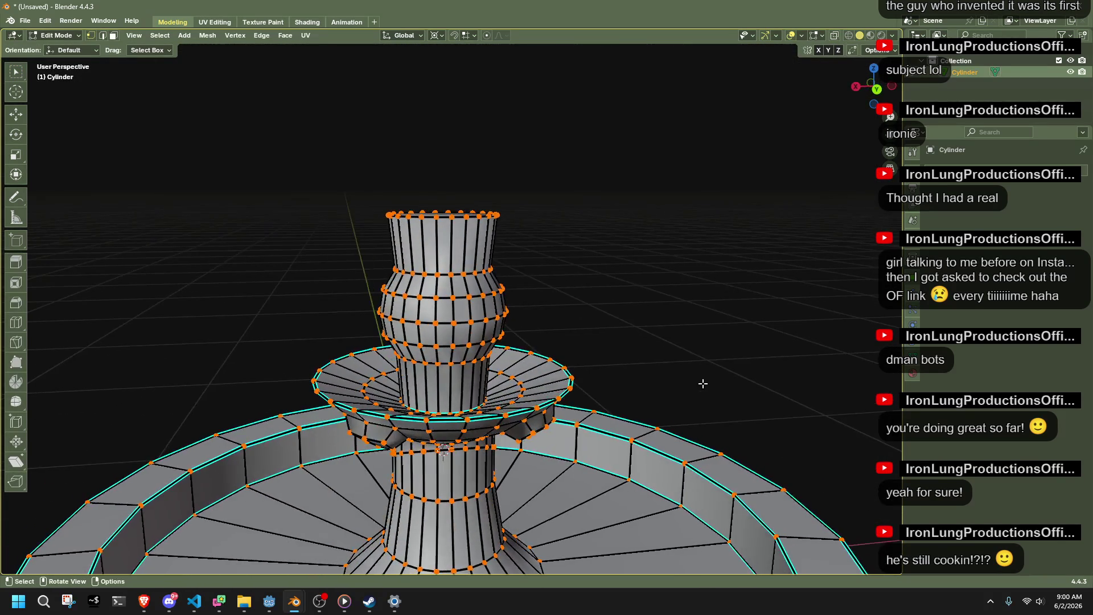
{"action": "scroll", "coordinate": [492, 241], "scroll_direction": "up", "scroll_amount": 3}
{"action": "scroll", "coordinate": [498, 227], "scroll_direction": "up", "scroll_amount": 3}
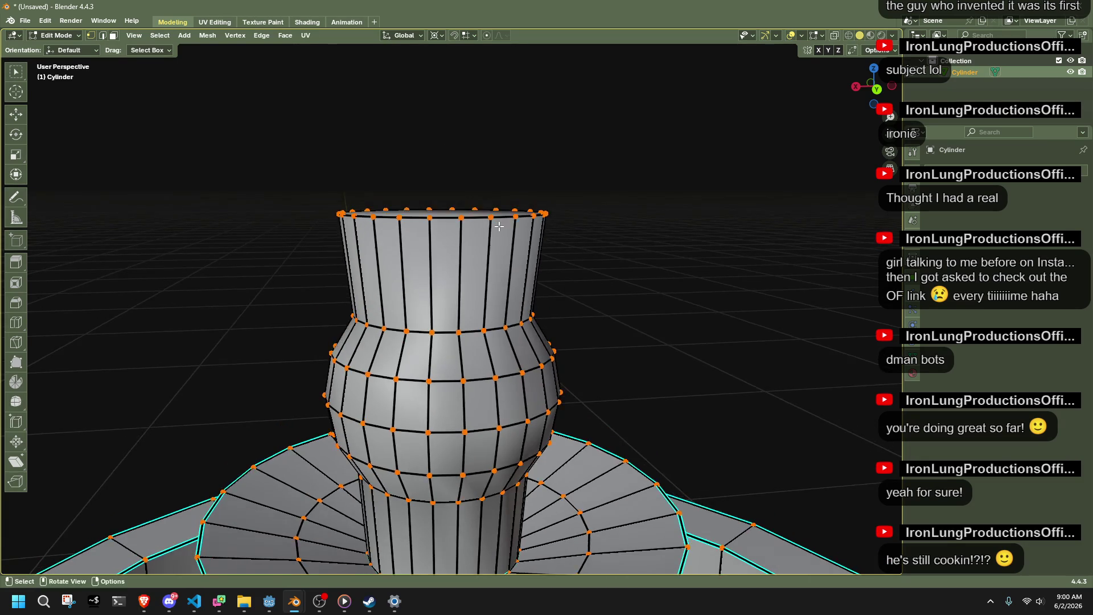
{"action": "middle_click_drag", "start_coordinate": [499, 227], "coordinate": [520, 258]}
{"action": "key", "text": "3"}
{"action": "left_click", "coordinate": [566, 258]}
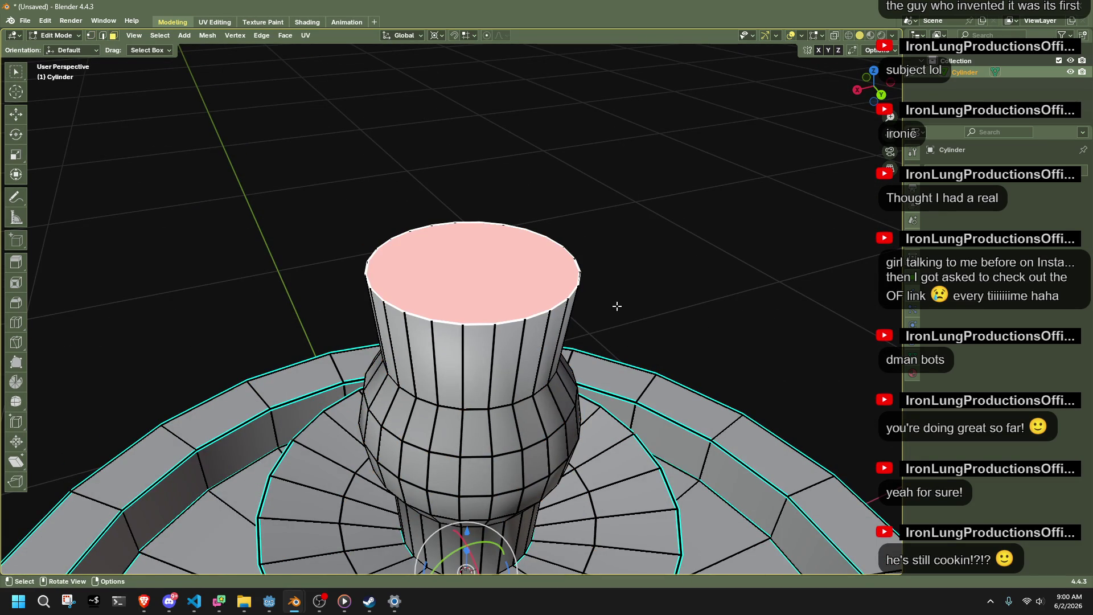
{"action": "key", "text": "i"}
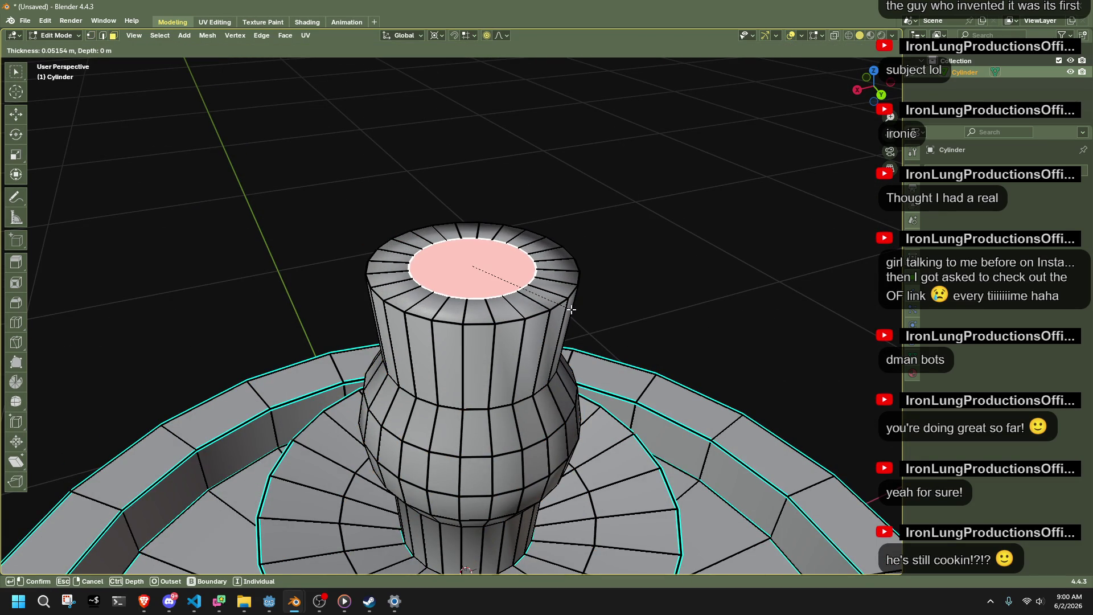
{"action": "left_click", "coordinate": [571, 309]}
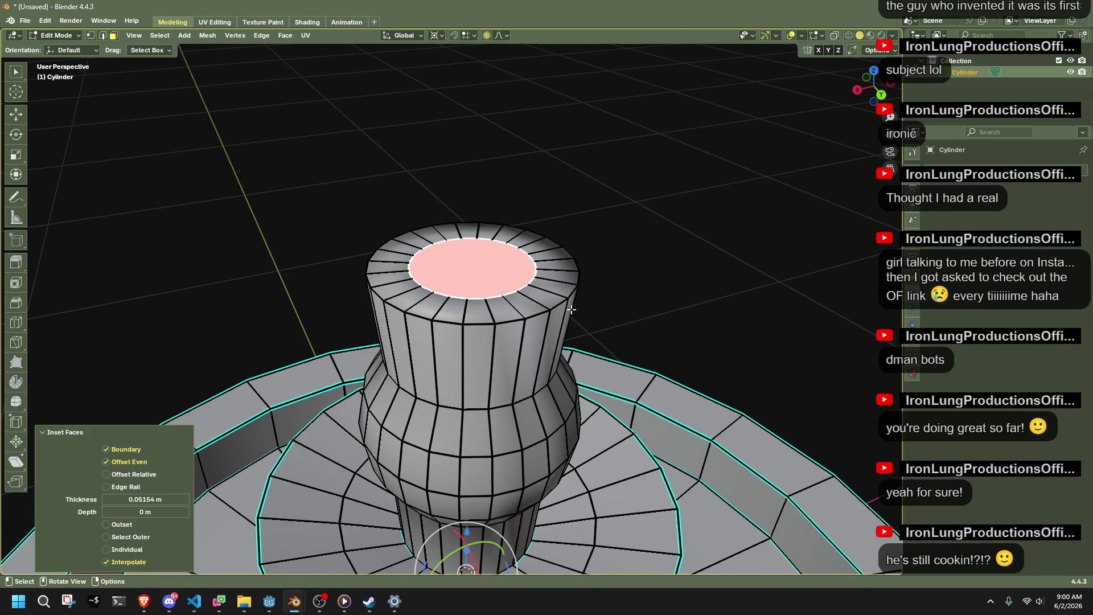
{"action": "key", "text": "Tab"}
{"action": "left_click", "coordinate": [637, 255]}
{"action": "mouse_move", "coordinate": [636, 255]}
{"action": "middle_mouse_down"}
{"action": "mouse_move", "coordinate": [568, 282]}
{"action": "mouse_move", "coordinate": [432, 270]}
{"action": "mouse_move", "coordinate": [388, 242]}
{"action": "mouse_move", "coordinate": [456, 257]}
{"action": "middle_mouse_up"}
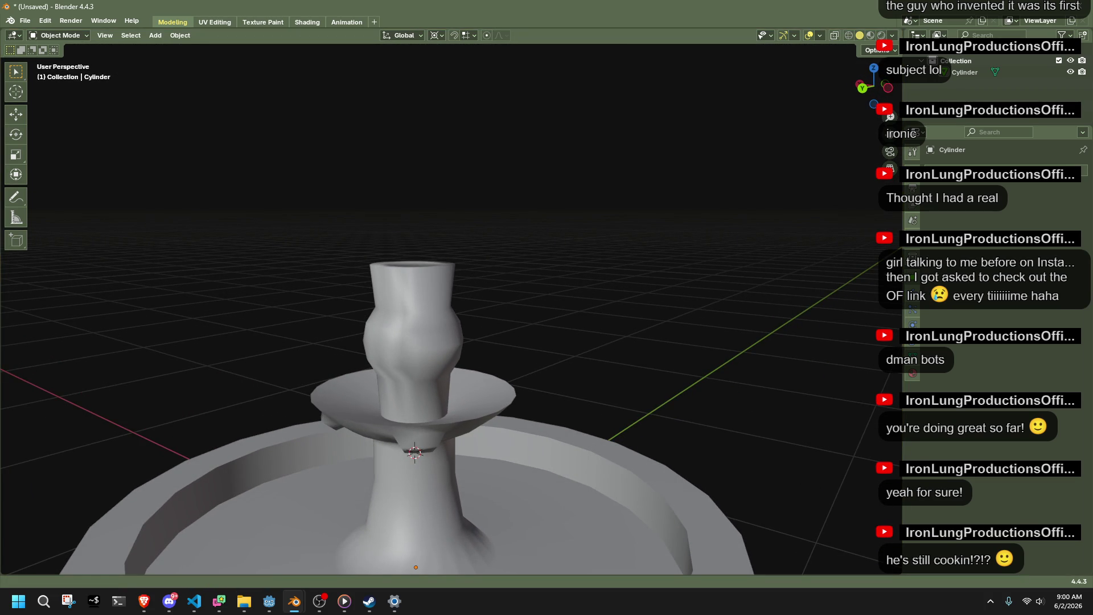
Enter Edit Mode on the fountain with X-ray on and a low side view of the column.
{"action": "left_click", "coordinate": [441, 284]}
{"action": "key", "text": "Tab"}
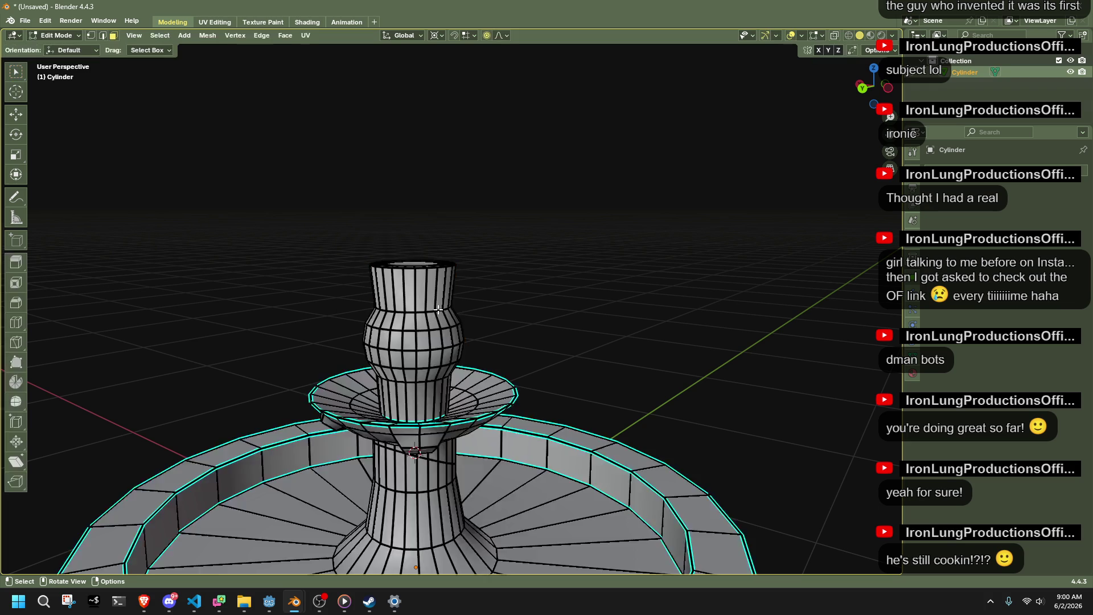
{"action": "left_click_drag", "start_coordinate": [872, 91], "coordinate": [874, 76]}
{"action": "key", "text": "alt+z"}
{"action": "left_click", "coordinate": [873, 73]}
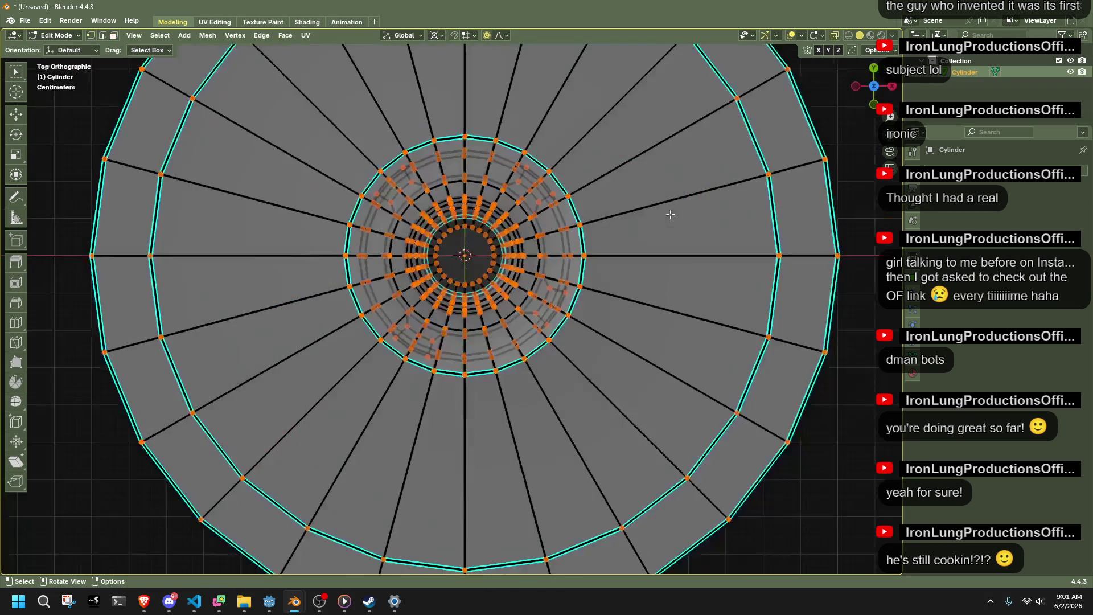
{"action": "mouse_move", "coordinate": [487, 265]}
{"action": "middle_mouse_down"}
{"action": "mouse_move", "coordinate": [495, 254]}
{"action": "mouse_move", "coordinate": [502, 262]}
{"action": "middle_mouse_up"}
{"action": "key", "text": "alt+z"}
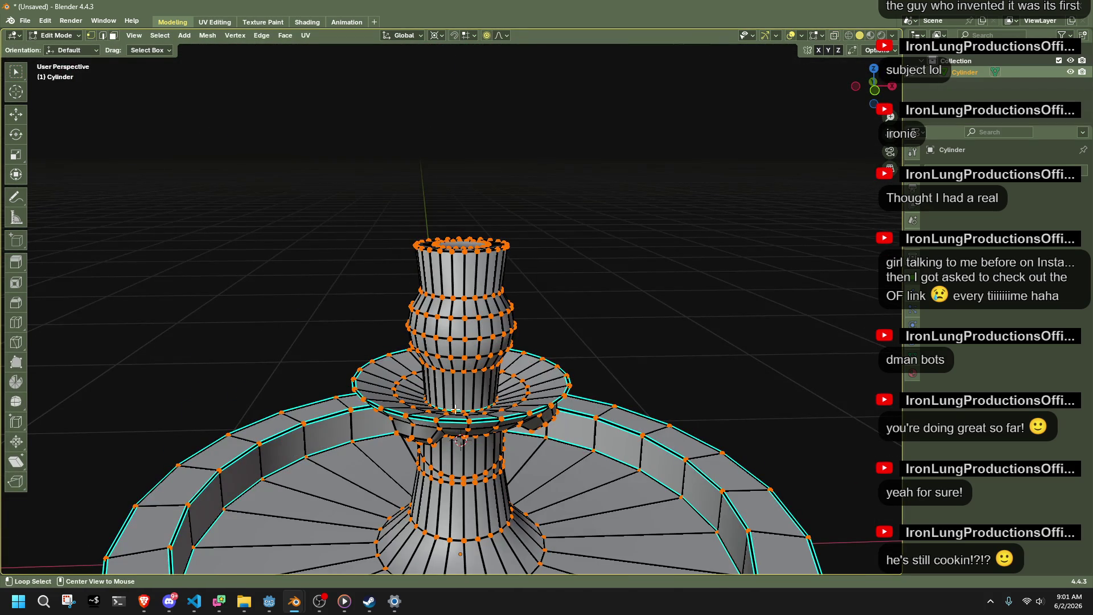
{"action": "key", "text": "alt+z"}
{"action": "middle_click_drag", "start_coordinate": [464, 374], "coordinate": [395, 188]}
Scale the upper neck faces to 0.519 in X and Y with Proportional Editing off.
{"action": "mouse_move", "coordinate": [395, 190]}
{"action": "left_mouse_down"}
{"action": "mouse_move", "coordinate": [547, 366]}
{"action": "mouse_move", "coordinate": [537, 358]}
{"action": "left_mouse_up"}
{"action": "scroll", "coordinate": [537, 358], "scroll_direction": "up", "scroll_amount": 2}
{"action": "left_click_drag", "start_coordinate": [391, 393], "coordinate": [450, 405]}
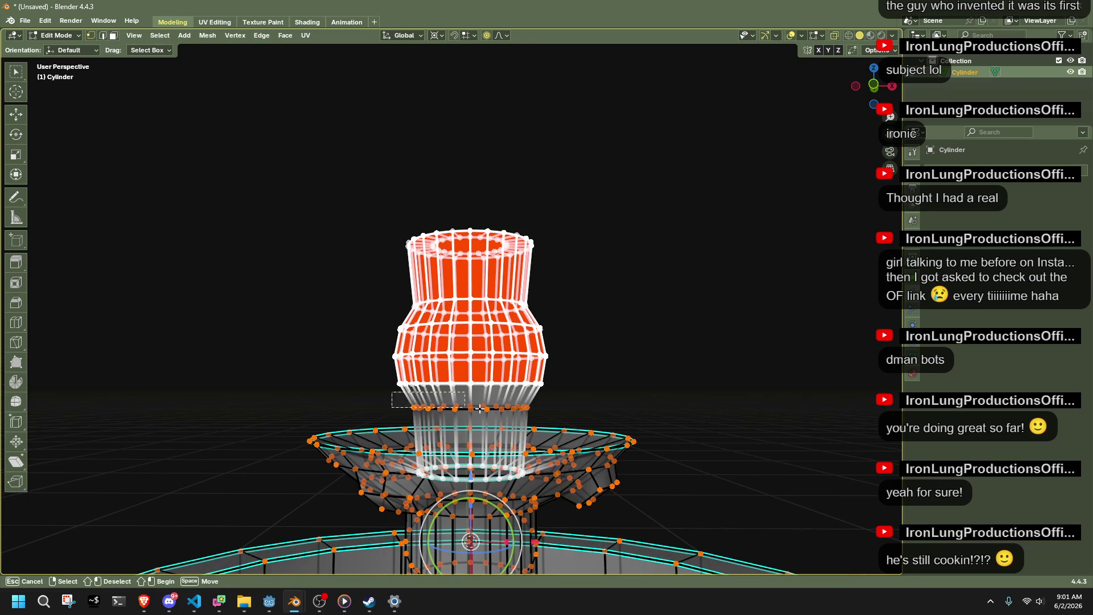
{"action": "left_click_drag", "start_coordinate": [565, 410], "coordinate": [566, 411], "text": "shift"}
{"action": "key", "text": "s"}
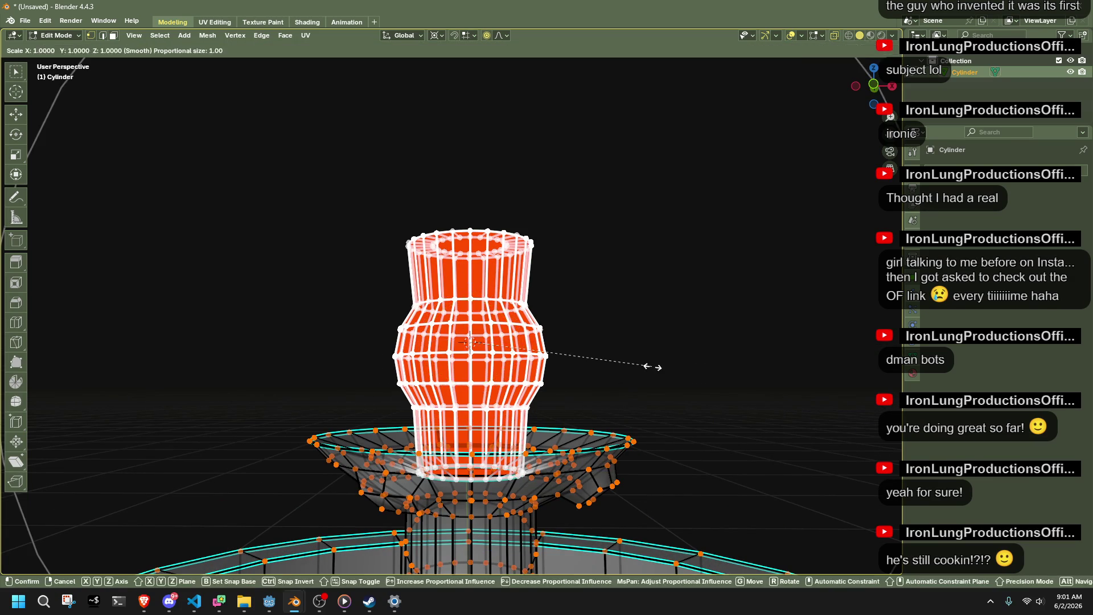
{"action": "key", "text": "shift+z"}
{"action": "left_click", "coordinate": [629, 361]}
{"action": "mouse_move", "coordinate": [561, 353]}
{"action": "middle_mouse_down"}
{"action": "mouse_move", "coordinate": [622, 329]}
{"action": "mouse_move", "coordinate": [664, 373]}
{"action": "middle_mouse_up"}
{"action": "key", "text": "s"}
{"action": "key", "text": "shift+z"}
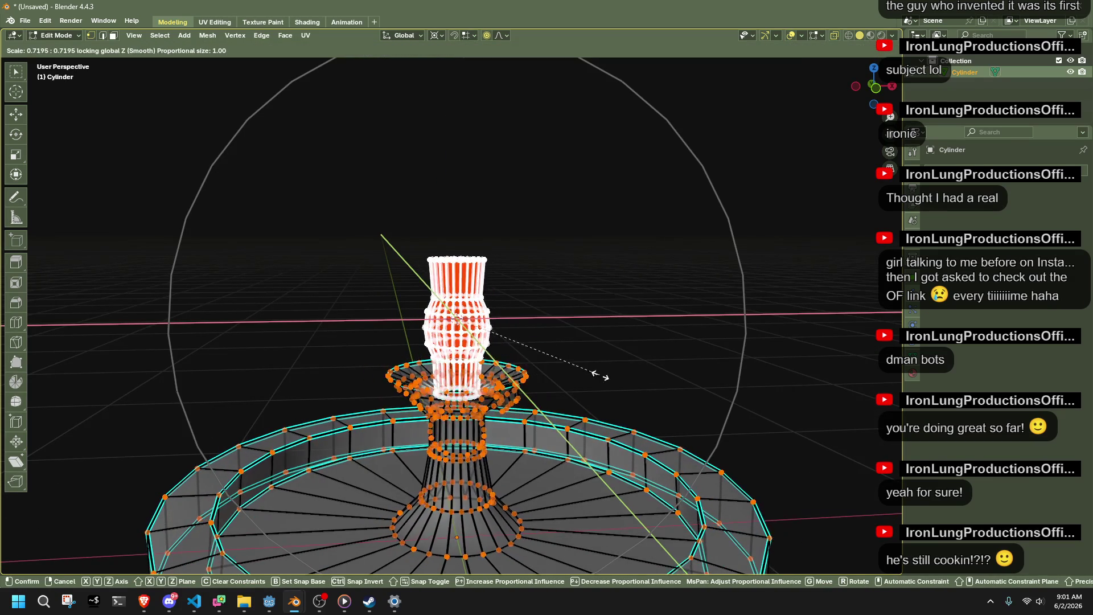
{"action": "left_click", "coordinate": [561, 353]}
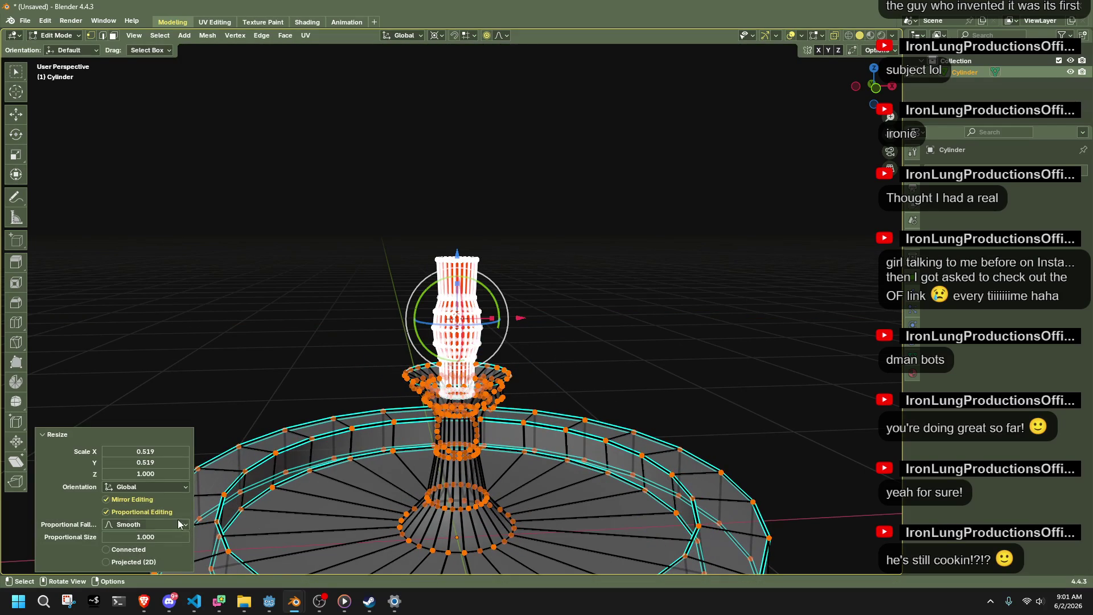
{"action": "left_click", "coordinate": [135, 510]}
Preview the slimmer shaft, then box-select the column's middle band in front X-ray view.
{"action": "key", "text": "Tab"}
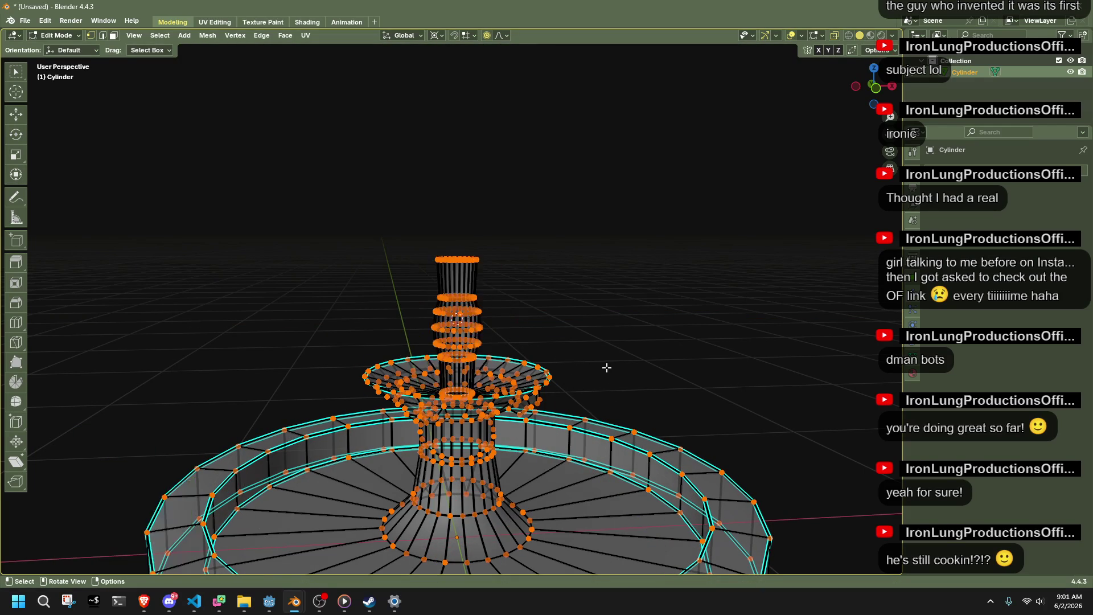
{"action": "key", "text": "alt+z"}
{"action": "scroll", "coordinate": [615, 326], "scroll_direction": "up", "scroll_amount": 5}
{"action": "key", "text": "Tab"}
{"action": "middle_click_drag", "start_coordinate": [527, 373], "coordinate": [641, 254]}
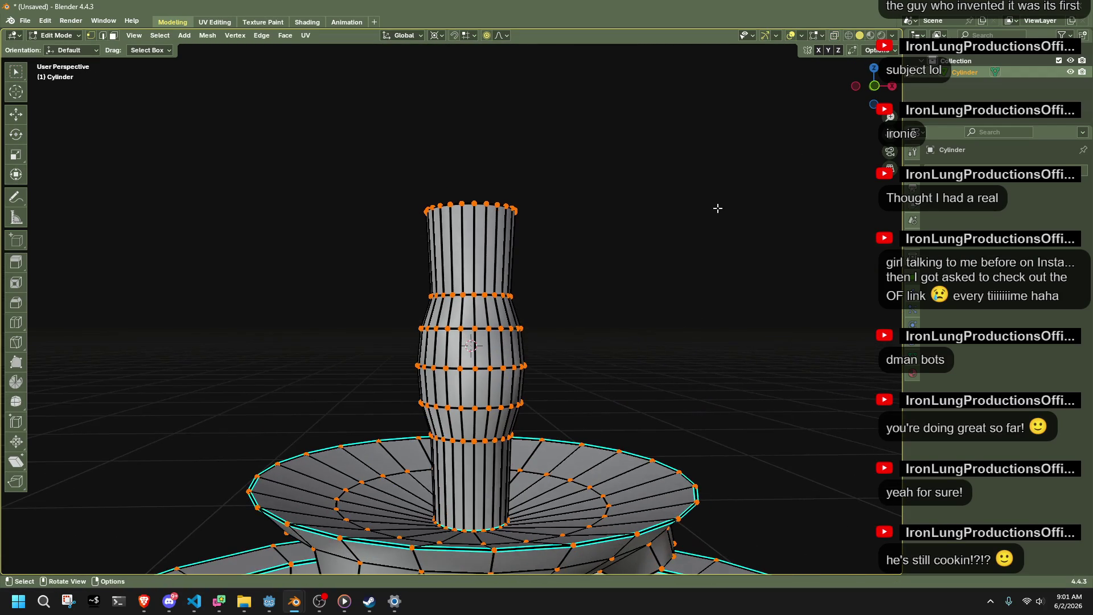
{"action": "left_click", "coordinate": [876, 95]}
{"action": "key", "text": "alt+z"}
{"action": "mouse_move", "coordinate": [383, 254]}
{"action": "left_mouse_down"}
{"action": "mouse_move", "coordinate": [649, 438]}
{"action": "mouse_move", "coordinate": [652, 456]}
{"action": "left_mouse_up"}
Squash the middle band along Z to 0.645 with Proportional Editing off.
{"action": "key", "text": "shift+s"}
{"action": "key", "text": "Escape"}
{"action": "key", "text": "s"}
{"action": "key", "text": "z"}
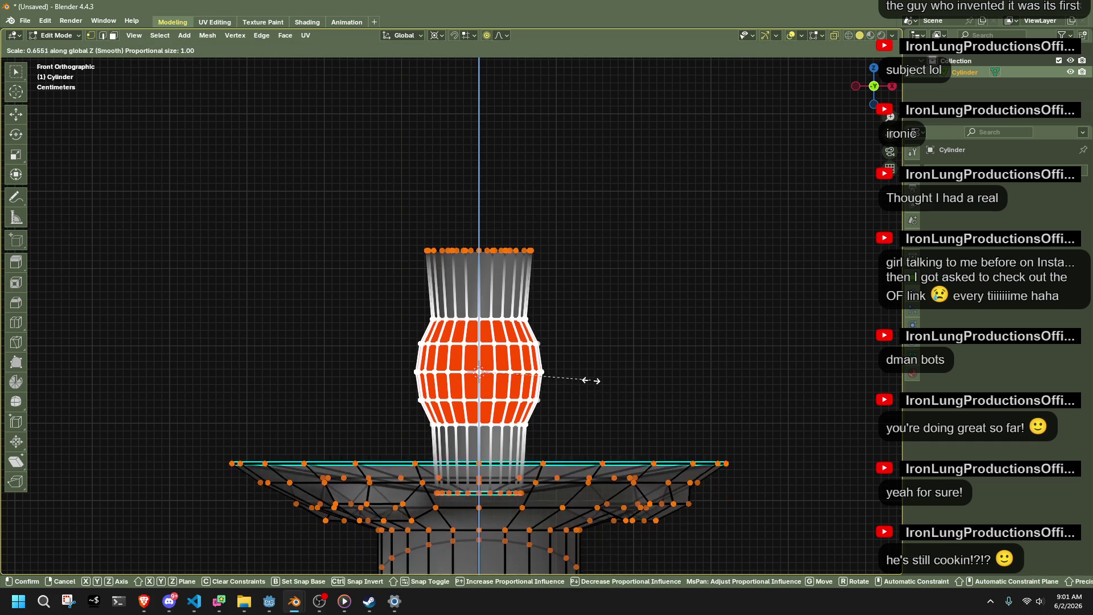
{"action": "left_click", "coordinate": [590, 380]}
{"action": "left_click", "coordinate": [163, 513]}
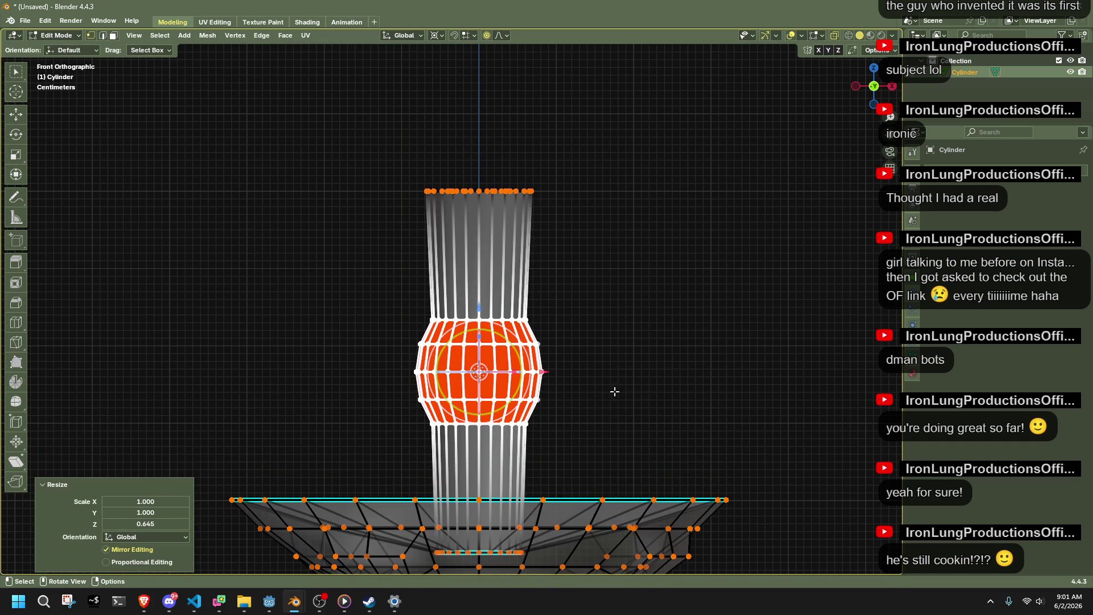
Round the band with To Sphere at factor 1, preview without overlays, then undo it.
{"action": "key", "text": "shift+alt+s"}
{"action": "scroll", "coordinate": [821, 367], "scroll_direction": "down", "scroll_amount": 6}
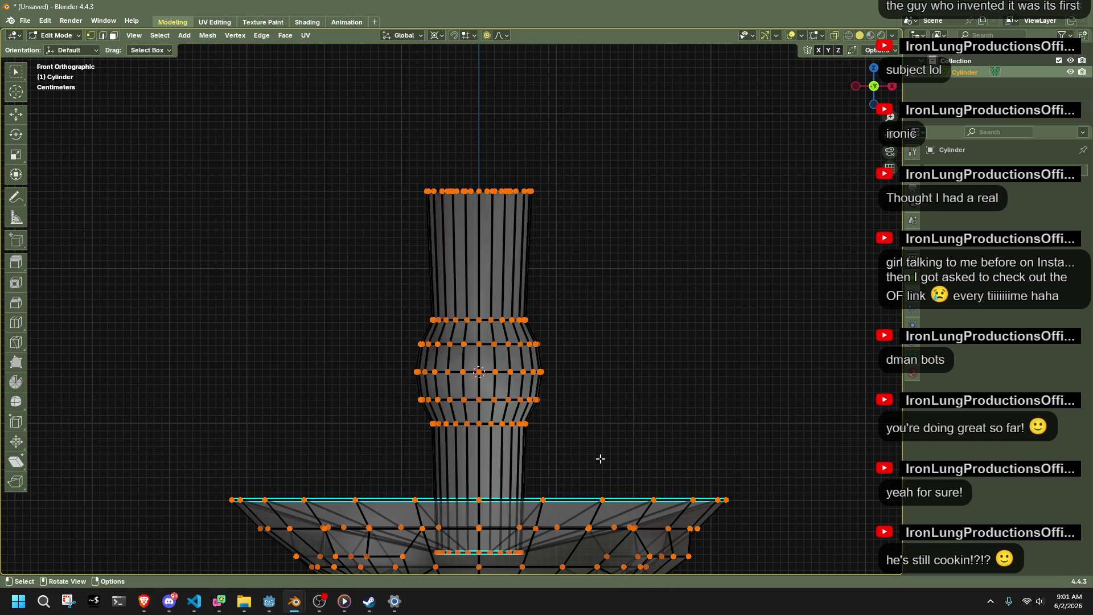
{"action": "scroll", "coordinate": [681, 307], "scroll_direction": "up", "scroll_amount": 6}
{"action": "scroll", "coordinate": [626, 343], "scroll_direction": "down", "scroll_amount": 6}
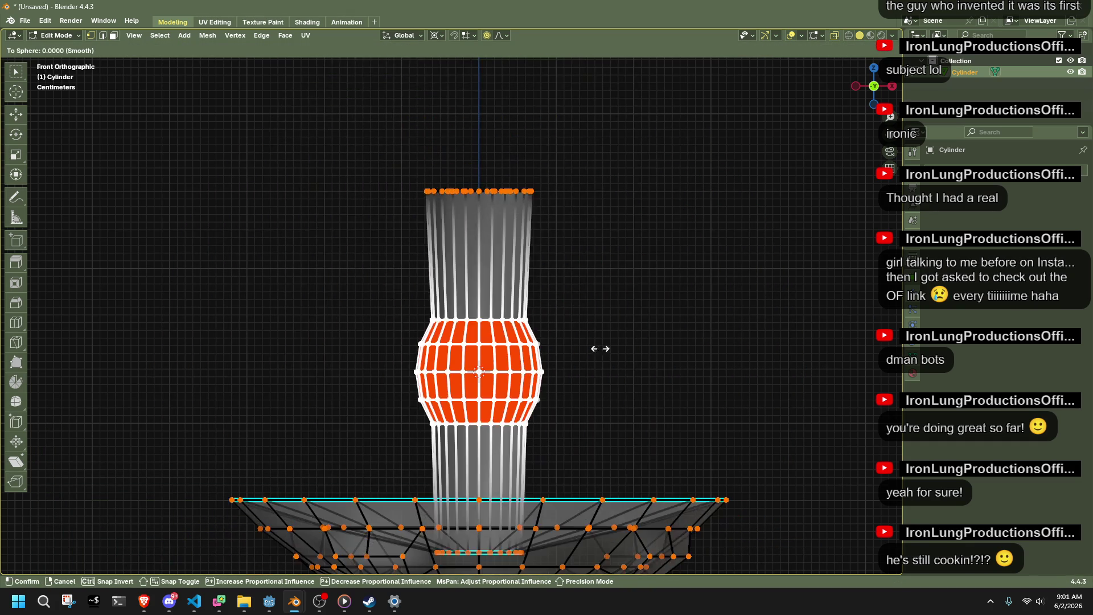
{"action": "scroll", "coordinate": [679, 393], "scroll_direction": "up", "scroll_amount": 5}
{"action": "left_click", "coordinate": [546, 405]}
{"action": "scroll", "coordinate": [546, 406], "scroll_direction": "down", "scroll_amount": 5}
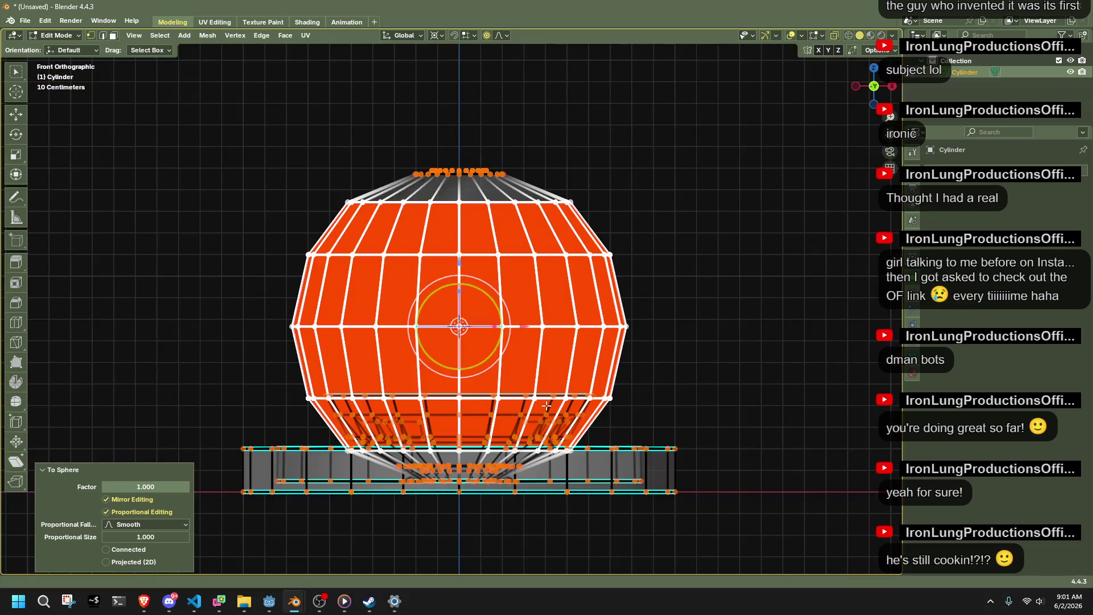
{"action": "middle_click_drag", "start_coordinate": [534, 402], "coordinate": [661, 376]}
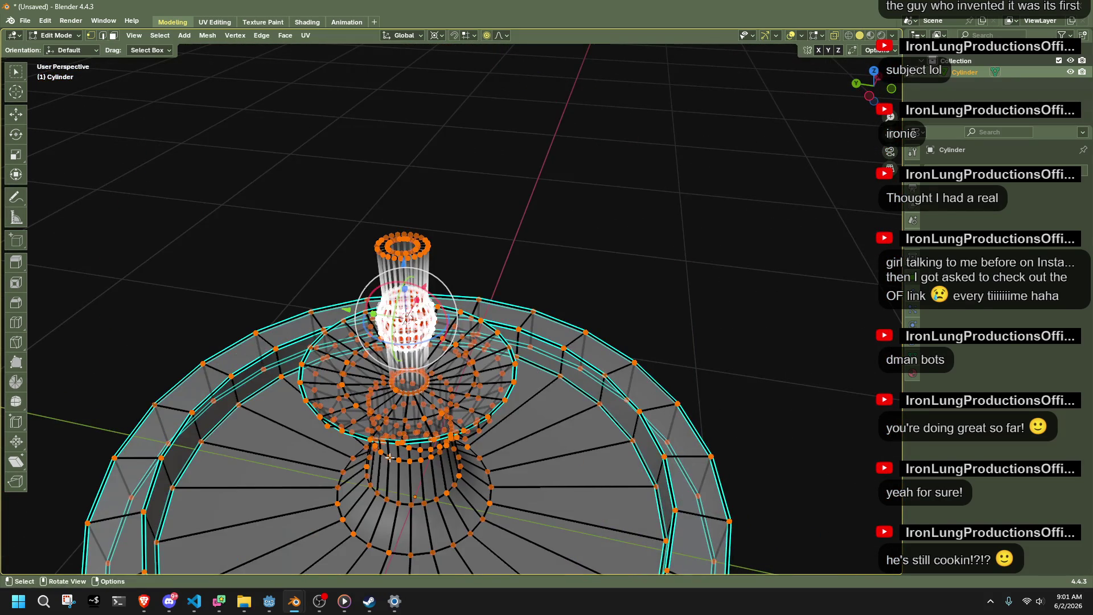
{"action": "key", "text": "shift+alt+z"}
{"action": "key", "text": "ctrl+grave"}
{"action": "key", "text": "shift+alt+z"}
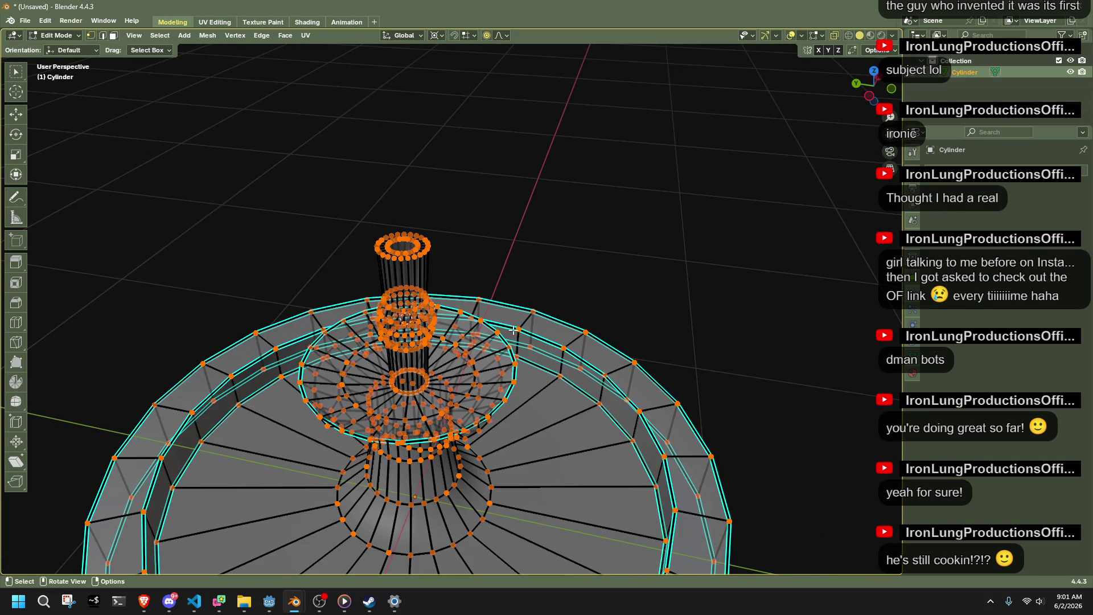
Reselect the bulging faces and apply To Sphere at factor 1.000 with proportional and mirror editing off.
{"action": "middle_click_drag", "start_coordinate": [685, 334], "coordinate": [386, 281]}
{"action": "left_click_drag", "start_coordinate": [381, 286], "coordinate": [550, 364]}
{"action": "key", "text": "shift+alt+s"}
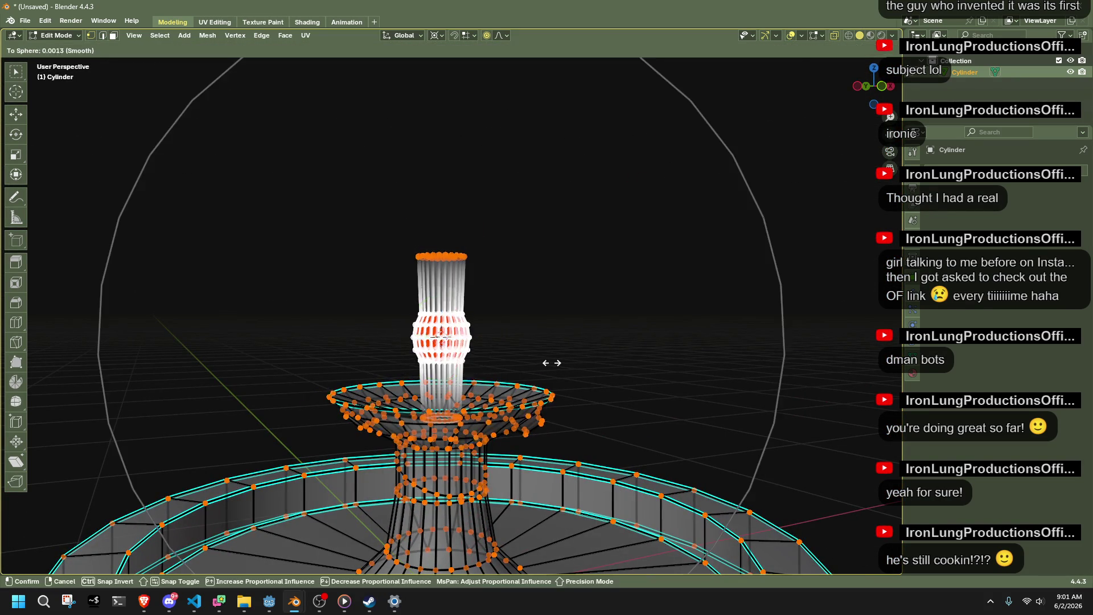
{"action": "left_click", "coordinate": [300, 321]}
{"action": "left_click", "coordinate": [115, 511]}
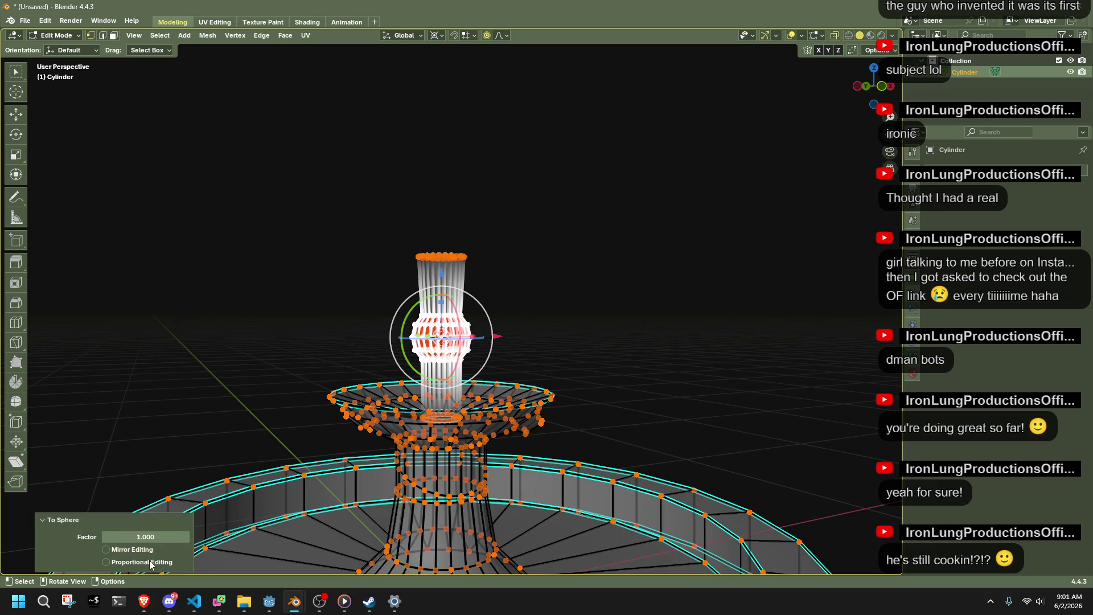
{"action": "left_click", "coordinate": [865, 86]}
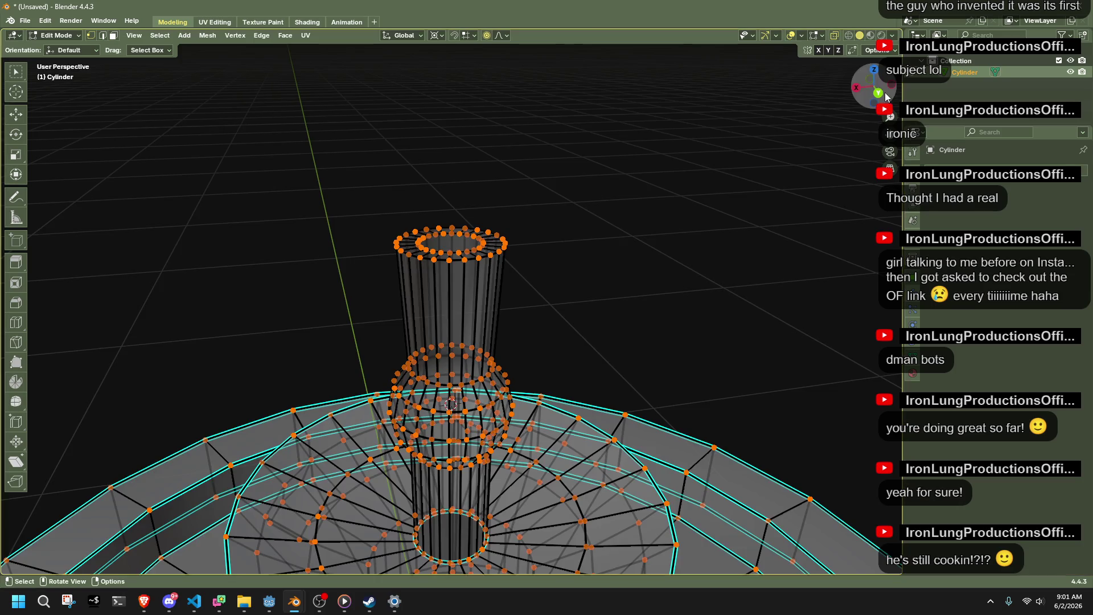
{"action": "left_click_drag", "start_coordinate": [353, 183], "coordinate": [542, 234]}
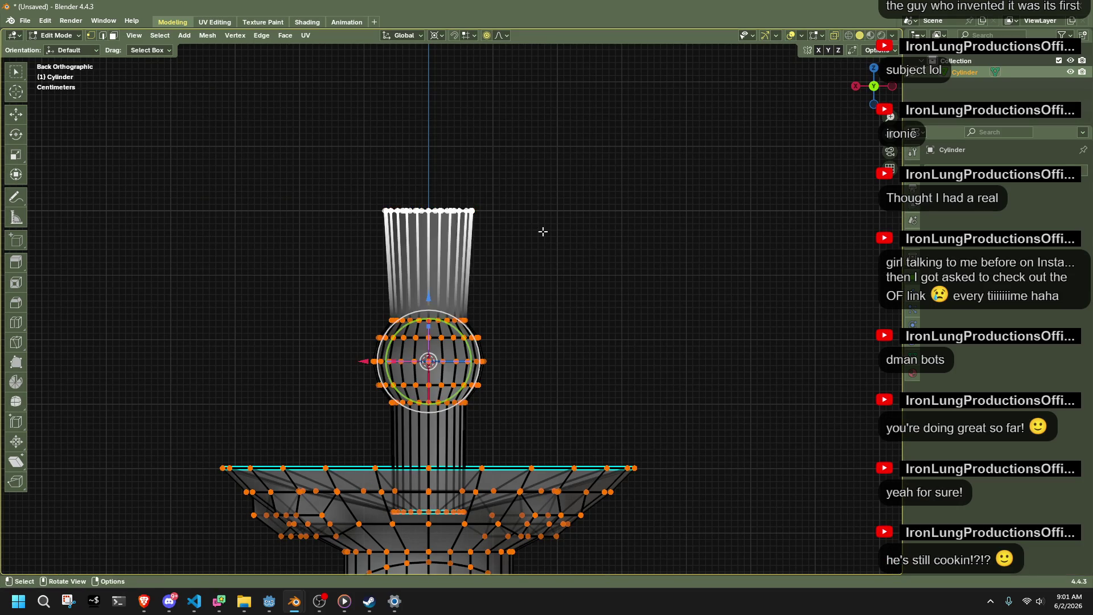
{"action": "key", "text": "s"}
{"action": "left_click", "coordinate": [497, 231]}
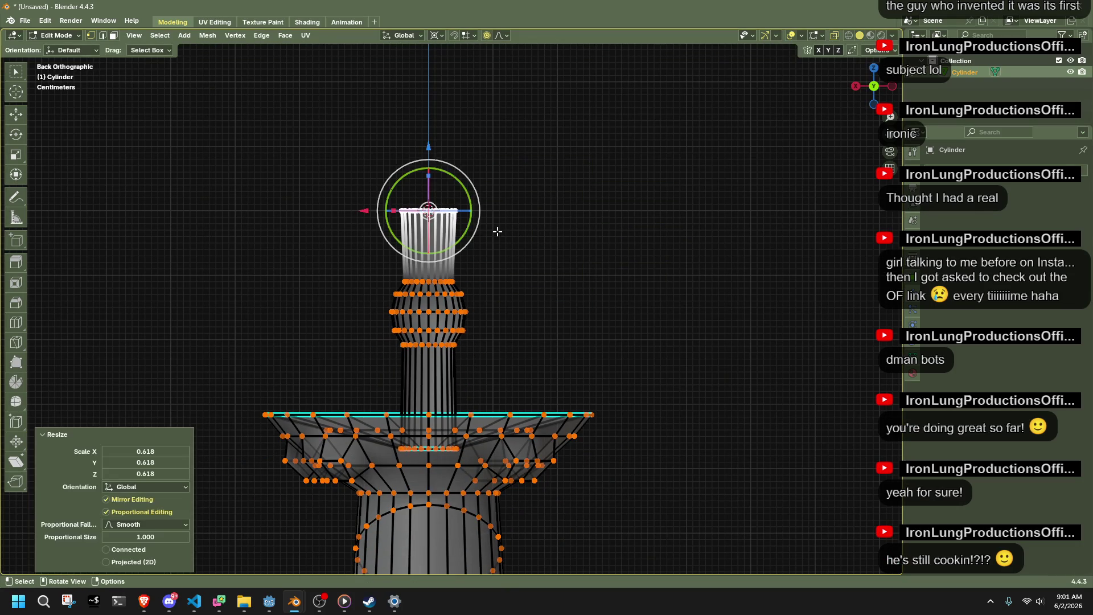
{"action": "key", "text": "ctrl+z"}
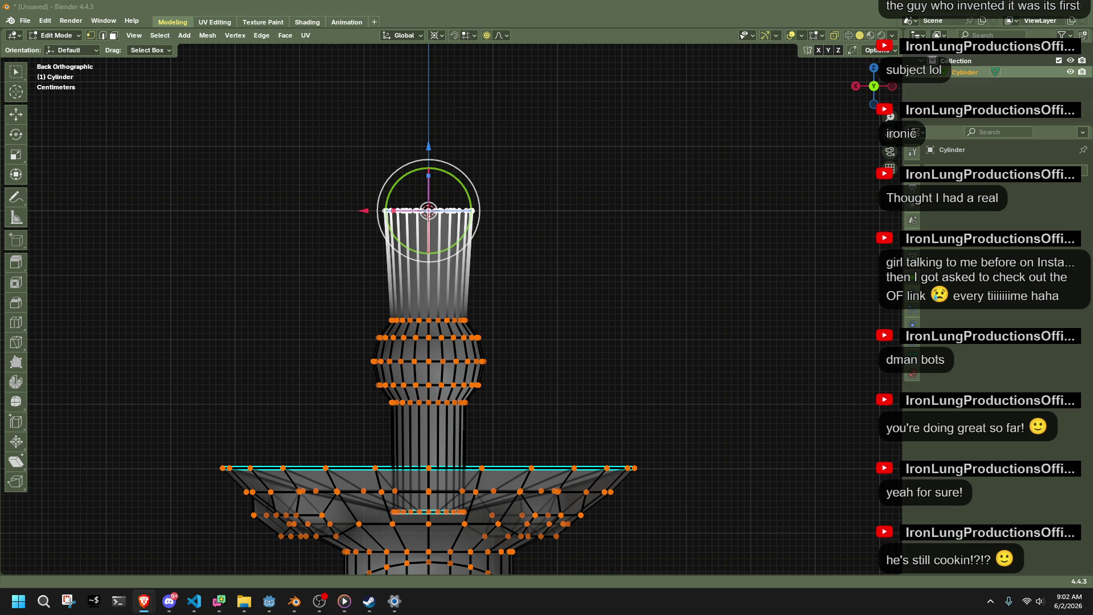
{"action": "left_click", "coordinate": [720, 363]}
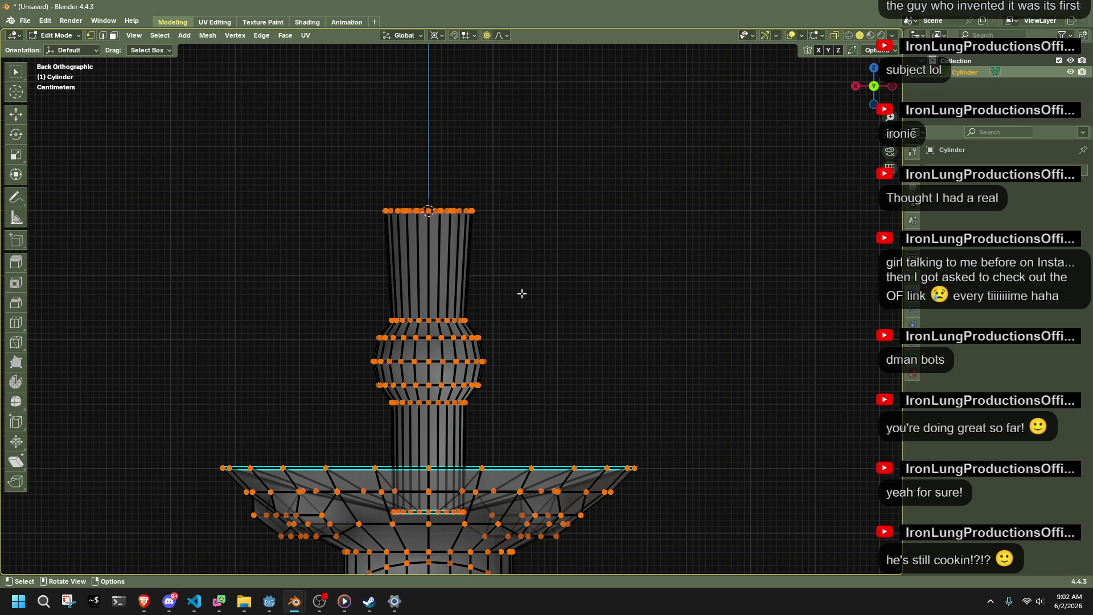
{"action": "key", "text": "s"}
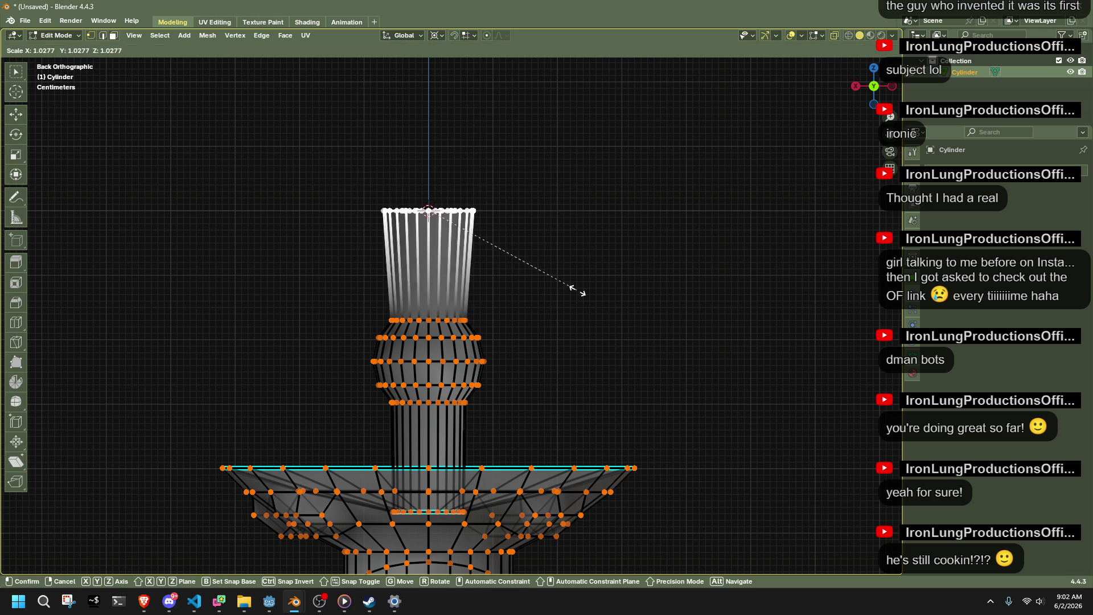
{"action": "left_click", "coordinate": [577, 290]}
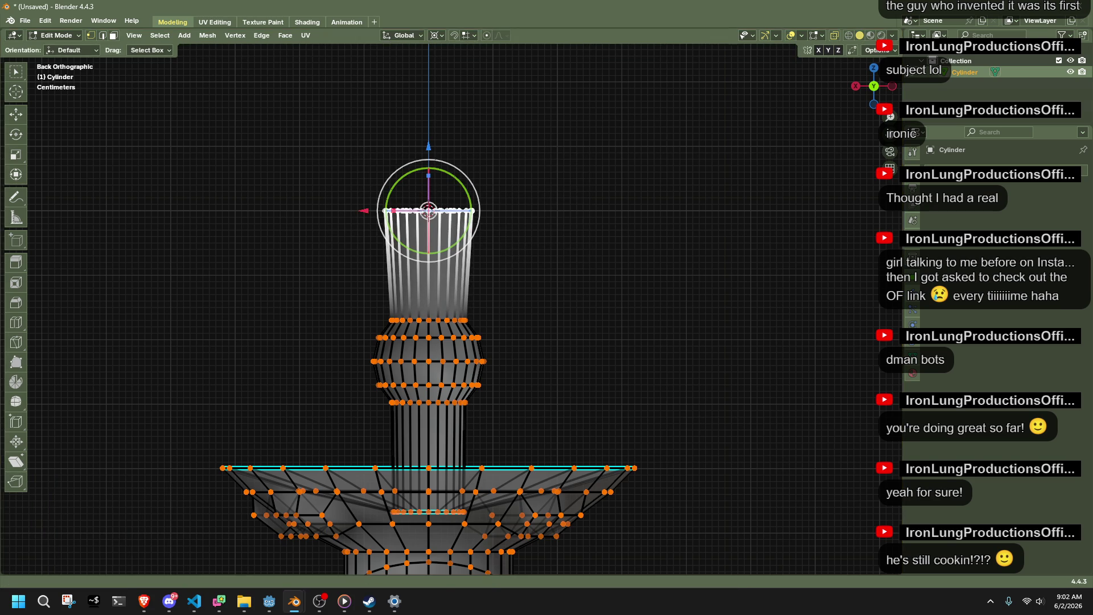
{"action": "scroll", "coordinate": [596, 292], "scroll_direction": "up", "scroll_amount": 3}
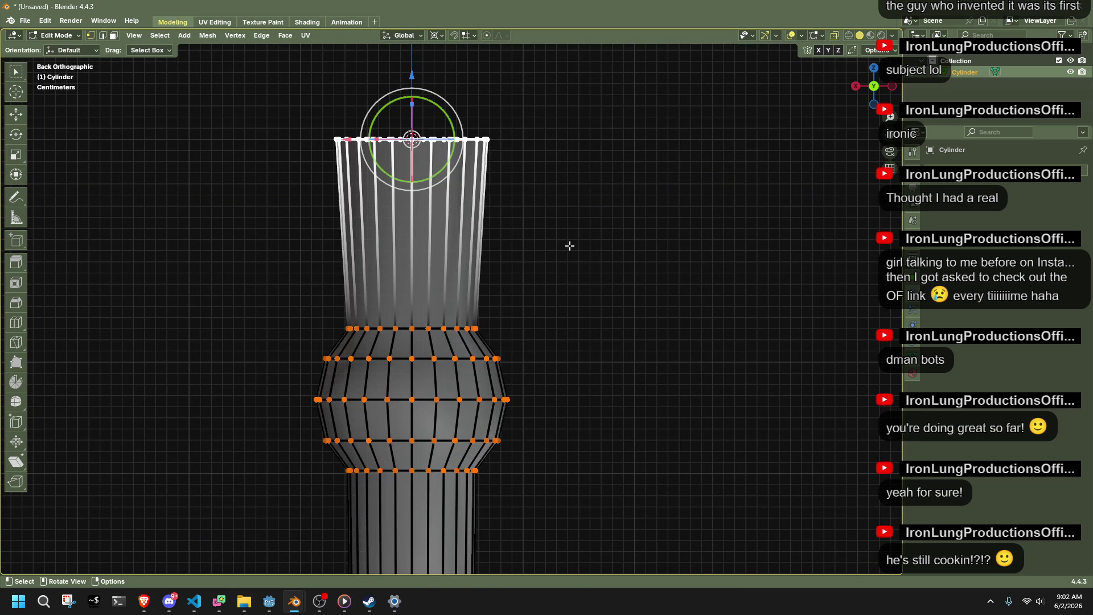
Snap the 3D cursor to the bulb-neck ring and delete the old neck above it.
{"action": "left_click_drag", "start_coordinate": [308, 321], "coordinate": [512, 335]}
{"action": "key", "text": "shift+s"}
{"action": "left_click", "coordinate": [514, 398]}
{"action": "left_click_drag", "start_coordinate": [619, 275], "coordinate": [280, 95]}
{"action": "key", "text": "x"}
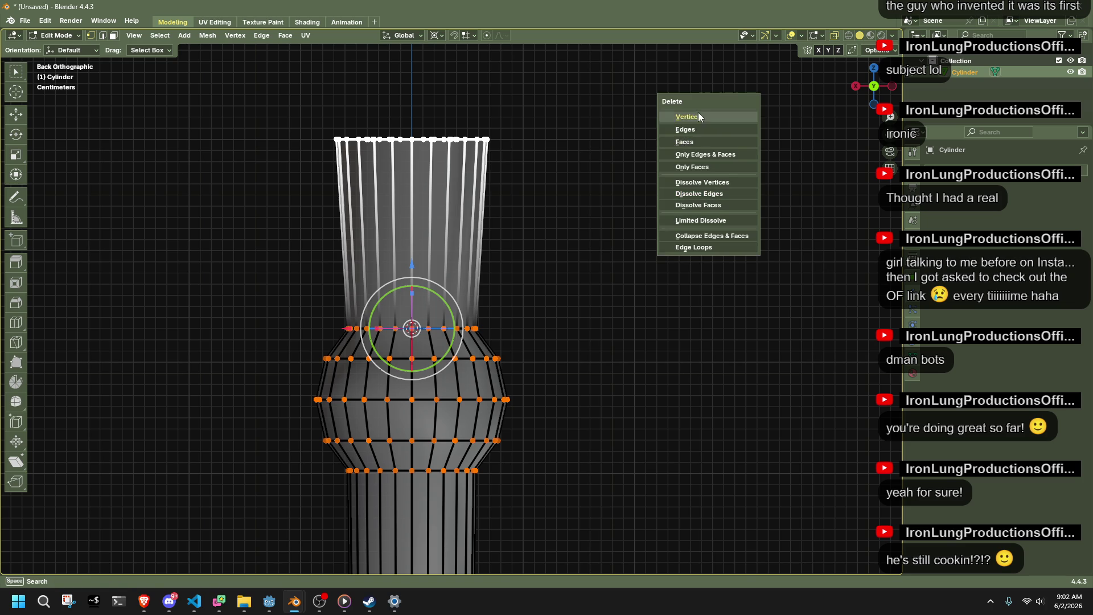
{"action": "left_click", "coordinate": [695, 110]}
Select the bulb's open top ring, undoing a trial extrusion, and return to back view.
{"action": "left_click_drag", "start_coordinate": [302, 259], "coordinate": [662, 338]}
{"action": "key", "text": "e"}
{"action": "left_click", "coordinate": [620, 241]}
{"action": "key", "text": "ctrl+z"}
{"action": "scroll", "coordinate": [471, 273], "scroll_direction": "up", "scroll_amount": 3}
{"action": "key", "text": "KP_8"}
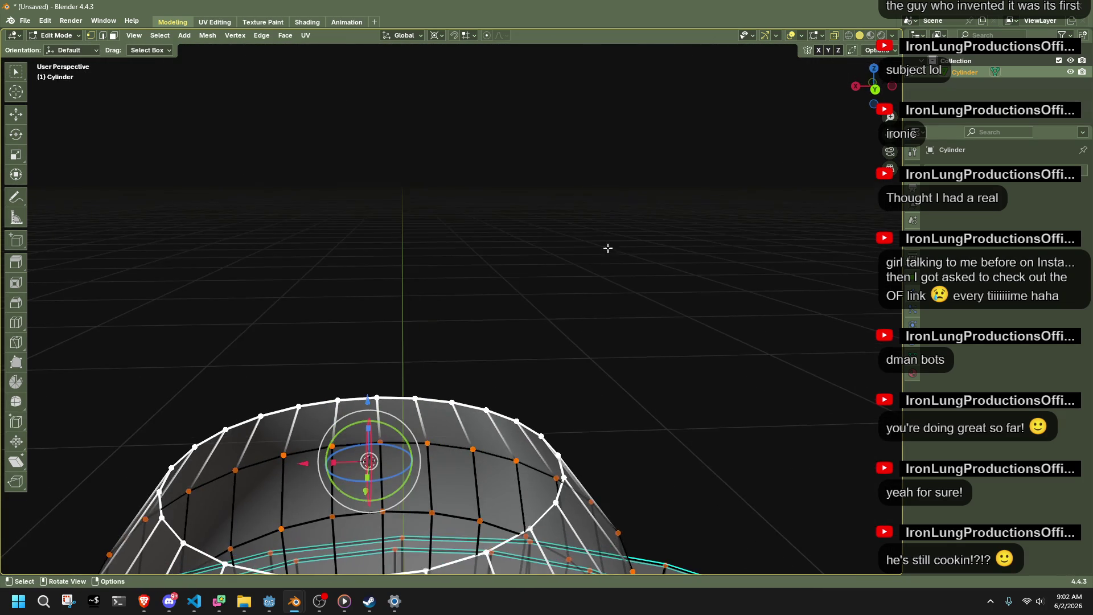
{"action": "left_click", "coordinate": [892, 88]}
Extrude a new ring in place and shrink it to 0.575.
{"action": "key", "text": "e"}
{"action": "right_click", "coordinate": [739, 207]}
{"action": "key", "text": "s"}
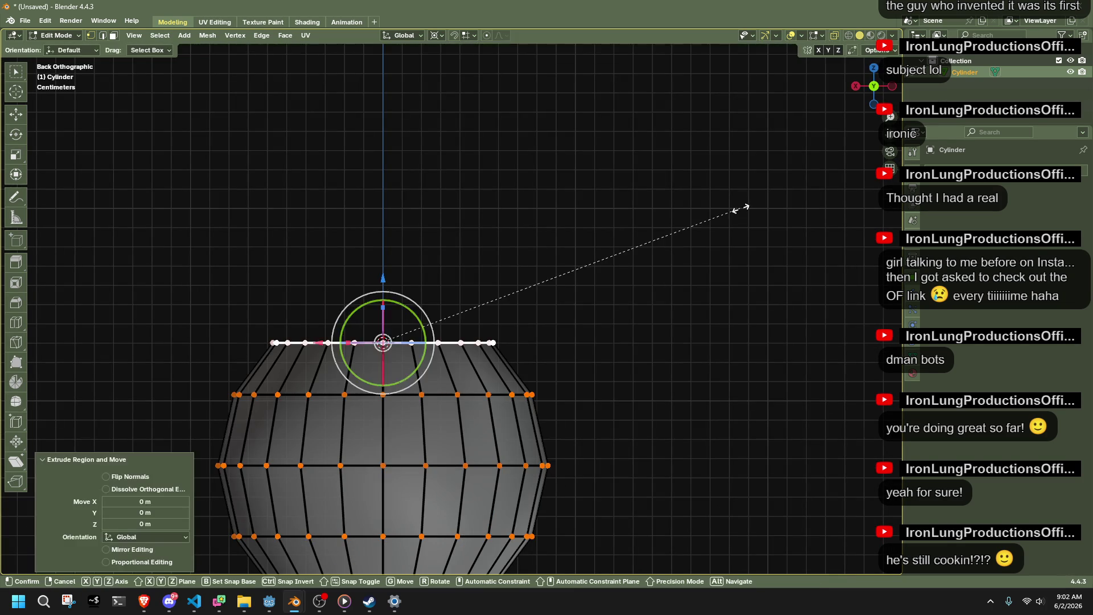
{"action": "left_click", "coordinate": [593, 286]}
{"action": "middle_click_drag", "start_coordinate": [593, 285], "coordinate": [600, 358]}
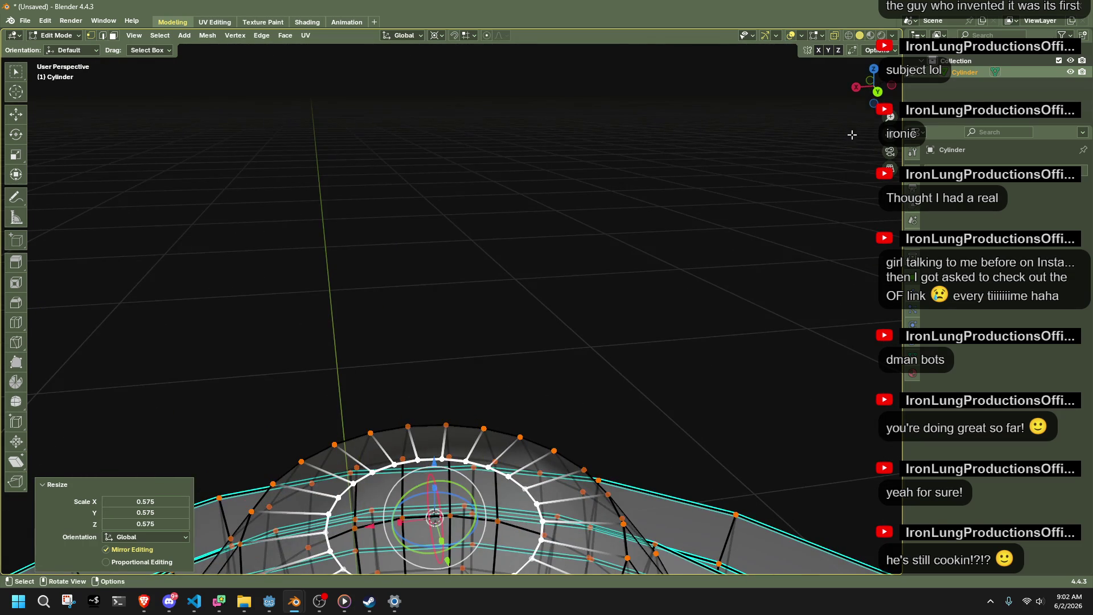
{"action": "left_click", "coordinate": [877, 92]}
{"action": "scroll", "coordinate": [597, 259], "scroll_direction": "down", "scroll_amount": 2}
Extrude the narrowed ring straight up along Z into a slim neck about 10 cm tall.
{"action": "key", "text": "e"}
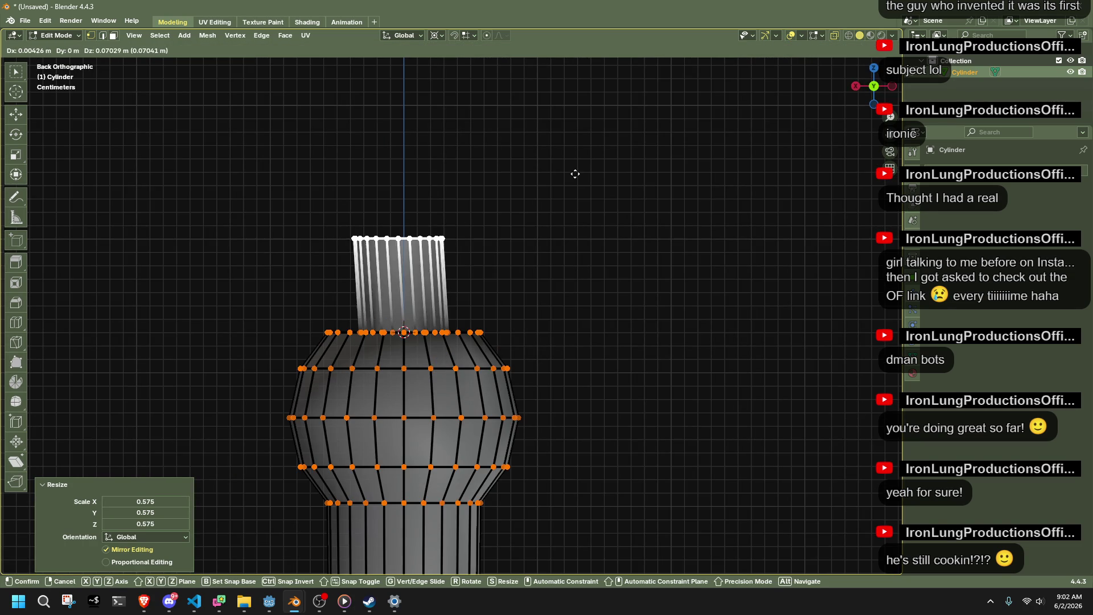
{"action": "left_click", "coordinate": [507, 176]}
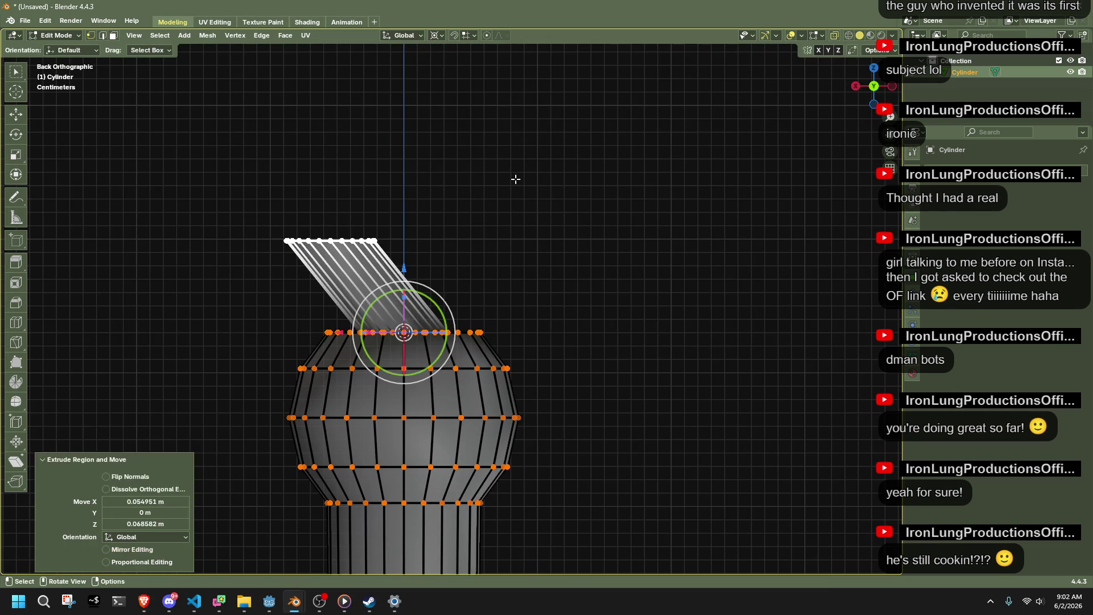
{"action": "key", "text": "e"}
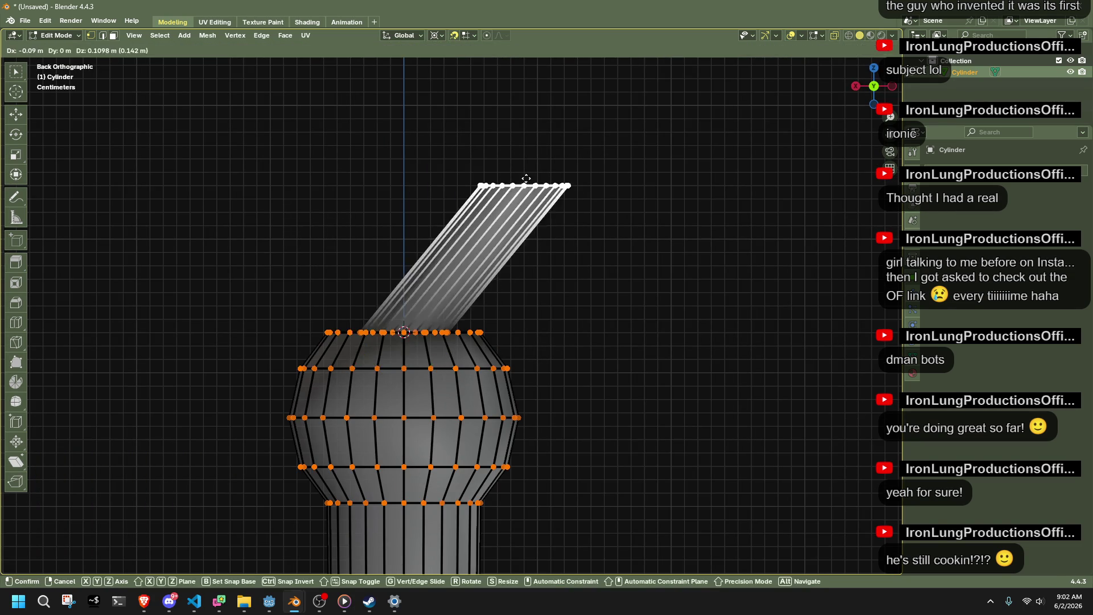
{"action": "key", "text": "z"}
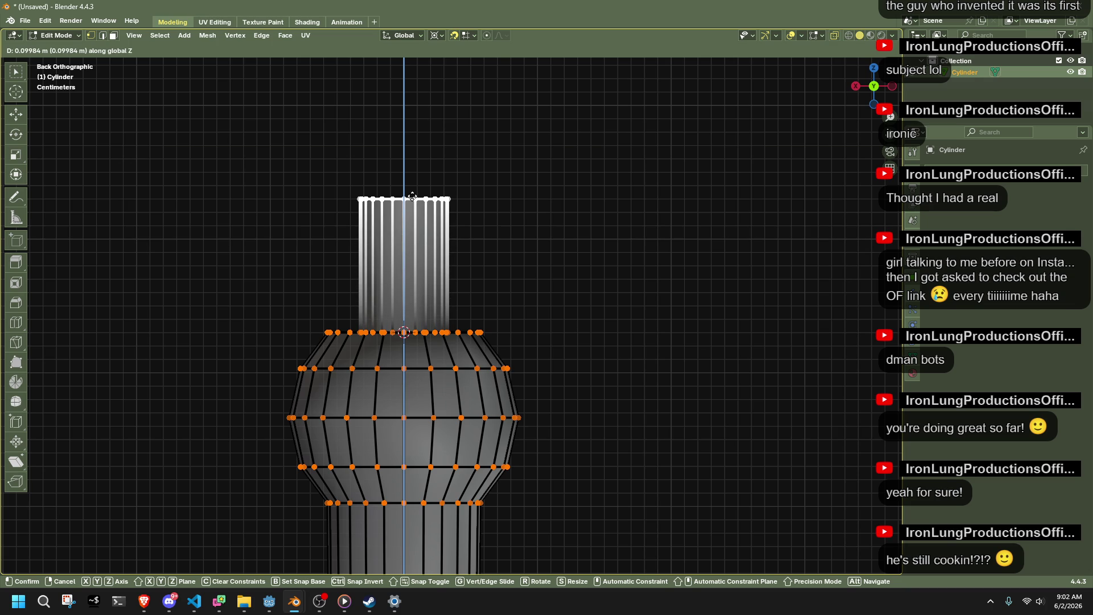
{"action": "left_click", "coordinate": [412, 196]}
{"action": "key", "text": "r"}
{"action": "left_click", "coordinate": [467, 191]}
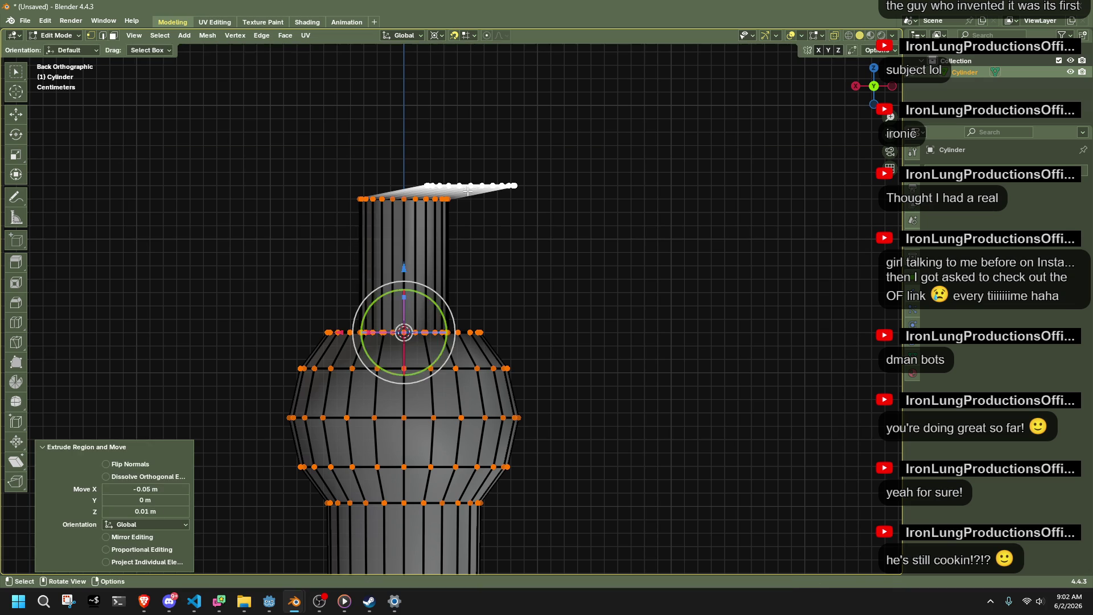
Undo the ring tilt and widen the top ring to 2.399.
{"action": "key", "text": "ctrl+z"}
{"action": "key", "text": "g"}
{"action": "key", "text": "s"}
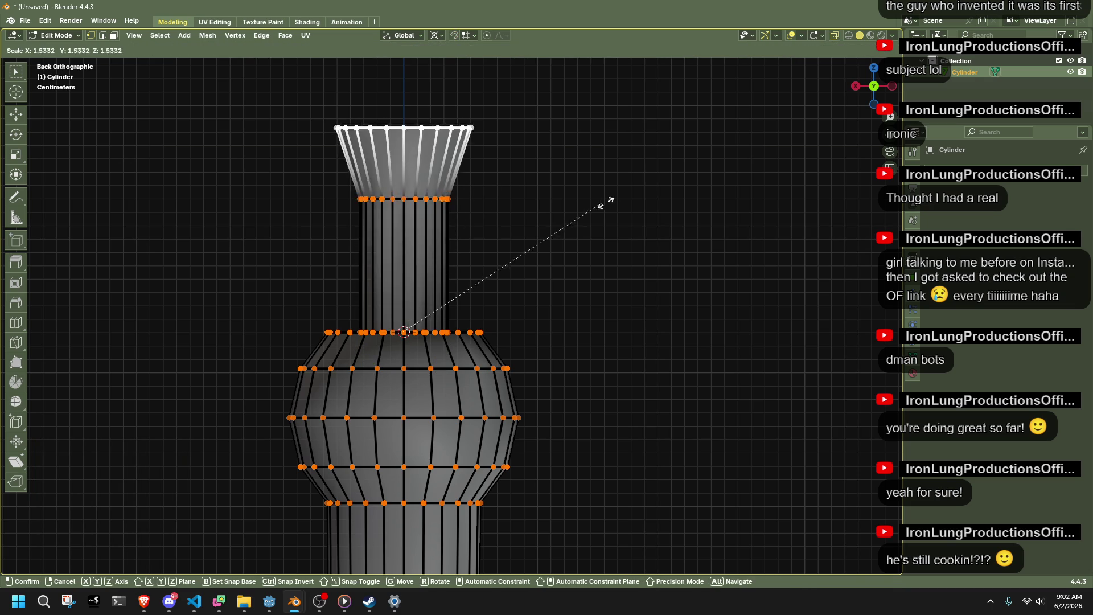
{"action": "left_click", "coordinate": [607, 203]}
{"action": "key", "text": "ctrl+z"}
{"action": "key", "text": "s"}
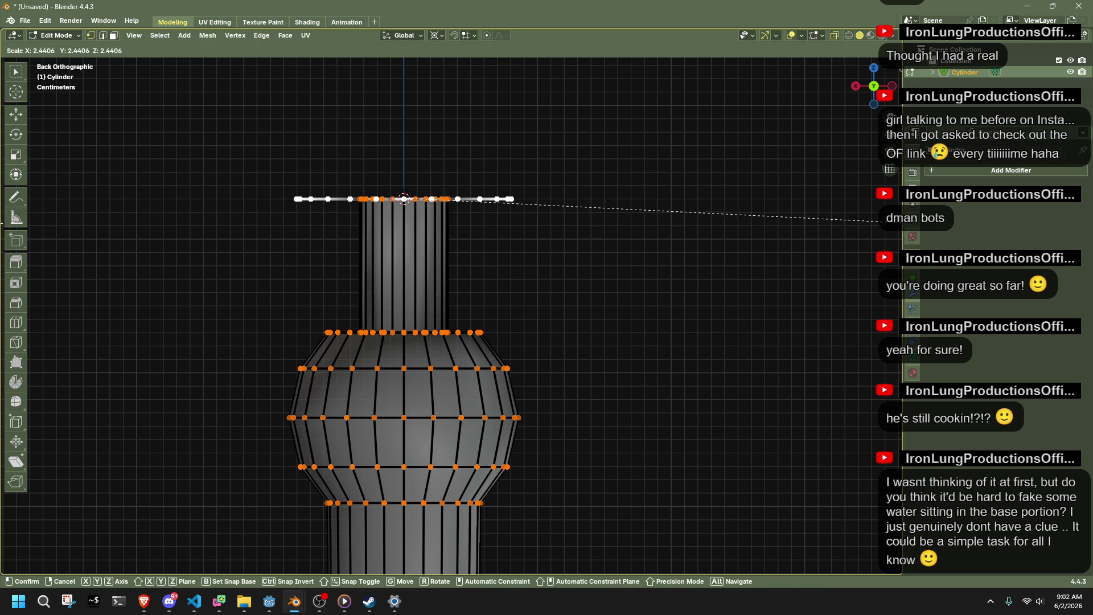
{"action": "left_click", "coordinate": [882, 221]}
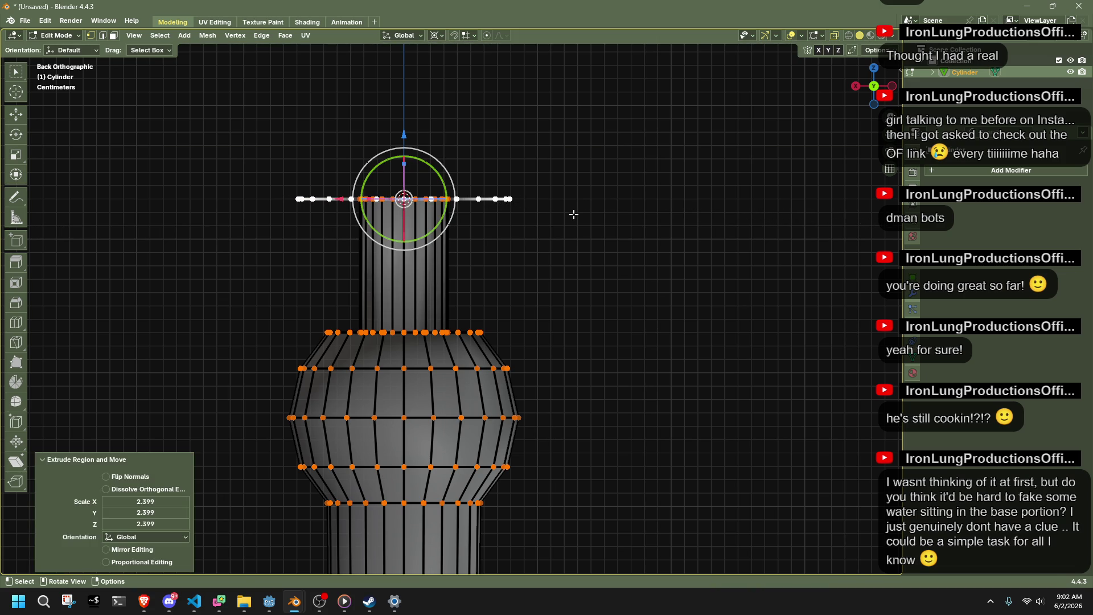
Extrude the widened ring straight up along Z to form the cup wall.
{"action": "scroll", "coordinate": [571, 212], "scroll_direction": "down", "scroll_amount": 1}
{"action": "key", "text": "e"}
{"action": "key", "text": "z"}
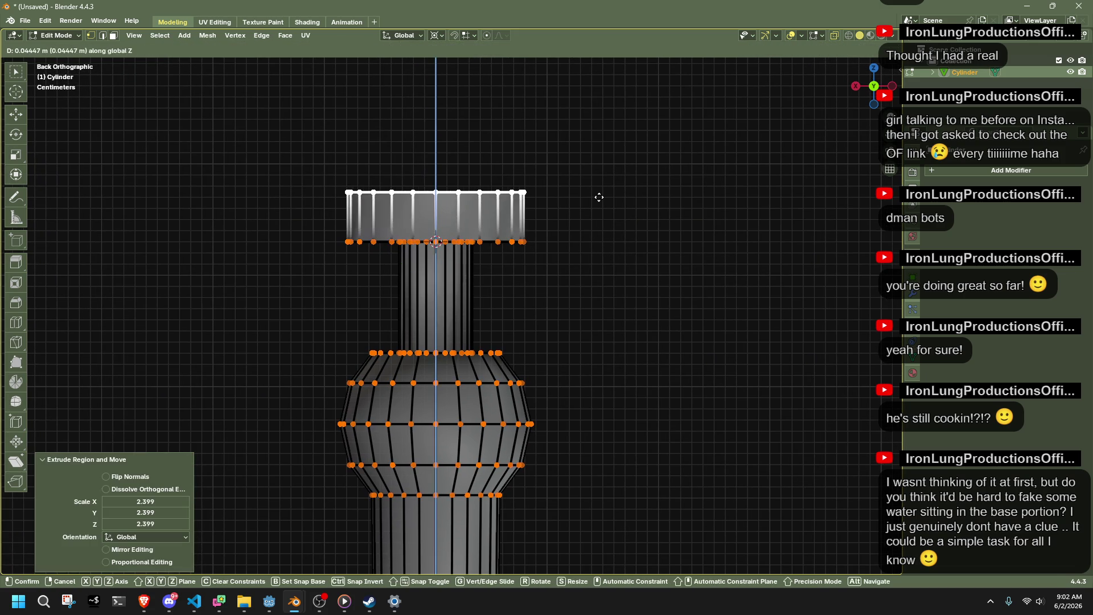
{"action": "left_click", "coordinate": [601, 168]}
{"action": "mouse_move", "coordinate": [582, 244]}
{"action": "middle_mouse_down"}
{"action": "mouse_move", "coordinate": [588, 222]}
{"action": "mouse_move", "coordinate": [678, 261]}
{"action": "mouse_move", "coordinate": [639, 258]}
{"action": "mouse_move", "coordinate": [647, 292]}
{"action": "middle_mouse_up"}
Widen the cup's top rim loop to 1.452.
{"action": "key", "text": "alt+a"}
{"action": "left_click", "coordinate": [534, 232], "text": "alt"}
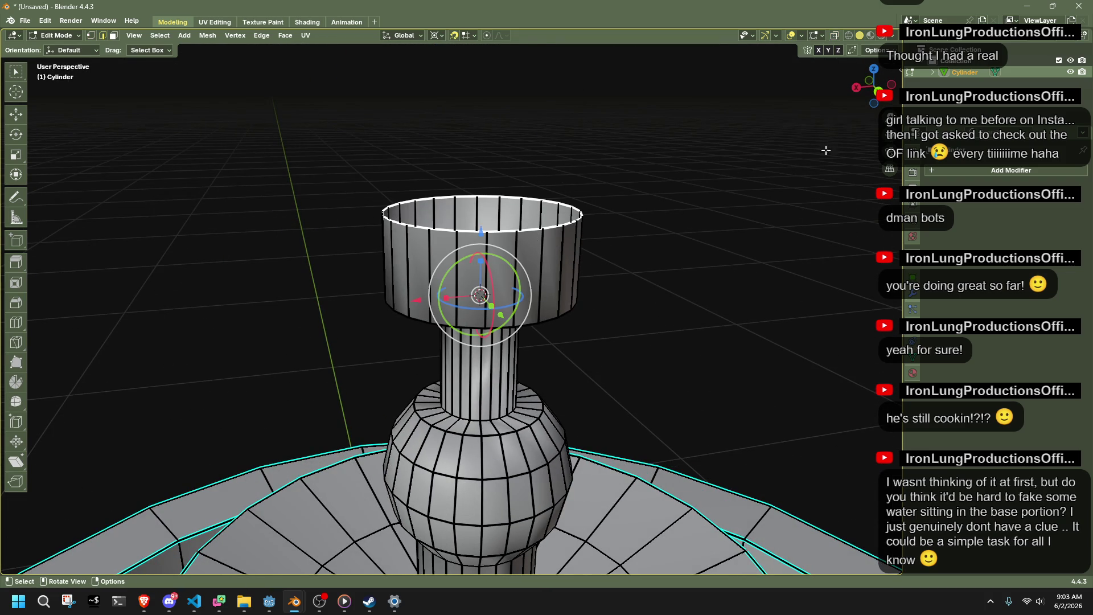
{"action": "left_click", "coordinate": [880, 93]}
{"action": "key", "text": "s"}
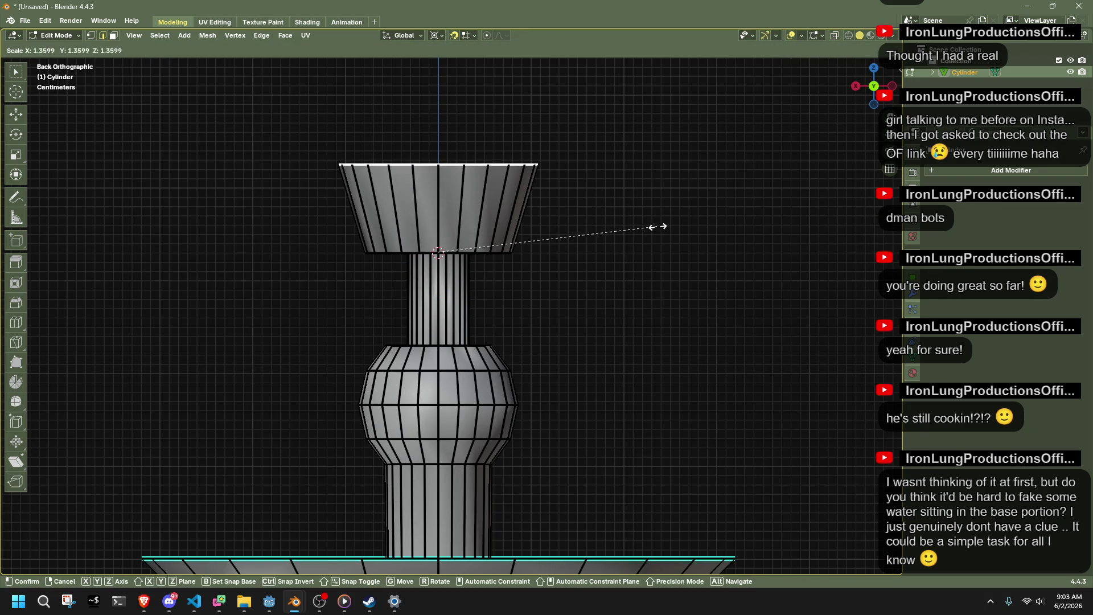
{"action": "left_click", "coordinate": [673, 229]}
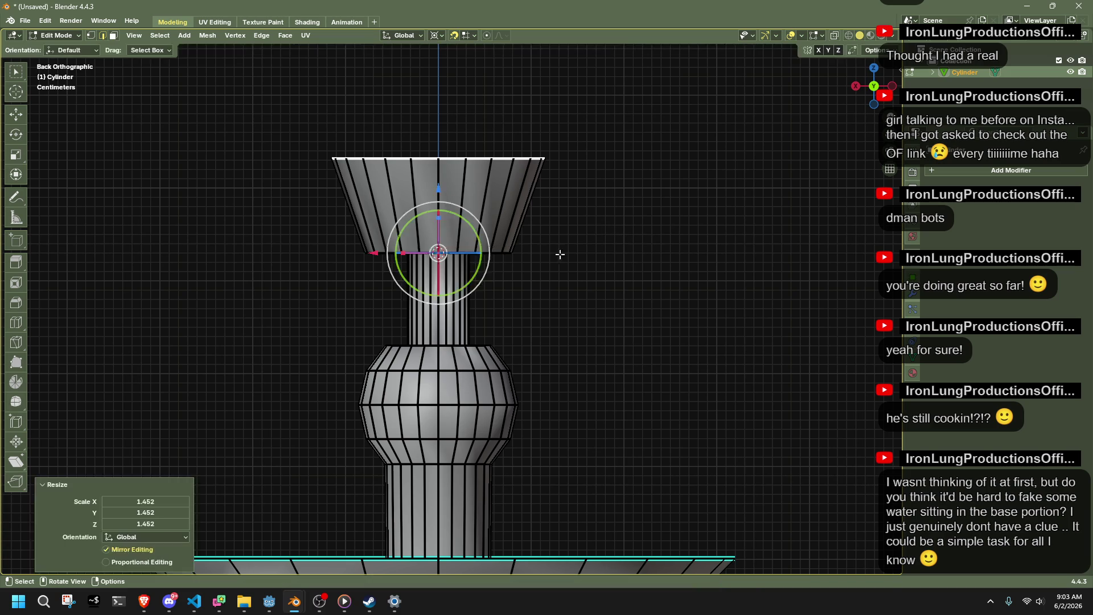
{"action": "scroll", "coordinate": [638, 233], "scroll_direction": "up", "scroll_amount": 2}
Scale down the cup's lower edge loop to narrow its bottom.
{"action": "left_click", "coordinate": [529, 228], "text": "alt"}
{"action": "key", "text": "s"}
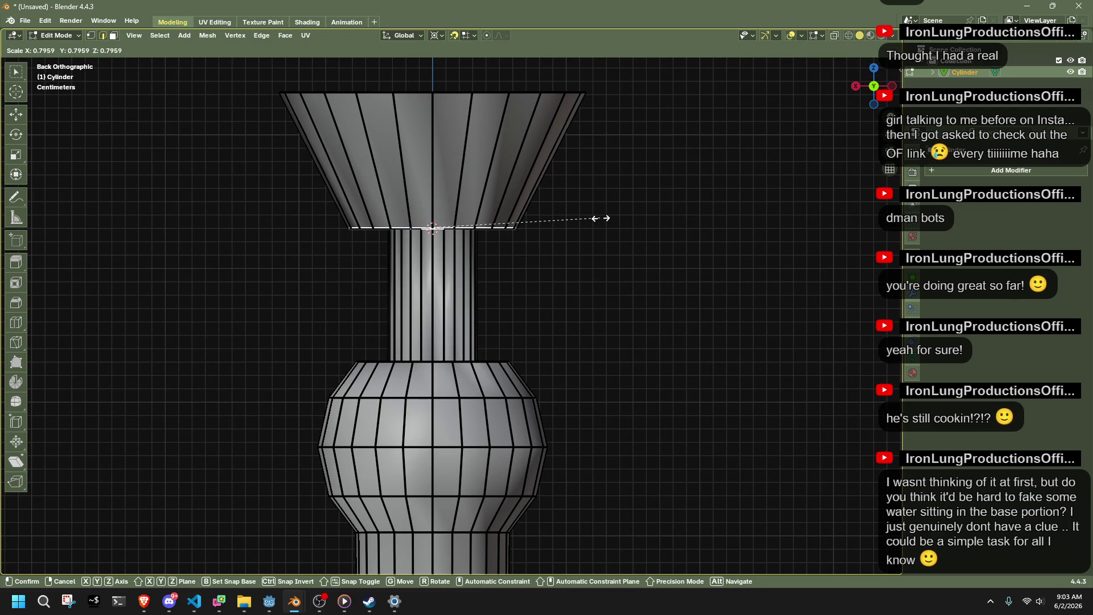
{"action": "left_click", "coordinate": [615, 219]}
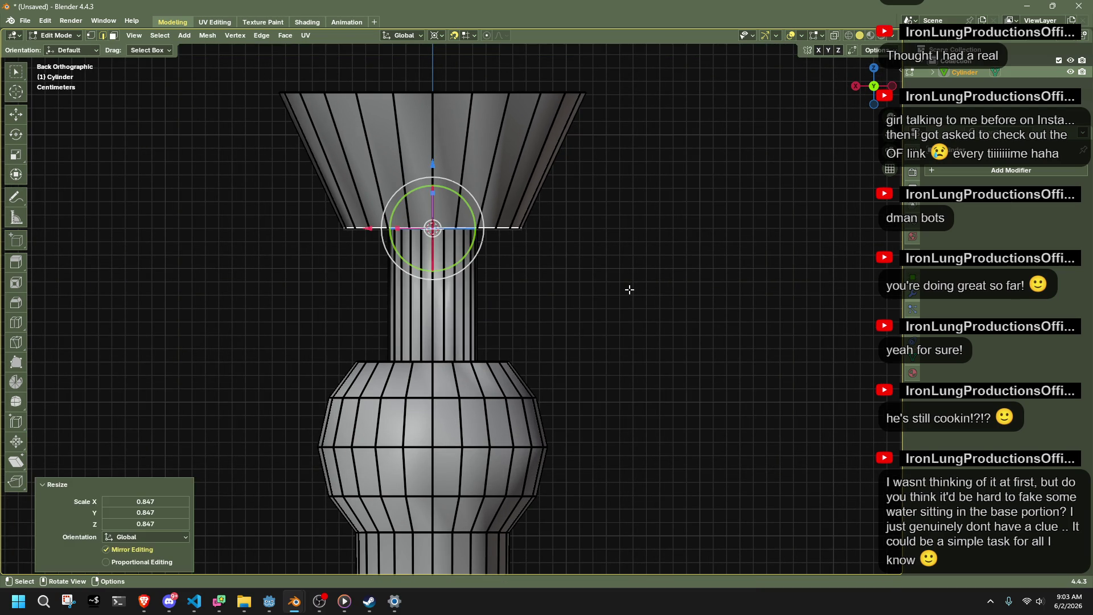
{"action": "scroll", "coordinate": [629, 288], "scroll_direction": "down", "scroll_amount": 3}
Apply Shade Smooth to the whole fountain mesh.
{"action": "key", "text": "Tab"}
{"action": "key", "text": "Tab"}
{"action": "mouse_move", "coordinate": [629, 289]}
{"action": "middle_mouse_down"}
{"action": "mouse_move", "coordinate": [528, 320]}
{"action": "mouse_move", "coordinate": [561, 333]}
{"action": "mouse_move", "coordinate": [519, 334]}
{"action": "mouse_move", "coordinate": [684, 319]}
{"action": "middle_mouse_up"}
{"action": "key", "text": "a"}
{"action": "right_click", "coordinate": [685, 319]}
{"action": "left_click", "coordinate": [685, 319]}
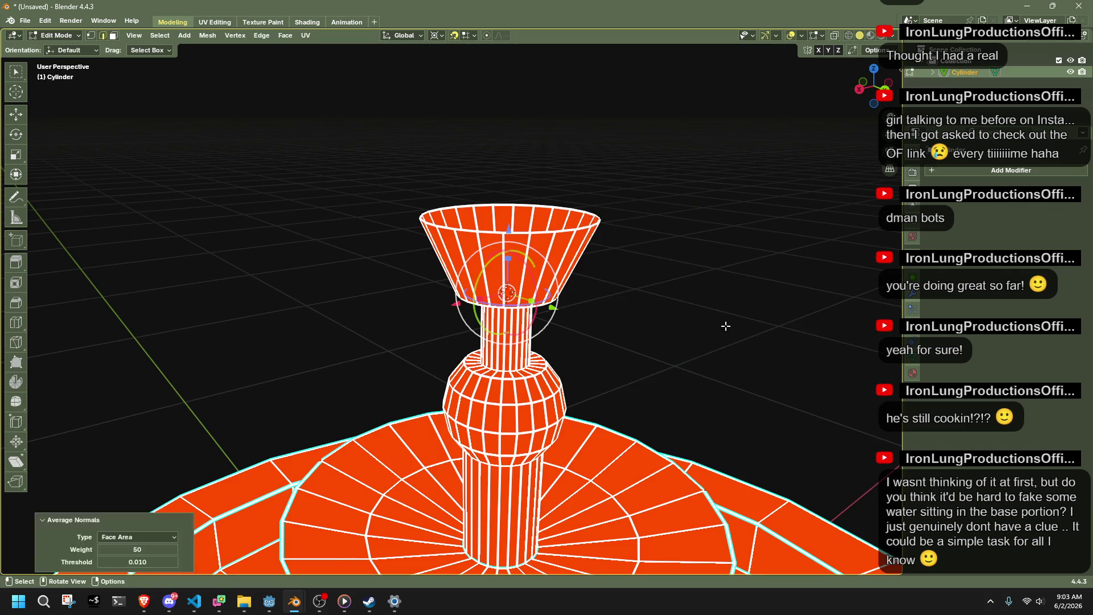
Add a loop cut around the middle of the funnel.
{"action": "key", "text": "Tab"}
{"action": "key", "text": "Tab"}
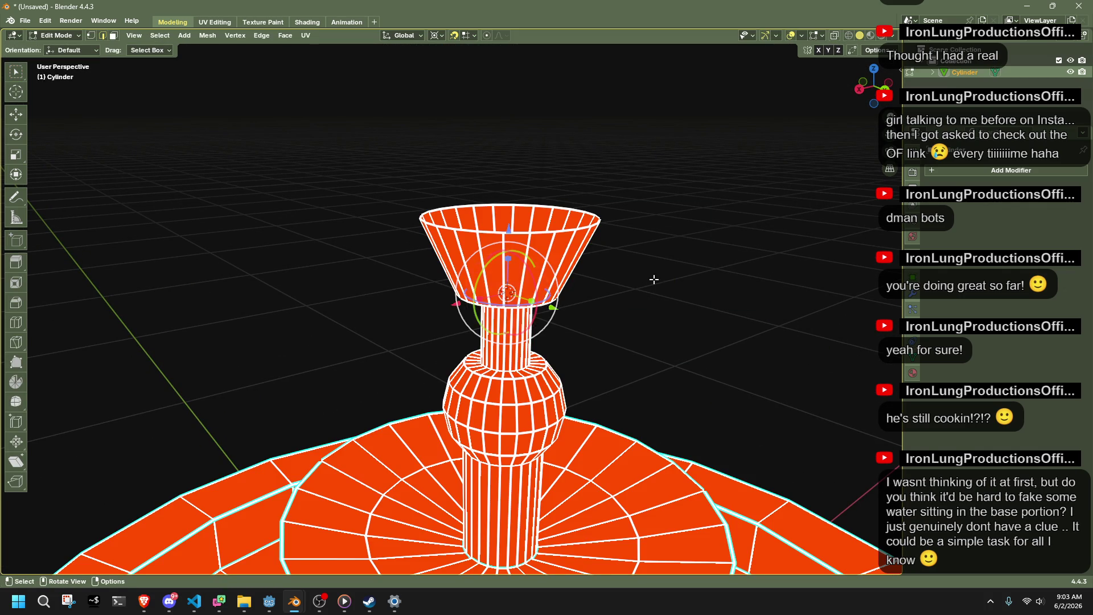
{"action": "left_click", "coordinate": [654, 280]}
{"action": "left_click", "coordinate": [16, 322]}
{"action": "left_click_drag", "start_coordinate": [431, 270], "coordinate": [302, 269]}
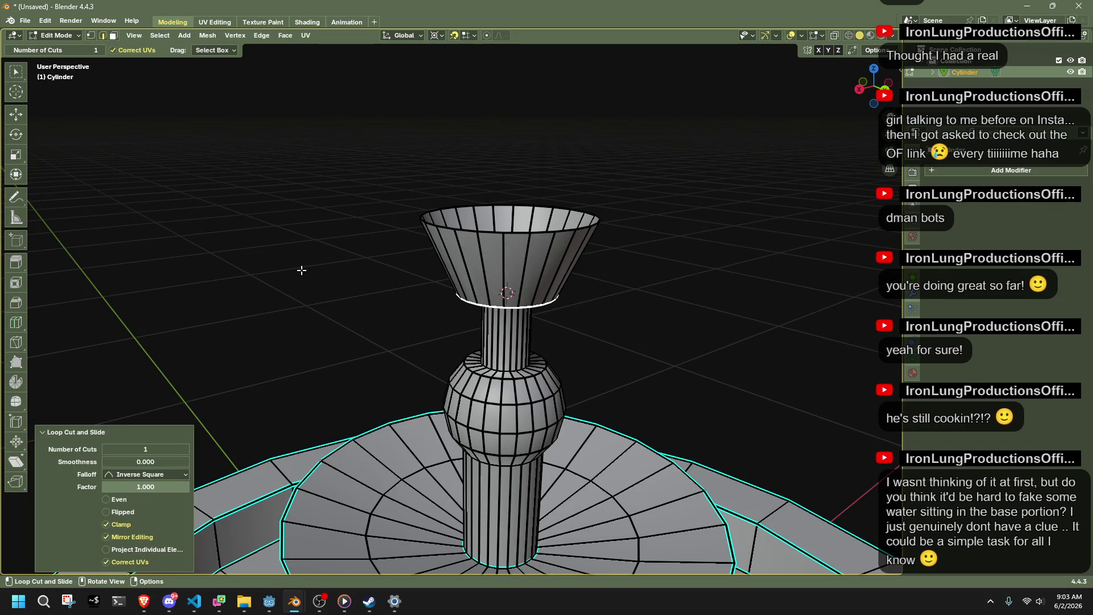
{"action": "key", "text": "ctrl+z"}
{"action": "left_click", "coordinate": [484, 259]}
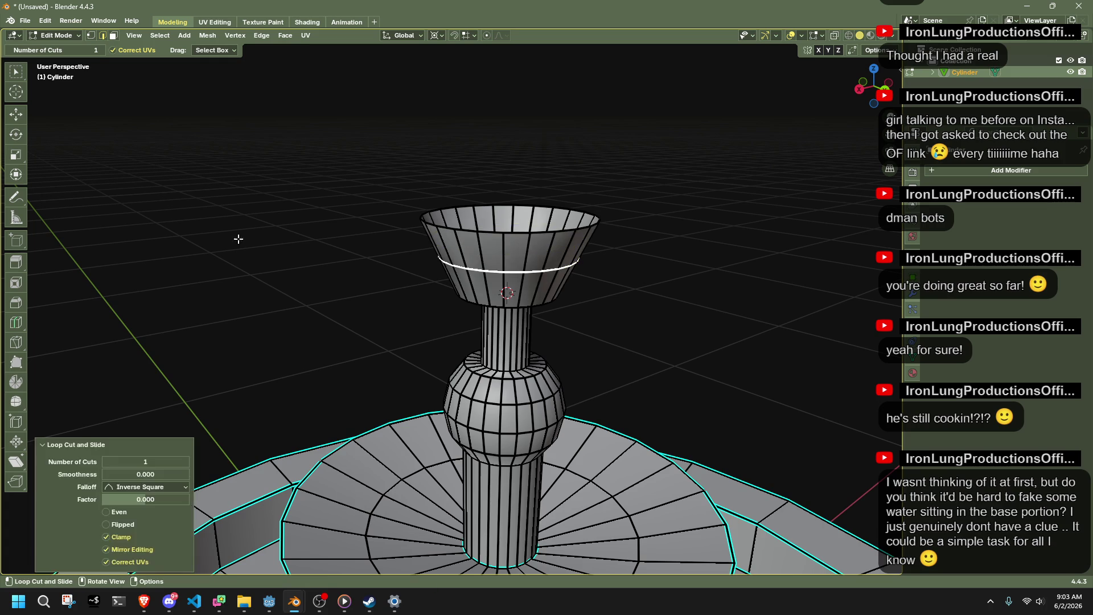
{"action": "left_click", "coordinate": [17, 176]}
Bevel the new funnel loop with profile 1.000, then undo it.
{"action": "key", "text": "ctrl+b"}
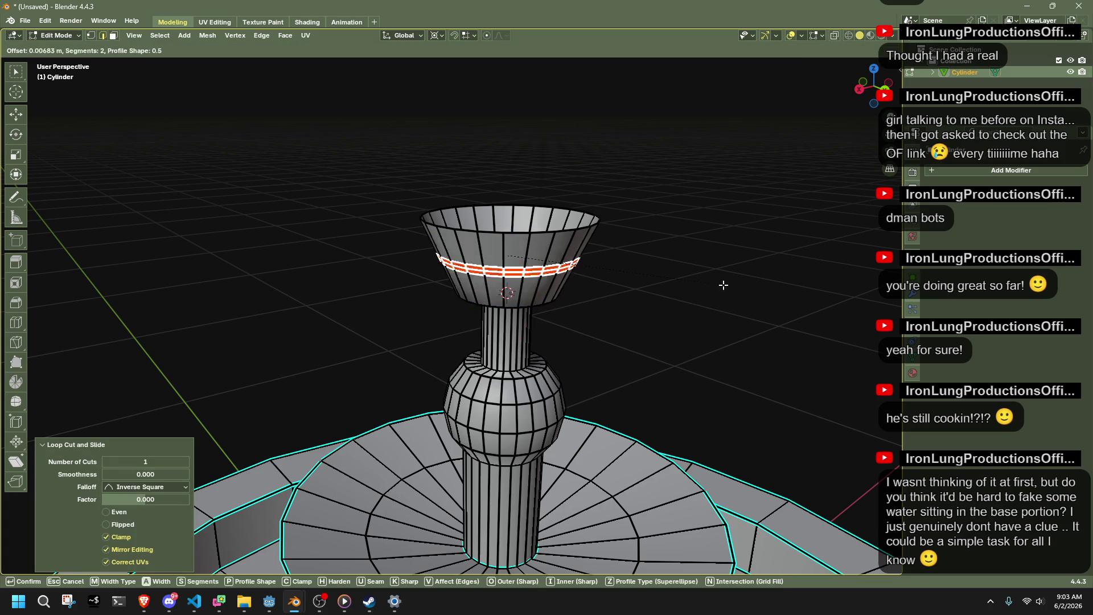
{"action": "left_click", "coordinate": [738, 286]}
{"action": "middle_click_drag", "start_coordinate": [738, 286], "coordinate": [655, 270]}
{"action": "left_click_drag", "start_coordinate": [135, 411], "coordinate": [182, 411]}
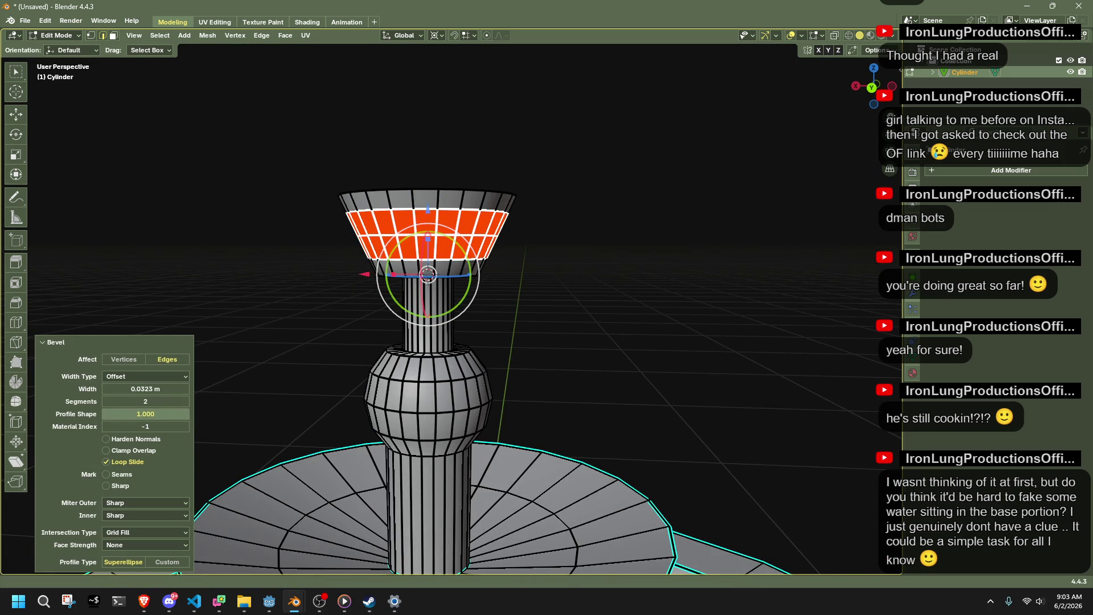
{"action": "key", "text": "ctrl+z"}
{"action": "key", "text": "alt+a"}
Bevel the cup-neck junction loop with 2 segments, about 0.0184 m wide.
{"action": "mouse_move", "coordinate": [527, 279]}
{"action": "middle_mouse_down"}
{"action": "mouse_move", "coordinate": [519, 244]}
{"action": "mouse_move", "coordinate": [460, 224]}
{"action": "middle_mouse_up"}
{"action": "left_click", "coordinate": [460, 224], "text": "alt"}
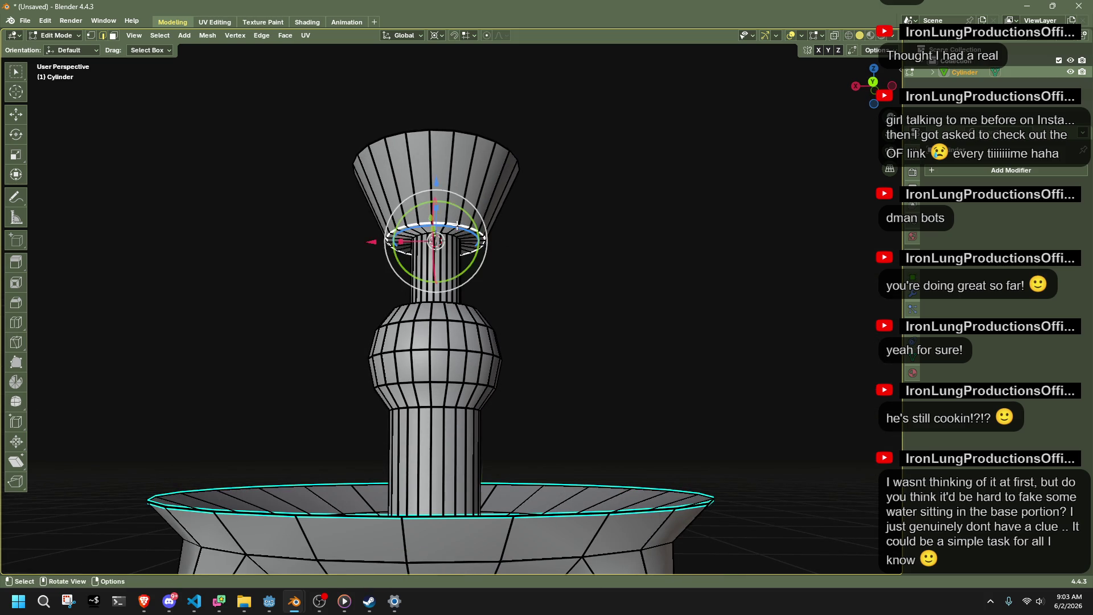
{"action": "key", "text": "ctrl+b"}
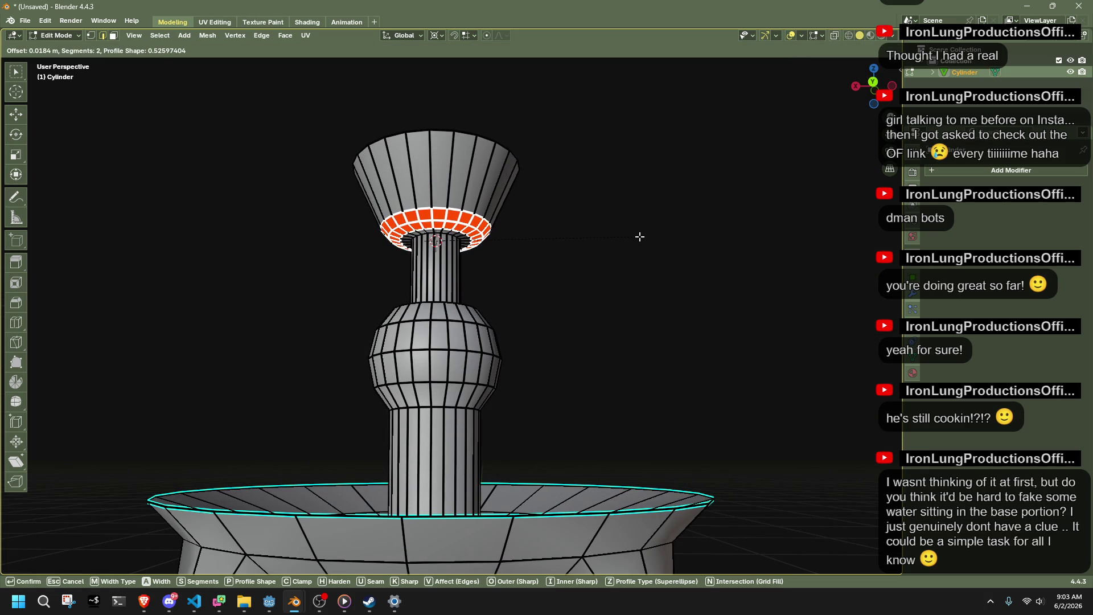
{"action": "left_click", "coordinate": [639, 237]}
{"action": "key", "text": "Tab"}
{"action": "mouse_move", "coordinate": [640, 237]}
{"action": "middle_mouse_down"}
{"action": "mouse_move", "coordinate": [601, 263]}
{"action": "mouse_move", "coordinate": [658, 290]}
{"action": "mouse_move", "coordinate": [577, 254]}
{"action": "mouse_move", "coordinate": [568, 268]}
{"action": "middle_mouse_up"}
In X-ray back view, box-select only the cup's top vertex ring.
{"action": "key", "text": "Tab"}
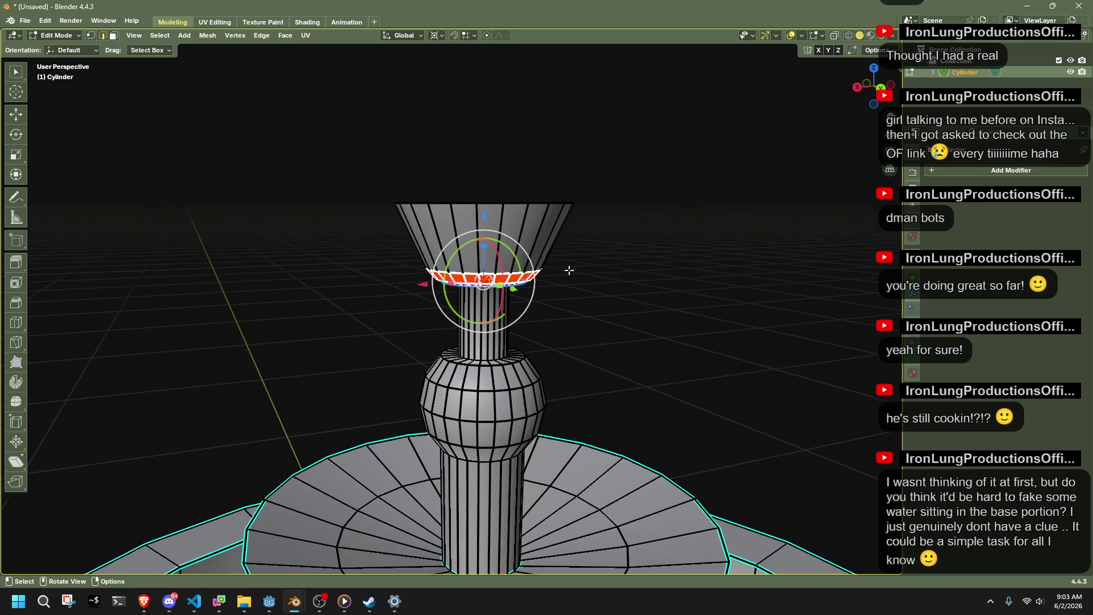
{"action": "key", "text": "alt+z"}
{"action": "left_click", "coordinate": [885, 101]}
{"action": "key", "text": "1"}
{"action": "key", "text": "a"}
{"action": "key", "text": "b"}
{"action": "left_click_drag", "start_coordinate": [373, 179], "coordinate": [618, 230]}
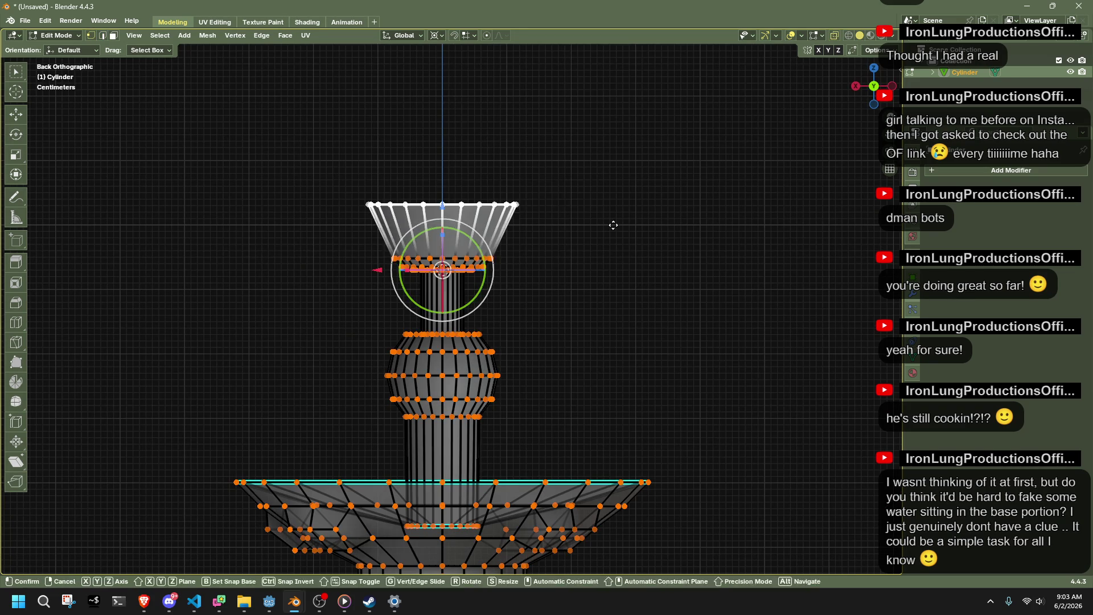
Edge-slide the top ring down to make the cup shorter.
{"action": "key", "text": "g"}
{"action": "key", "text": "z"}
{"action": "key", "text": "g"}
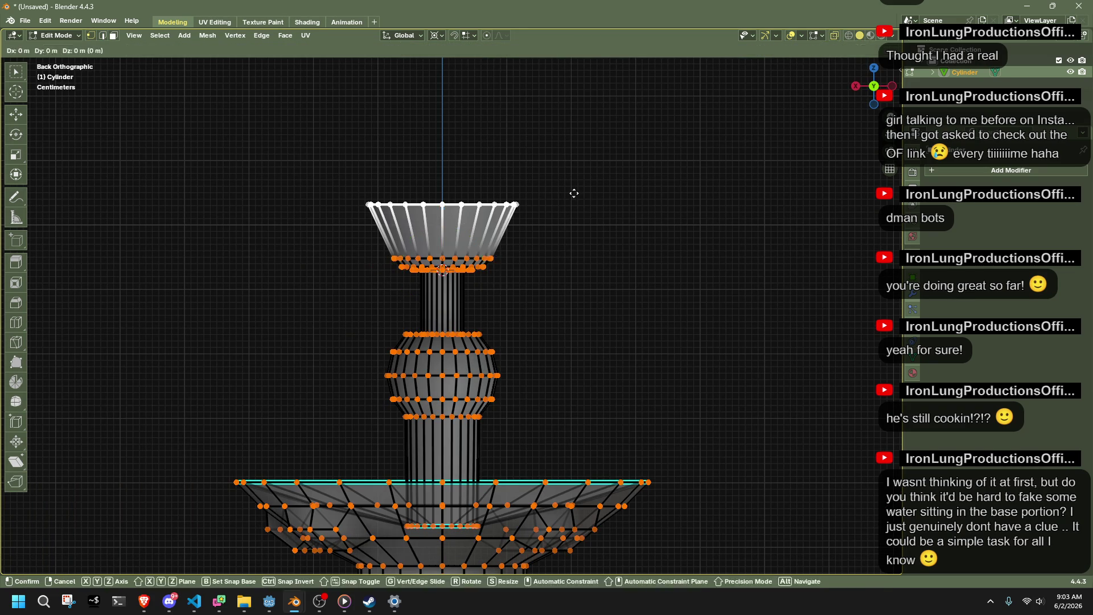
{"action": "left_click", "coordinate": [566, 212]}
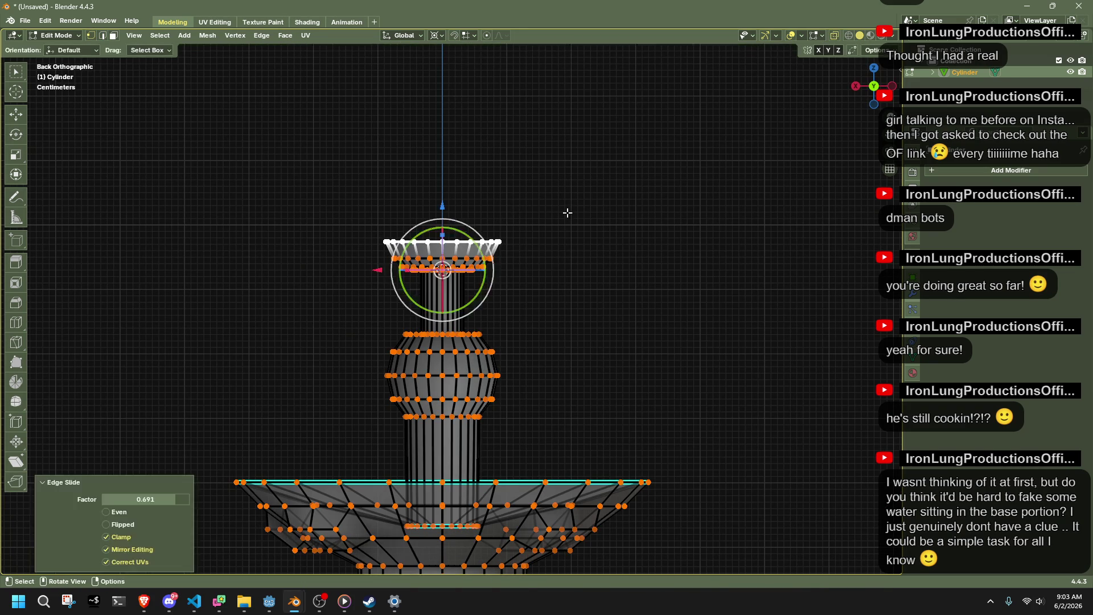
{"action": "scroll", "coordinate": [567, 212], "scroll_direction": "up", "scroll_amount": 7}
Try selecting and scaling the cup top, cancelling each attempt, and return to back view.
{"action": "mouse_move", "coordinate": [661, 169]}
{"action": "left_mouse_down"}
{"action": "mouse_move", "coordinate": [285, 45]}
{"action": "mouse_move", "coordinate": [219, 44]}
{"action": "left_mouse_up"}
{"action": "middle_click_drag", "start_coordinate": [382, 213], "coordinate": [382, 317], "text": "shift"}
{"action": "key", "text": "s"}
{"action": "key", "text": "Escape"}
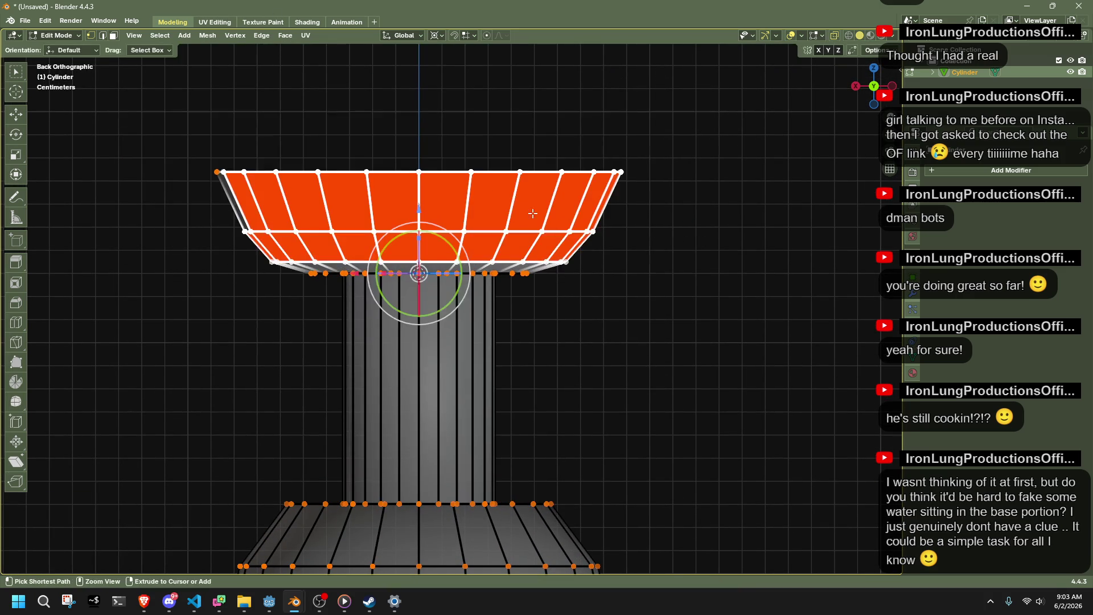
{"action": "key", "text": "s"}
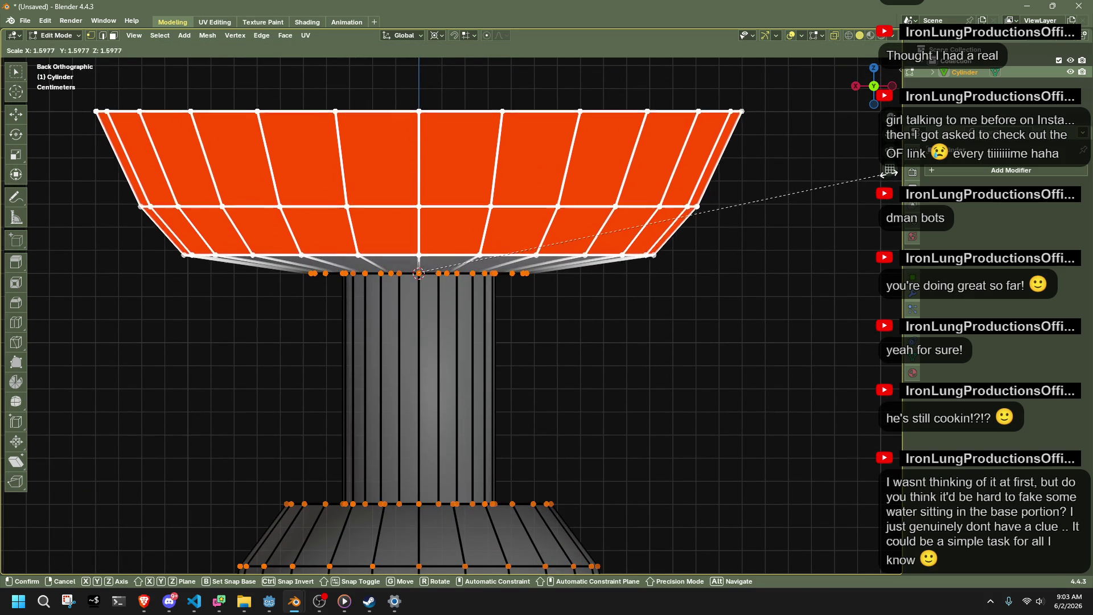
{"action": "key", "text": "Escape"}
{"action": "mouse_move", "coordinate": [701, 361]}
{"action": "left_mouse_down"}
{"action": "mouse_move", "coordinate": [386, 174]}
{"action": "mouse_move", "coordinate": [190, 93]}
{"action": "left_mouse_up"}
{"action": "key", "text": "s"}
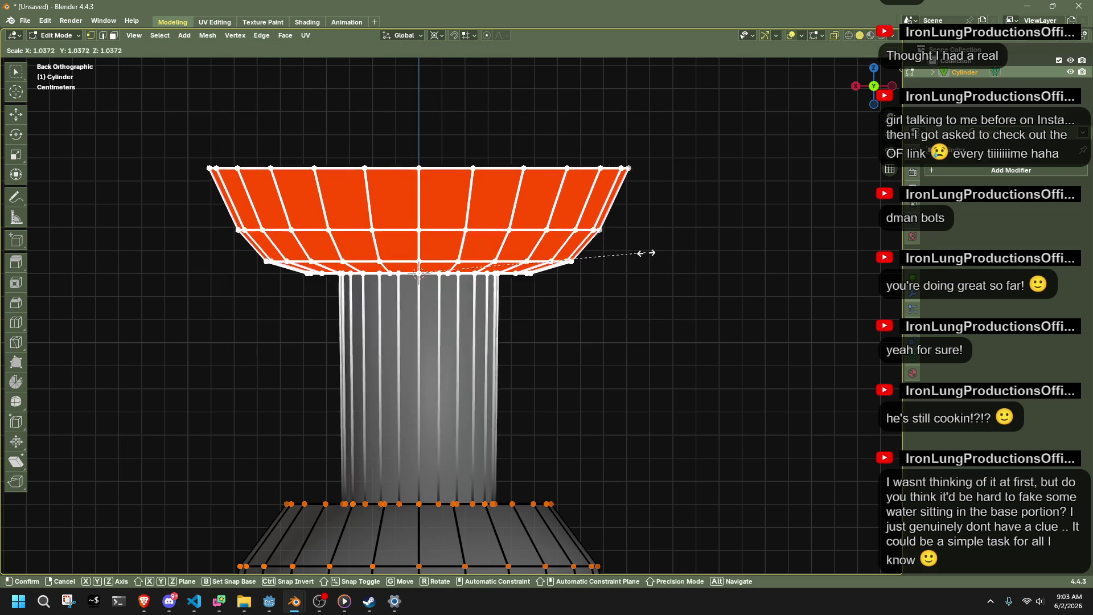
{"action": "key", "text": "Escape"}
{"action": "mouse_move", "coordinate": [642, 272]}
{"action": "middle_mouse_down"}
{"action": "mouse_move", "coordinate": [492, 296]}
{"action": "mouse_move", "coordinate": [523, 259]}
{"action": "mouse_move", "coordinate": [651, 222]}
{"action": "mouse_move", "coordinate": [652, 249]}
{"action": "middle_mouse_up"}
{"action": "left_click", "coordinate": [869, 86]}
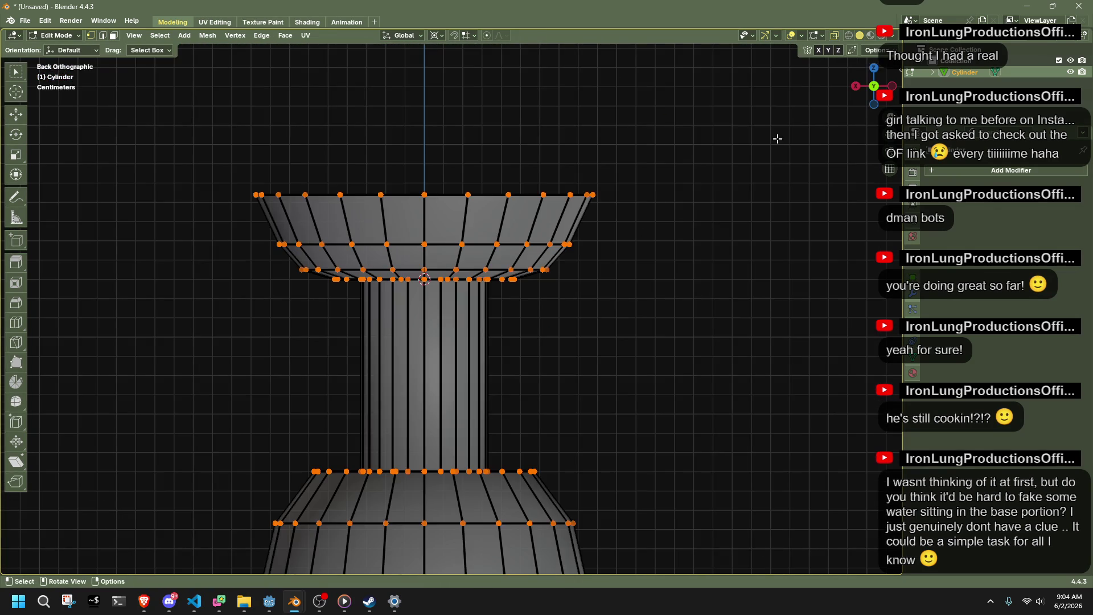
Box-select the bowl's upper faces, trying and undoing a widening.
{"action": "mouse_move", "coordinate": [676, 272]}
{"action": "left_mouse_down"}
{"action": "mouse_move", "coordinate": [356, 127]}
{"action": "mouse_move", "coordinate": [210, 122]}
{"action": "left_mouse_up"}
{"action": "mouse_move", "coordinate": [657, 377]}
{"action": "left_mouse_down"}
{"action": "mouse_move", "coordinate": [318, 290]}
{"action": "mouse_move", "coordinate": [295, 295]}
{"action": "left_mouse_up"}
{"action": "key", "text": "s"}
{"action": "left_click", "coordinate": [683, 255]}
{"action": "key", "text": "ctrl+z"}
Raise the bowl top along Z and widen it to a 1.339 scale.
{"action": "key", "text": "g"}
{"action": "key", "text": "z"}
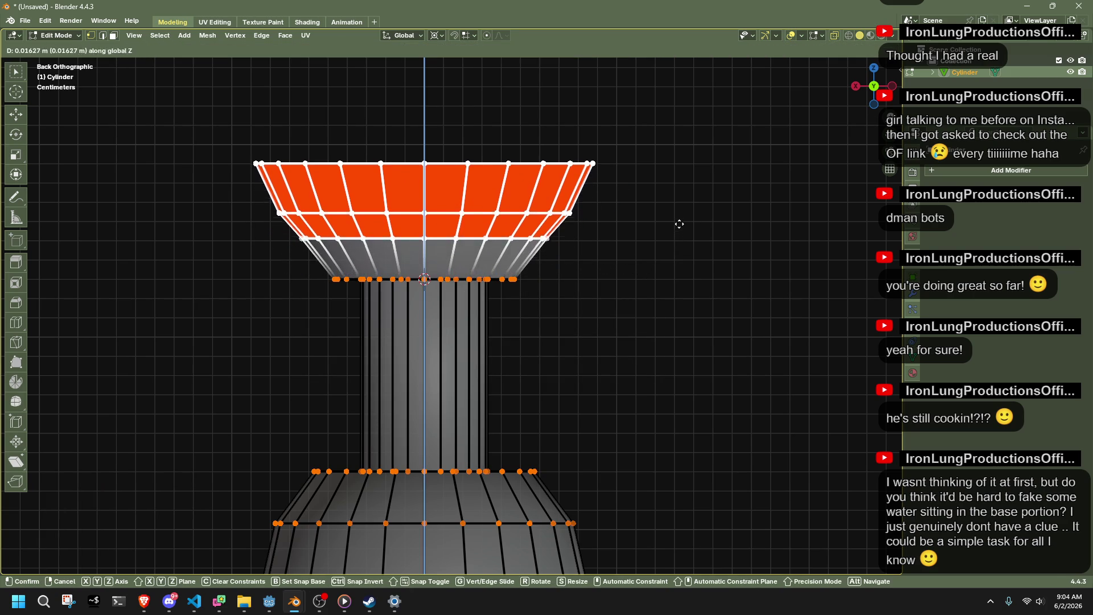
{"action": "left_click", "coordinate": [682, 227]}
{"action": "key", "text": "s"}
{"action": "left_click", "coordinate": [759, 208]}
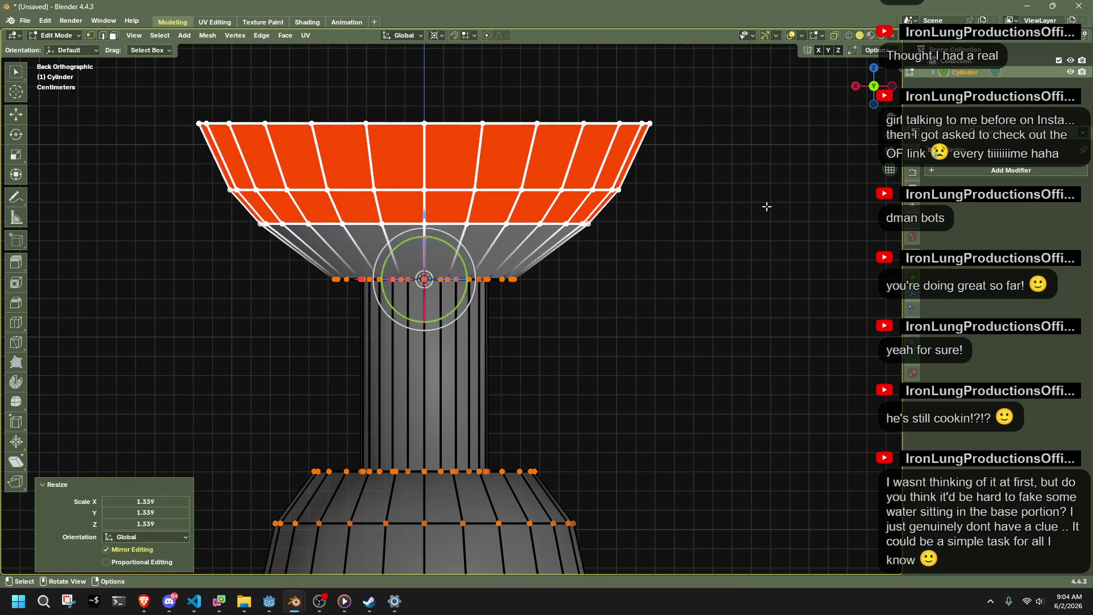
{"action": "key", "text": "Tab"}
{"action": "mouse_move", "coordinate": [757, 210]}
{"action": "middle_mouse_down"}
{"action": "mouse_move", "coordinate": [572, 329]}
{"action": "mouse_move", "coordinate": [588, 378]}
{"action": "middle_mouse_up"}
{"action": "key", "text": "Tab"}
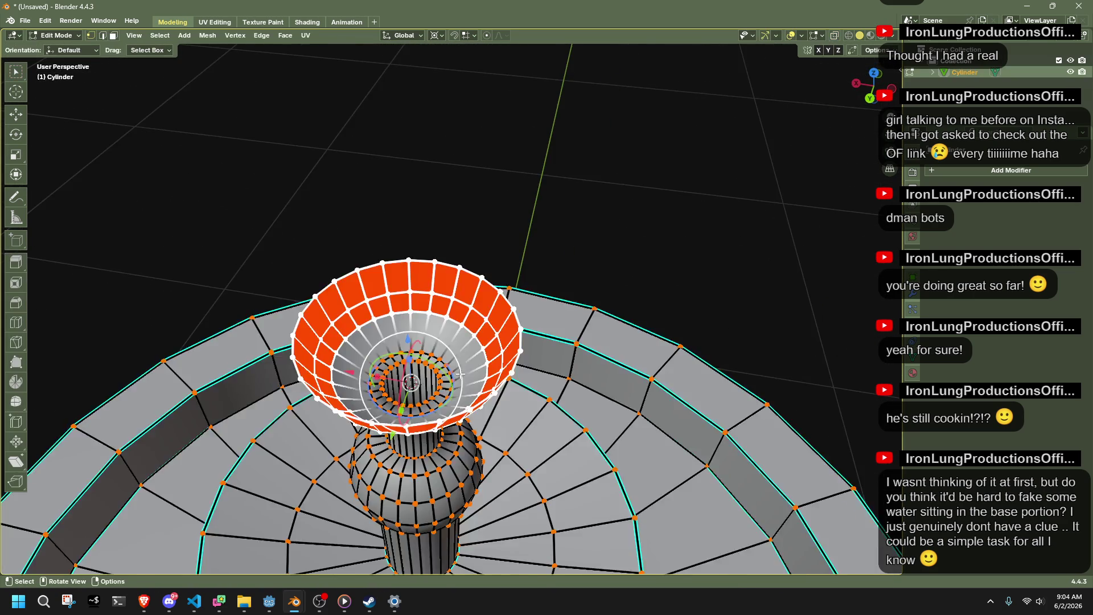
Cap the bowl rim with a flat face and inset it.
{"action": "key", "text": "alt+a"}
{"action": "left_click", "coordinate": [323, 251], "text": "alt"}
{"action": "key", "text": "f"}
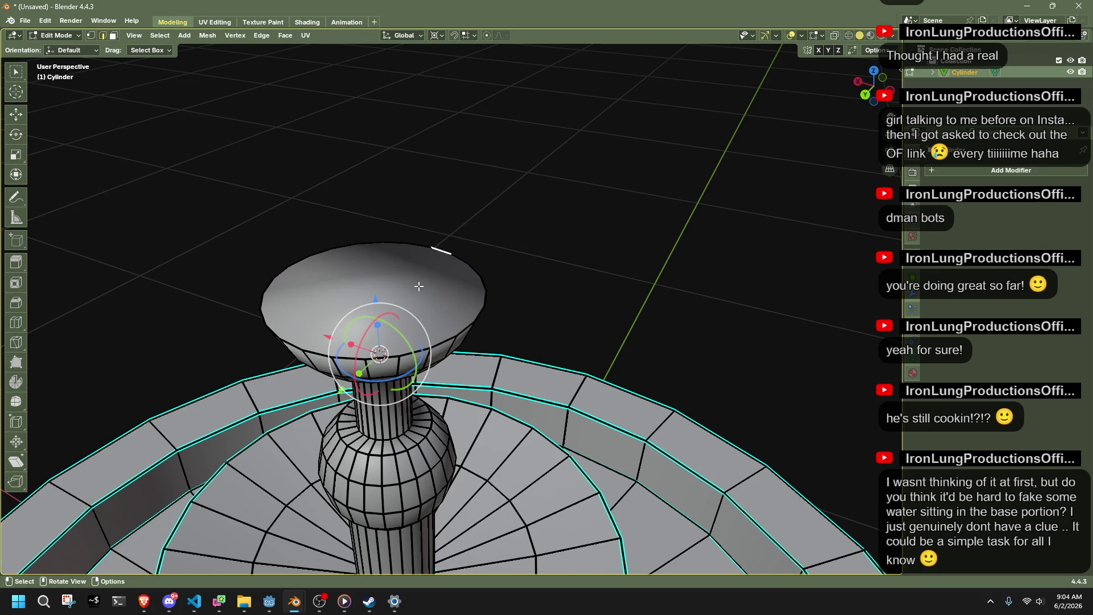
{"action": "left_click", "coordinate": [419, 286]}
{"action": "key", "text": "i"}
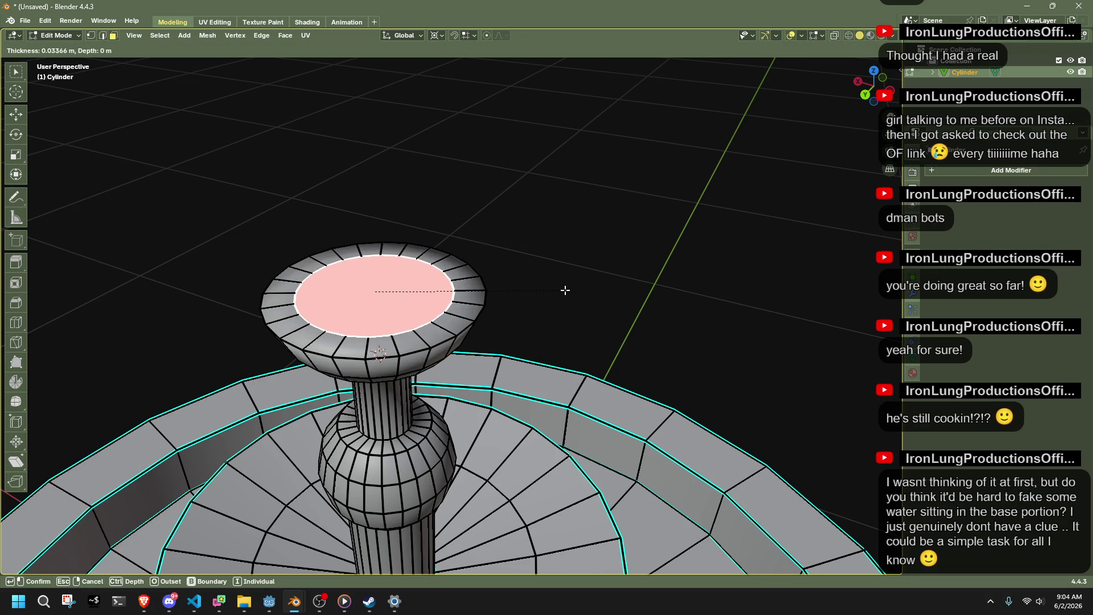
{"action": "left_click", "coordinate": [565, 290]}
Cancel a trial extrusion of the cap and undo the inset.
{"action": "key", "text": "KP_Decimal"}
{"action": "key", "text": "e"}
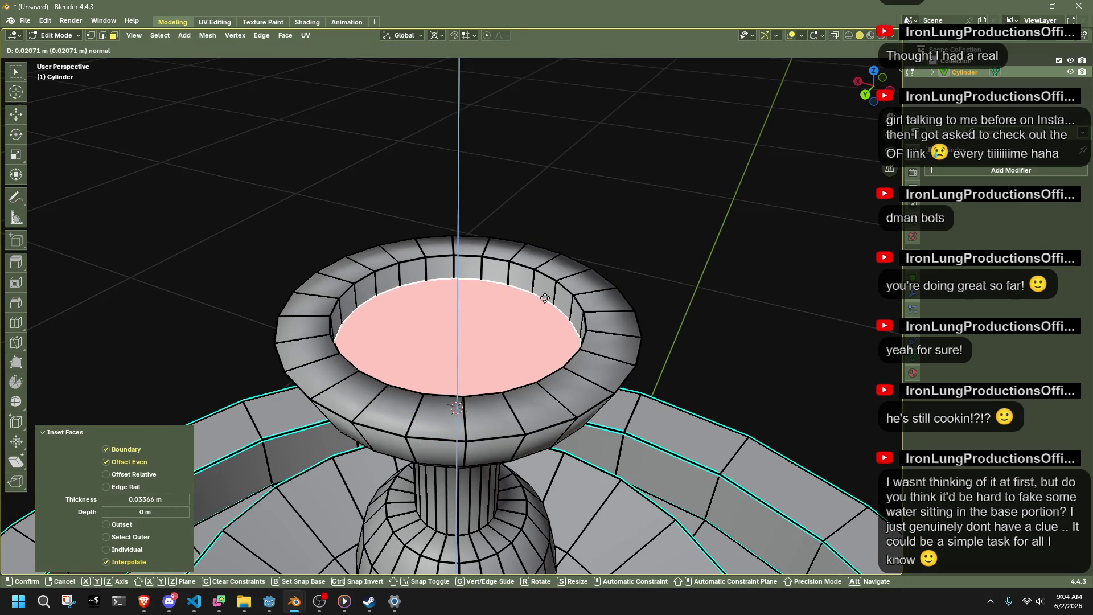
{"action": "right_click", "coordinate": [545, 315]}
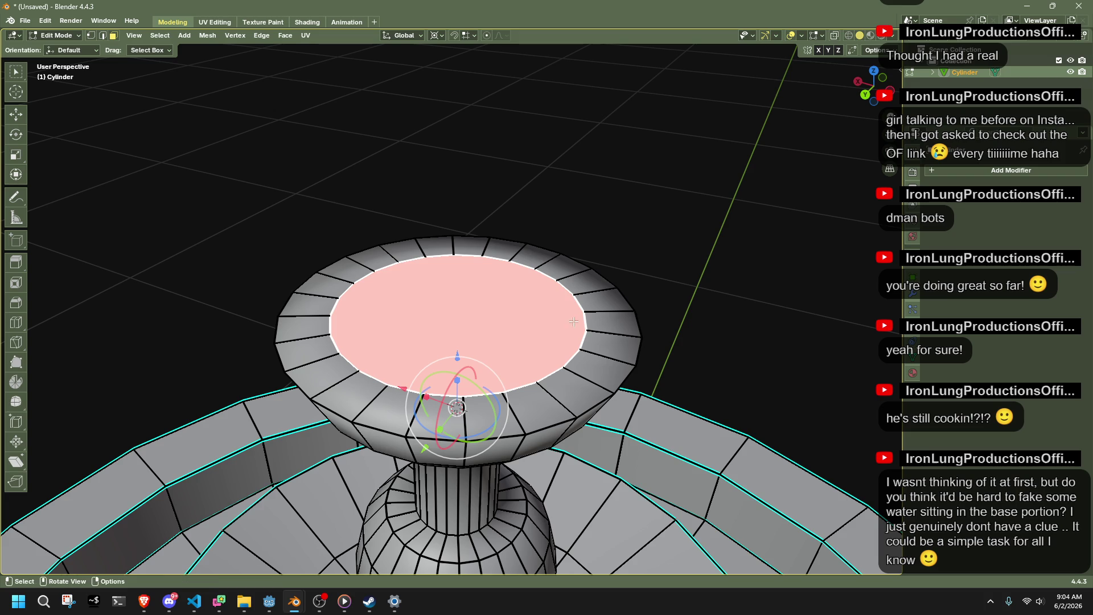
{"action": "key", "text": "ctrl+z"}
{"action": "key", "text": "ctrl+shift+z"}
{"action": "key", "text": "ctrl+shift+z"}
{"action": "key", "text": "ctrl+z"}
Select the loop at the top of the neck, check from below, and turn off X-ray.
{"action": "key", "text": "a"}
{"action": "scroll", "coordinate": [512, 464], "scroll_direction": "down", "scroll_amount": 5}
{"action": "middle_click_drag", "start_coordinate": [519, 456], "coordinate": [472, 341]}
{"action": "scroll", "coordinate": [427, 233], "scroll_direction": "up", "scroll_amount": 5}
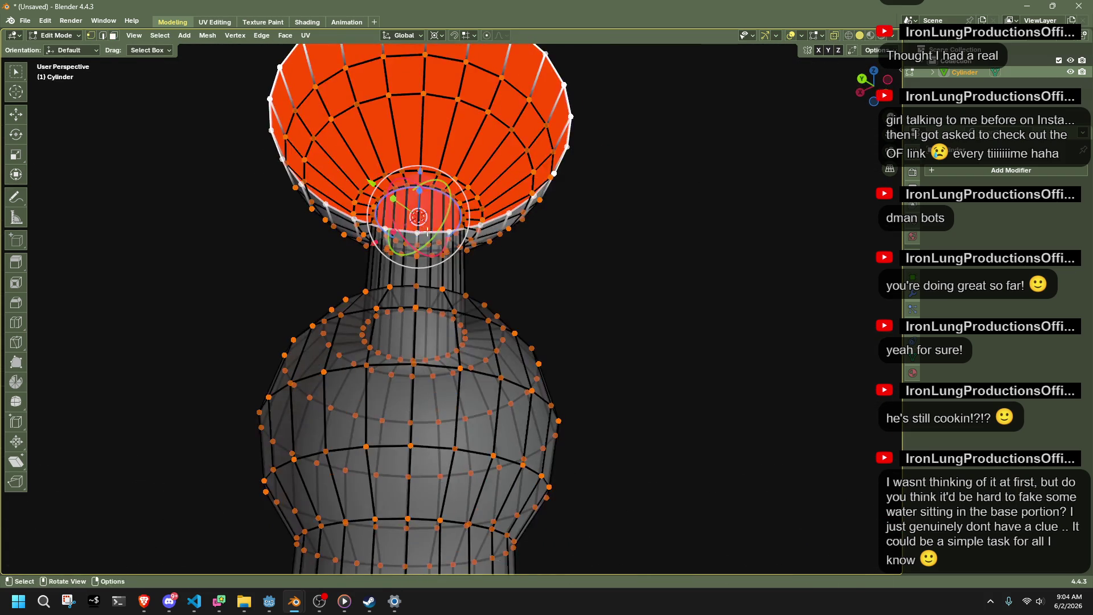
{"action": "left_click", "coordinate": [422, 189], "text": "alt"}
{"action": "left_click", "coordinate": [430, 185], "text": "ctrl+alt"}
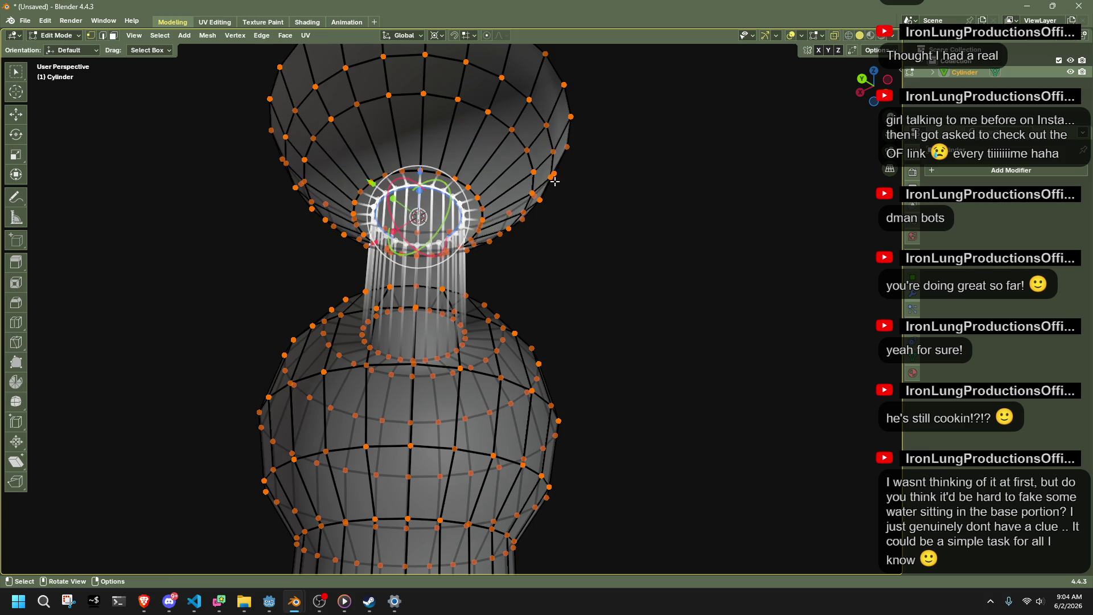
{"action": "key", "text": "Tab"}
{"action": "mouse_move", "coordinate": [706, 196]}
{"action": "middle_mouse_down"}
{"action": "mouse_move", "coordinate": [699, 221]}
{"action": "mouse_move", "coordinate": [559, 356]}
{"action": "middle_mouse_up"}
{"action": "key", "text": "Tab"}
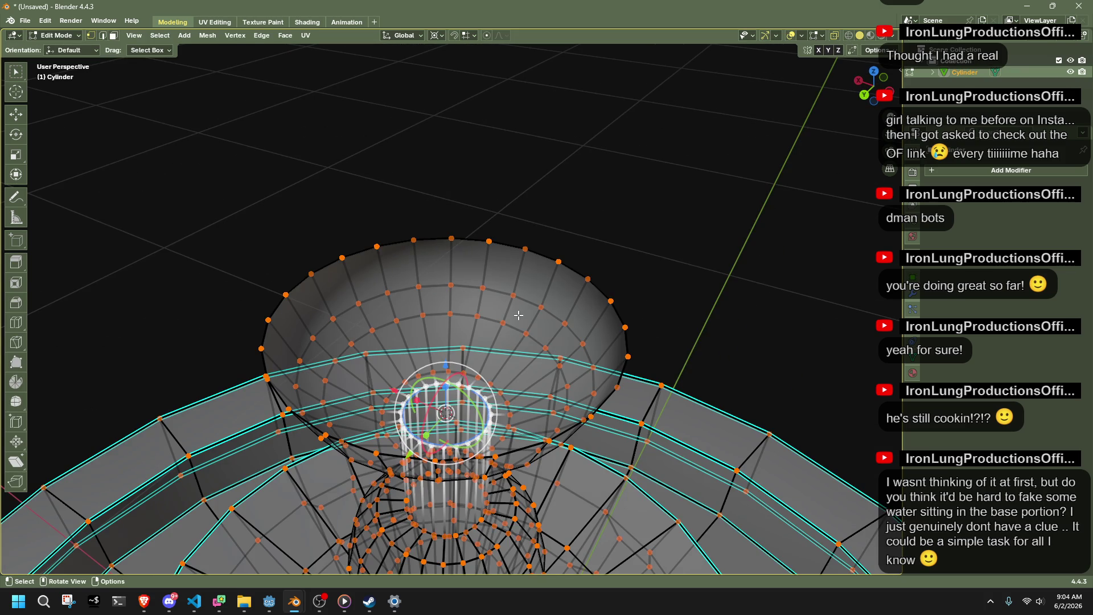
{"action": "key", "text": "alt+z"}
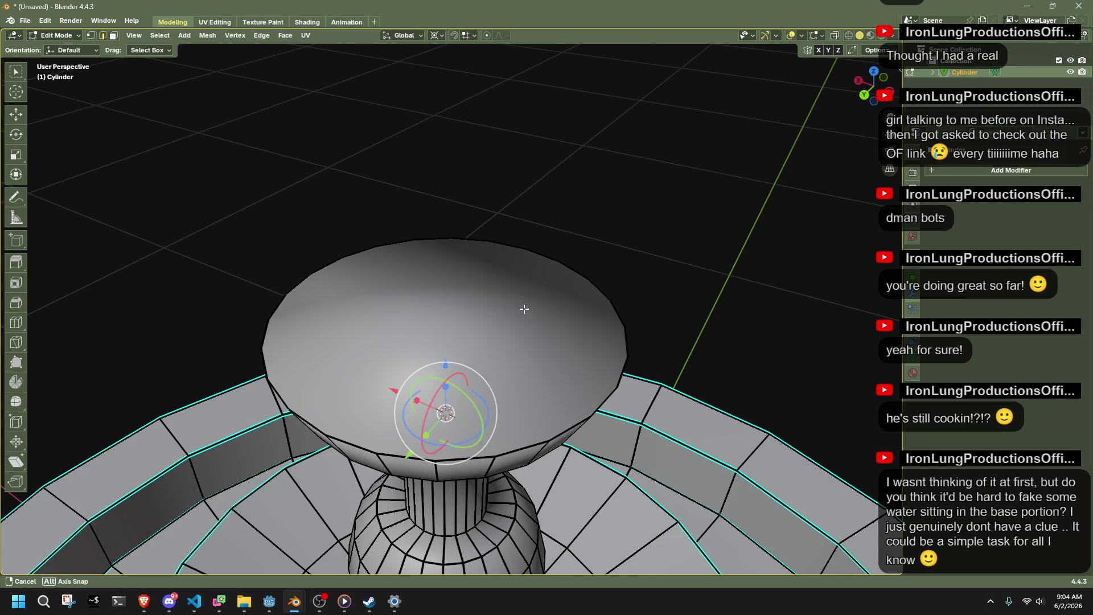
Inset the upper cup's top face by 0.0789 m, sink it 3.9 cm, and begin bevelling.
{"action": "key", "text": "3"}
{"action": "left_click", "coordinate": [605, 302]}
{"action": "key", "text": "i"}
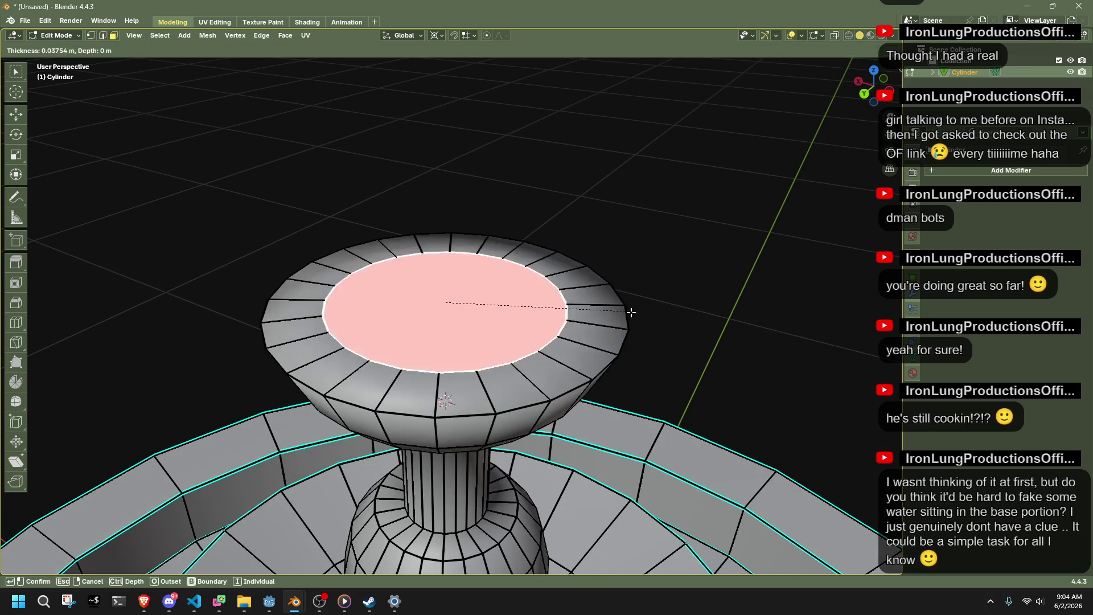
{"action": "left_click", "coordinate": [572, 317]}
{"action": "mouse_move", "coordinate": [572, 317]}
{"action": "middle_mouse_down"}
{"action": "mouse_move", "coordinate": [574, 341]}
{"action": "mouse_move", "coordinate": [587, 296]}
{"action": "mouse_move", "coordinate": [618, 304]}
{"action": "mouse_move", "coordinate": [600, 357]}
{"action": "middle_mouse_up"}
{"action": "key", "text": "g"}
{"action": "key", "text": "z"}
{"action": "left_click", "coordinate": [618, 310]}
{"action": "key", "text": "ctrl+b"}
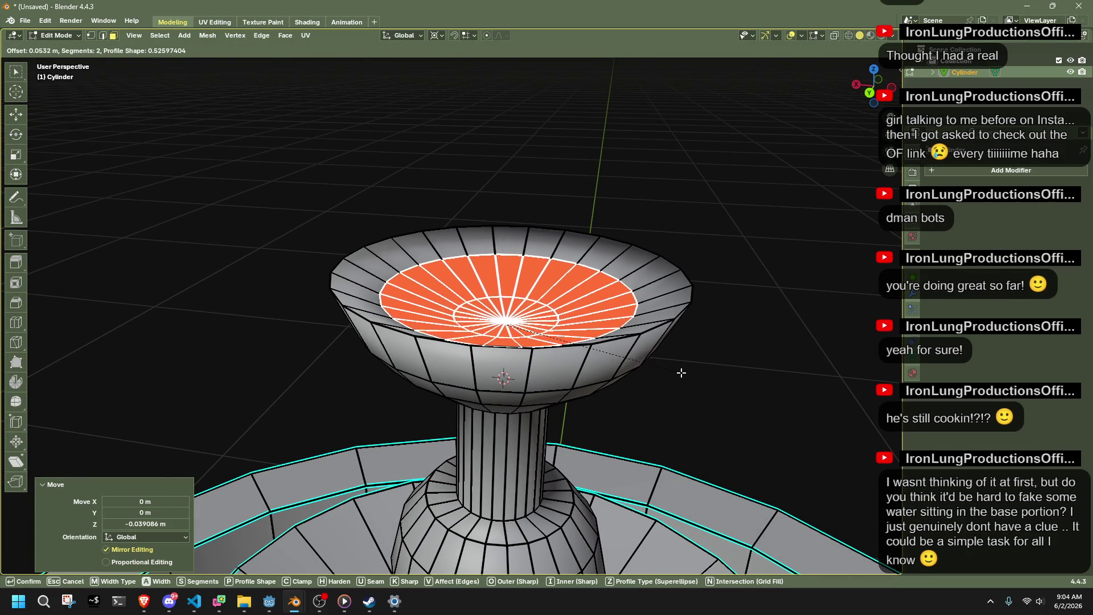
Finalise the rim bevel at 0.0465 m width, 2 segments, with Harden Normals unchecked.
{"action": "left_click", "coordinate": [670, 369]}
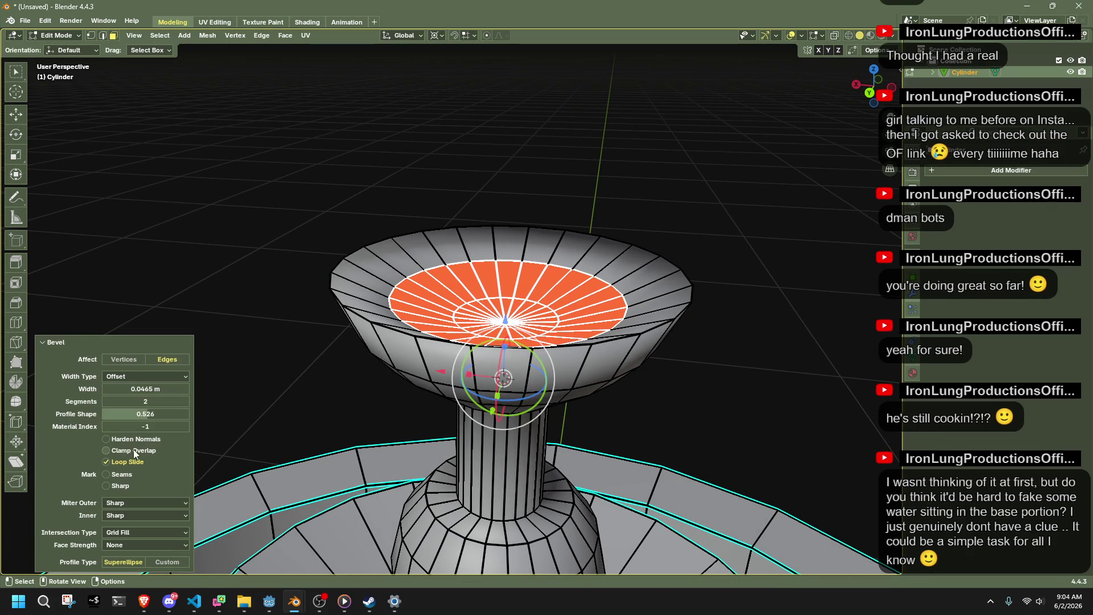
{"action": "left_click", "coordinate": [119, 441]}
{"action": "left_click", "coordinate": [173, 391]}
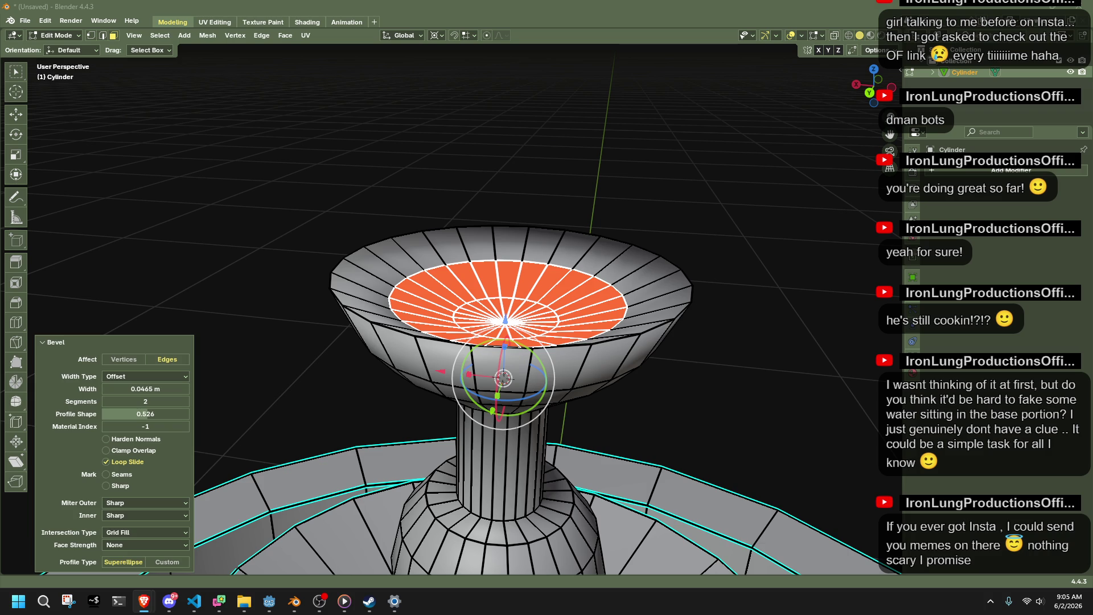
{"action": "scroll", "coordinate": [713, 370], "scroll_direction": "down", "scroll_amount": 10}
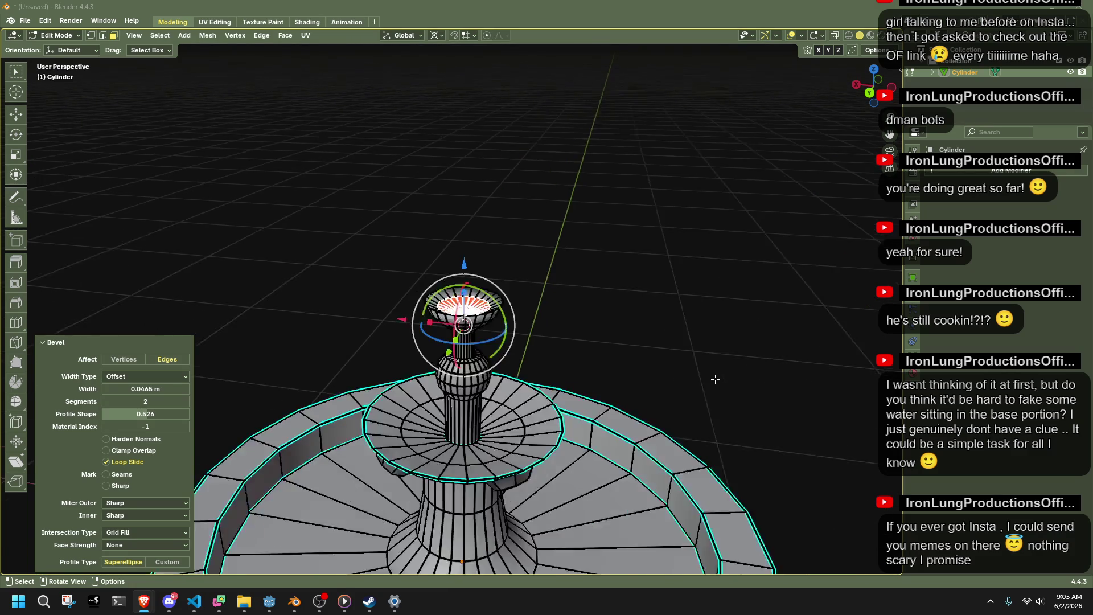
{"action": "scroll", "coordinate": [667, 437], "scroll_direction": "up", "scroll_amount": 4}
{"action": "scroll", "coordinate": [677, 364], "scroll_direction": "up", "scroll_amount": 4}
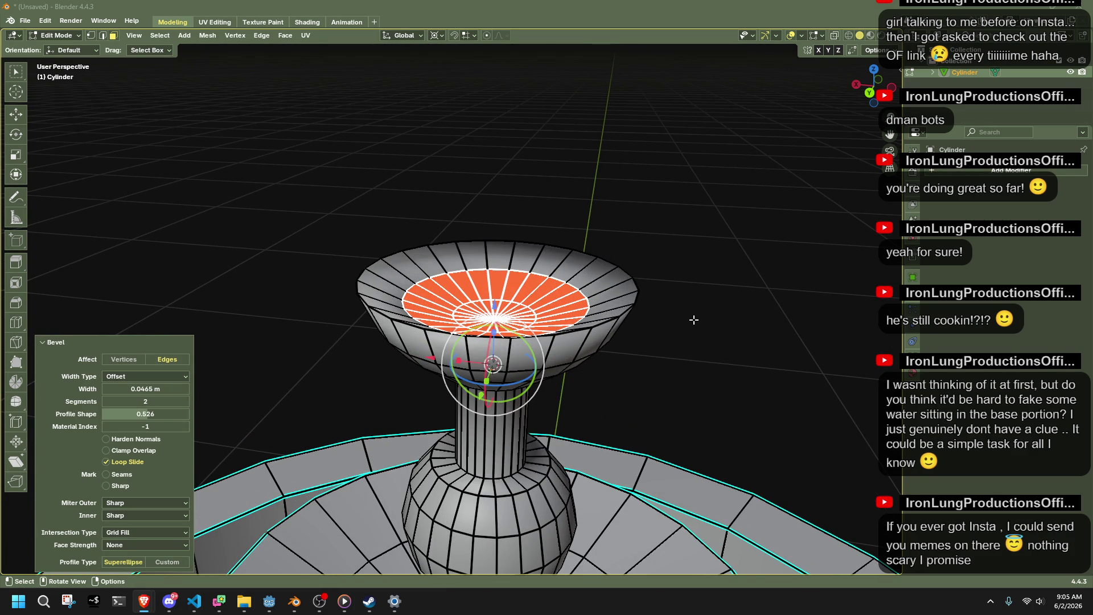
{"action": "key", "text": "Tab"}
{"action": "scroll", "coordinate": [585, 309], "scroll_direction": "up", "scroll_amount": 2}
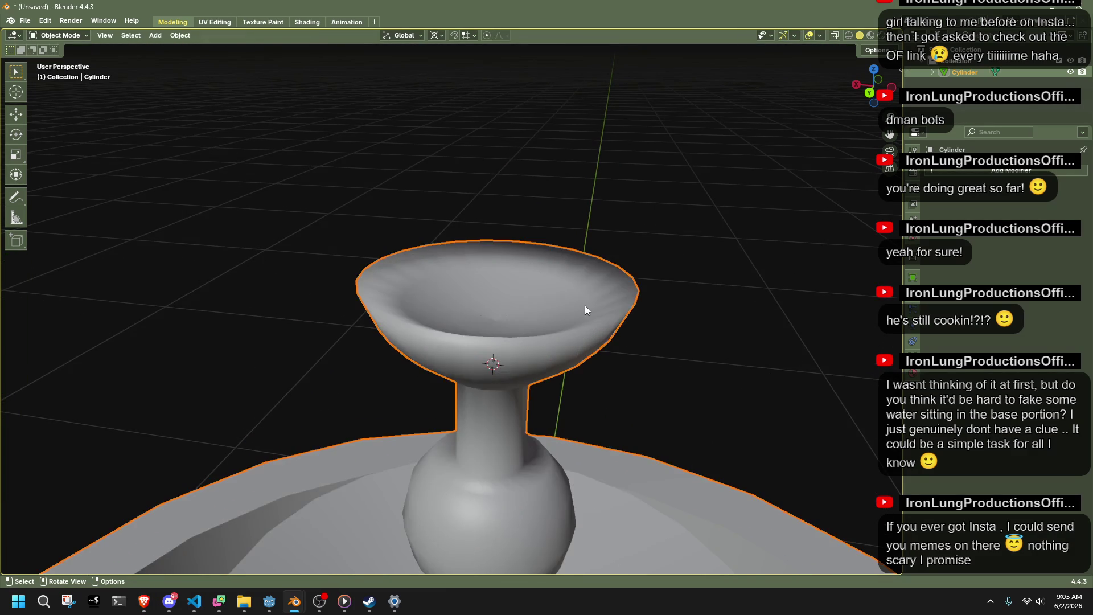
Delete the cup's centre hub vertices, leaving a hole in the dish.
{"action": "key", "text": "Tab"}
{"action": "middle_click_drag", "start_coordinate": [585, 310], "coordinate": [526, 323]}
{"action": "key", "text": "a"}
{"action": "key", "text": "alt+z"}
{"action": "scroll", "coordinate": [541, 381], "scroll_direction": "up", "scroll_amount": 4}
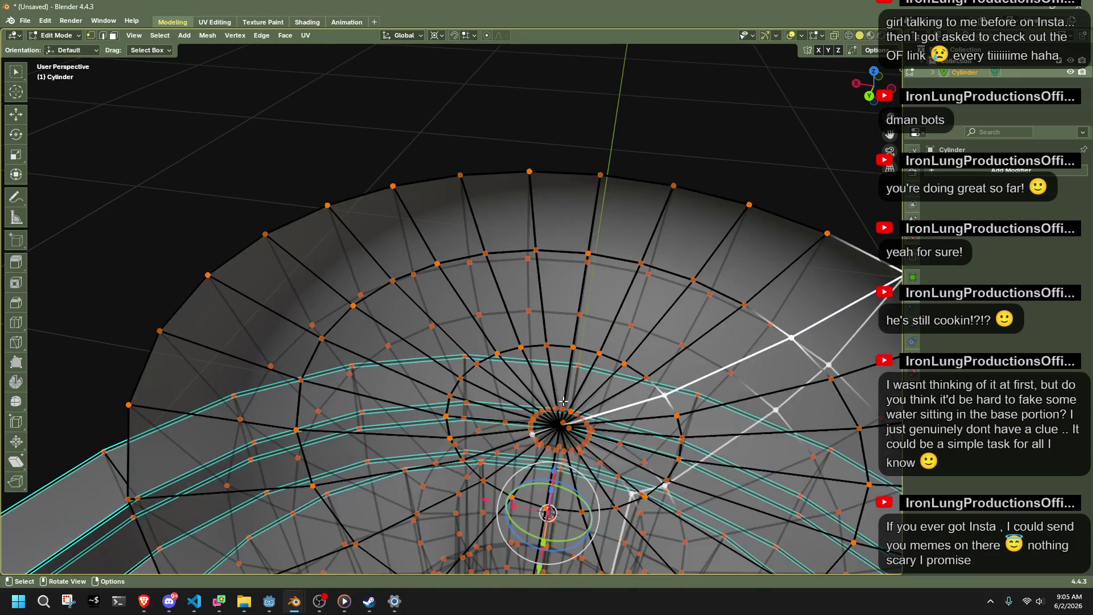
{"action": "left_click", "coordinate": [535, 413], "text": "alt"}
{"action": "key", "text": "x"}
{"action": "left_click", "coordinate": [532, 413]}
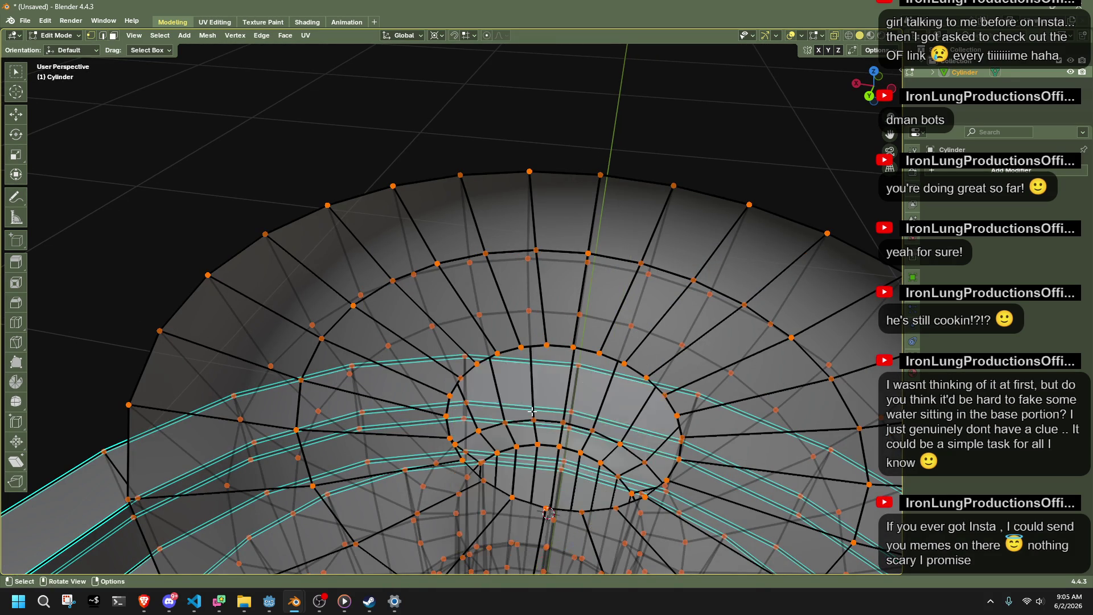
Fill the hole's rim loop with a face and poke it into a triangle fan.
{"action": "key", "text": "alt+z"}
{"action": "left_click", "coordinate": [506, 348], "text": "alt"}
{"action": "key", "text": "f"}
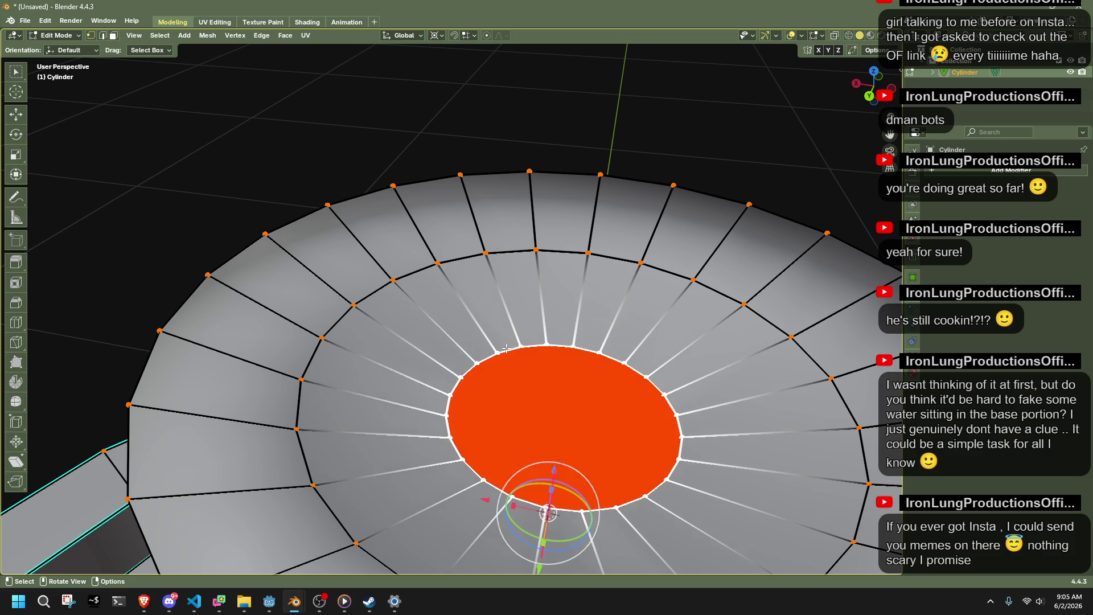
{"action": "key", "text": "3"}
{"action": "right_click", "coordinate": [535, 408]}
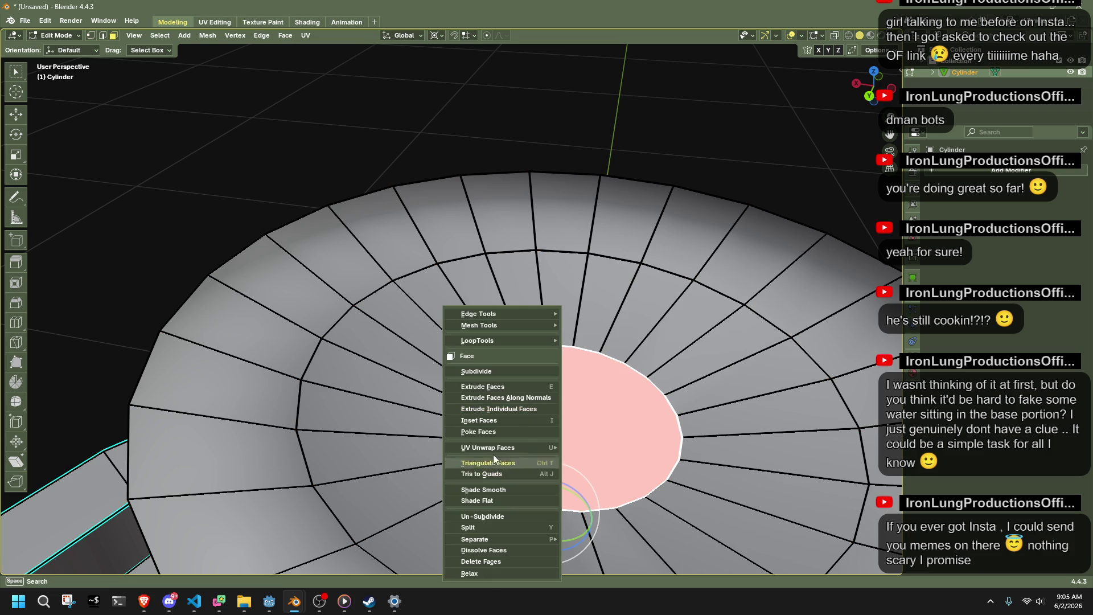
{"action": "left_click", "coordinate": [488, 431]}
Extrude the fan cap and shift it slightly down along Z.
{"action": "key", "text": "1"}
{"action": "mouse_move", "coordinate": [489, 431]}
{"action": "middle_mouse_down"}
{"action": "mouse_move", "coordinate": [519, 369]}
{"action": "mouse_move", "coordinate": [592, 319]}
{"action": "mouse_move", "coordinate": [692, 284]}
{"action": "middle_mouse_up"}
{"action": "key", "text": "3"}
{"action": "key", "text": "e"}
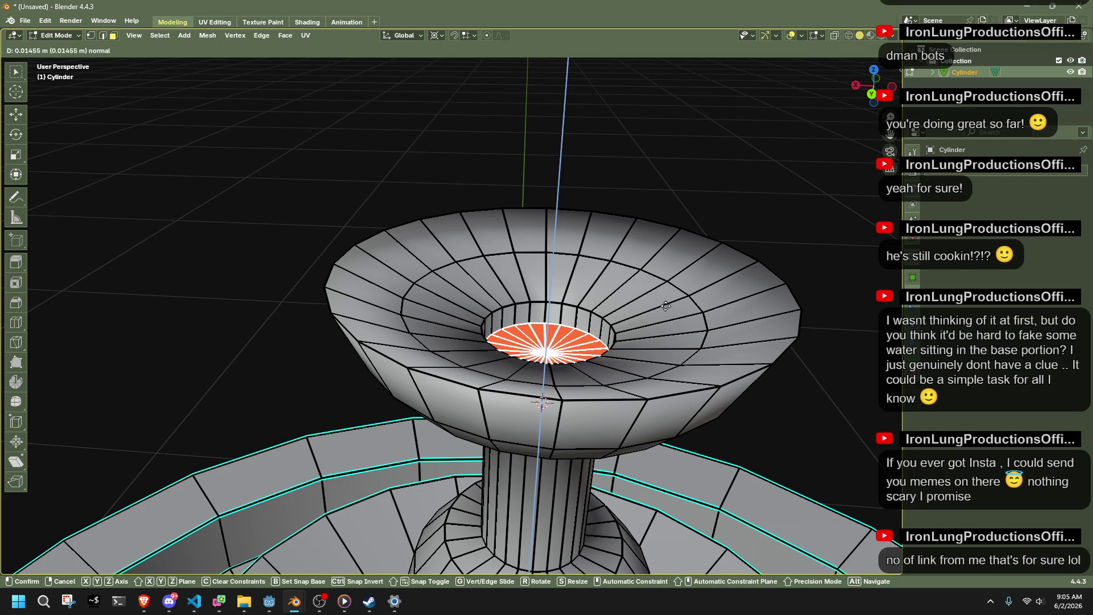
{"action": "left_click", "coordinate": [667, 328]}
{"action": "scroll", "coordinate": [592, 366], "scroll_direction": "up", "scroll_amount": 2}
{"action": "mouse_move", "coordinate": [591, 366]}
{"action": "middle_mouse_down"}
{"action": "mouse_move", "coordinate": [587, 421]}
{"action": "mouse_move", "coordinate": [584, 376]}
{"action": "middle_mouse_up"}
{"action": "key", "text": "1"}
{"action": "key", "text": "g"}
{"action": "key", "text": "z"}
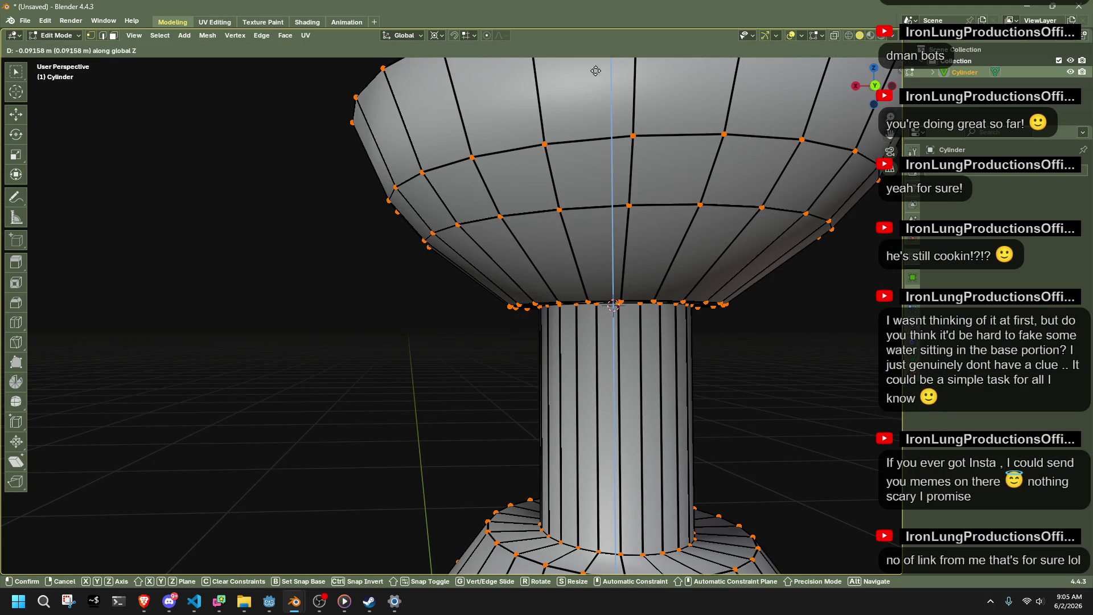
{"action": "left_click", "coordinate": [640, 367]}
{"action": "scroll", "coordinate": [639, 366], "scroll_direction": "down", "scroll_amount": 4}
Pull the centre vertices down along Z into a narrow funnel.
{"action": "key", "text": "alt+z"}
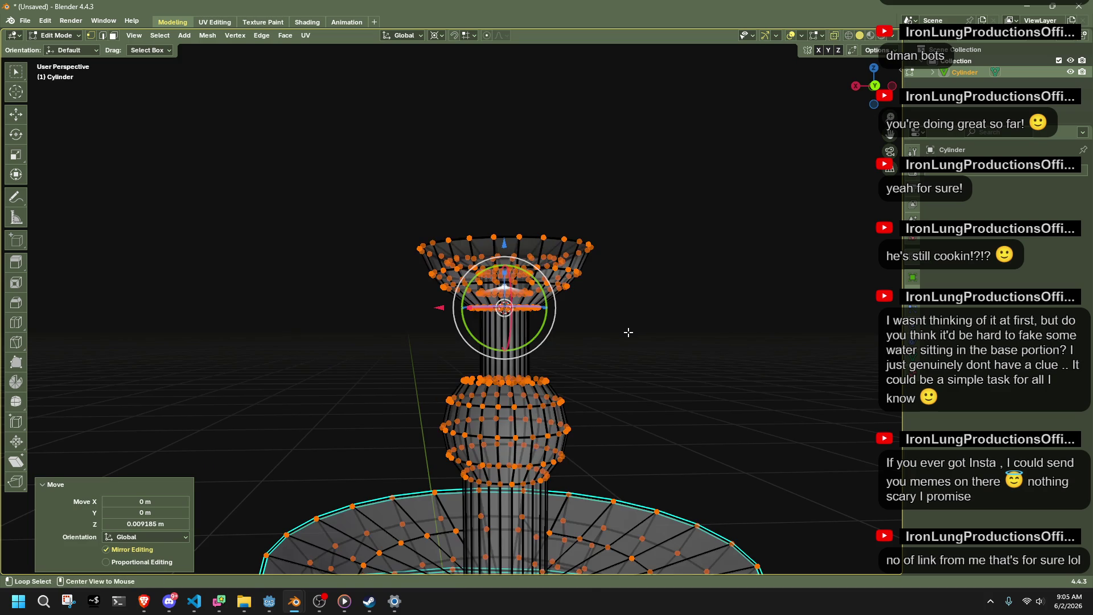
{"action": "key", "text": "g"}
{"action": "key", "text": "z"}
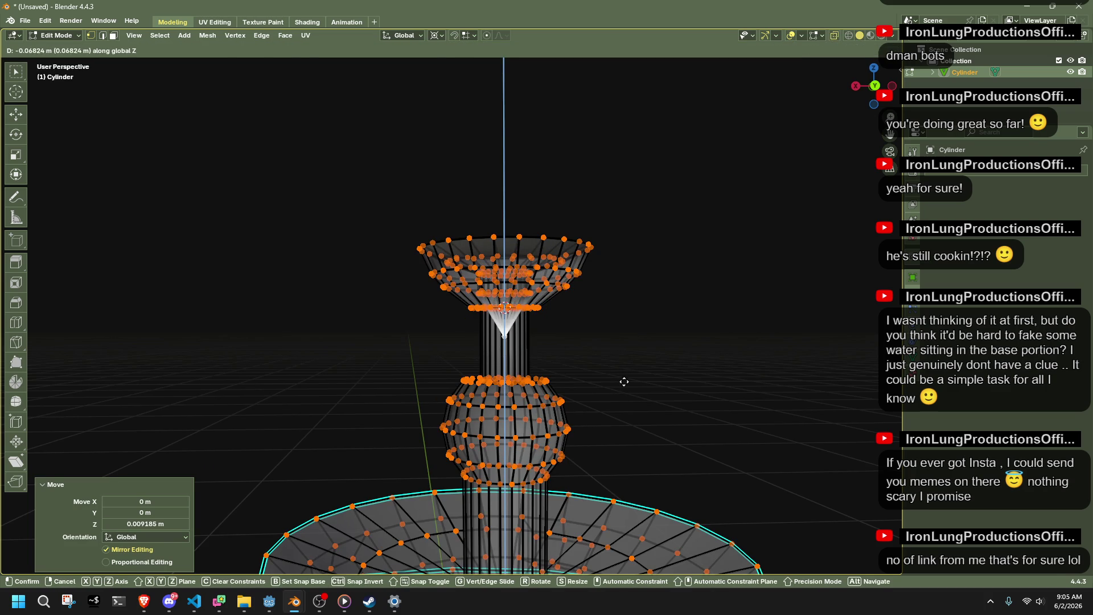
{"action": "left_click", "coordinate": [623, 381]}
{"action": "scroll", "coordinate": [658, 349], "scroll_direction": "up", "scroll_amount": 3}
{"action": "key", "text": "Tab"}
{"action": "middle_click_drag", "start_coordinate": [698, 376], "coordinate": [688, 406]}
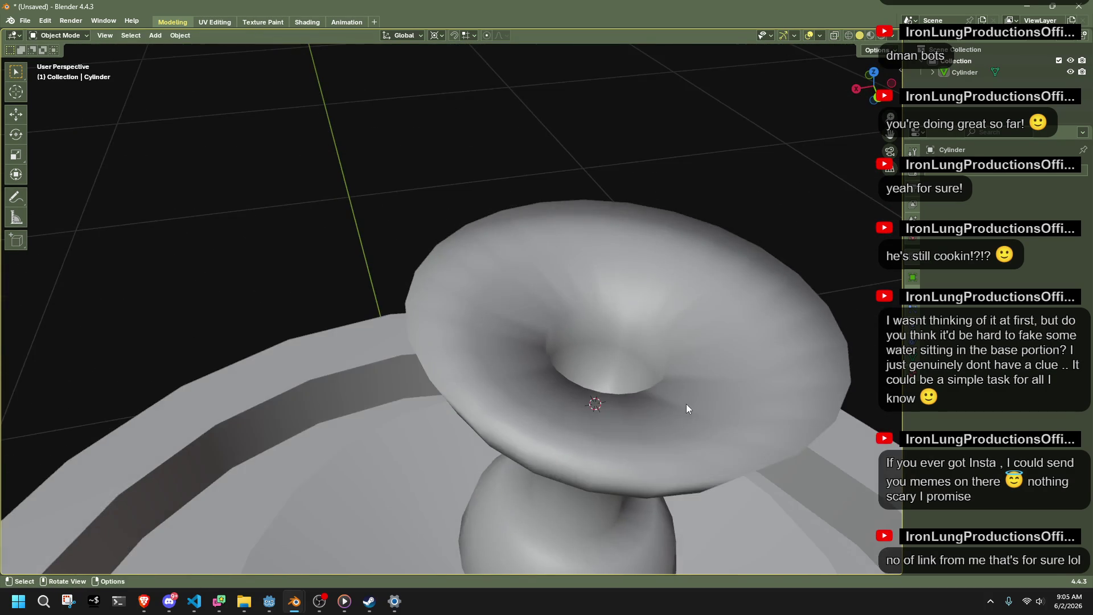
Average the mesh normals weighted by Face Area.
{"action": "key", "text": "Tab"}
{"action": "key", "text": "a"}
{"action": "scroll", "coordinate": [740, 285], "scroll_direction": "up", "scroll_amount": 3}
{"action": "key", "text": "alt+n"}
{"action": "mouse_move", "coordinate": [761, 264]}
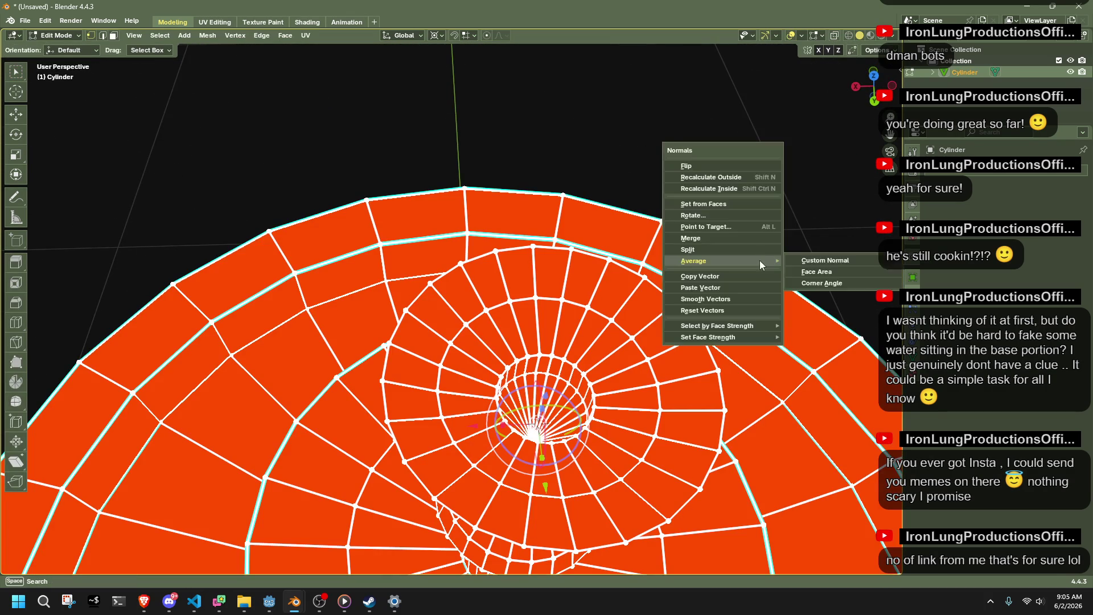
{"action": "left_click", "coordinate": [817, 272]}
{"action": "key", "text": "alt+a"}
{"action": "middle_click_drag", "start_coordinate": [786, 193], "coordinate": [697, 280]}
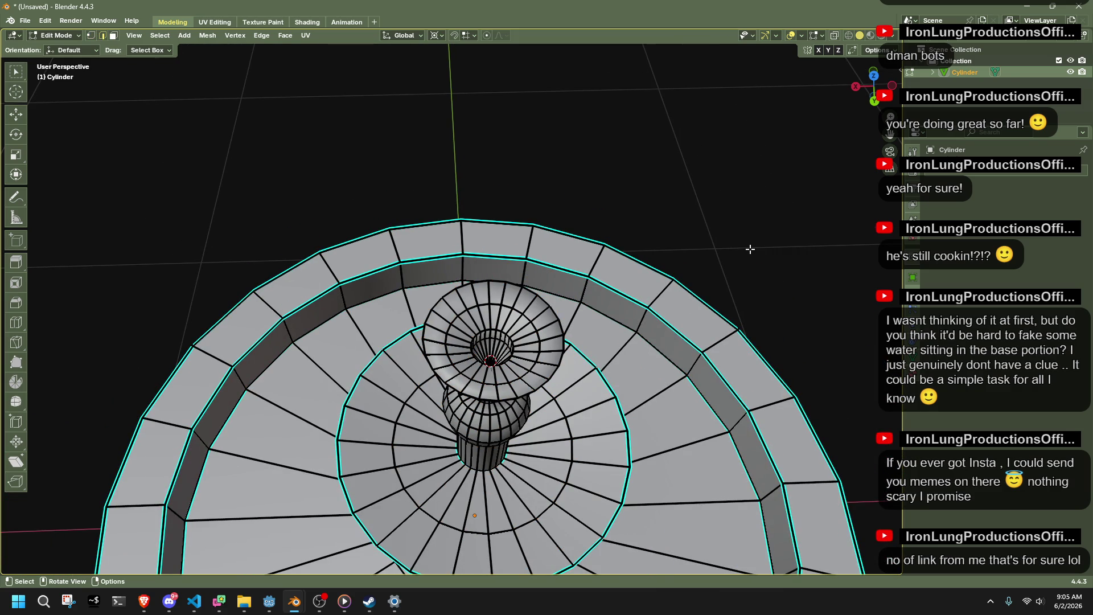
Reselect the fountain object and re-enter Edit Mode with all vertices selected.
{"action": "mouse_move", "coordinate": [718, 326]}
{"action": "middle_mouse_down"}
{"action": "mouse_move", "coordinate": [660, 310]}
{"action": "mouse_move", "coordinate": [620, 319]}
{"action": "middle_mouse_up"}
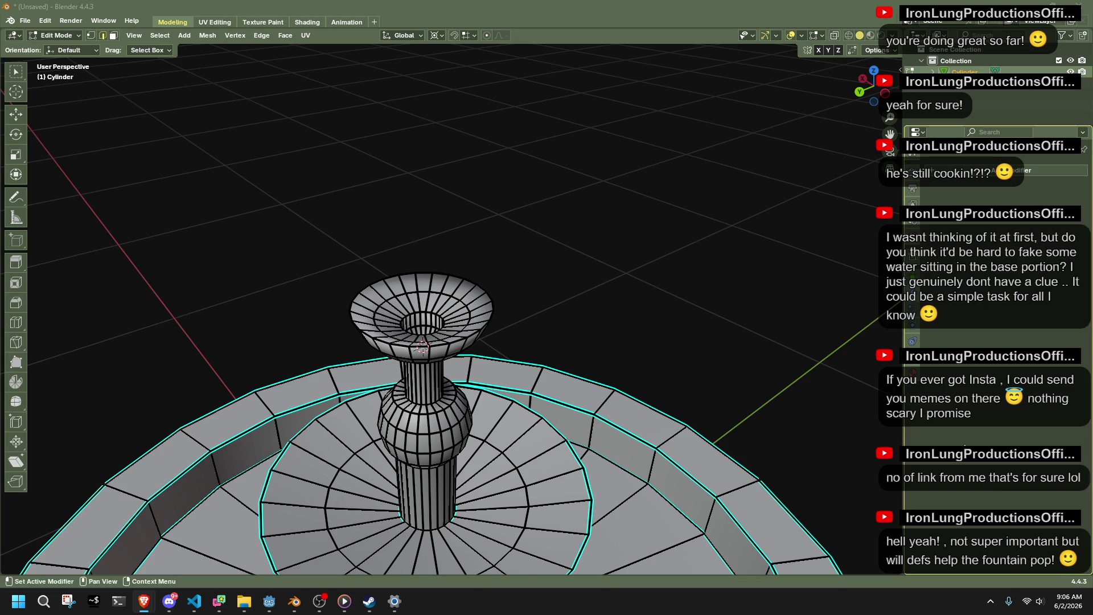
{"action": "mouse_move", "coordinate": [661, 319]}
{"action": "middle_mouse_down"}
{"action": "mouse_move", "coordinate": [659, 310]}
{"action": "mouse_move", "coordinate": [460, 286]}
{"action": "mouse_move", "coordinate": [646, 337]}
{"action": "mouse_move", "coordinate": [529, 368]}
{"action": "mouse_move", "coordinate": [668, 378]}
{"action": "mouse_move", "coordinate": [488, 346]}
{"action": "mouse_move", "coordinate": [599, 449]}
{"action": "mouse_move", "coordinate": [435, 422]}
{"action": "mouse_move", "coordinate": [408, 370]}
{"action": "mouse_move", "coordinate": [471, 385]}
{"action": "middle_mouse_up"}
{"action": "key", "text": "Tab"}
{"action": "key", "text": "alt+a"}
{"action": "left_click", "coordinate": [488, 347]}
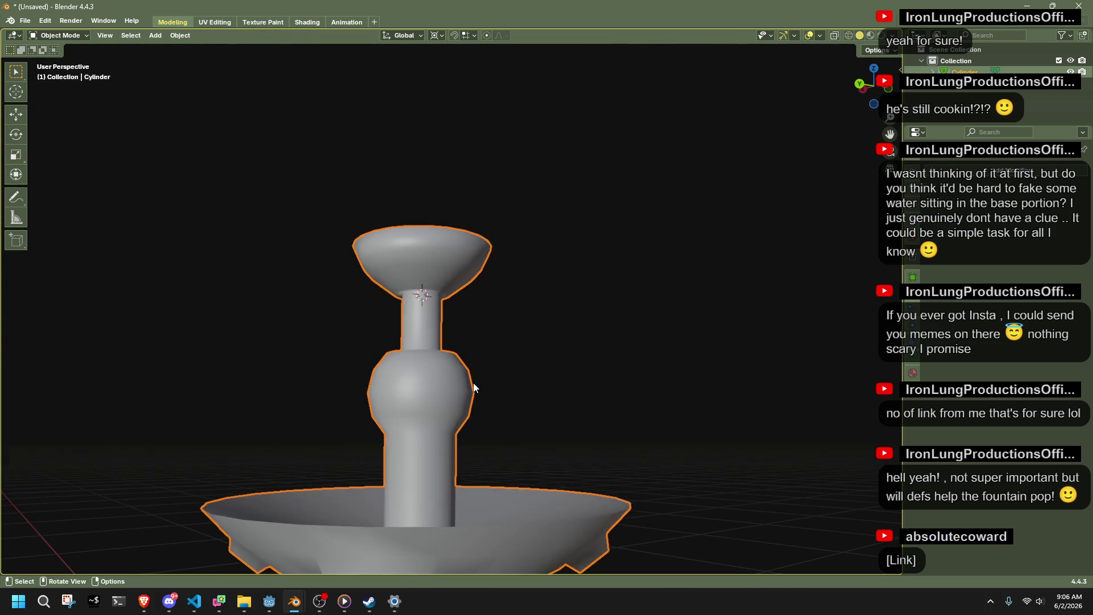
{"action": "key", "text": "Tab"}
{"action": "key", "text": "a"}
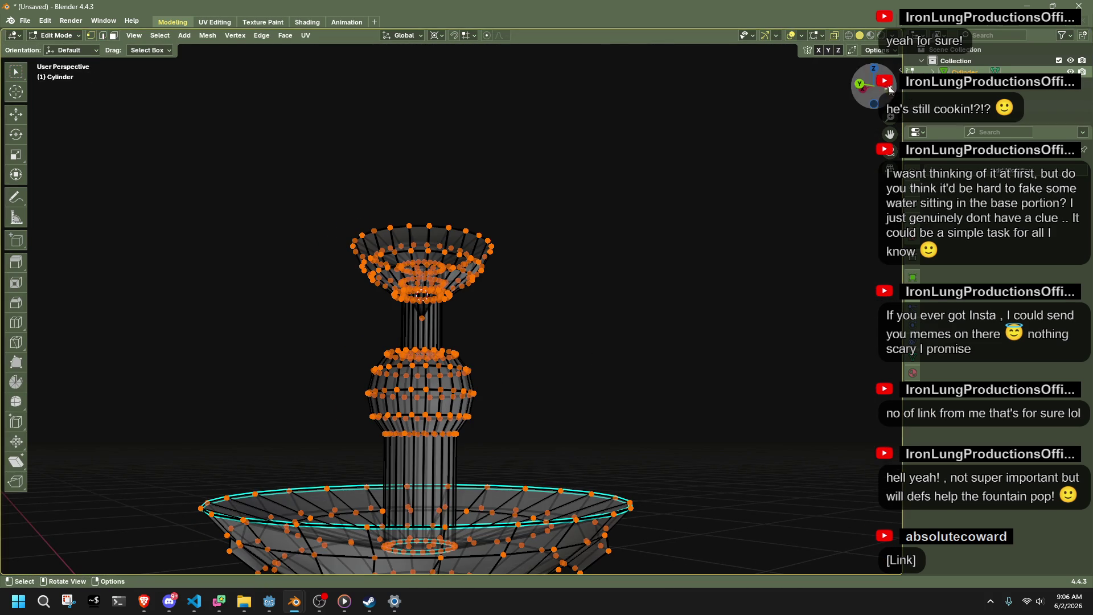
Box-select the column's bulb in side view and try scaling it up uniformly.
{"action": "middle_click_drag", "start_coordinate": [790, 189], "coordinate": [786, 179], "text": "alt"}
{"action": "left_click_drag", "start_coordinate": [486, 438], "coordinate": [337, 361]}
{"action": "key", "text": "shift+space"}
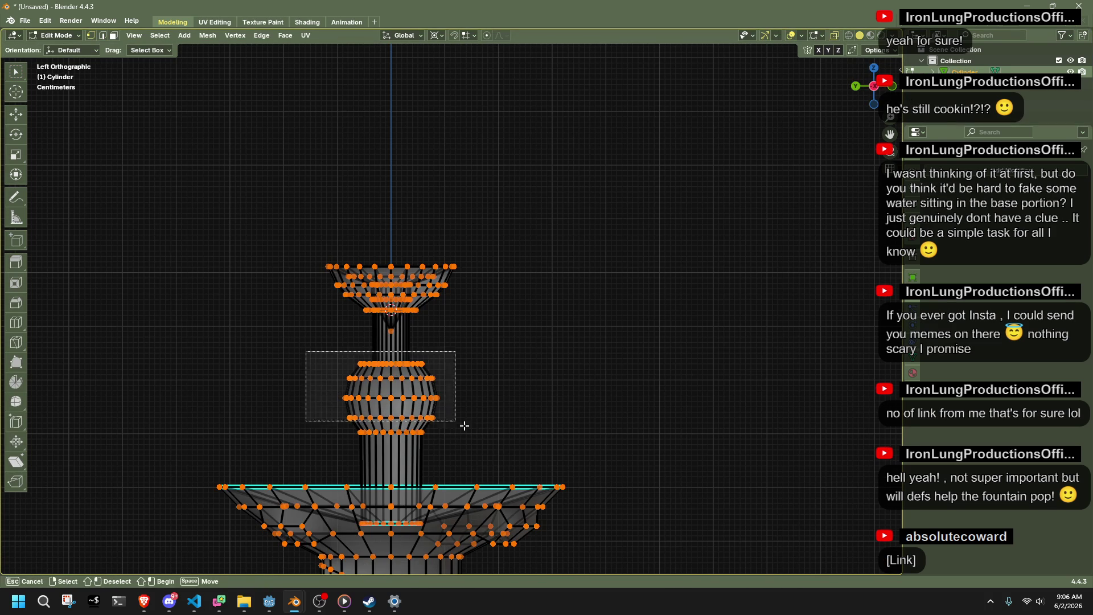
{"action": "key", "text": "t"}
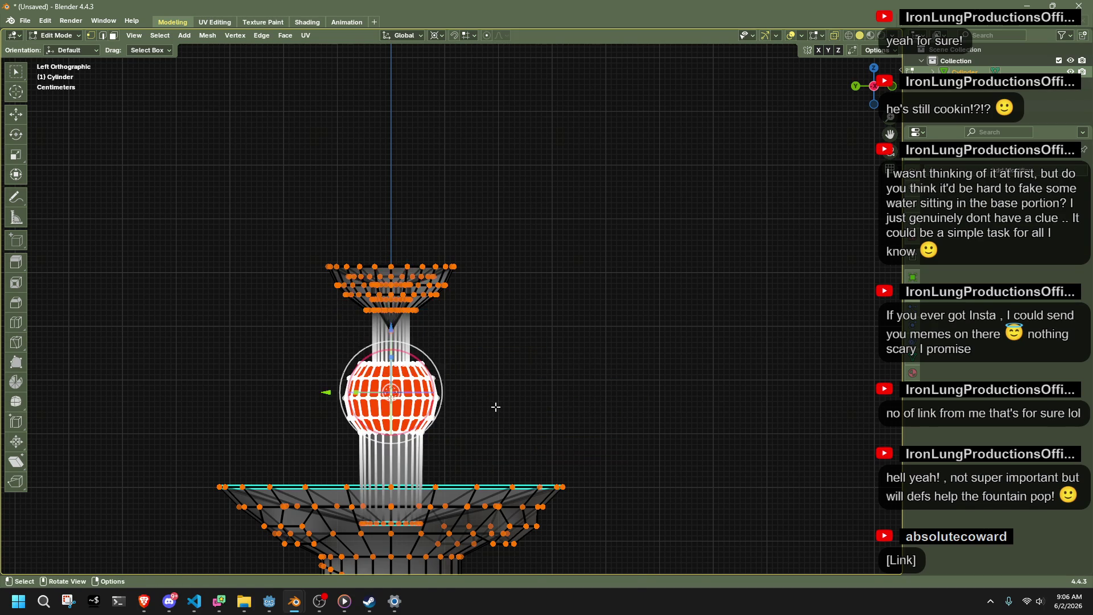
{"action": "key", "text": "s"}
{"action": "left_click", "coordinate": [551, 407]}
{"action": "key", "text": "Tab"}
{"action": "mouse_move", "coordinate": [558, 409]}
{"action": "middle_mouse_down"}
{"action": "mouse_move", "coordinate": [591, 439]}
{"action": "mouse_move", "coordinate": [664, 446]}
{"action": "mouse_move", "coordinate": [705, 430]}
{"action": "mouse_move", "coordinate": [565, 432]}
{"action": "mouse_move", "coordinate": [305, 410]}
{"action": "mouse_move", "coordinate": [317, 389]}
{"action": "mouse_move", "coordinate": [443, 412]}
{"action": "middle_mouse_up"}
Undo the uniform scale and stretch the middle bulb wider along Y only.
{"action": "key", "text": "Tab"}
{"action": "key", "text": "ctrl+z"}
{"action": "key", "text": "ctrl+z"}
{"action": "key", "text": "ctrl+z"}
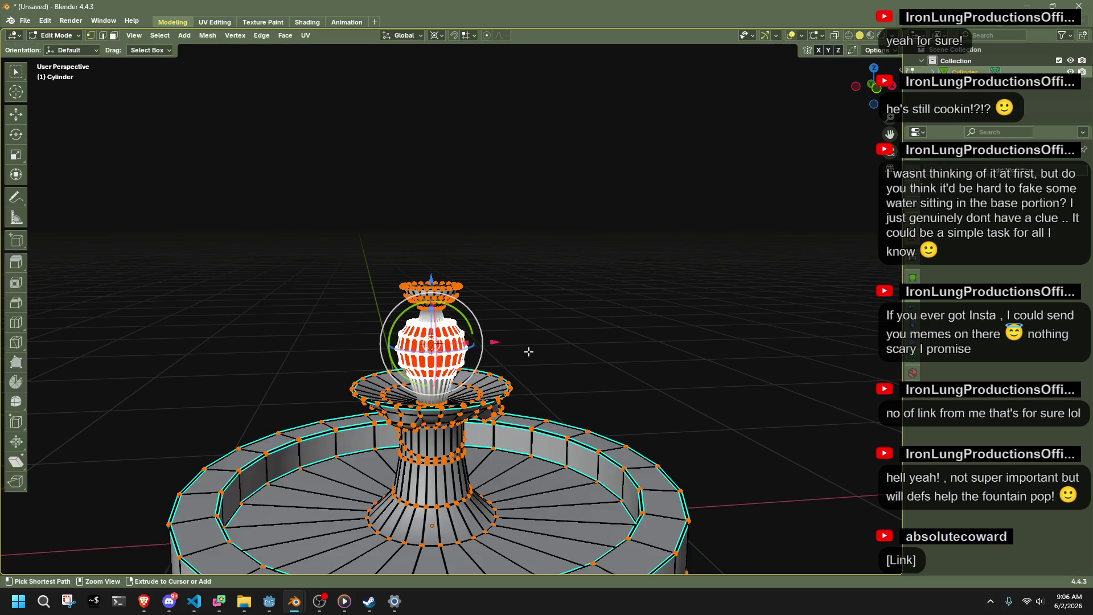
{"action": "scroll", "coordinate": [540, 354], "scroll_direction": "up", "scroll_amount": 3}
{"action": "mouse_move", "coordinate": [563, 347]}
{"action": "middle_mouse_down"}
{"action": "mouse_move", "coordinate": [466, 398]}
{"action": "mouse_move", "coordinate": [490, 387]}
{"action": "middle_mouse_up"}
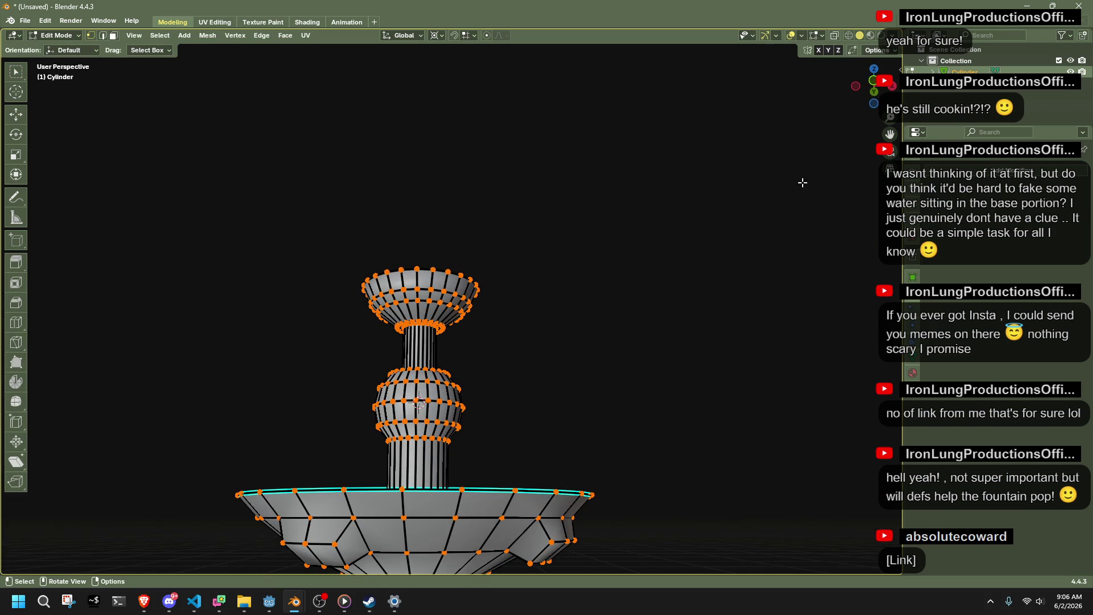
{"action": "left_click_drag", "start_coordinate": [532, 455], "coordinate": [341, 357]}
{"action": "key", "text": "alt+z"}
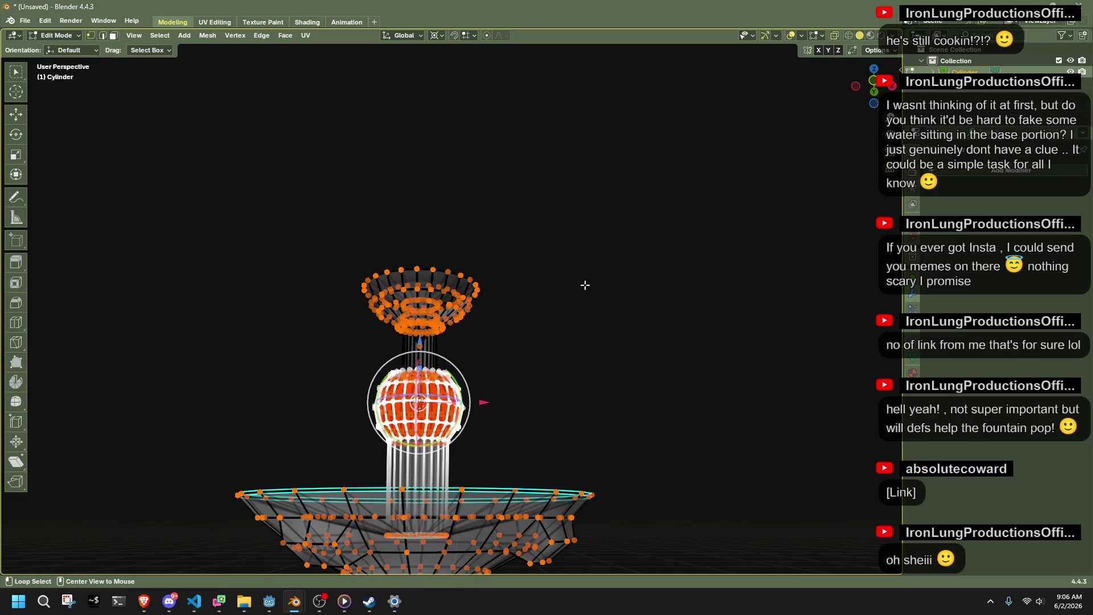
{"action": "left_click", "coordinate": [894, 82]}
{"action": "left_click_drag", "start_coordinate": [622, 421], "coordinate": [430, 374]}
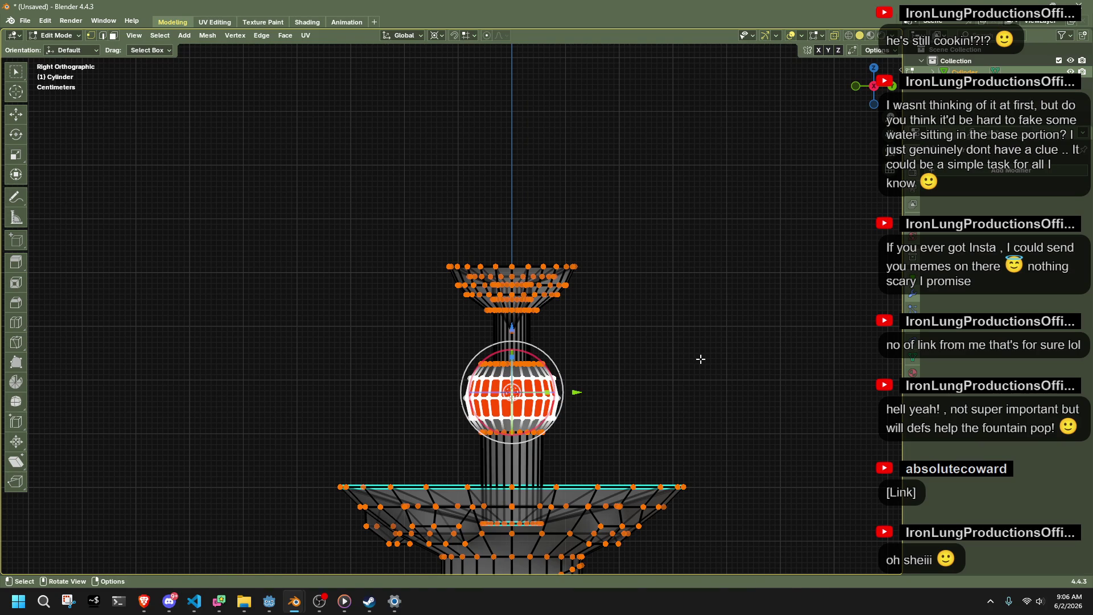
{"action": "key", "text": "s"}
{"action": "key", "text": "y"}
{"action": "left_click", "coordinate": [87, 399]}
Return to Object Mode and orbit around the fountain to inspect the result.
{"action": "key", "text": "alt+z"}
{"action": "key", "text": "Tab"}
{"action": "mouse_move", "coordinate": [663, 408]}
{"action": "middle_mouse_down"}
{"action": "mouse_move", "coordinate": [541, 419]}
{"action": "mouse_move", "coordinate": [663, 468]}
{"action": "mouse_move", "coordinate": [715, 418]}
{"action": "middle_mouse_up"}
{"action": "key", "text": "Tab"}
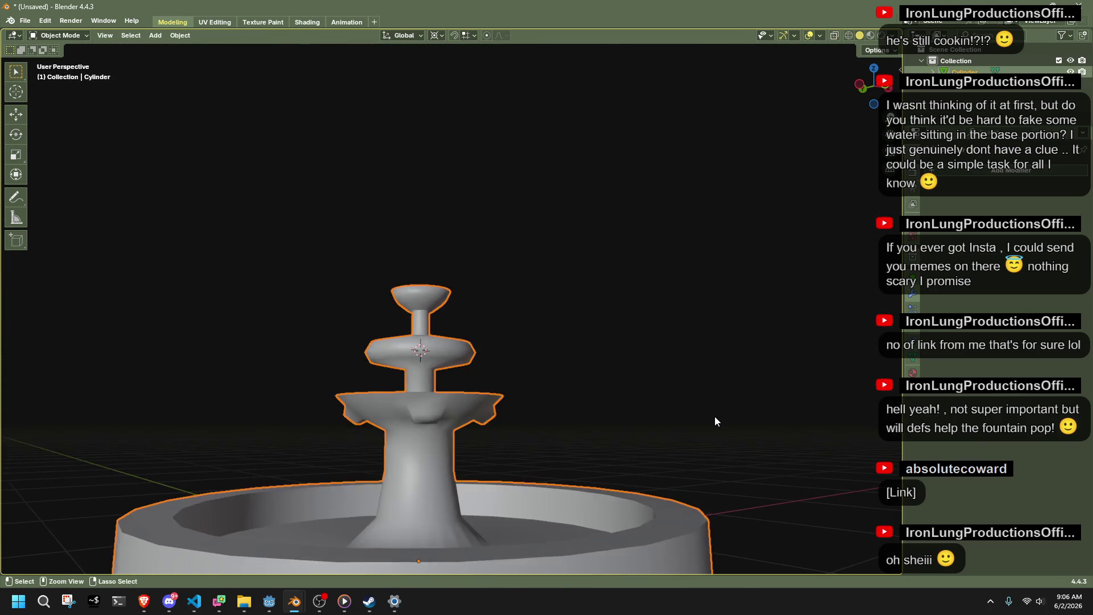
{"action": "key", "text": "Tab"}
{"action": "scroll", "coordinate": [677, 398], "scroll_direction": "down", "scroll_amount": 5}
{"action": "mouse_move", "coordinate": [647, 386]}
{"action": "middle_mouse_down"}
{"action": "mouse_move", "coordinate": [232, 460]}
{"action": "mouse_move", "coordinate": [187, 415]}
{"action": "mouse_move", "coordinate": [442, 370]}
{"action": "mouse_move", "coordinate": [579, 402]}
{"action": "mouse_move", "coordinate": [786, 426]}
{"action": "middle_mouse_up"}
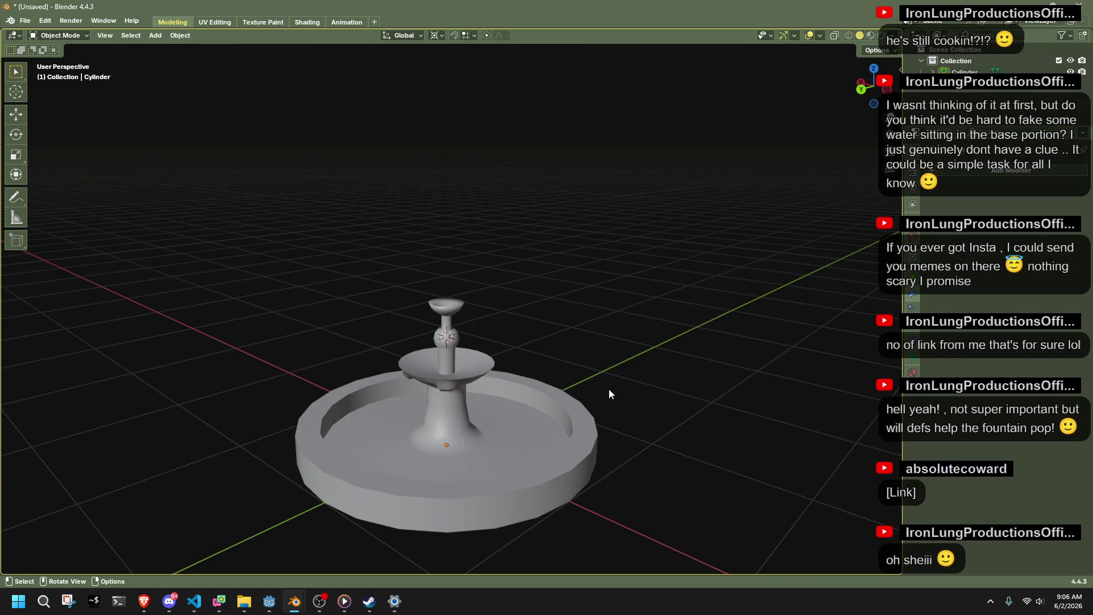
{"action": "scroll", "coordinate": [582, 435], "scroll_direction": "up", "scroll_amount": 5}
{"action": "middle_click_drag", "start_coordinate": [530, 474], "coordinate": [526, 421]}
{"action": "left_click", "coordinate": [526, 422]}
Raise a copy of the pool's inner edge ring 0.073 m and scale it to 1.037.
{"action": "key", "text": "Tab"}
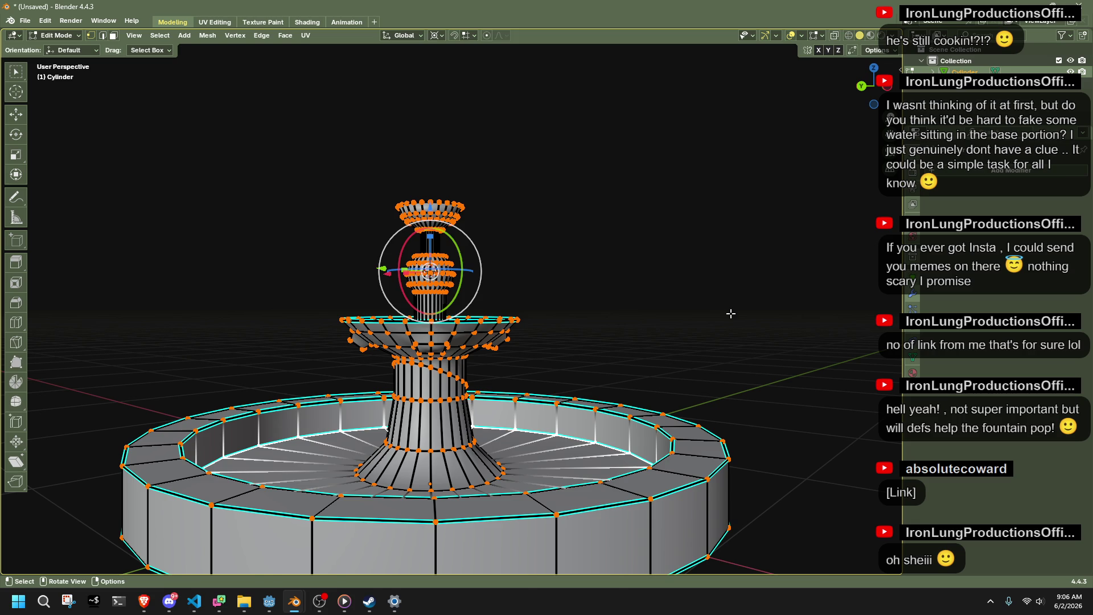
{"action": "key", "text": "g"}
{"action": "key", "text": "z"}
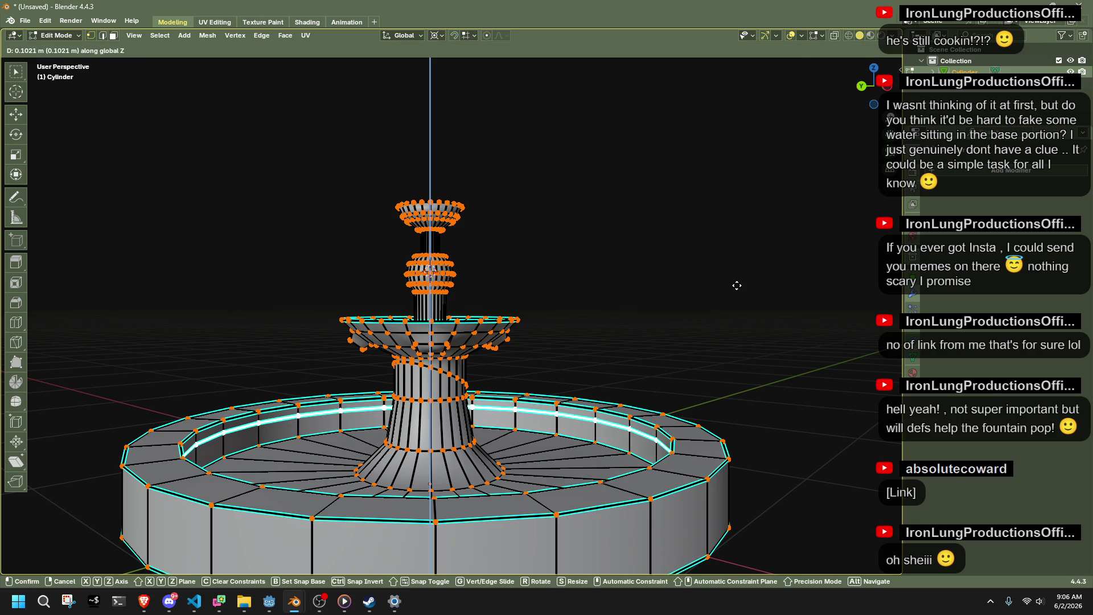
{"action": "left_click", "coordinate": [736, 293]}
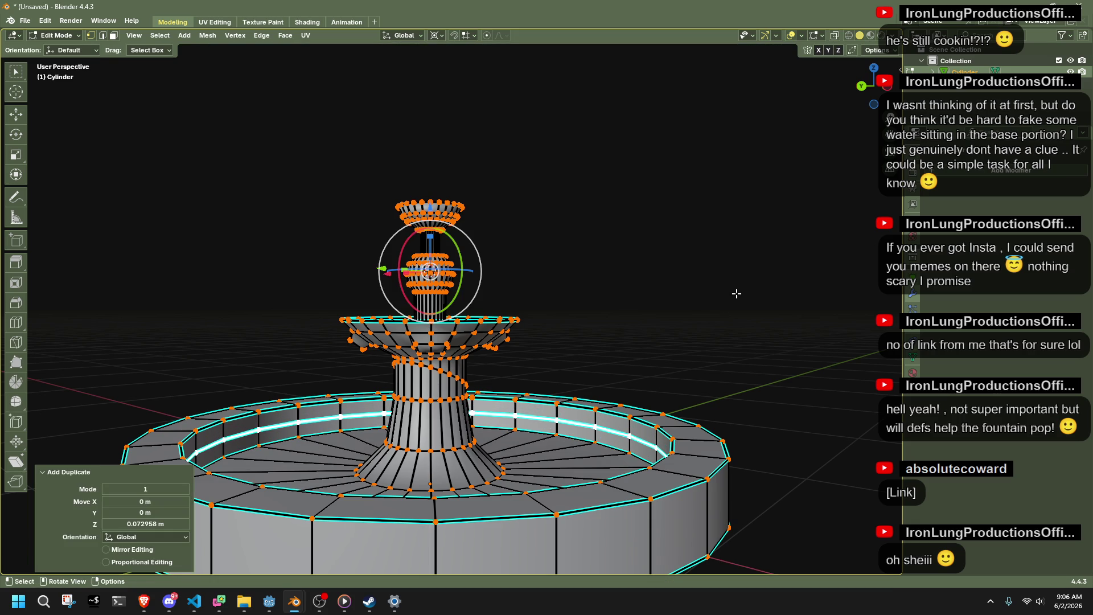
{"action": "key", "text": "s"}
{"action": "left_click", "coordinate": [751, 303]}
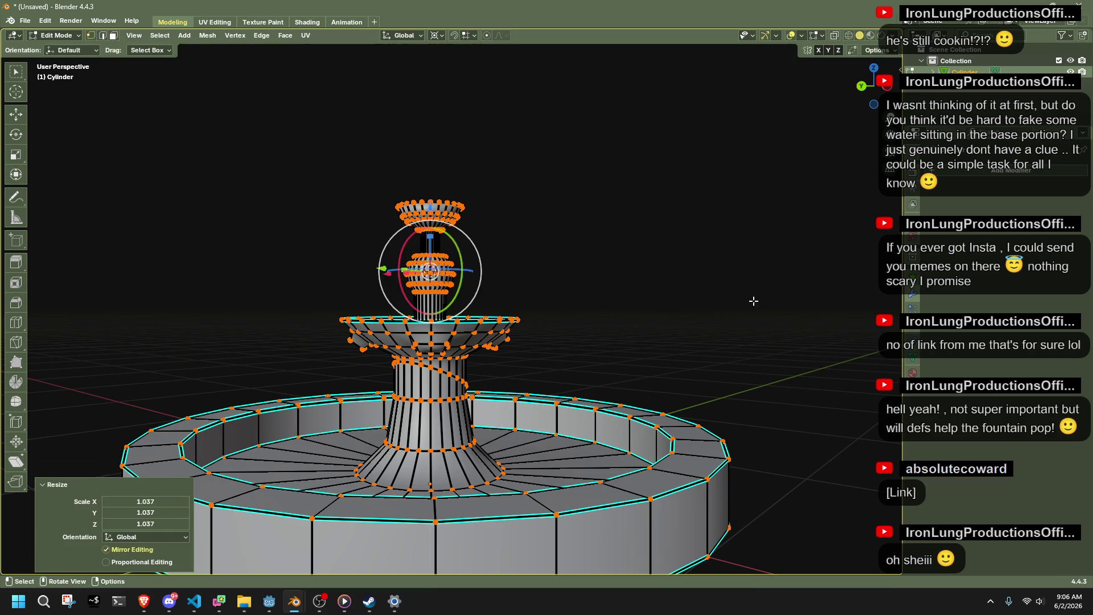
Try a Grid Fill on the ring with span reduced to 2, then undo it.
{"action": "middle_click_drag", "start_coordinate": [752, 306], "coordinate": [760, 311]}
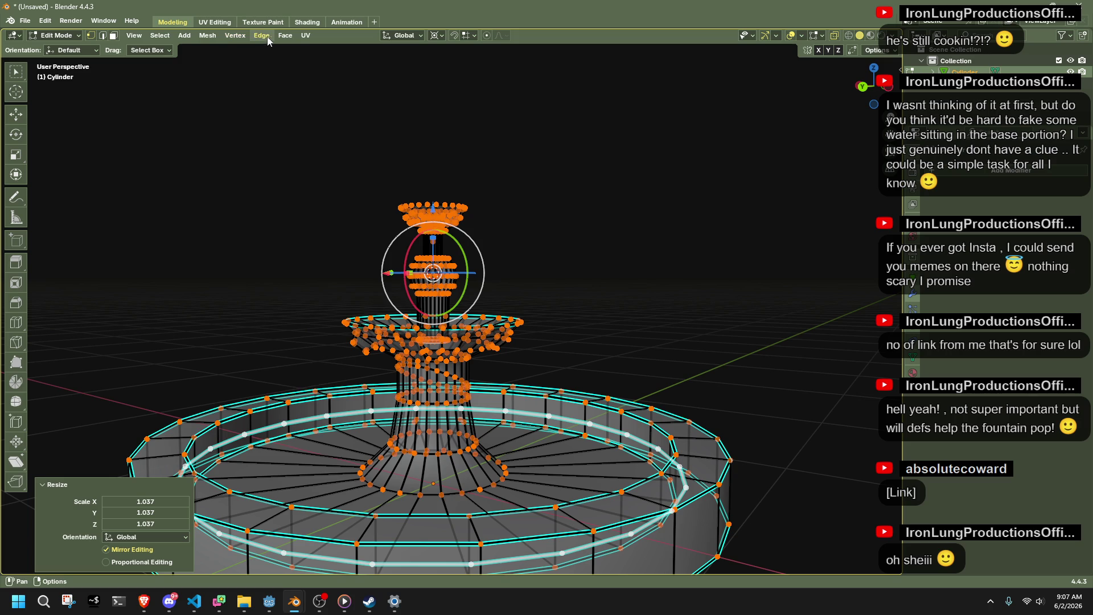
{"action": "left_click", "coordinate": [285, 36]}
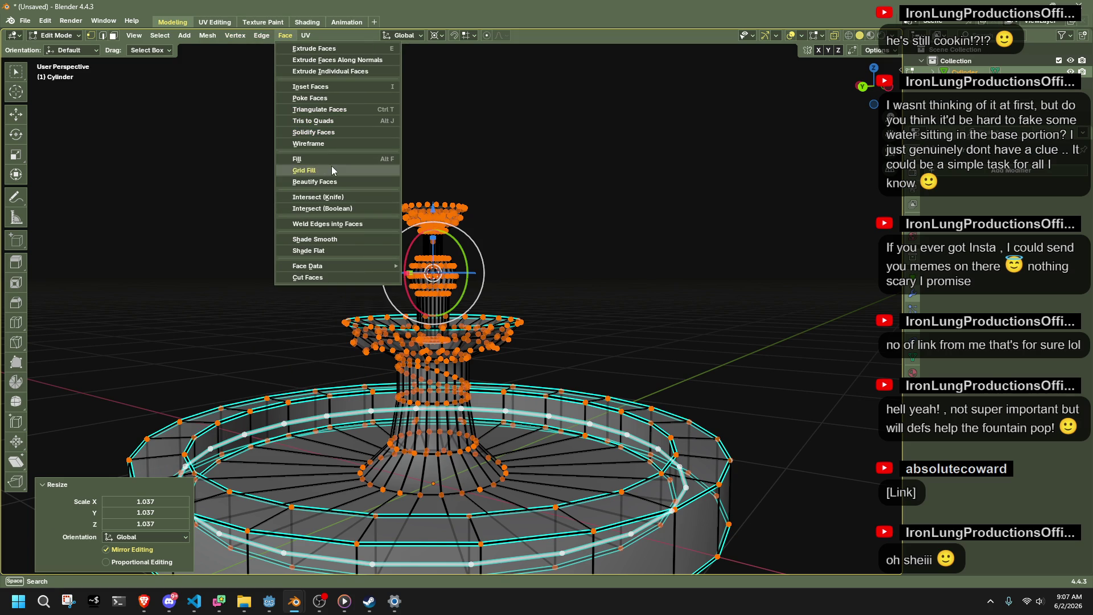
{"action": "left_click", "coordinate": [332, 168]}
{"action": "middle_click_drag", "start_coordinate": [731, 306], "coordinate": [734, 312]}
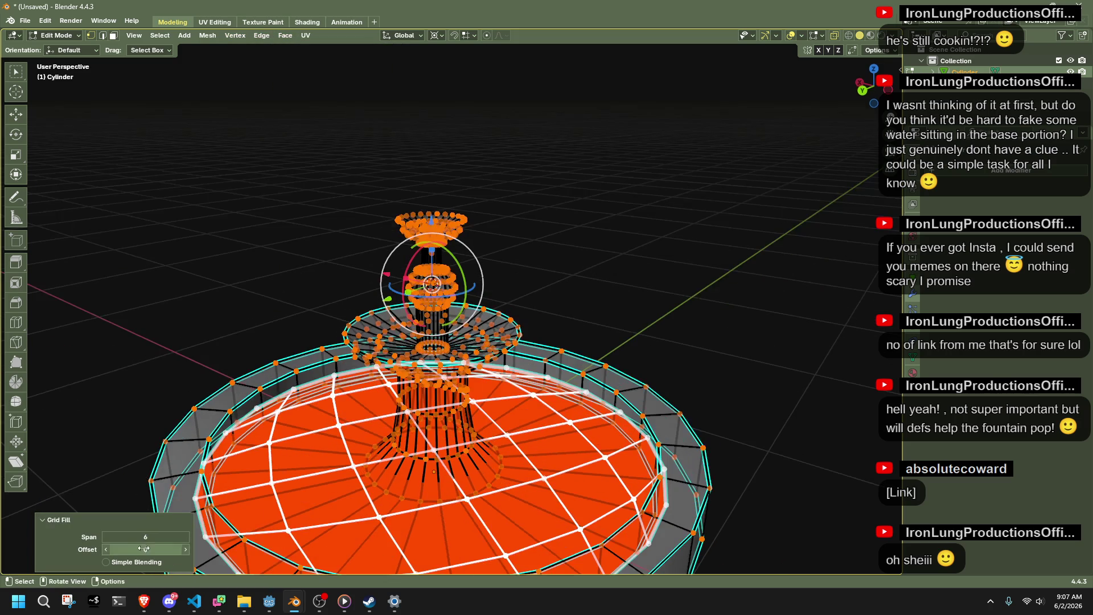
{"action": "left_click", "coordinate": [106, 537]}
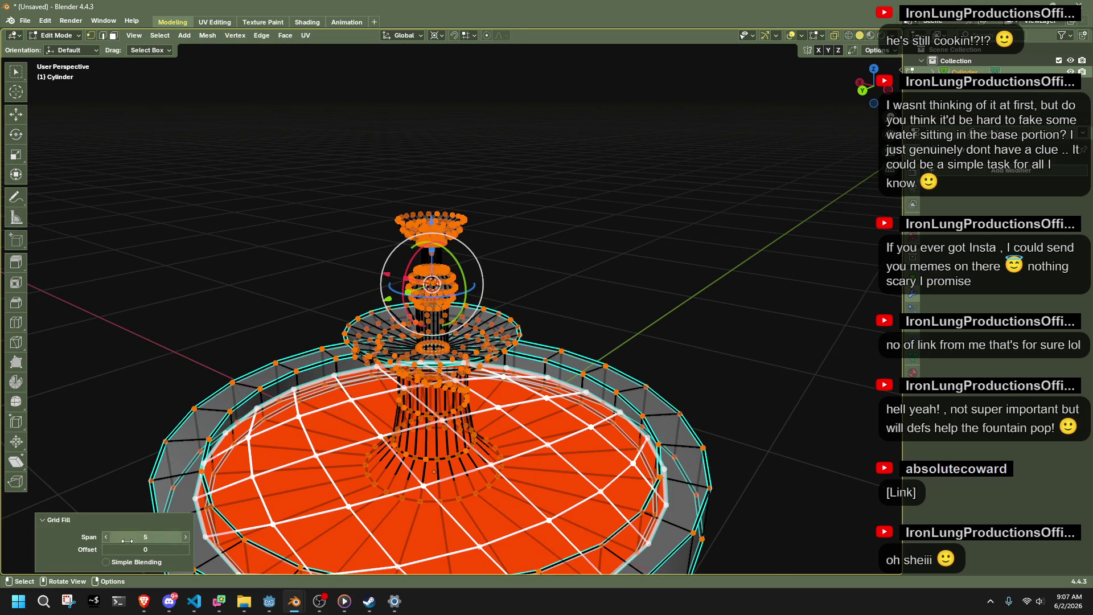
{"action": "left_click", "coordinate": [106, 538]}
{"action": "left_click", "coordinate": [105, 538]}
{"action": "left_click", "coordinate": [106, 537]}
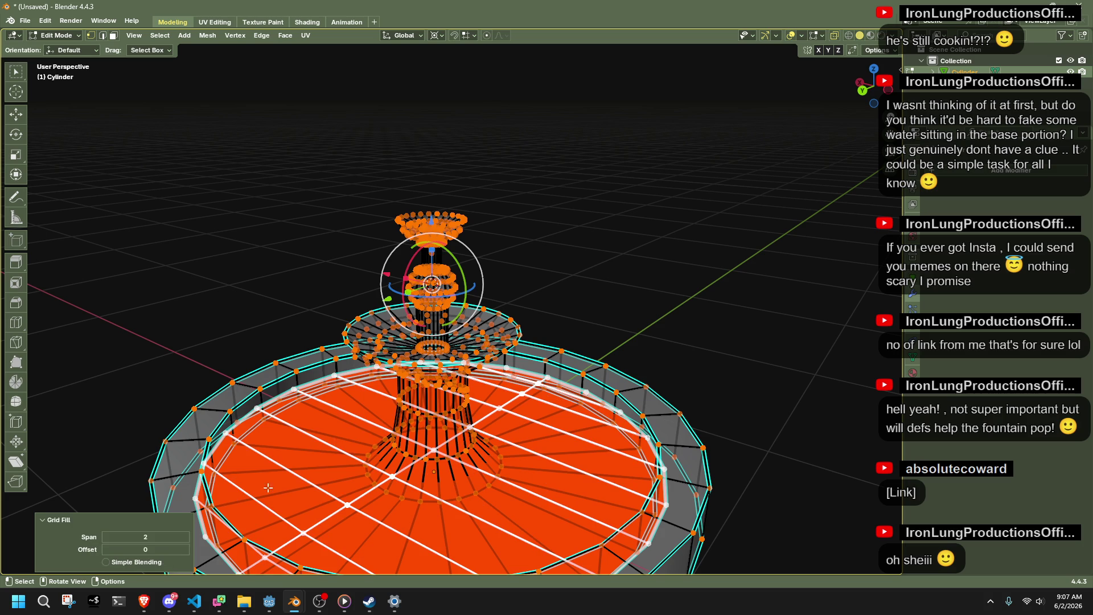
{"action": "scroll", "coordinate": [501, 433], "scroll_direction": "down", "scroll_amount": 4}
{"action": "mouse_move", "coordinate": [501, 432]}
{"action": "middle_mouse_down"}
{"action": "mouse_move", "coordinate": [578, 481]}
{"action": "mouse_move", "coordinate": [705, 414]}
{"action": "middle_mouse_up"}
{"action": "key", "text": "ctrl+z"}
{"action": "scroll", "coordinate": [711, 412], "scroll_direction": "up", "scroll_amount": 2}
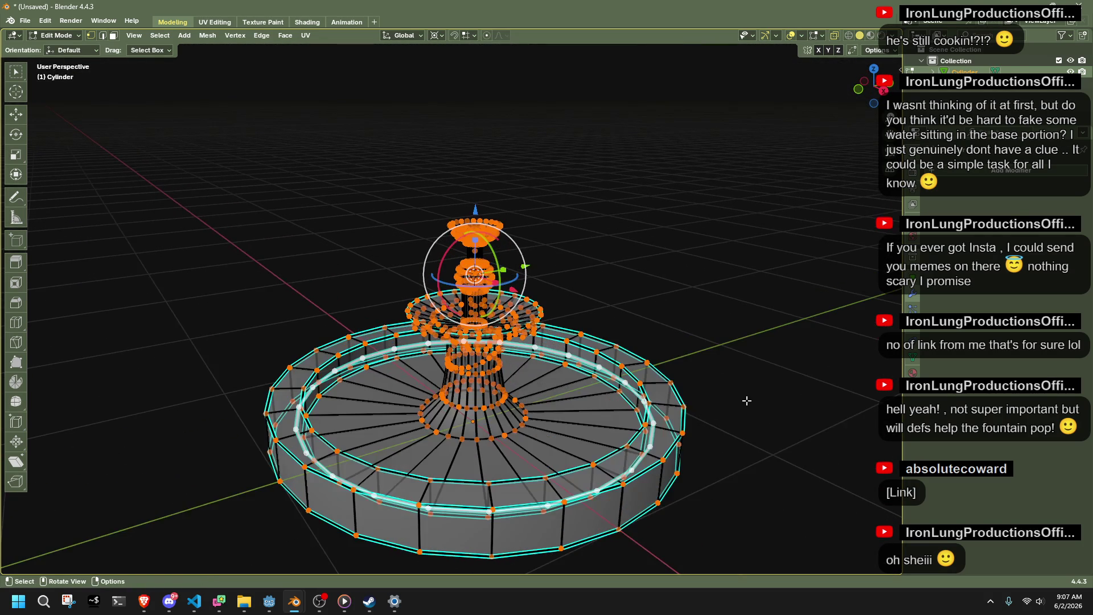
Poke the disc's face into a triangle fan around its centre.
{"action": "key", "text": "3"}
{"action": "right_click", "coordinate": [539, 419]}
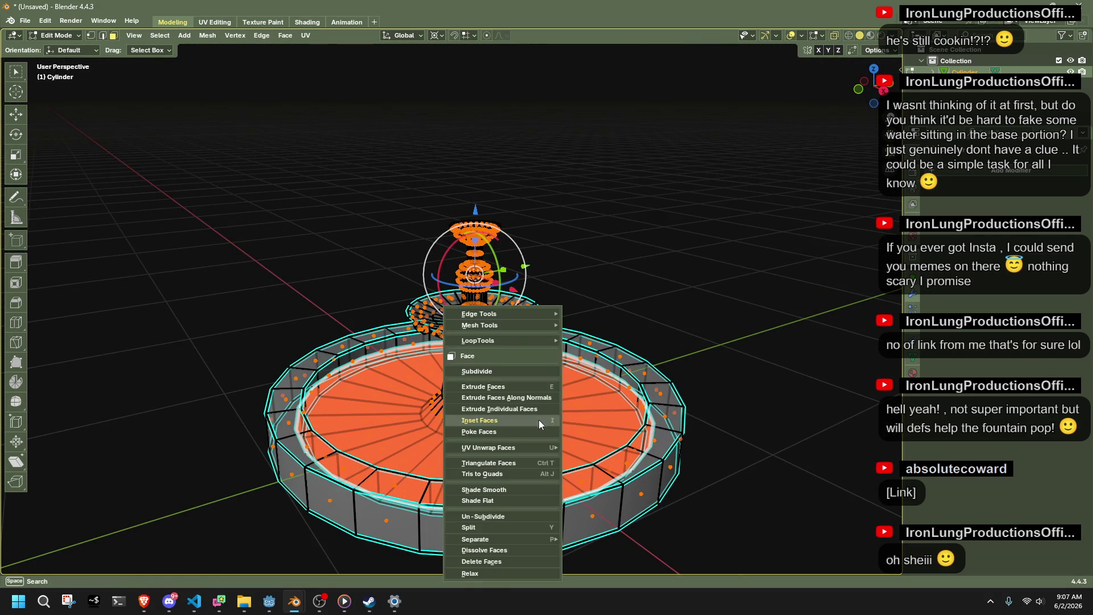
{"action": "left_click", "coordinate": [508, 433]}
{"action": "left_click", "coordinate": [753, 339]}
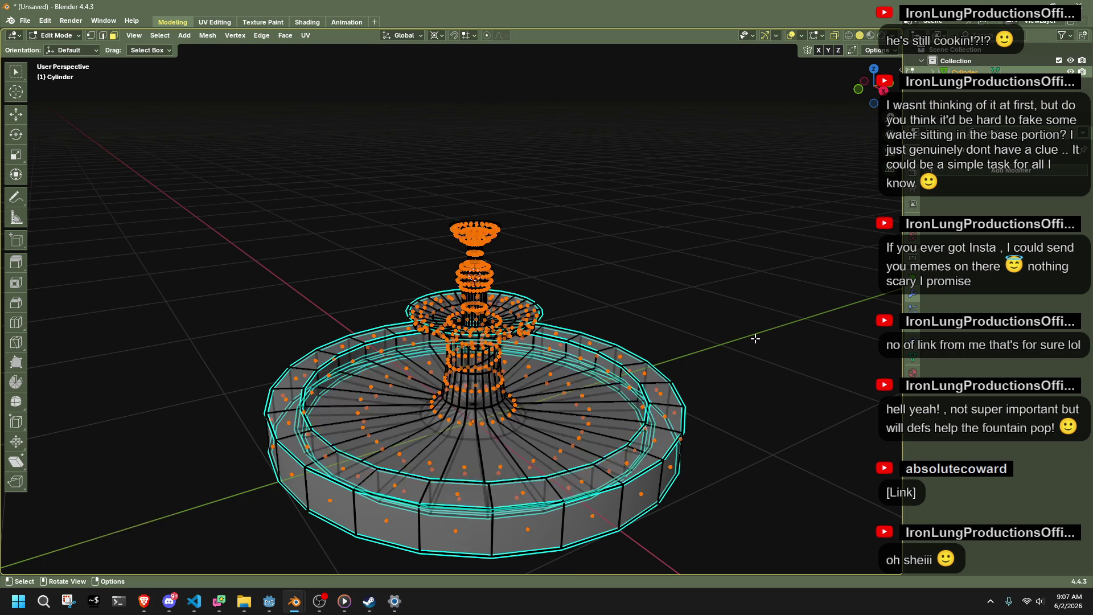
{"action": "key", "text": "Tab"}
{"action": "key", "text": "Tab"}
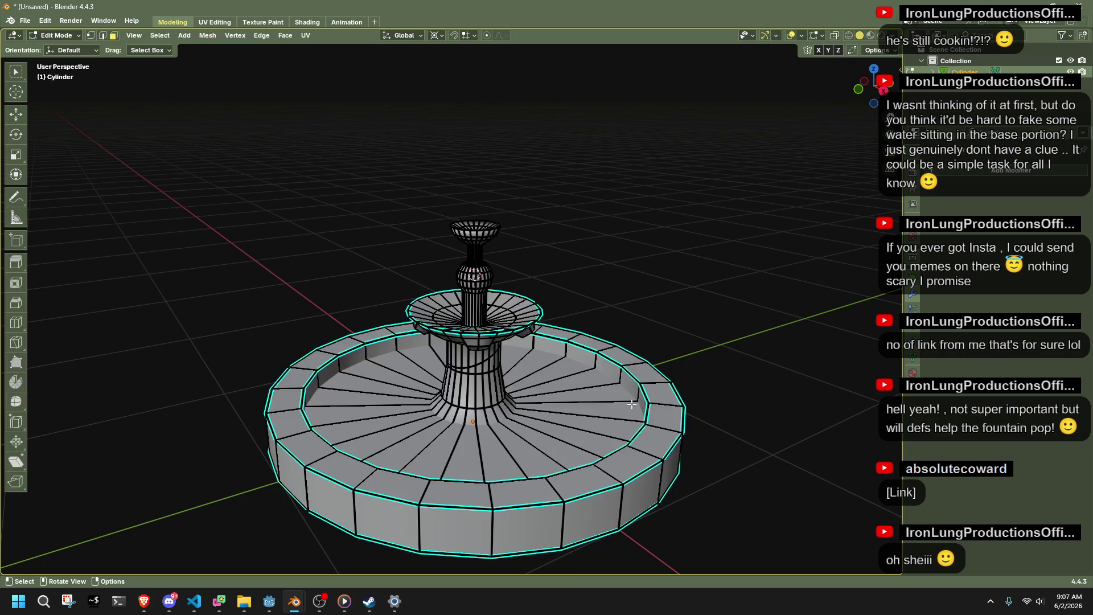
Select the whole disc and separate it by loose parts into Cylinder.001.
{"action": "left_click", "coordinate": [549, 384]}
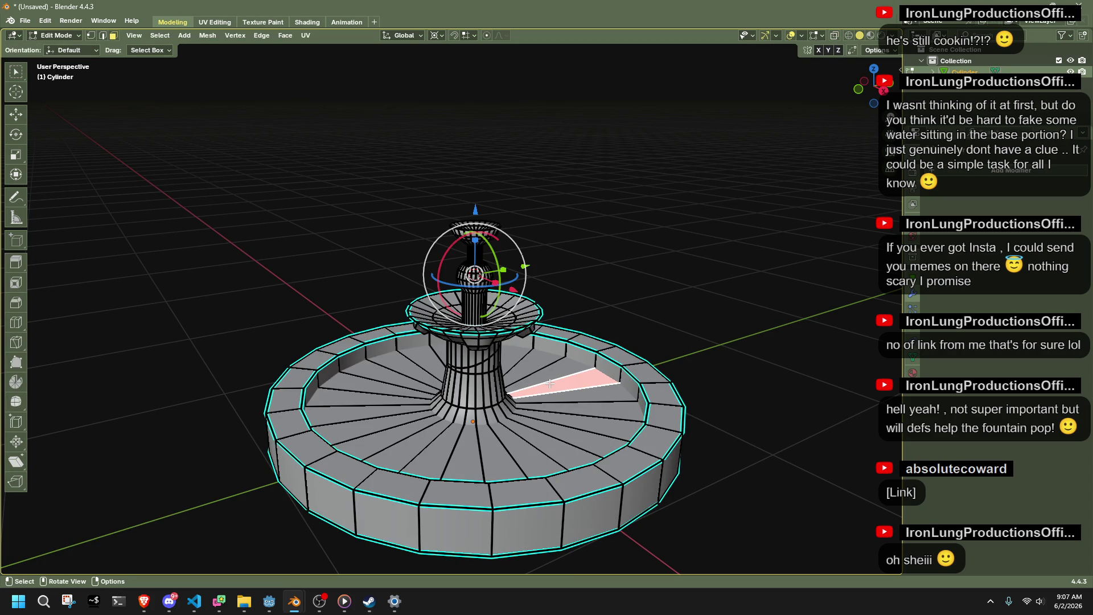
{"action": "key", "text": "l"}
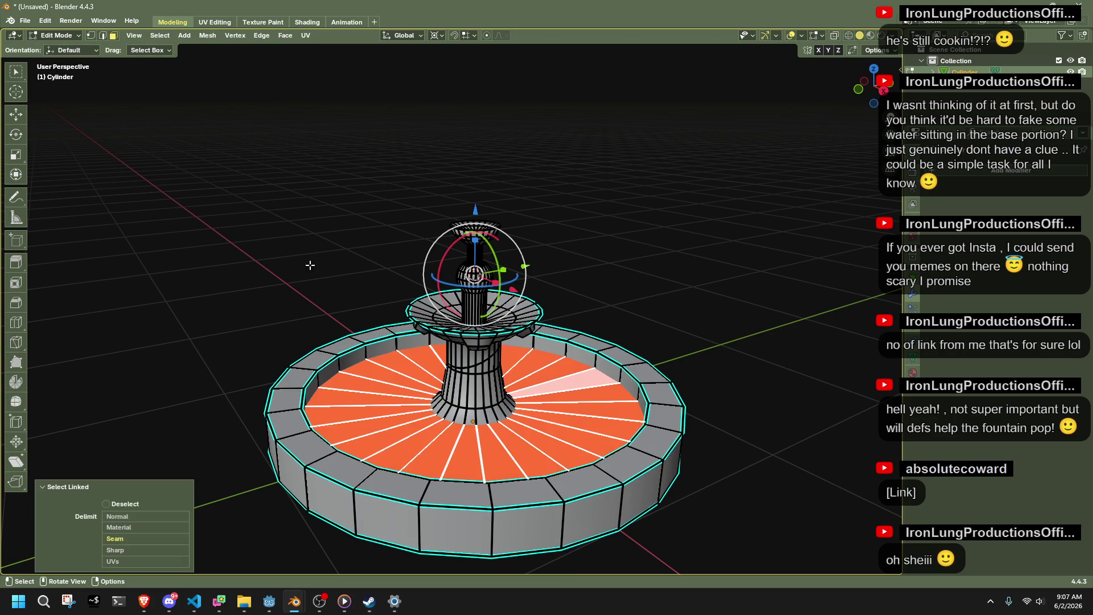
{"action": "left_click", "coordinate": [190, 37]}
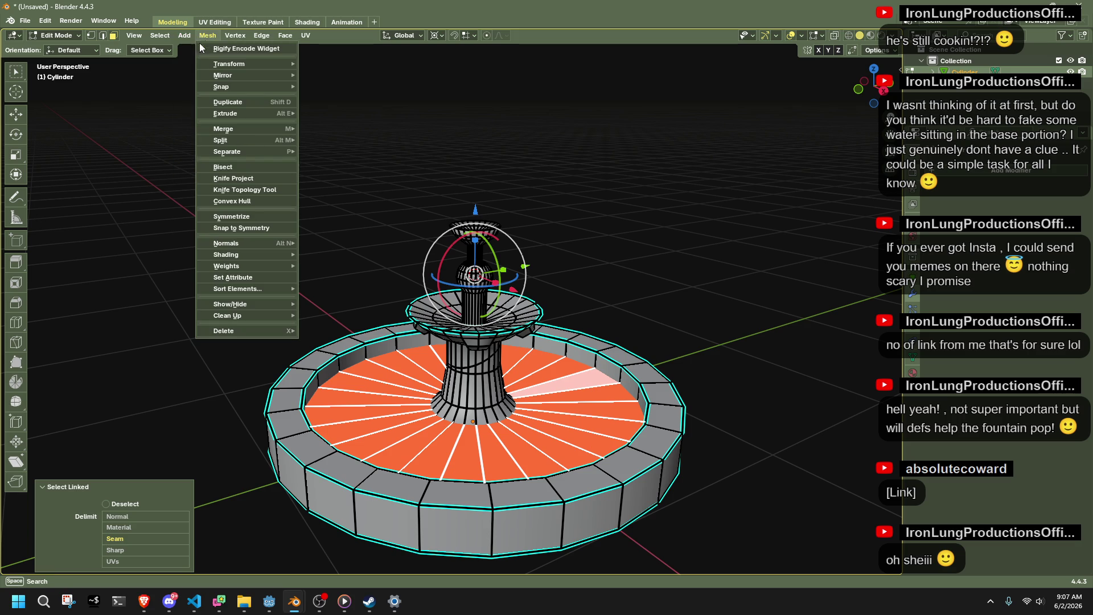
{"action": "left_click", "coordinate": [200, 35]}
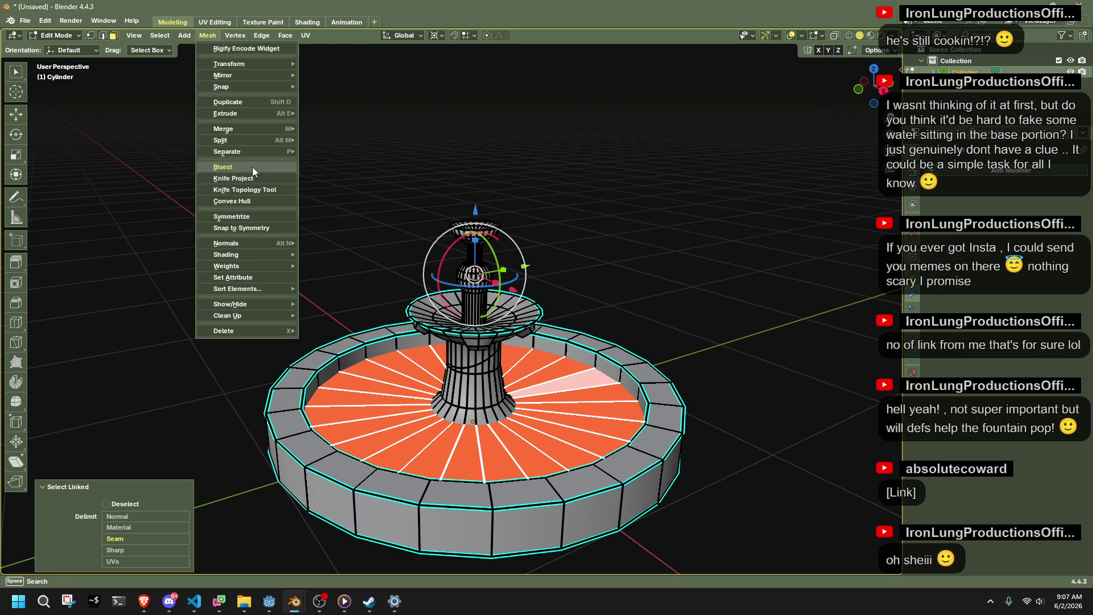
{"action": "mouse_move", "coordinate": [230, 153]}
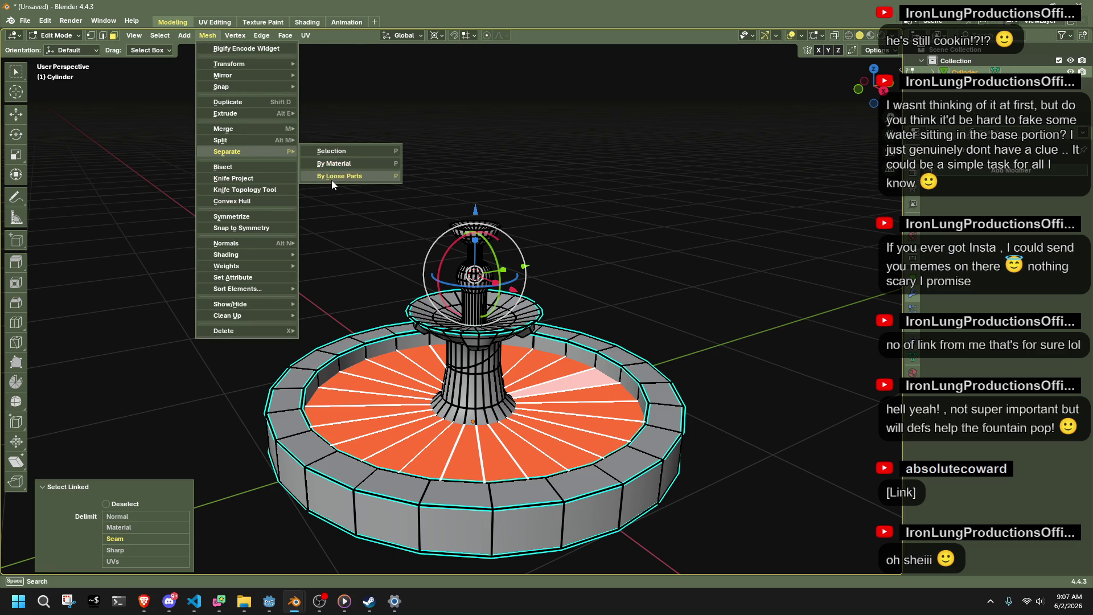
{"action": "left_click", "coordinate": [331, 177]}
{"action": "key", "text": "Tab"}
{"action": "key", "text": "alt+a"}
{"action": "left_click", "coordinate": [605, 384]}
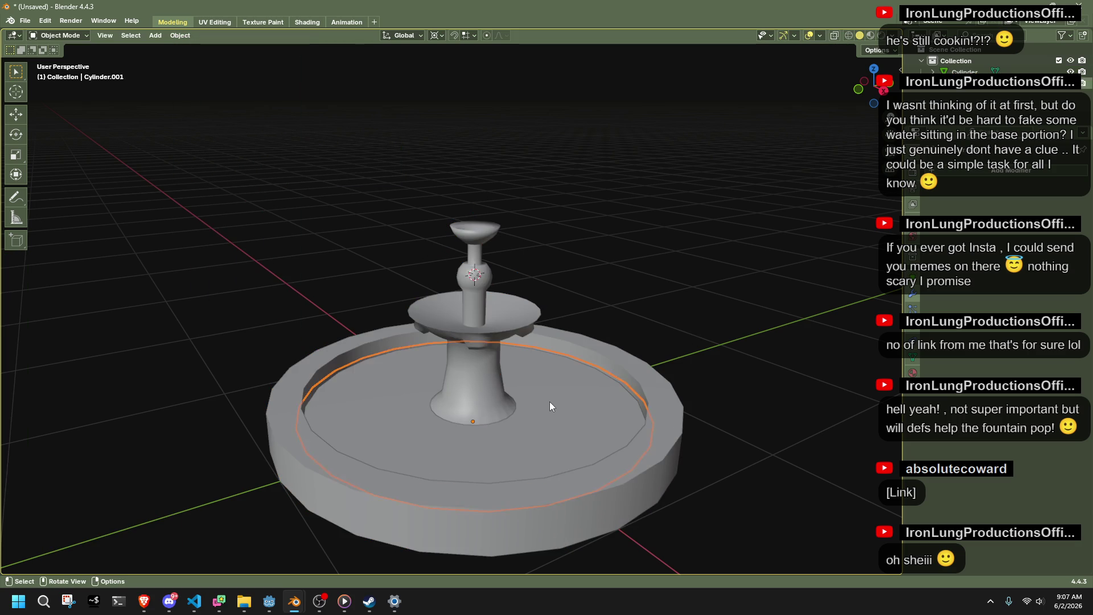
Move Cylinder.001 slightly down along Z so it sits nearly flush with the pool floor.
{"action": "scroll", "coordinate": [649, 433], "scroll_direction": "up", "scroll_amount": 3}
{"action": "mouse_move", "coordinate": [634, 434]}
{"action": "middle_mouse_down"}
{"action": "mouse_move", "coordinate": [631, 411]}
{"action": "mouse_move", "coordinate": [652, 409]}
{"action": "middle_mouse_up"}
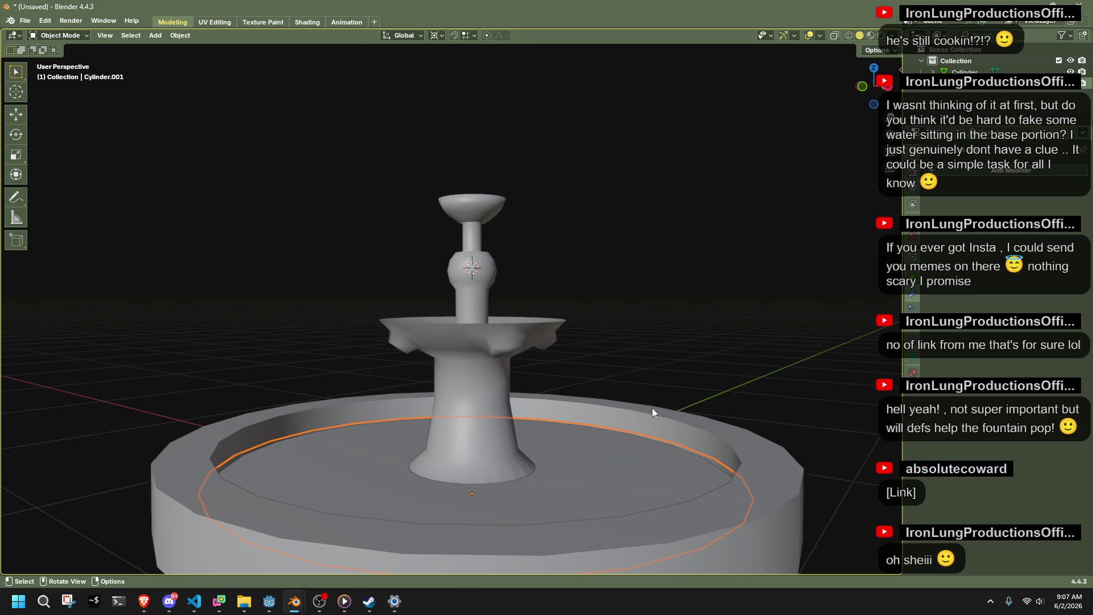
{"action": "key", "text": "g"}
{"action": "key", "text": "z"}
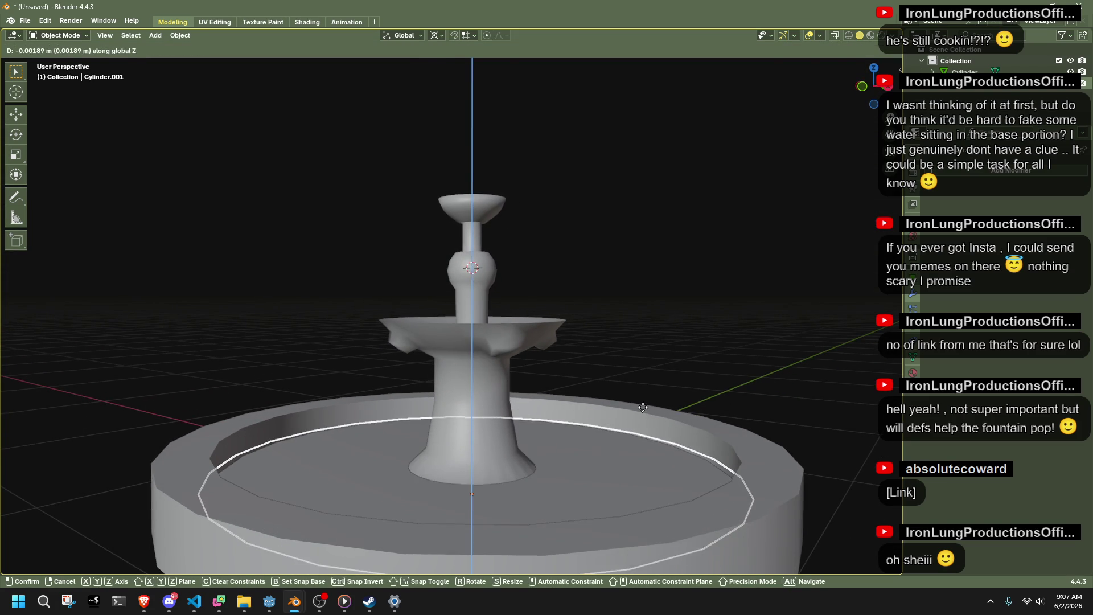
{"action": "left_click", "coordinate": [669, 381]}
{"action": "scroll", "coordinate": [671, 376], "scroll_direction": "down", "scroll_amount": 2}
{"action": "mouse_move", "coordinate": [672, 376]}
{"action": "middle_mouse_down"}
{"action": "mouse_move", "coordinate": [684, 405]}
{"action": "mouse_move", "coordinate": [601, 387]}
{"action": "mouse_move", "coordinate": [582, 357]}
{"action": "mouse_move", "coordinate": [598, 329]}
{"action": "mouse_move", "coordinate": [590, 443]}
{"action": "mouse_move", "coordinate": [524, 395]}
{"action": "mouse_move", "coordinate": [199, 344]}
{"action": "middle_mouse_up"}
{"action": "mouse_move", "coordinate": [310, 373]}
{"action": "middle_mouse_down"}
{"action": "mouse_move", "coordinate": [385, 380]}
{"action": "mouse_move", "coordinate": [456, 354]}
{"action": "middle_mouse_up"}
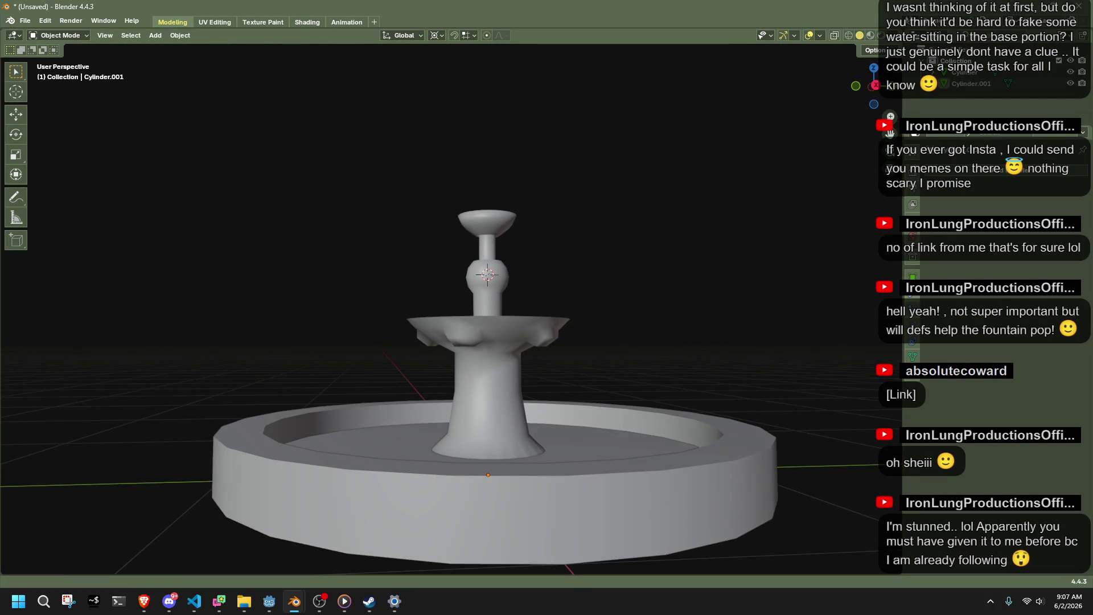
{"action": "key", "text": "alt+Tab"}
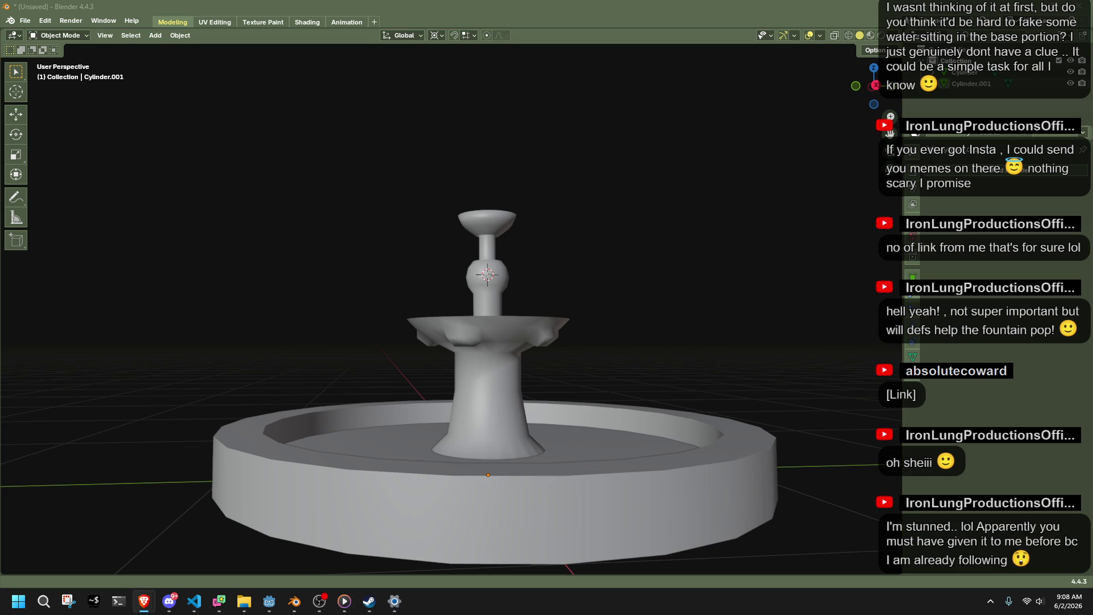
Select the bowl rim edge loop and mark it sharp.
{"action": "middle_click_drag", "start_coordinate": [439, 256], "coordinate": [561, 447]}
{"action": "scroll", "coordinate": [500, 366], "scroll_direction": "up", "scroll_amount": 3}
{"action": "key", "text": "Tab"}
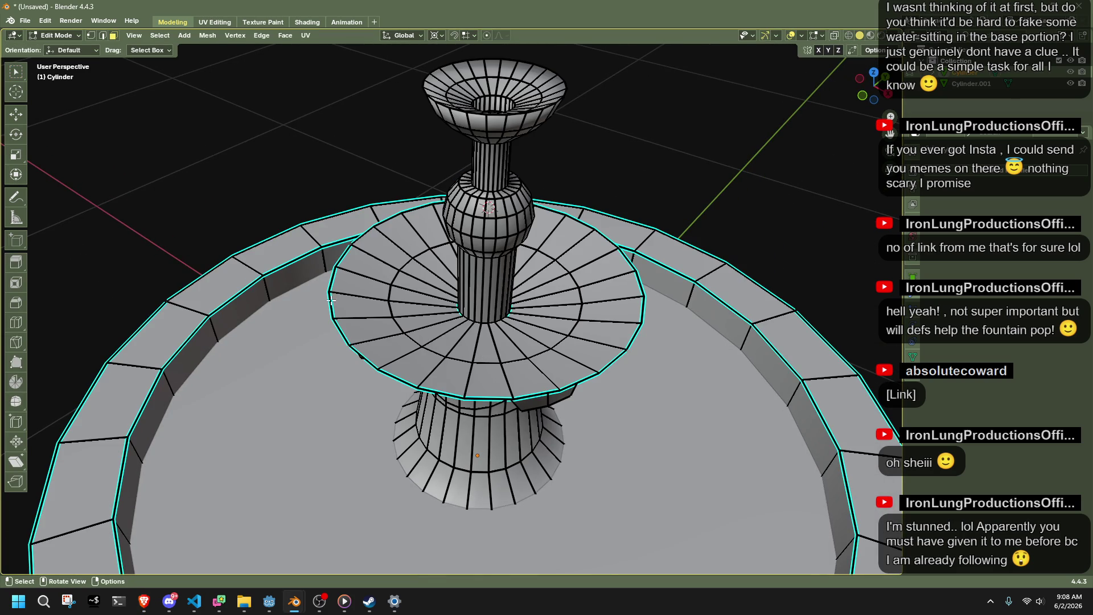
{"action": "scroll", "coordinate": [463, 310], "scroll_direction": "up", "scroll_amount": 3}
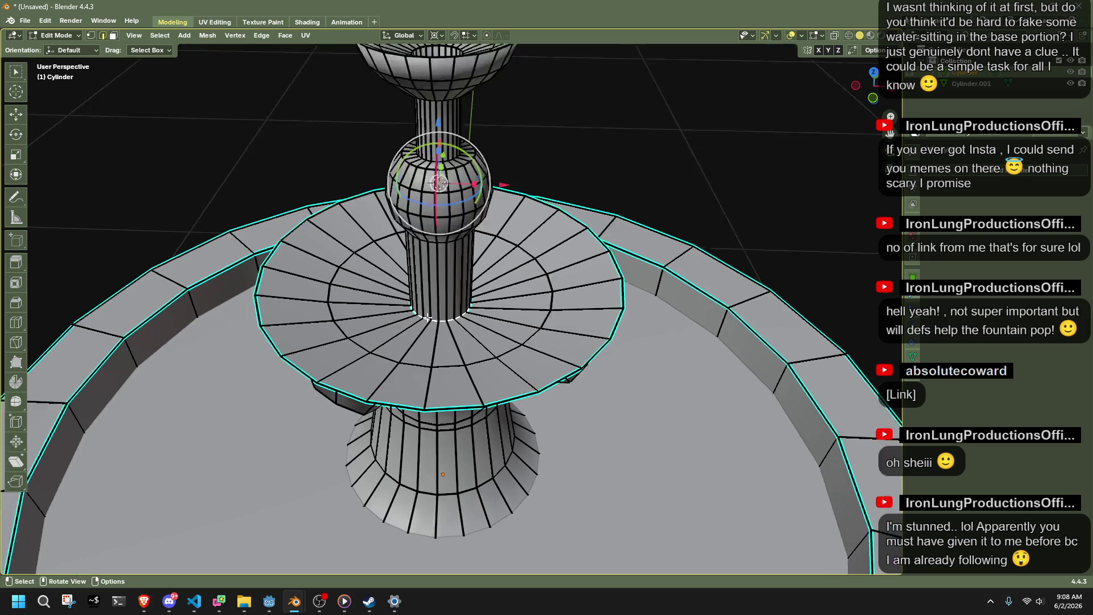
{"action": "scroll", "coordinate": [510, 157], "scroll_direction": "down", "scroll_amount": 4}
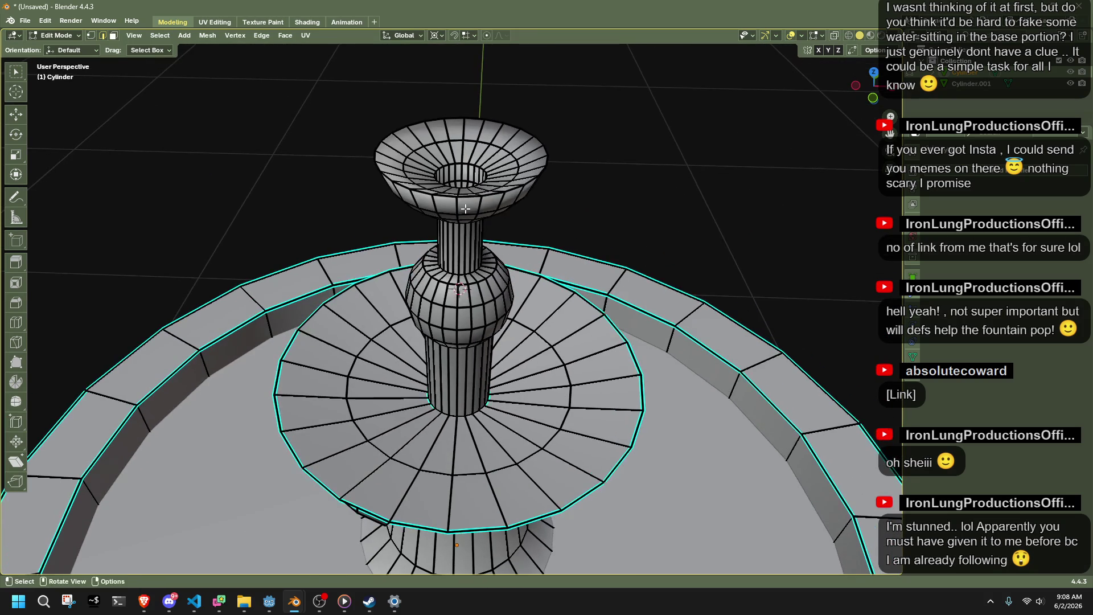
{"action": "left_click", "coordinate": [457, 199], "text": "alt"}
{"action": "left_click", "coordinate": [457, 199], "text": "alt"}
{"action": "key", "text": "ctrl+e"}
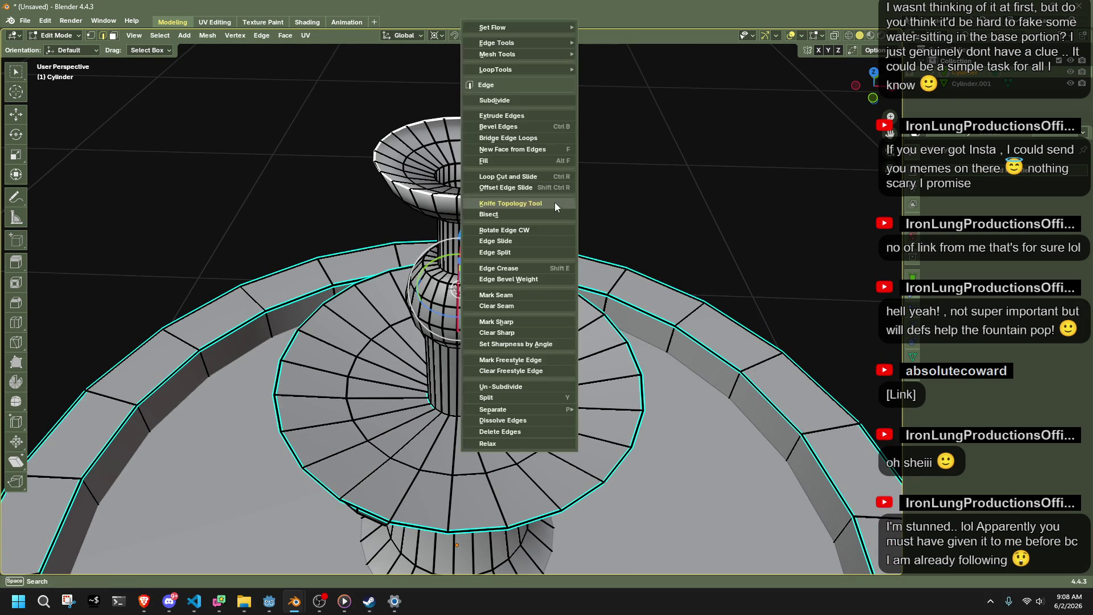
{"action": "left_click", "coordinate": [516, 323]}
{"action": "scroll", "coordinate": [627, 207], "scroll_direction": "down", "scroll_amount": 3}
Mark the selected edges as a UV seam using X-ray view.
{"action": "key", "text": "Tab"}
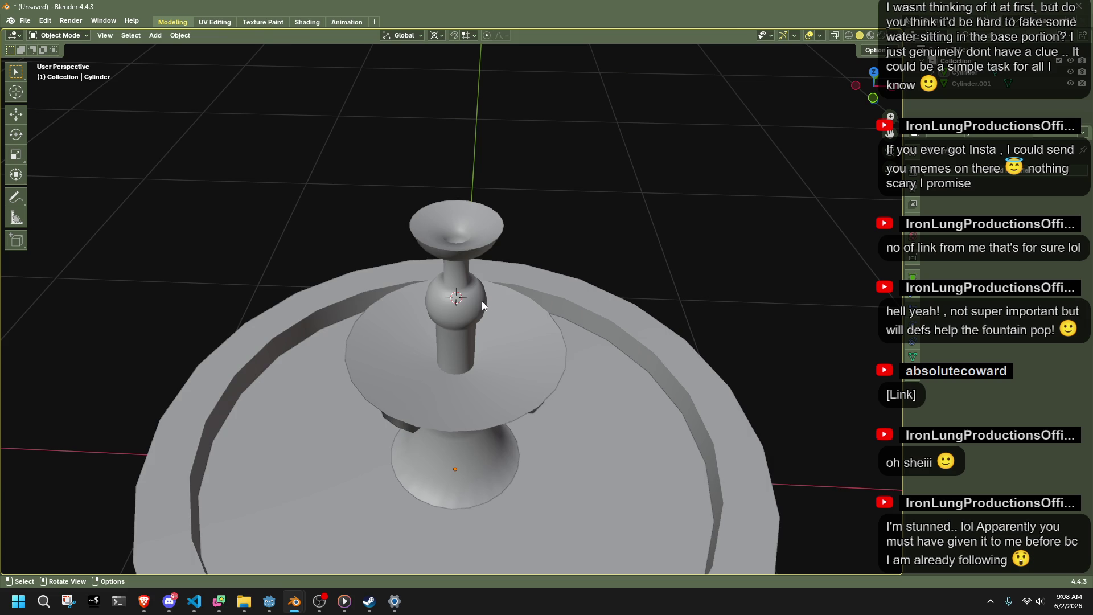
{"action": "key", "text": "Tab"}
{"action": "mouse_move", "coordinate": [610, 306]}
{"action": "middle_mouse_down"}
{"action": "mouse_move", "coordinate": [438, 448]}
{"action": "mouse_move", "coordinate": [692, 515]}
{"action": "mouse_move", "coordinate": [626, 378]}
{"action": "mouse_move", "coordinate": [688, 518]}
{"action": "mouse_move", "coordinate": [754, 525]}
{"action": "mouse_move", "coordinate": [814, 569]}
{"action": "middle_mouse_up"}
{"action": "key", "text": "alt+z"}
{"action": "key", "text": "alt+z"}
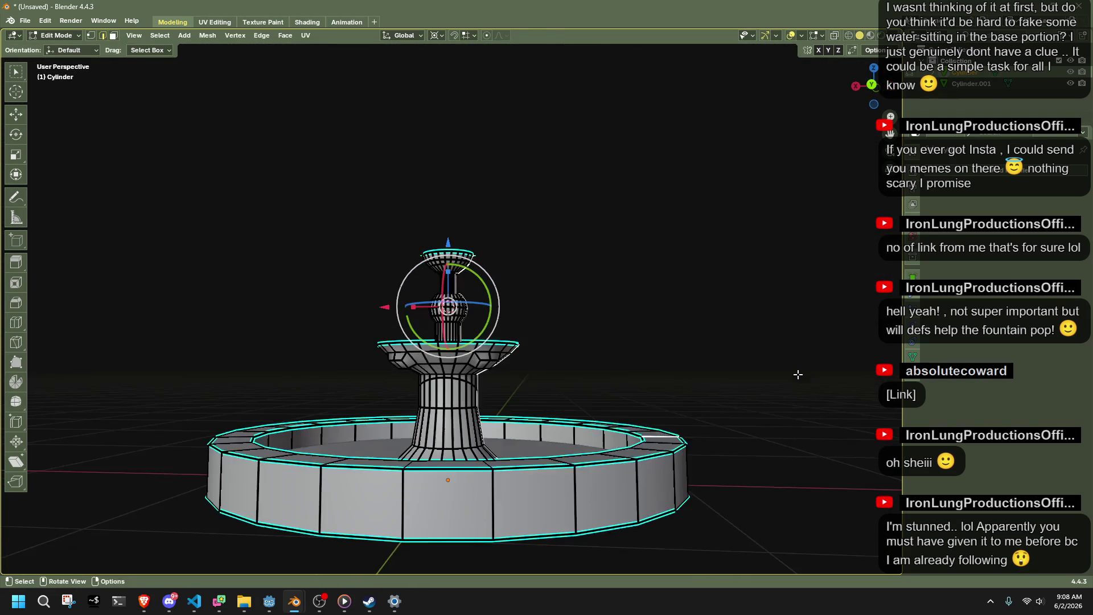
{"action": "key", "text": "ctrl+e"}
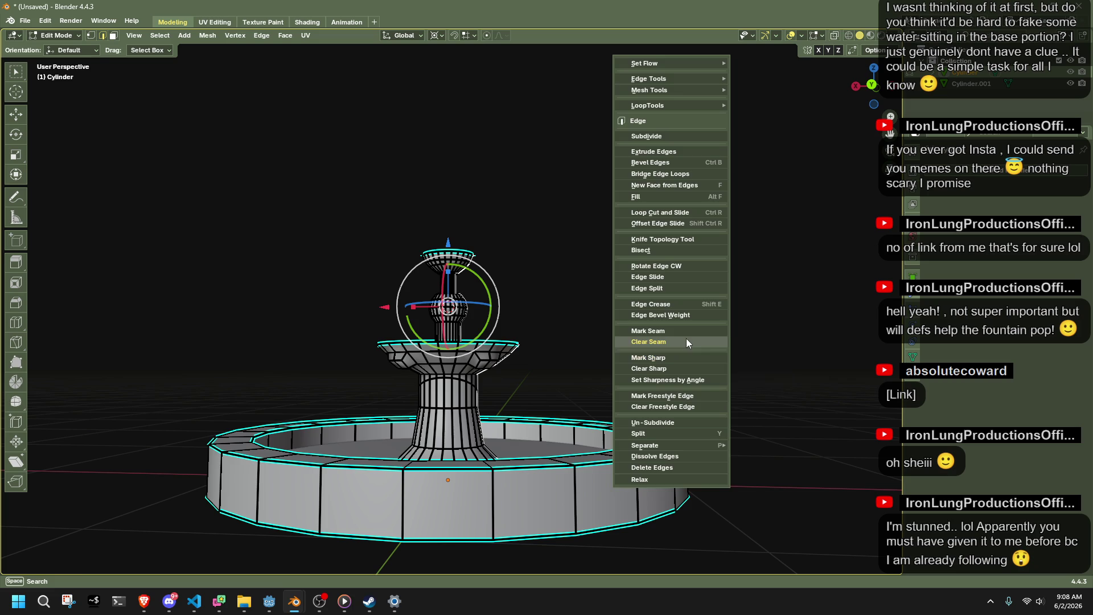
{"action": "left_click", "coordinate": [679, 332]}
Poke the top disc face into a triangle fan.
{"action": "mouse_move", "coordinate": [622, 246]}
{"action": "middle_mouse_down"}
{"action": "mouse_move", "coordinate": [558, 259]}
{"action": "mouse_move", "coordinate": [626, 296]}
{"action": "mouse_move", "coordinate": [658, 338]}
{"action": "middle_mouse_up"}
{"action": "key", "text": "alt+z"}
{"action": "key", "text": "3"}
{"action": "key", "text": "alt+z"}
{"action": "mouse_move", "coordinate": [561, 339]}
{"action": "middle_mouse_down"}
{"action": "mouse_move", "coordinate": [576, 263]}
{"action": "mouse_move", "coordinate": [564, 300]}
{"action": "mouse_move", "coordinate": [547, 275]}
{"action": "middle_mouse_up"}
{"action": "right_click", "coordinate": [546, 276]}
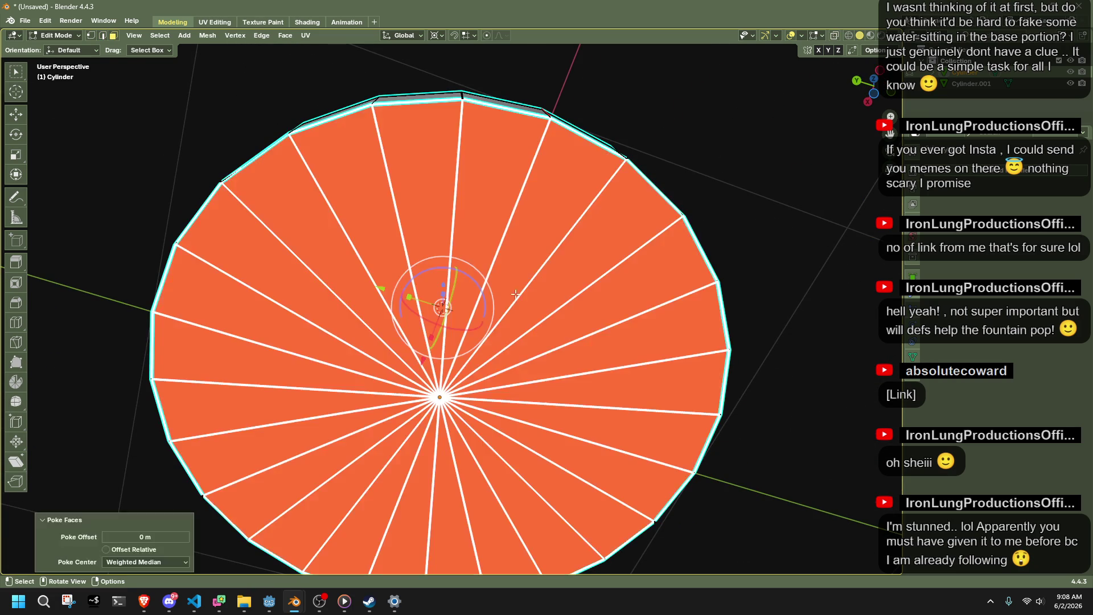
{"action": "left_click", "coordinate": [544, 378]}
Mark one radial edge of the top disc as a seam.
{"action": "key", "text": "alt+a"}
{"action": "key", "text": "2"}
{"action": "left_click", "coordinate": [521, 228]}
{"action": "right_click", "coordinate": [472, 425]}
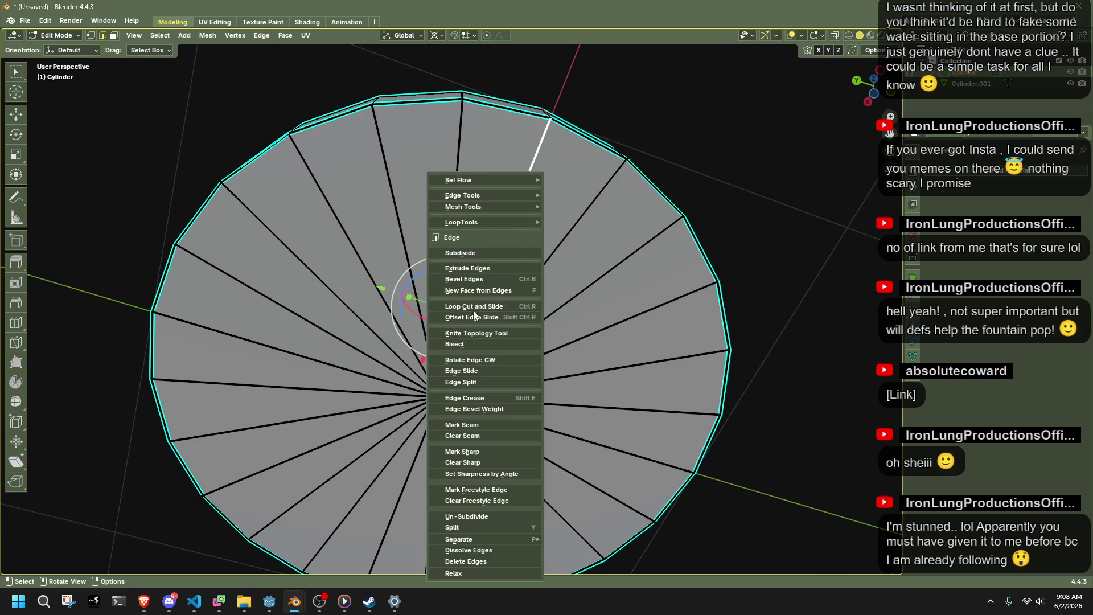
{"action": "left_click", "coordinate": [470, 424]}
Mark the disc's rim edge loops as seams and return to Object Mode.
{"action": "middle_click_drag", "start_coordinate": [555, 243], "coordinate": [550, 296]}
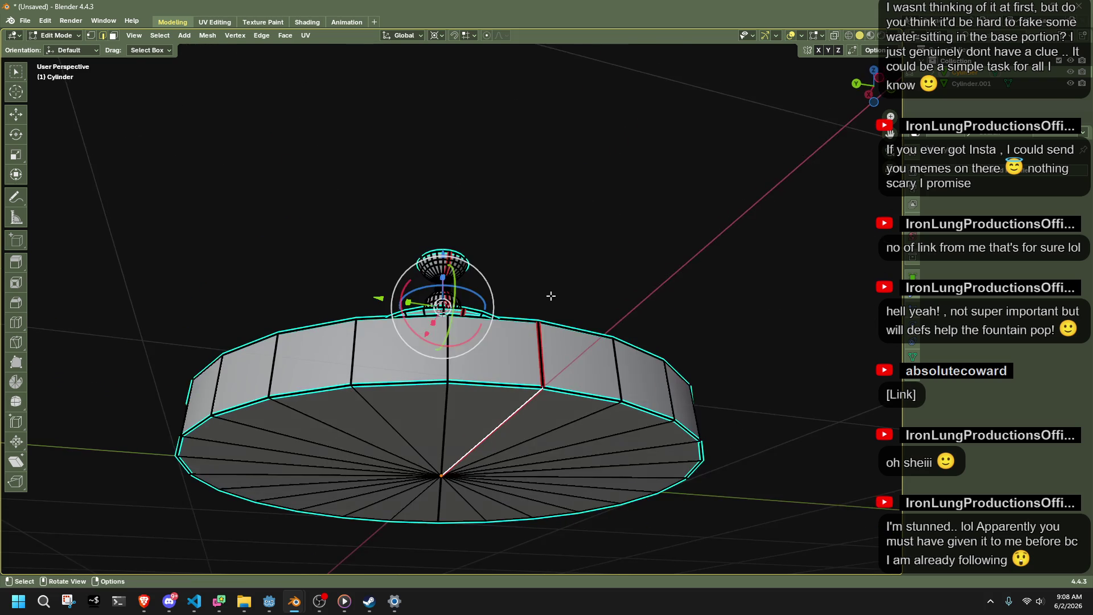
{"action": "left_click", "coordinate": [501, 408], "text": "alt"}
{"action": "right_click", "coordinate": [489, 388]}
{"action": "left_click", "coordinate": [489, 388]}
{"action": "scroll", "coordinate": [768, 246], "scroll_direction": "down", "scroll_amount": 3}
{"action": "mouse_move", "coordinate": [768, 247]}
{"action": "middle_mouse_down"}
{"action": "mouse_move", "coordinate": [678, 275]}
{"action": "mouse_move", "coordinate": [725, 409]}
{"action": "mouse_move", "coordinate": [766, 427]}
{"action": "middle_mouse_up"}
{"action": "key", "text": "a"}
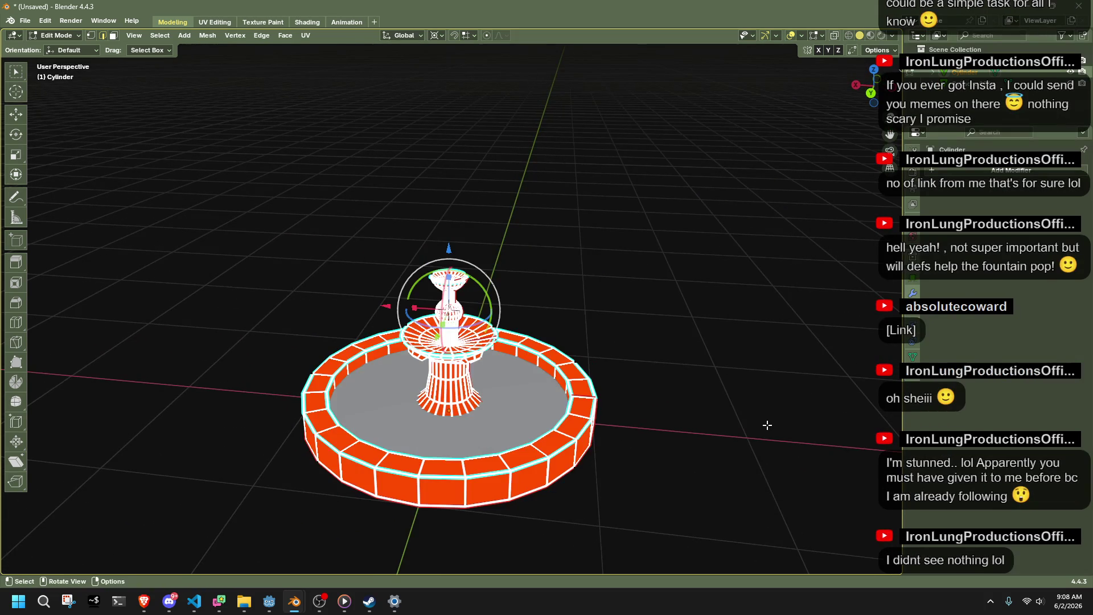
{"action": "key", "text": "alt+a"}
{"action": "key", "text": "Tab"}
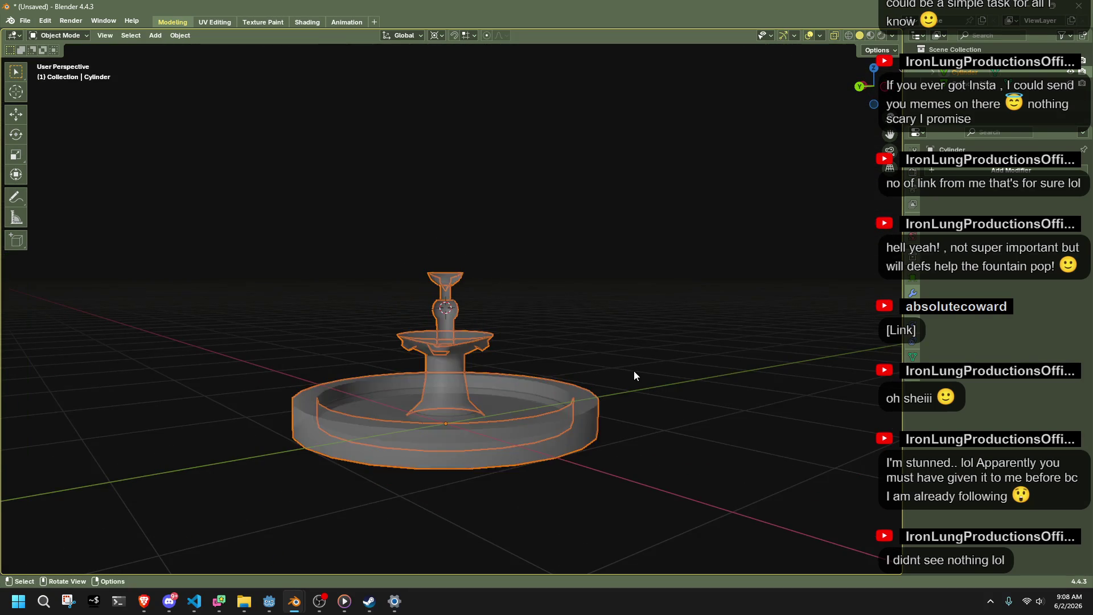
Re-enter Edit Mode and review the fountain's seams from several angles.
{"action": "scroll", "coordinate": [633, 370], "scroll_direction": "up", "scroll_amount": 5}
{"action": "scroll", "coordinate": [633, 371], "scroll_direction": "down", "scroll_amount": 3}
{"action": "mouse_move", "coordinate": [542, 399]}
{"action": "middle_mouse_down"}
{"action": "mouse_move", "coordinate": [469, 382]}
{"action": "mouse_move", "coordinate": [571, 385]}
{"action": "mouse_move", "coordinate": [649, 410]}
{"action": "mouse_move", "coordinate": [548, 363]}
{"action": "middle_mouse_up"}
{"action": "key", "text": "Tab"}
{"action": "mouse_move", "coordinate": [482, 429]}
{"action": "middle_mouse_down"}
{"action": "mouse_move", "coordinate": [722, 408]}
{"action": "mouse_move", "coordinate": [815, 438]}
{"action": "middle_mouse_up"}
{"action": "key", "text": "a"}
{"action": "key", "text": "alt+a"}
{"action": "middle_click_drag", "start_coordinate": [768, 383], "coordinate": [556, 361]}
{"action": "key", "text": "alt+z"}
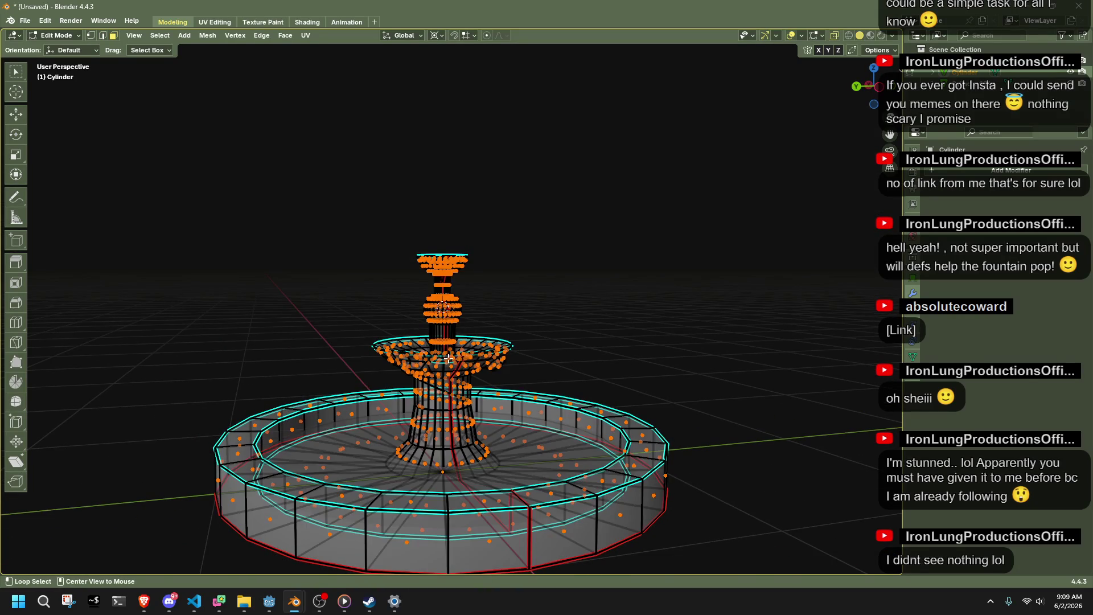
{"action": "key", "text": "alt+z"}
{"action": "scroll", "coordinate": [449, 359], "scroll_direction": "up", "scroll_amount": 3}
Select the upper fountain part and mark its loops as seams.
{"action": "key", "text": "l"}
{"action": "middle_click_drag", "start_coordinate": [444, 396], "coordinate": [512, 408]}
{"action": "key", "text": "ctrl+e"}
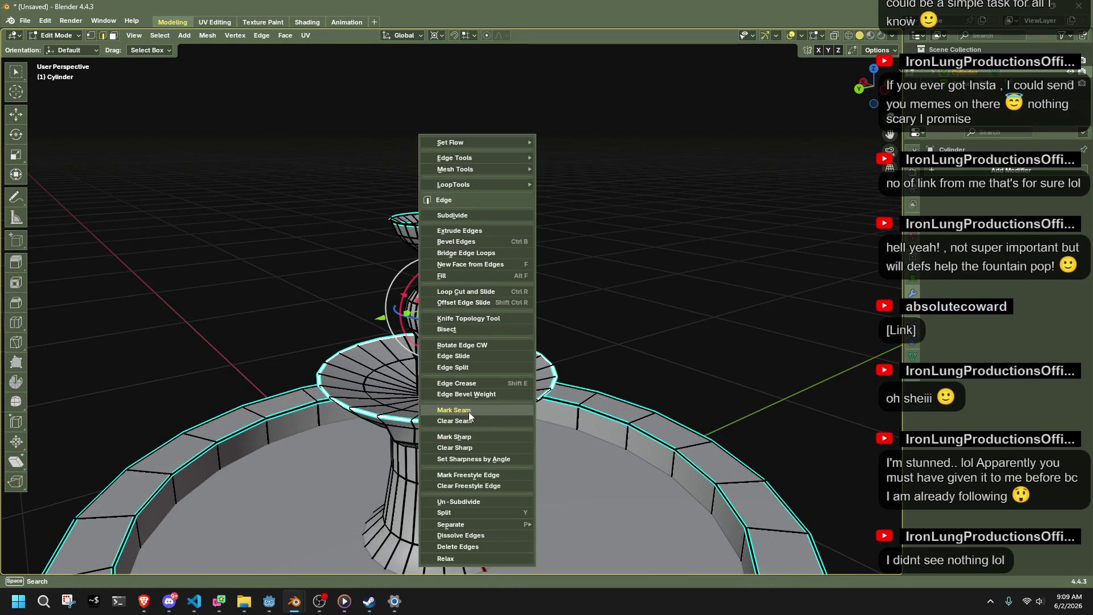
{"action": "left_click", "coordinate": [469, 412]}
{"action": "key", "text": "alt+a"}
Clear the seam from the misplaced edges.
{"action": "mouse_move", "coordinate": [591, 316]}
{"action": "middle_mouse_down"}
{"action": "mouse_move", "coordinate": [461, 421]}
{"action": "mouse_move", "coordinate": [430, 398]}
{"action": "middle_mouse_up"}
{"action": "right_click", "coordinate": [430, 397]}
{"action": "key", "text": "Escape"}
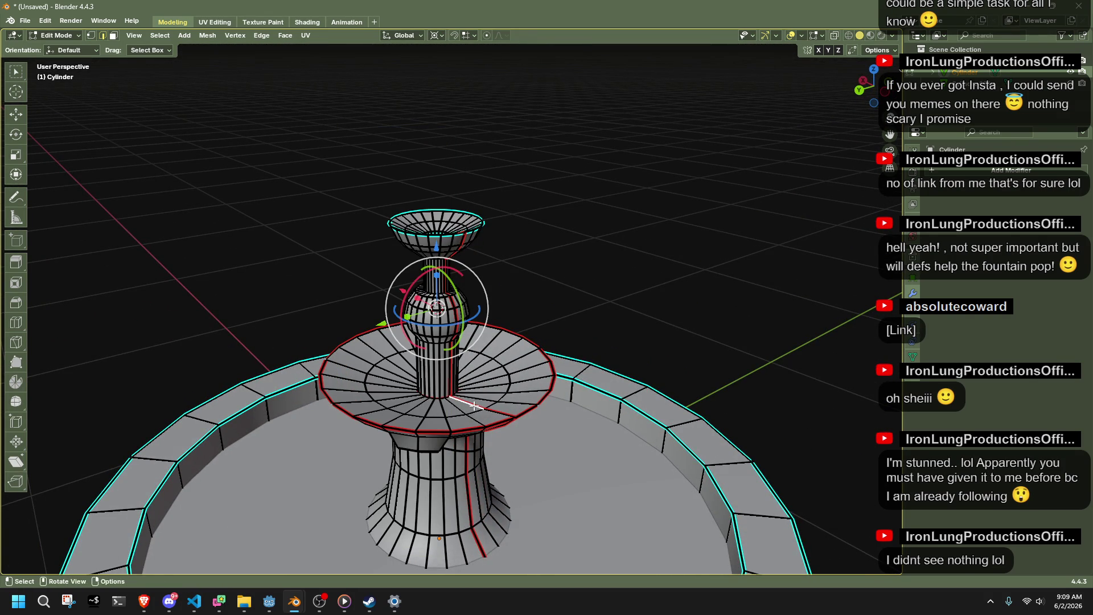
{"action": "right_click", "coordinate": [478, 426]}
{"action": "left_click", "coordinate": [477, 423]}
{"action": "scroll", "coordinate": [477, 422], "scroll_direction": "down", "scroll_amount": 3}
Check the seams in X-ray view and return to Object Mode.
{"action": "key", "text": "alt+z"}
{"action": "mouse_move", "coordinate": [513, 442]}
{"action": "middle_mouse_down"}
{"action": "mouse_move", "coordinate": [466, 463]}
{"action": "mouse_move", "coordinate": [546, 449]}
{"action": "middle_mouse_up"}
{"action": "key", "text": "Tab"}
{"action": "key", "text": "alt+z"}
Isolate the inner ring object and rename it 'Water'.
{"action": "left_click", "coordinate": [547, 446]}
{"action": "key", "text": "h"}
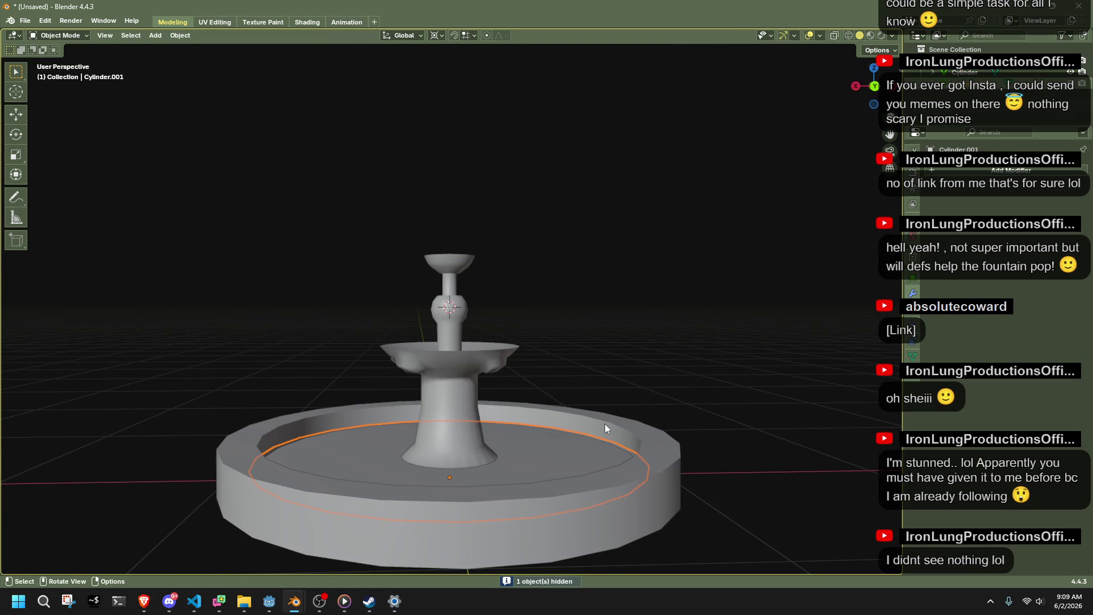
{"action": "key", "text": "F2"}
{"action": "type", "text": "w"}
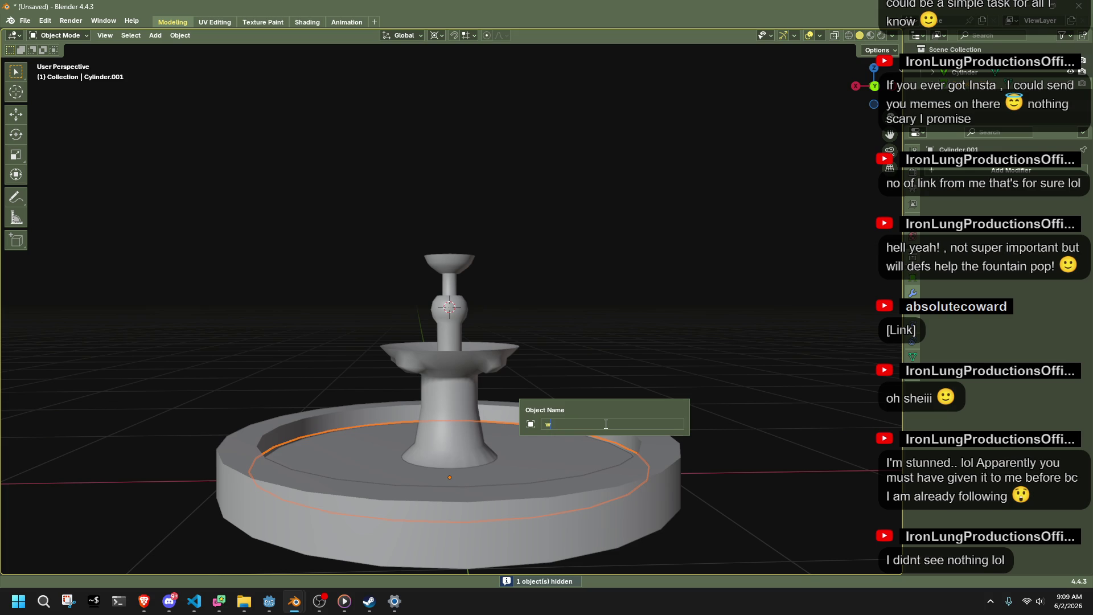
{"action": "type", "text": "r"}
{"action": "key", "text": "Return"}
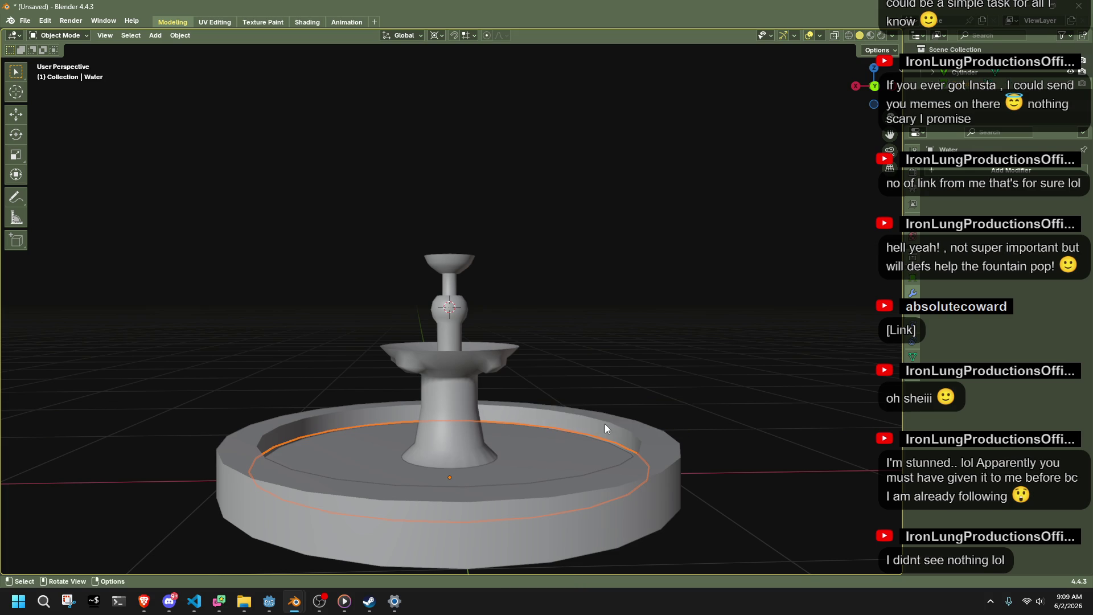
Rename the main fountain mesh 'Fountain'.
{"action": "key", "text": "F2"}
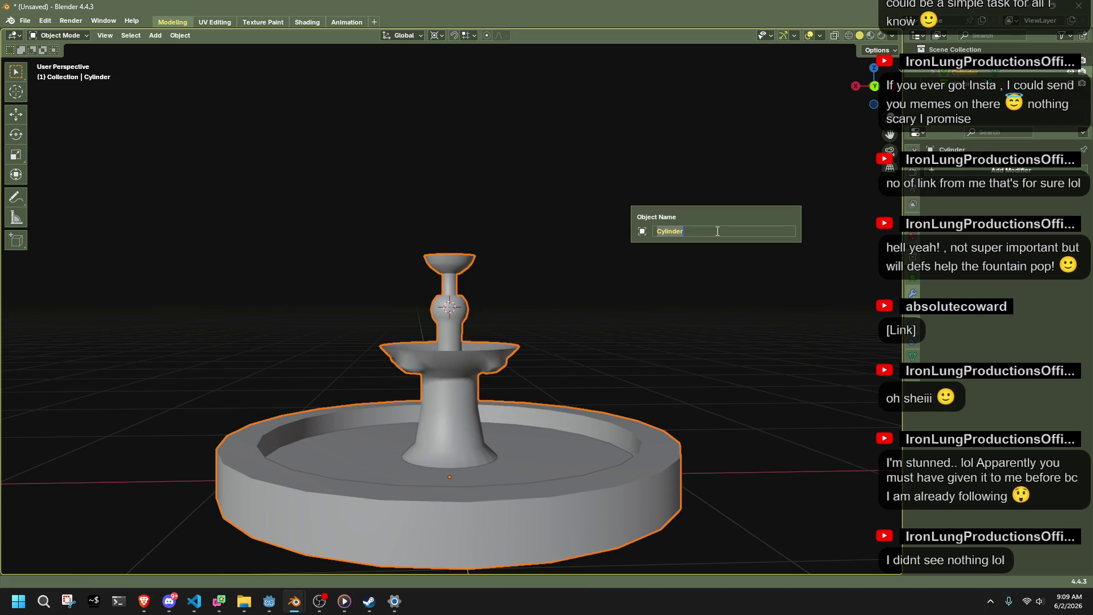
{"action": "type", "text": "tain"}
{"action": "key", "text": "Return"}
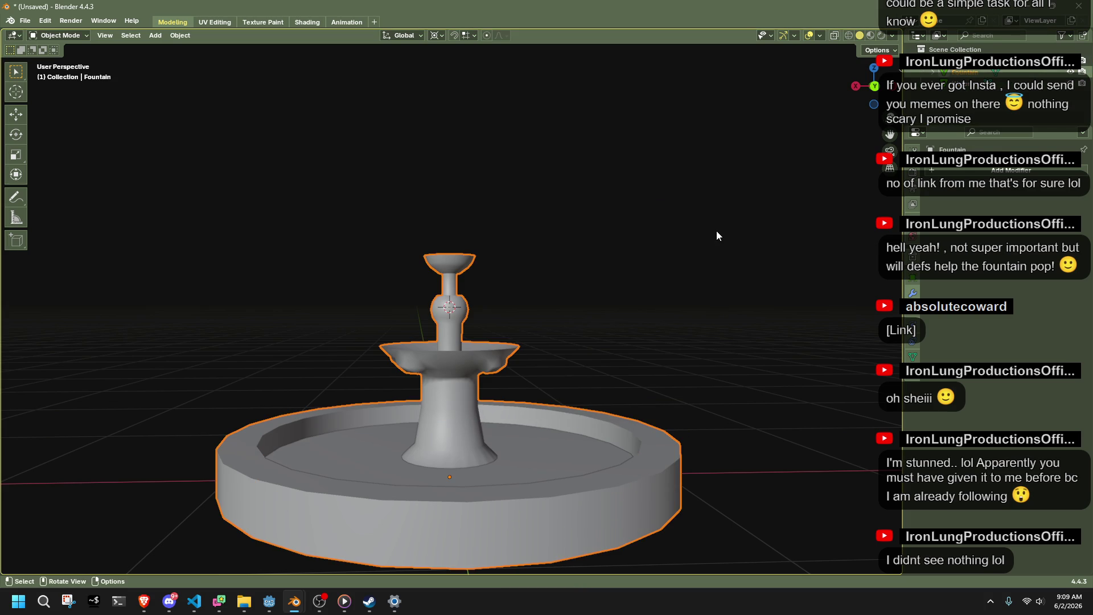
{"action": "left_click", "coordinate": [722, 335]}
{"action": "mouse_move", "coordinate": [723, 357]}
{"action": "middle_mouse_down"}
{"action": "mouse_move", "coordinate": [722, 341]}
{"action": "mouse_move", "coordinate": [468, 428]}
{"action": "mouse_move", "coordinate": [486, 402]}
{"action": "mouse_move", "coordinate": [491, 344]}
{"action": "mouse_move", "coordinate": [466, 369]}
{"action": "mouse_move", "coordinate": [563, 321]}
{"action": "middle_mouse_up"}
Hide the Water object and put the Fountain mesh into Edit Mode.
{"action": "left_click", "coordinate": [554, 412]}
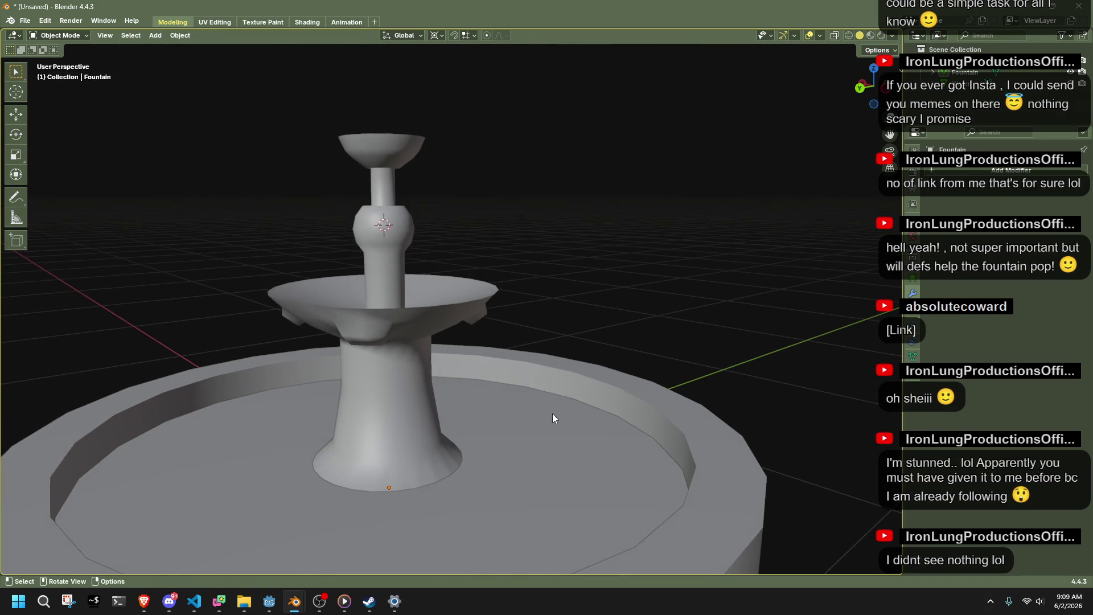
{"action": "key", "text": "h"}
{"action": "mouse_move", "coordinate": [540, 413]}
{"action": "middle_mouse_down"}
{"action": "mouse_move", "coordinate": [463, 404]}
{"action": "mouse_move", "coordinate": [405, 377]}
{"action": "mouse_move", "coordinate": [469, 368]}
{"action": "mouse_move", "coordinate": [535, 395]}
{"action": "mouse_move", "coordinate": [761, 395]}
{"action": "middle_mouse_up"}
{"action": "left_click", "coordinate": [473, 368]}
{"action": "key", "text": "Tab"}
{"action": "scroll", "coordinate": [473, 369], "scroll_direction": "up", "scroll_amount": 5}
{"action": "scroll", "coordinate": [473, 369], "scroll_direction": "down", "scroll_amount": 4}
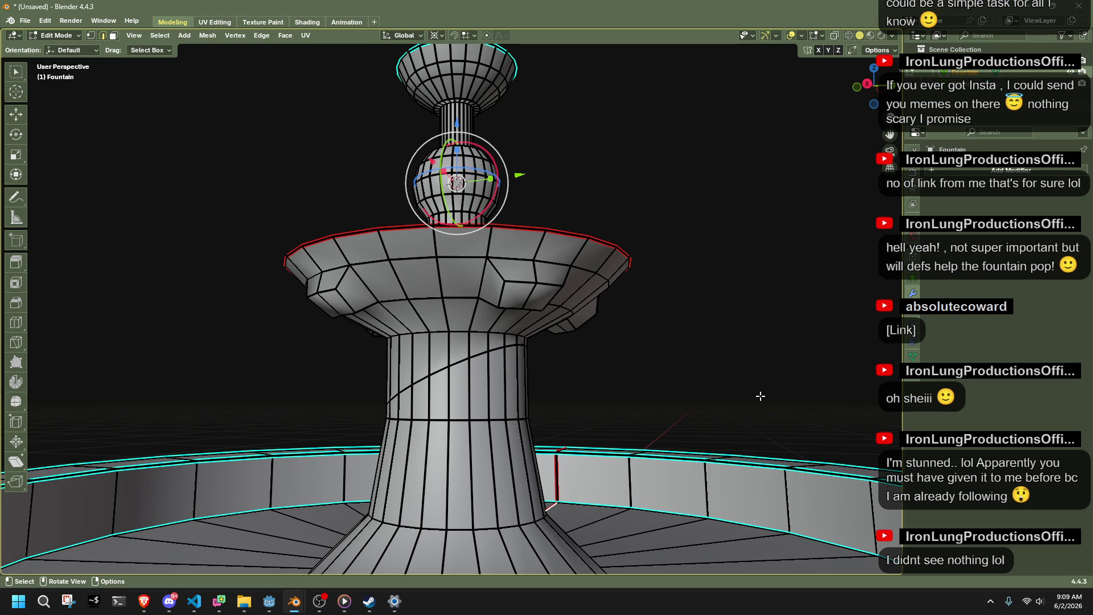
{"action": "key", "text": "alt+Tab"}
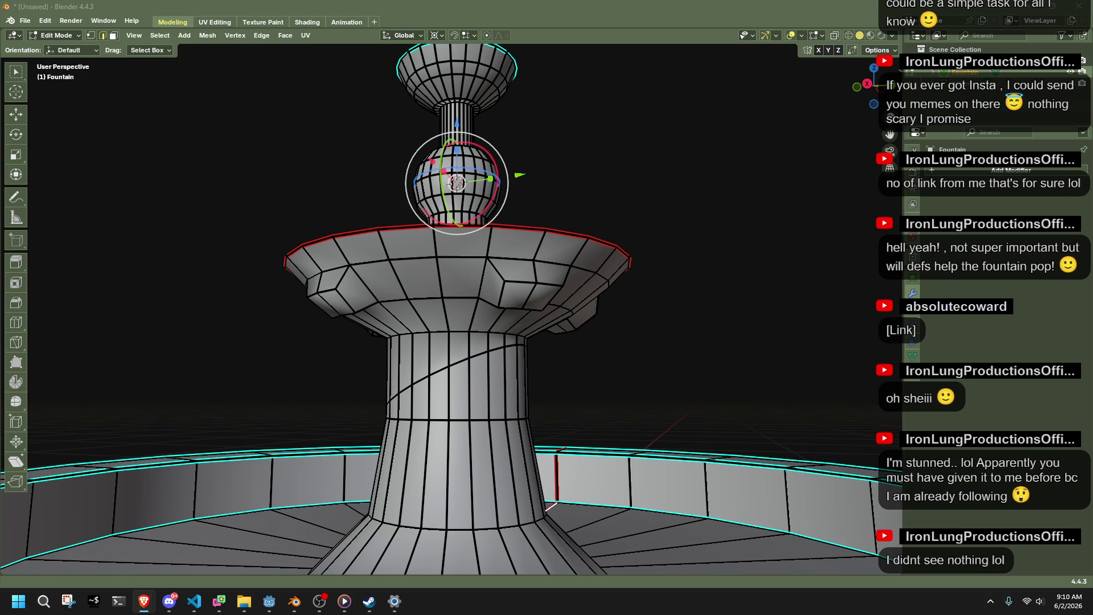
Review the bulb's seams and return to Object Mode.
{"action": "left_click", "coordinate": [742, 302]}
{"action": "scroll", "coordinate": [742, 302], "scroll_direction": "down", "scroll_amount": 3}
{"action": "mouse_move", "coordinate": [742, 302]}
{"action": "middle_mouse_down"}
{"action": "mouse_move", "coordinate": [724, 334]}
{"action": "mouse_move", "coordinate": [673, 341]}
{"action": "middle_mouse_up"}
{"action": "scroll", "coordinate": [673, 341], "scroll_direction": "up", "scroll_amount": 5}
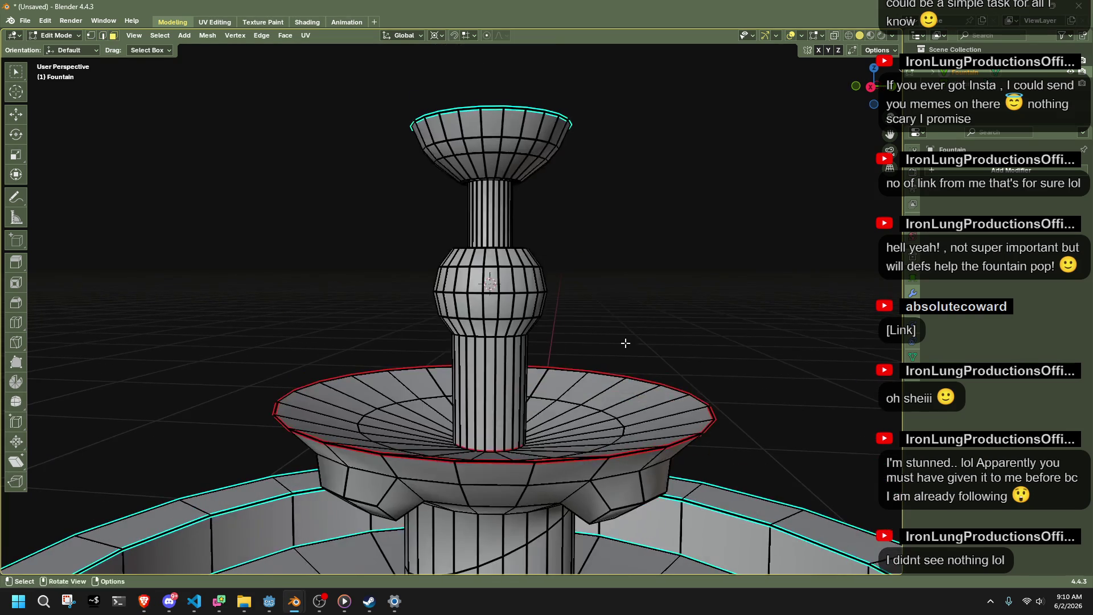
{"action": "key", "text": "Tab"}
Inspect the smooth-shaded fountain from around, then reselect it in Edit Mode.
{"action": "scroll", "coordinate": [675, 302], "scroll_direction": "down", "scroll_amount": 4}
{"action": "mouse_move", "coordinate": [643, 312]}
{"action": "middle_mouse_down"}
{"action": "mouse_move", "coordinate": [446, 371]}
{"action": "mouse_move", "coordinate": [341, 317]}
{"action": "mouse_move", "coordinate": [375, 290]}
{"action": "middle_mouse_up"}
{"action": "scroll", "coordinate": [375, 293], "scroll_direction": "up", "scroll_amount": 3}
{"action": "mouse_move", "coordinate": [449, 295]}
{"action": "middle_mouse_down"}
{"action": "mouse_move", "coordinate": [500, 344]}
{"action": "mouse_move", "coordinate": [637, 356]}
{"action": "middle_mouse_up"}
{"action": "scroll", "coordinate": [636, 356], "scroll_direction": "down", "scroll_amount": 3}
{"action": "middle_click_drag", "start_coordinate": [478, 456], "coordinate": [473, 391]}
{"action": "scroll", "coordinate": [474, 390], "scroll_direction": "up", "scroll_amount": 3}
{"action": "left_click", "coordinate": [504, 390]}
{"action": "left_click", "coordinate": [631, 282]}
{"action": "left_click", "coordinate": [505, 384]}
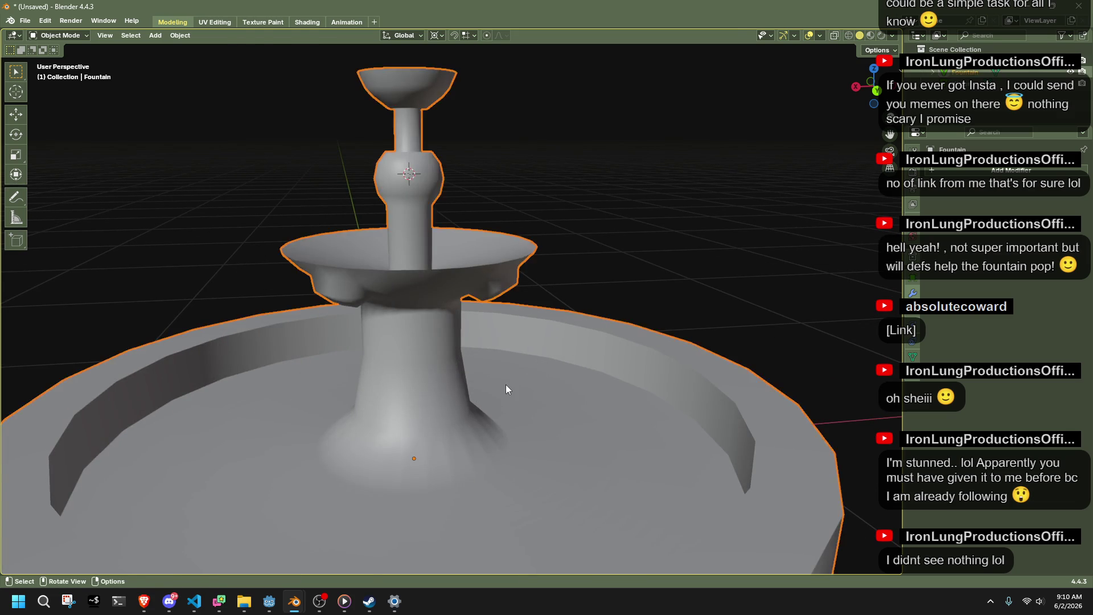
{"action": "key", "text": "Tab"}
{"action": "key", "text": "Tab"}
Give the Fountain a new material with an Image Texture node feeding Base Color.
{"action": "left_click", "coordinate": [307, 22]}
{"action": "scroll", "coordinate": [548, 328], "scroll_direction": "up", "scroll_amount": 6}
{"action": "left_click", "coordinate": [549, 387]}
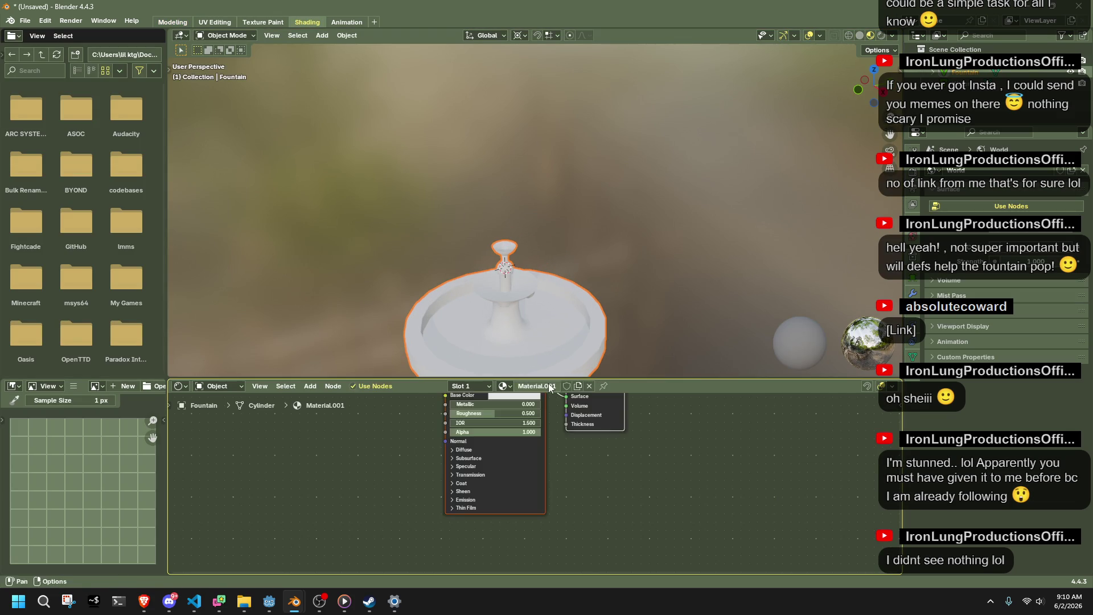
{"action": "left_click", "coordinate": [312, 386]}
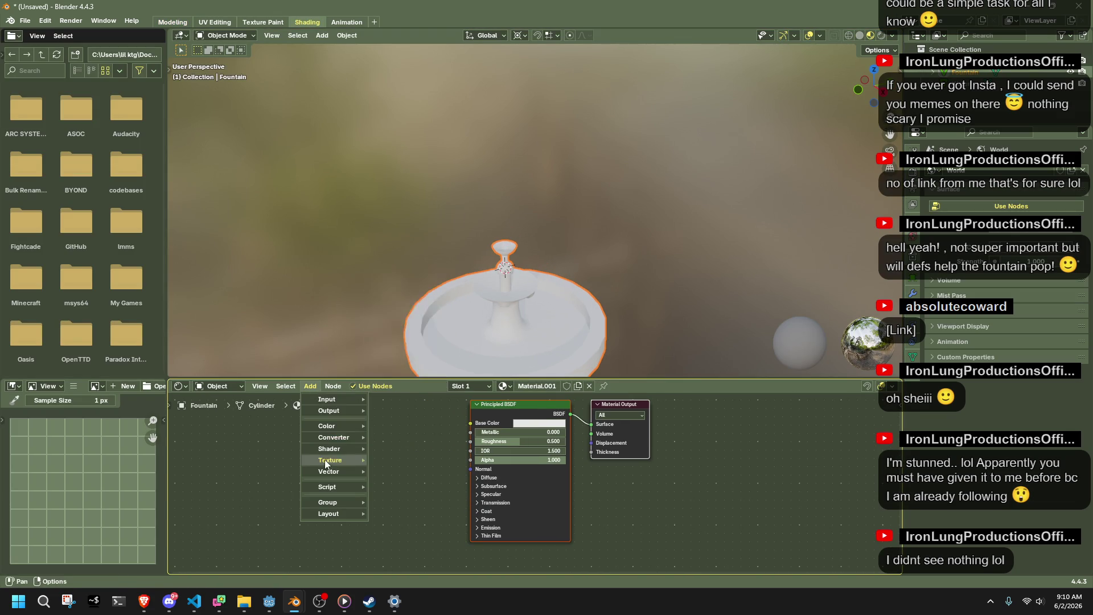
{"action": "mouse_move", "coordinate": [331, 462]}
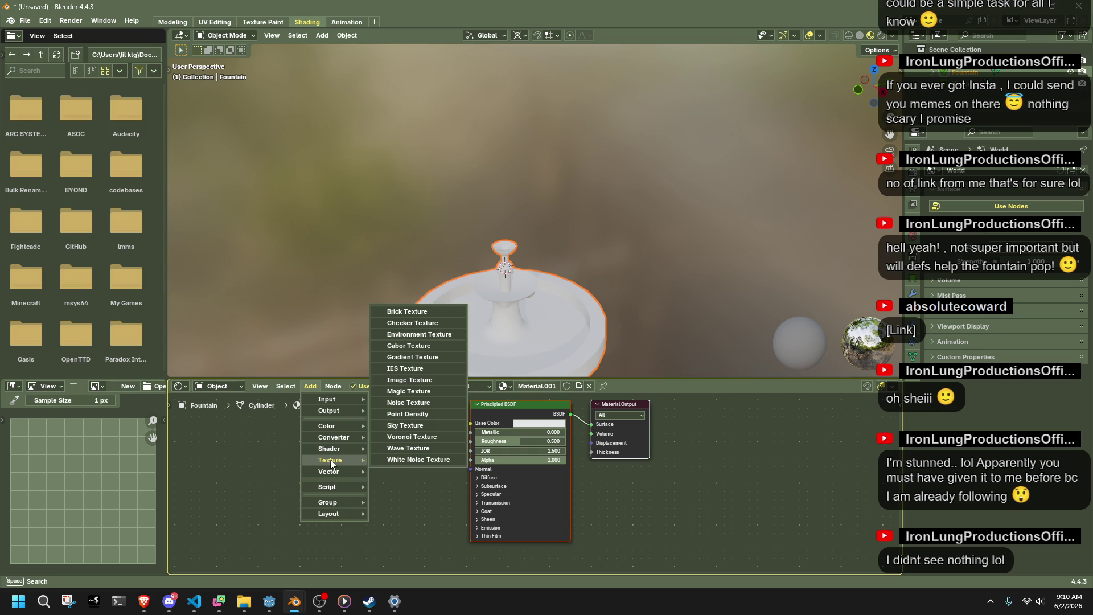
{"action": "left_click", "coordinate": [410, 380]}
{"action": "left_click_drag", "start_coordinate": [424, 461], "coordinate": [470, 423]}
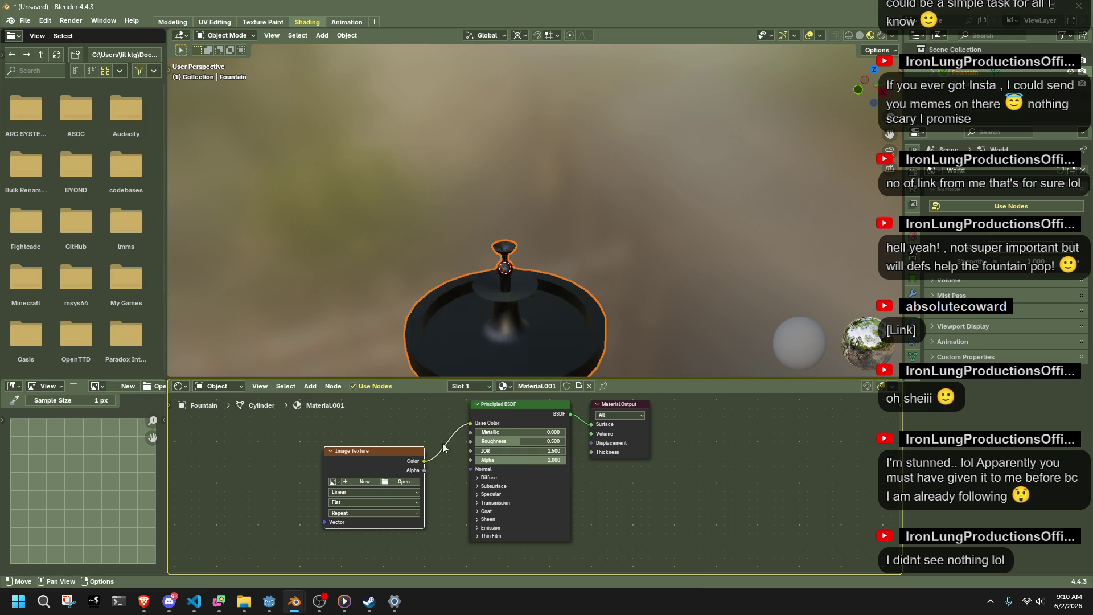
Load CarvedMarble.jpg from the Desktop textures folder into the Image Texture node.
{"action": "left_click", "coordinate": [334, 482]}
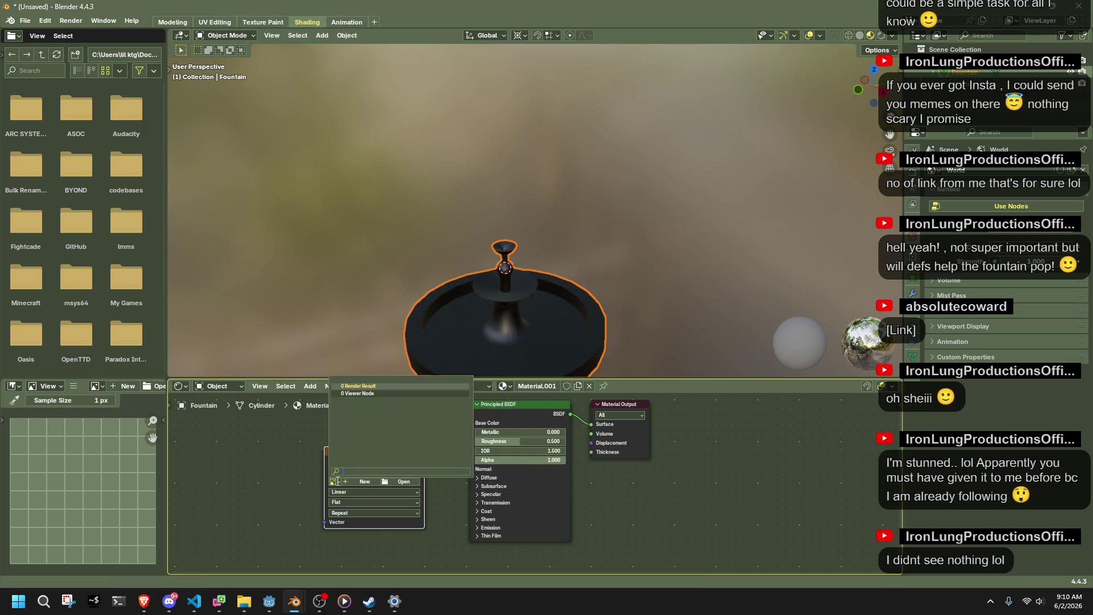
{"action": "left_click", "coordinate": [401, 481]}
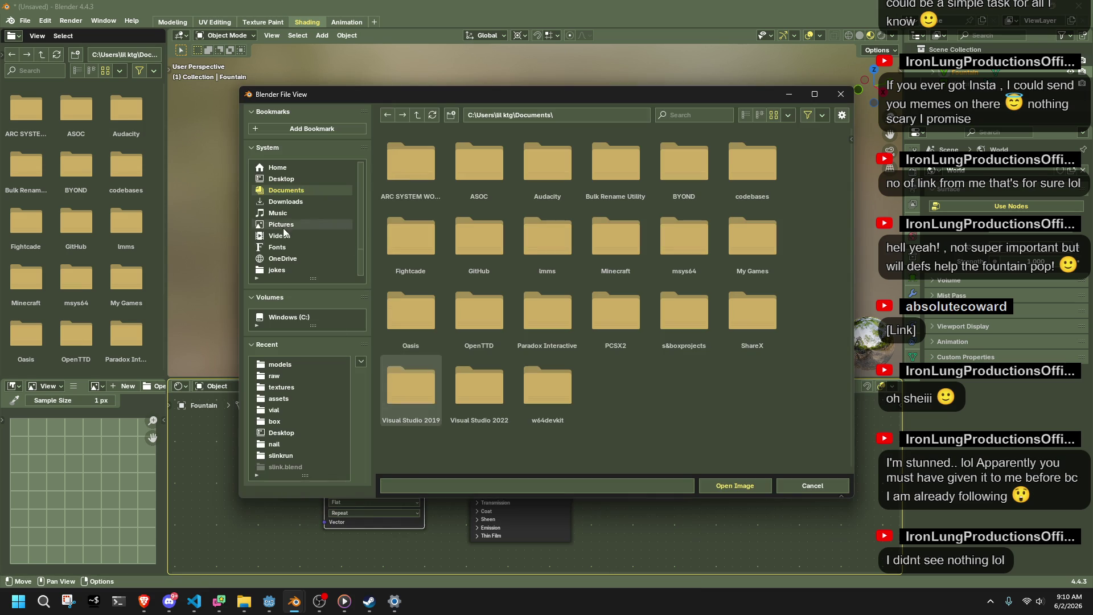
{"action": "left_click", "coordinate": [277, 178]}
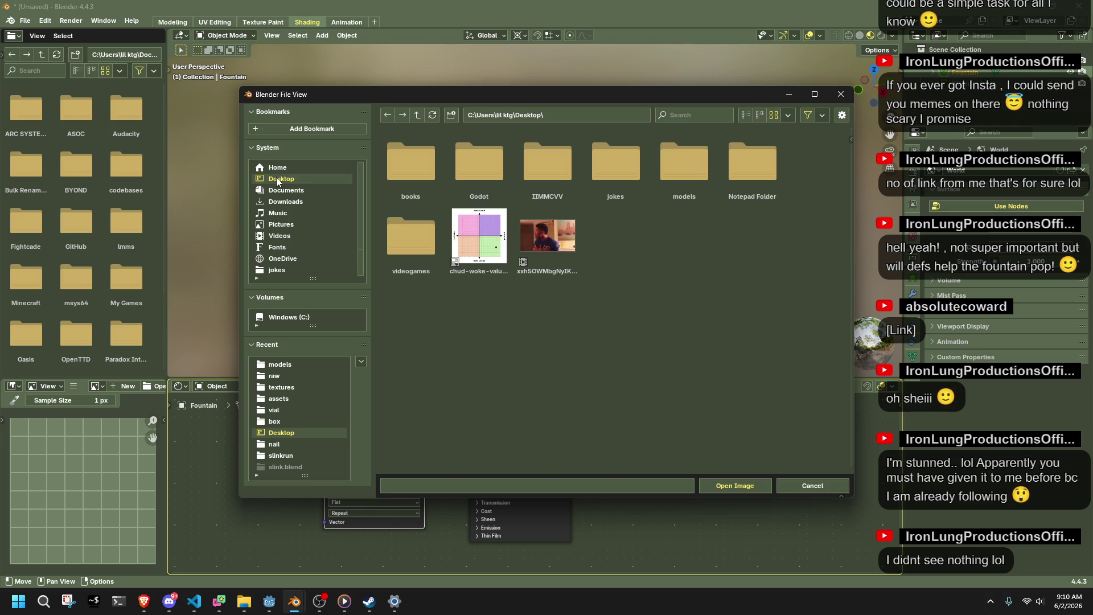
{"action": "left_click", "coordinate": [299, 387]}
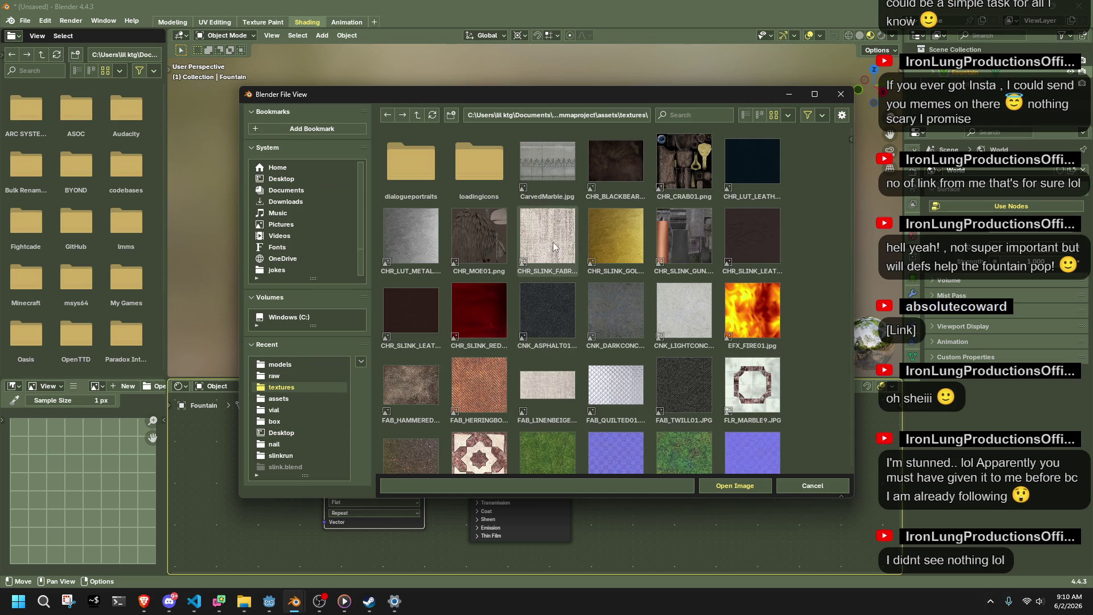
{"action": "left_click", "coordinate": [561, 173]}
{"action": "double_click", "coordinate": [561, 173]}
UV unwrap all of the fountain's faces and check the texture.
{"action": "middle_click_drag", "start_coordinate": [620, 318], "coordinate": [661, 254]}
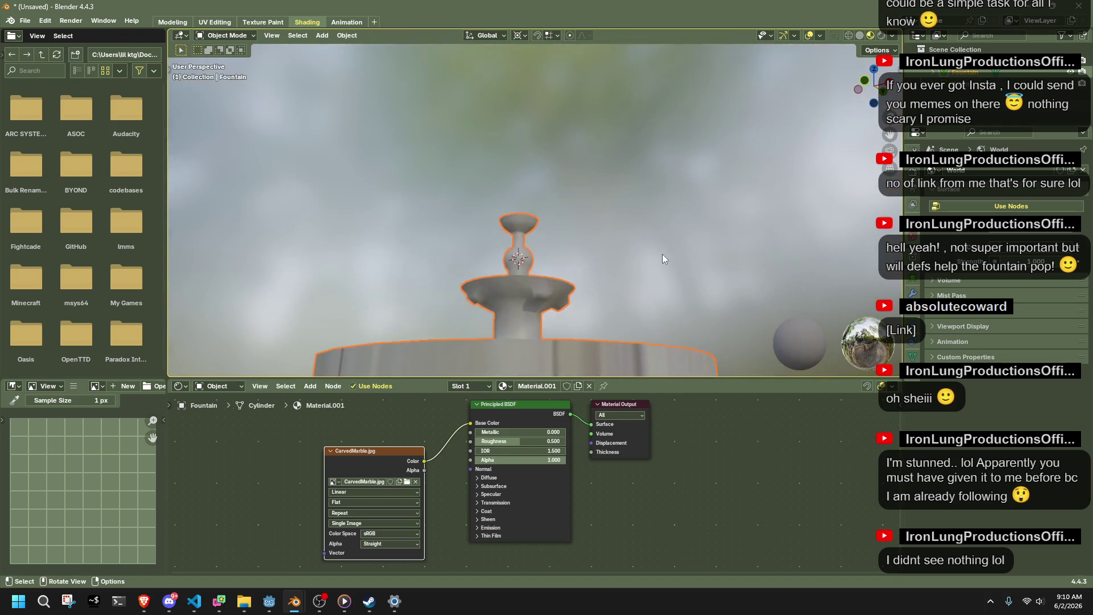
{"action": "key", "text": "Tab"}
{"action": "key", "text": "a"}
{"action": "scroll", "coordinate": [659, 264], "scroll_direction": "down", "scroll_amount": 1}
{"action": "right_click", "coordinate": [555, 323]}
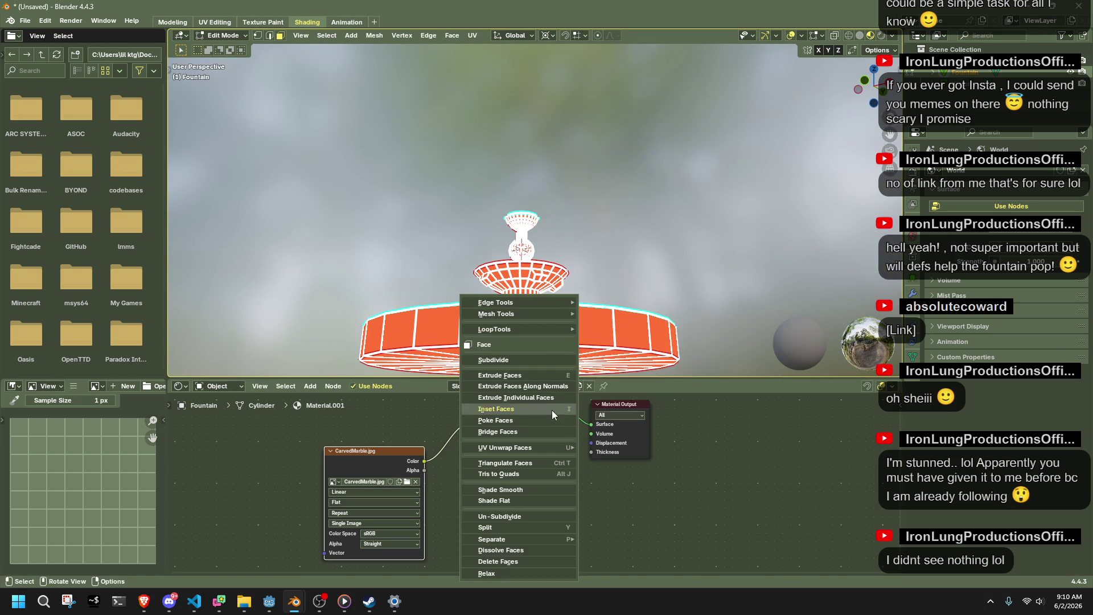
{"action": "mouse_move", "coordinate": [570, 454]}
{"action": "left_click", "coordinate": [627, 266]}
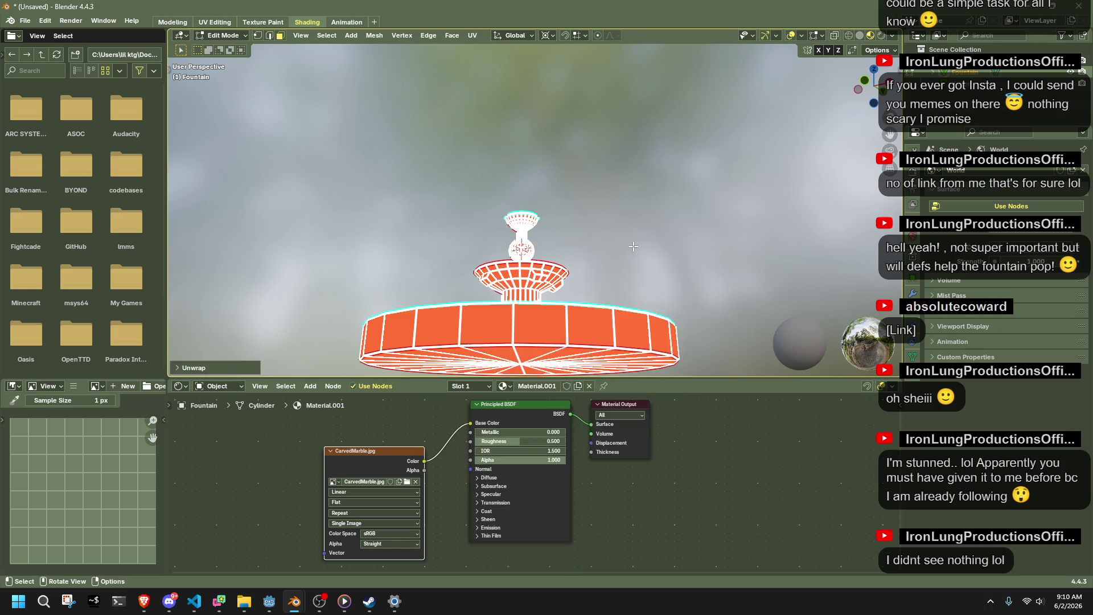
{"action": "key", "text": "Tab"}
{"action": "mouse_move", "coordinate": [636, 241]}
{"action": "middle_mouse_down"}
{"action": "mouse_move", "coordinate": [549, 299]}
{"action": "mouse_move", "coordinate": [436, 337]}
{"action": "middle_mouse_up"}
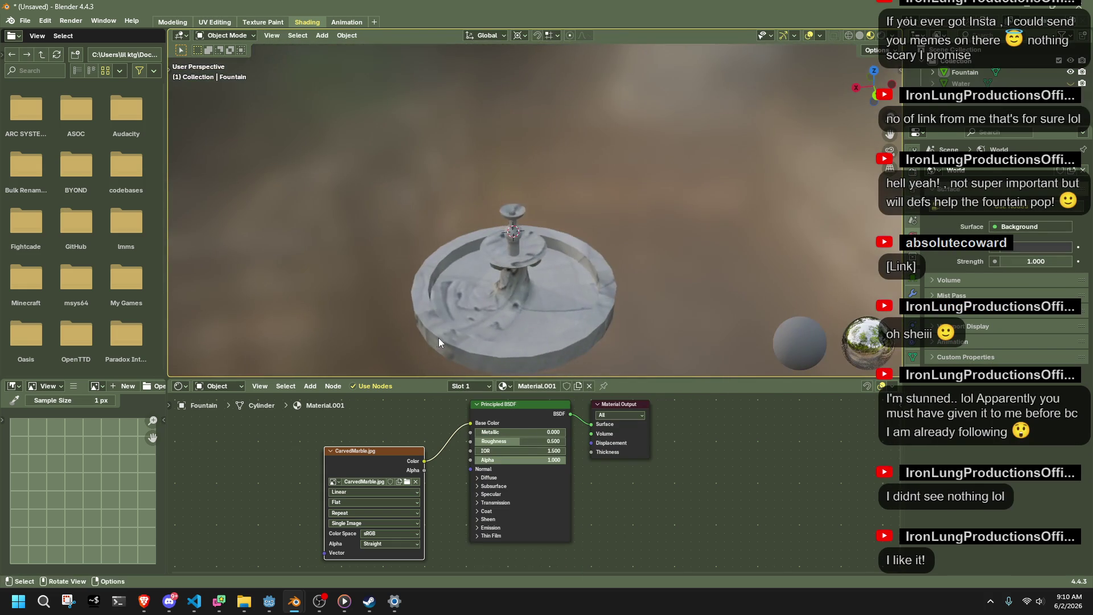
Re-project the fountain's UVs with Cube Projection at cube size 7.430.
{"action": "key", "text": "Tab"}
{"action": "right_click", "coordinate": [462, 332]}
{"action": "mouse_move", "coordinate": [515, 326]}
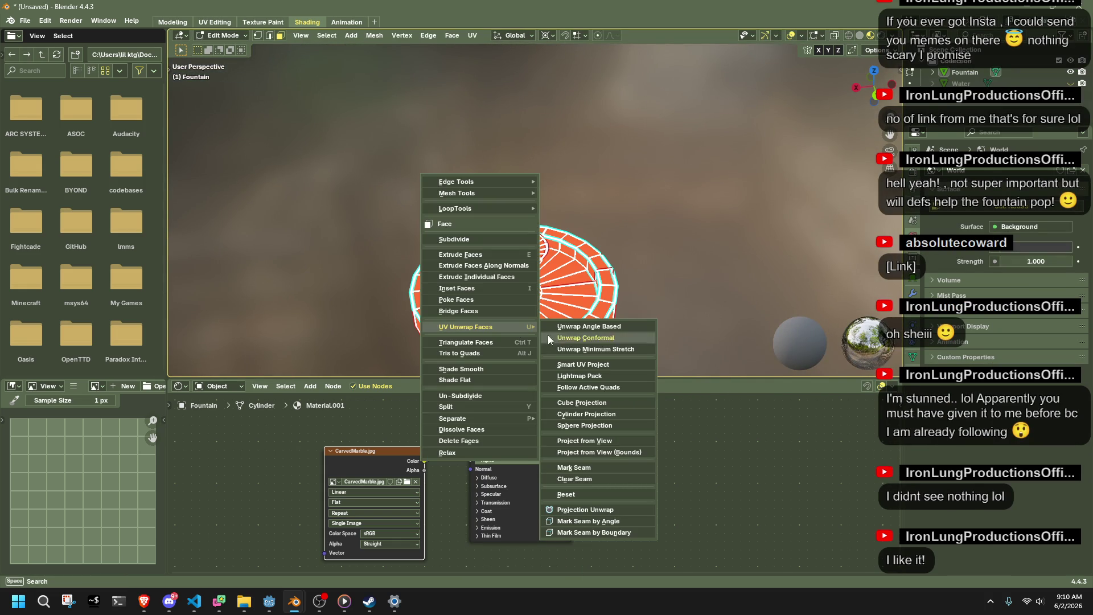
{"action": "left_click", "coordinate": [616, 400]}
{"action": "key", "text": "shift+alt+z"}
{"action": "mouse_move", "coordinate": [655, 341]}
{"action": "middle_mouse_down"}
{"action": "mouse_move", "coordinate": [735, 283]}
{"action": "mouse_move", "coordinate": [541, 318]}
{"action": "middle_mouse_up"}
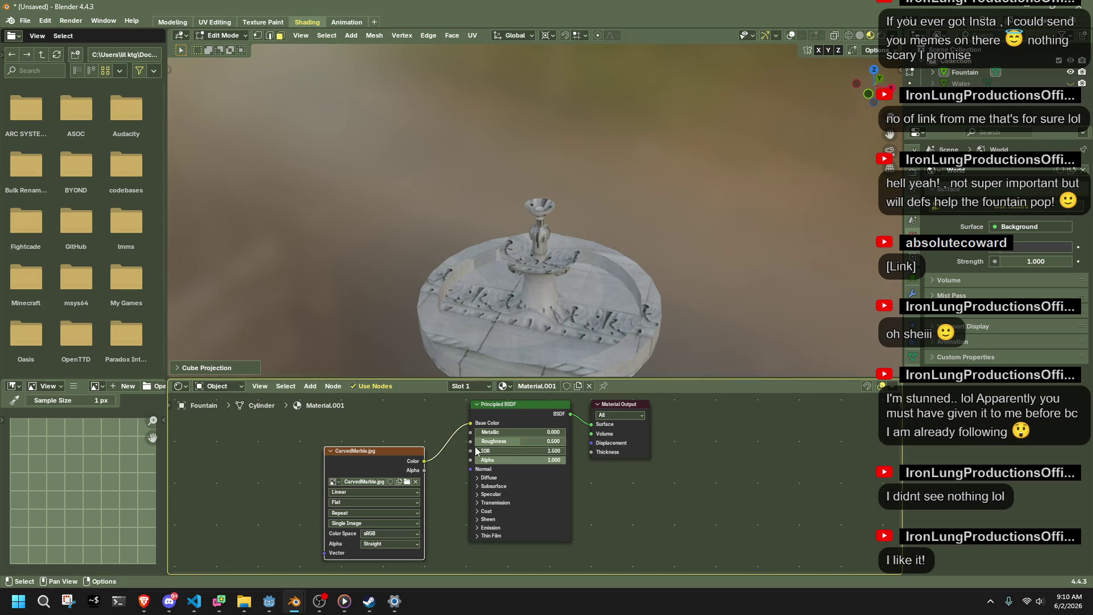
{"action": "left_click", "coordinate": [234, 371]}
{"action": "mouse_move", "coordinate": [273, 326]}
{"action": "left_mouse_down"}
{"action": "mouse_move", "coordinate": [318, 326]}
{"action": "mouse_move", "coordinate": [265, 326]}
{"action": "mouse_move", "coordinate": [290, 326]}
{"action": "left_mouse_up"}
View the marble-textured fountain in Object Mode, then switch to UV Editing.
{"action": "key", "text": "Tab"}
{"action": "mouse_move", "coordinate": [681, 275]}
{"action": "middle_mouse_down"}
{"action": "mouse_move", "coordinate": [633, 323]}
{"action": "mouse_move", "coordinate": [554, 245]}
{"action": "middle_mouse_up"}
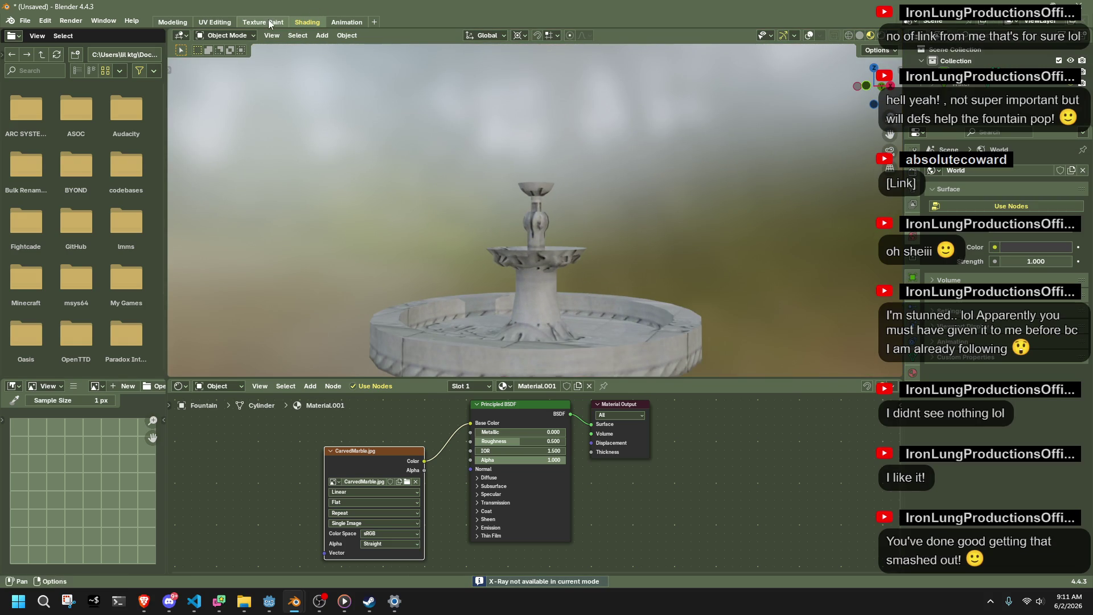
{"action": "left_click", "coordinate": [217, 22]}
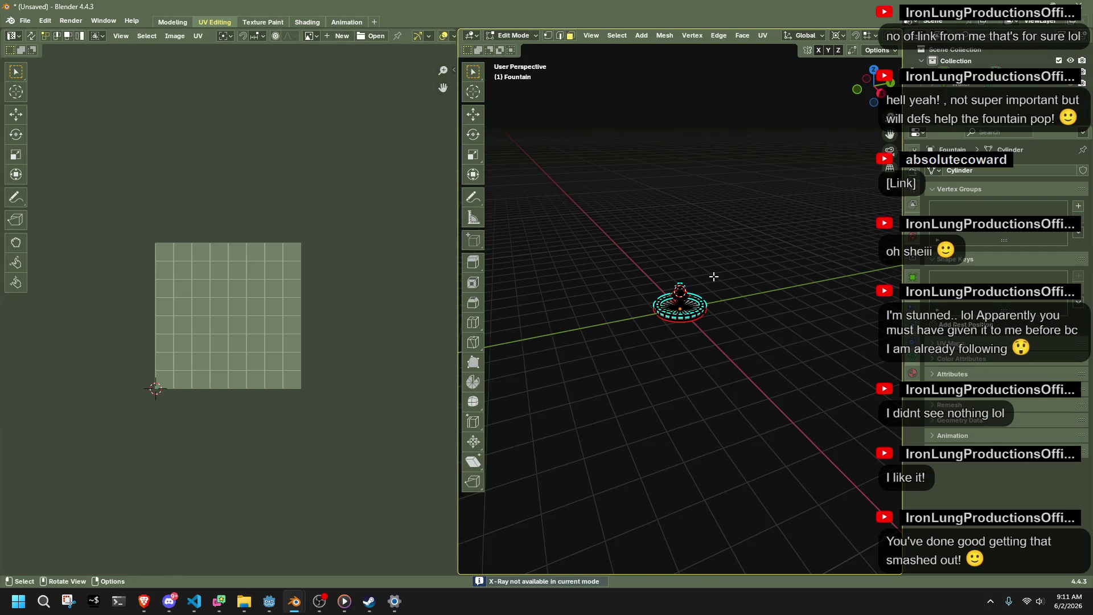
Frame the fountain, show the texture, and select the outer wall face ring and its UVs.
{"action": "key", "text": "KP_Decimal"}
{"action": "scroll", "coordinate": [878, 43], "scroll_direction": "down", "scroll_amount": 5}
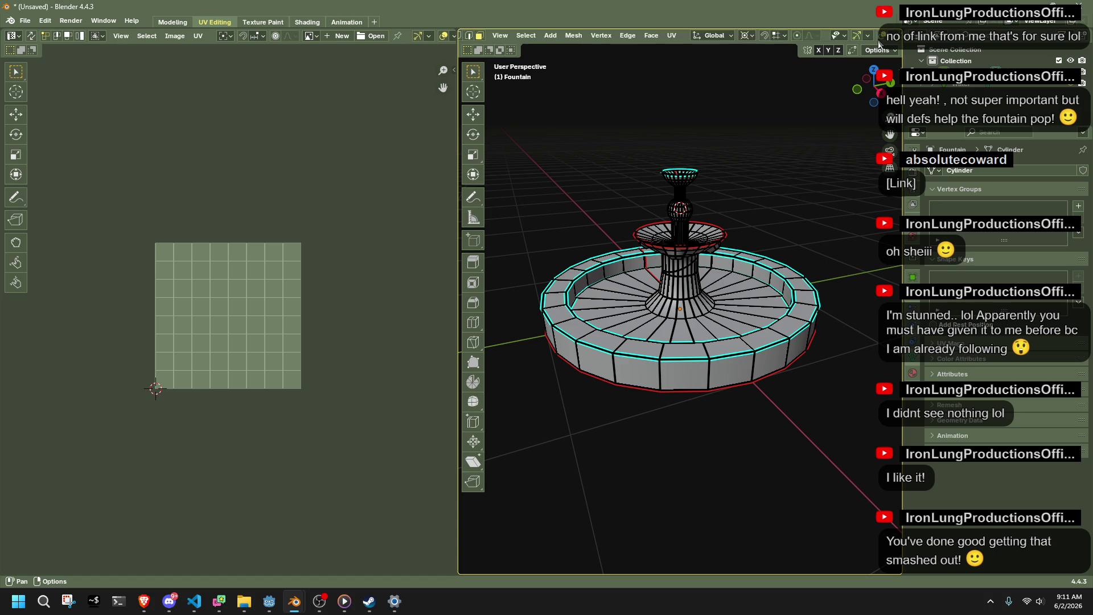
{"action": "left_click", "coordinate": [871, 35]}
{"action": "middle_click_drag", "start_coordinate": [783, 370], "coordinate": [781, 294]}
{"action": "left_click", "coordinate": [781, 294], "text": "alt"}
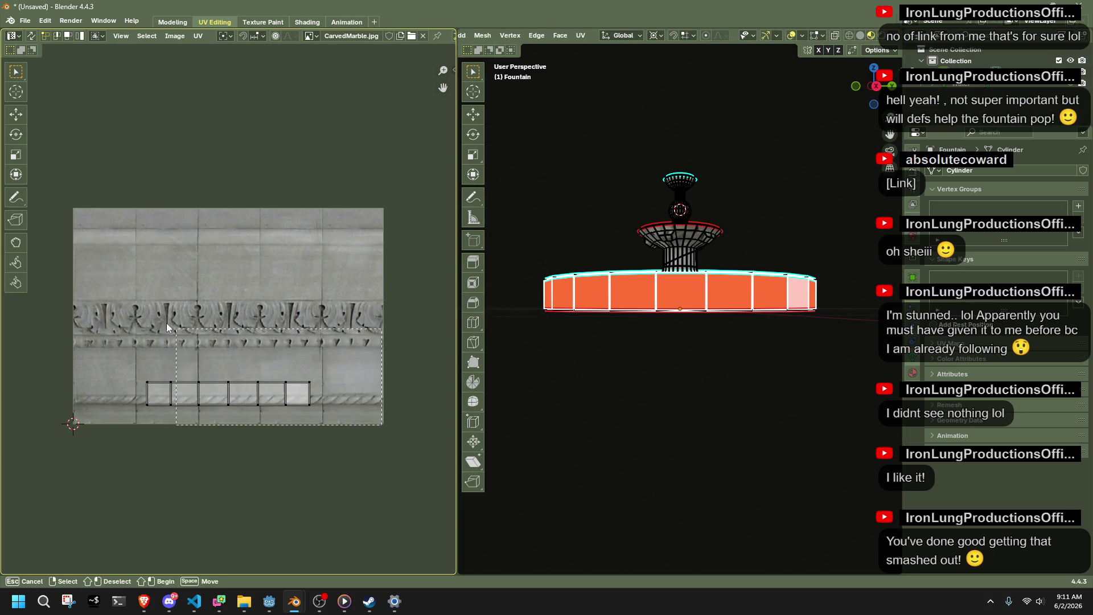
{"action": "key", "text": "a"}
{"action": "scroll", "coordinate": [147, 353], "scroll_direction": "down", "scroll_amount": 2}
Snap the 2D cursor to the island corner and move the island onto the frieze band.
{"action": "key", "text": "shift+s"}
{"action": "left_click", "coordinate": [147, 321]}
{"action": "key", "text": "g"}
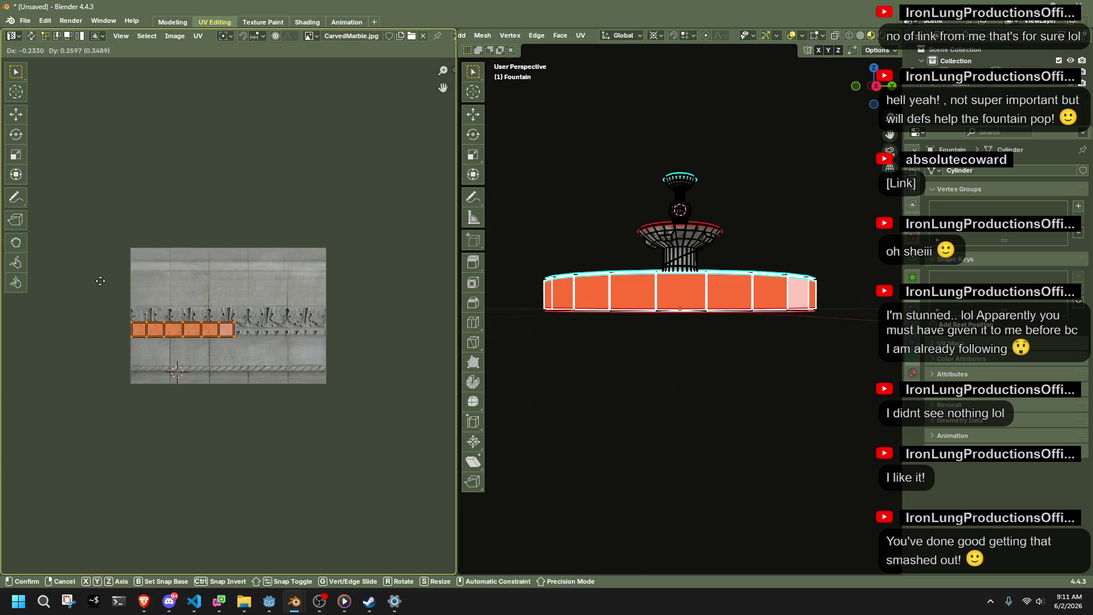
{"action": "left_click", "coordinate": [100, 280]}
Snap the 2D cursor to the island's corner vertex and select the whole wall UV island.
{"action": "key", "text": "b"}
{"action": "left_click_drag", "start_coordinate": [132, 342], "coordinate": [132, 342]}
{"action": "key", "text": "shift+s"}
{"action": "left_click", "coordinate": [137, 382]}
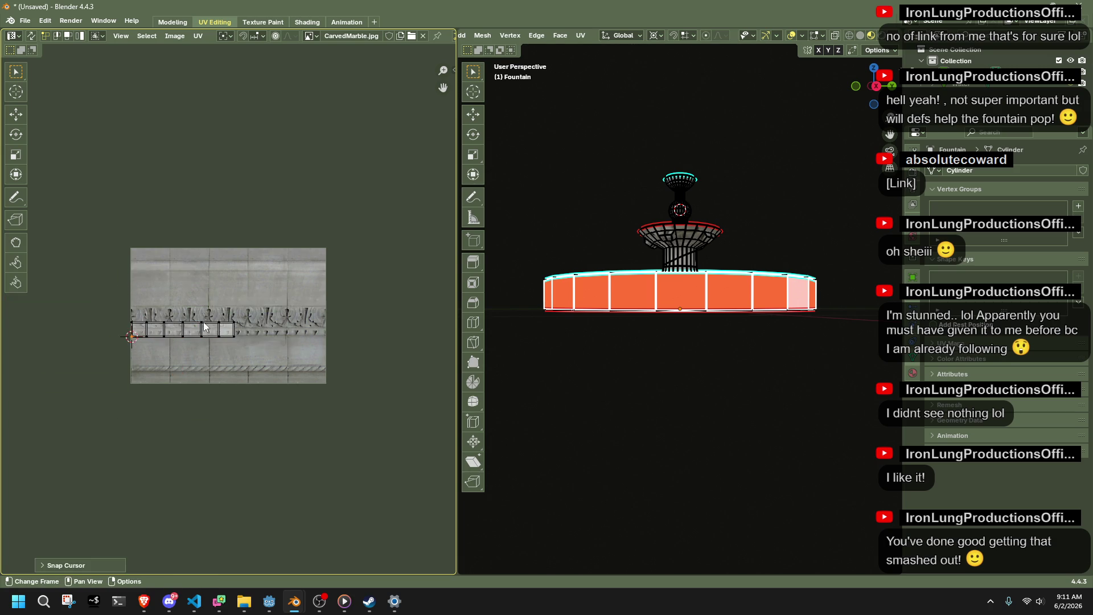
{"action": "key", "text": "shift+alt+z"}
{"action": "left_click_drag", "start_coordinate": [333, 350], "coordinate": [98, 288]}
Stretch the wall island along the frieze band, scaling around the 2D Cursor pivot.
{"action": "key", "text": "s"}
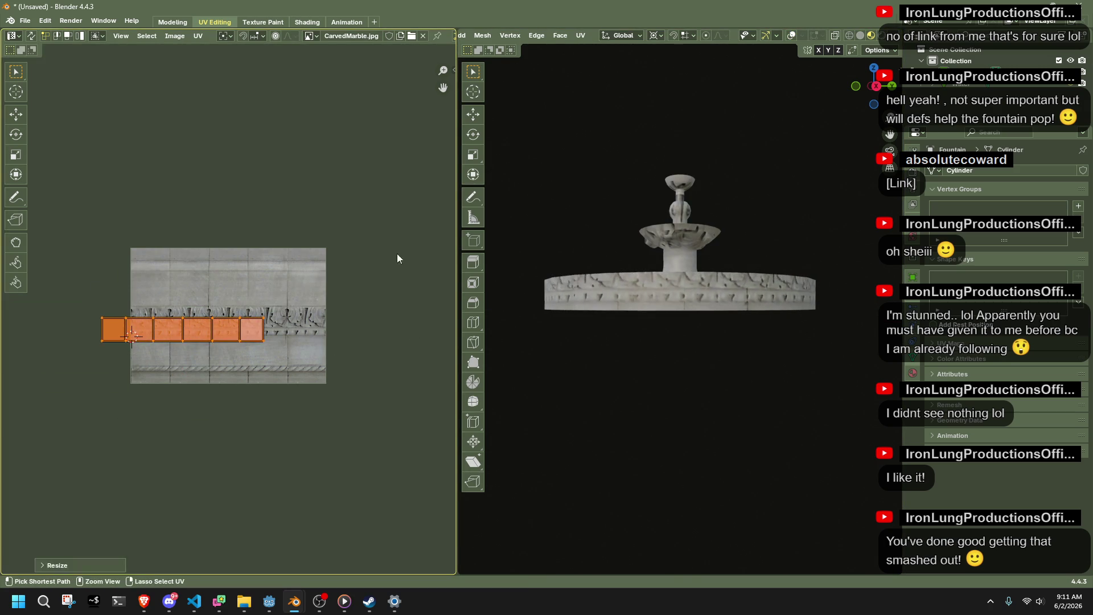
{"action": "key", "text": "Escape"}
{"action": "left_click", "coordinate": [225, 36]}
{"action": "left_click", "coordinate": [242, 88]}
{"action": "key", "text": "s"}
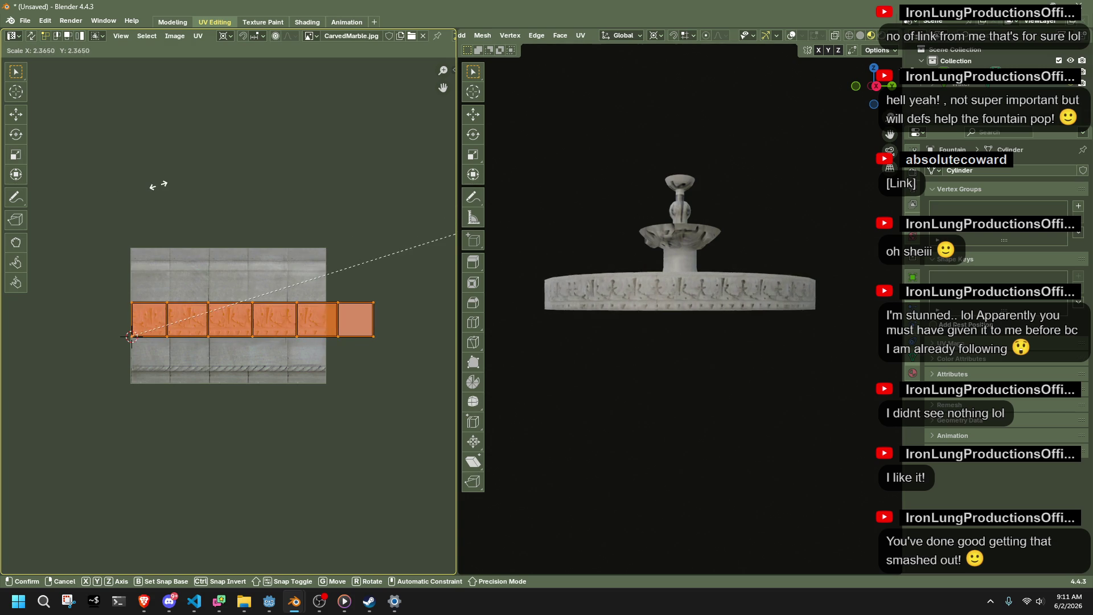
{"action": "left_click", "coordinate": [118, 186]}
Look down into the basin and toggle object mode to check the wrapped frieze.
{"action": "scroll", "coordinate": [753, 301], "scroll_direction": "up", "scroll_amount": 2}
{"action": "middle_click_drag", "start_coordinate": [753, 300], "coordinate": [538, 321]}
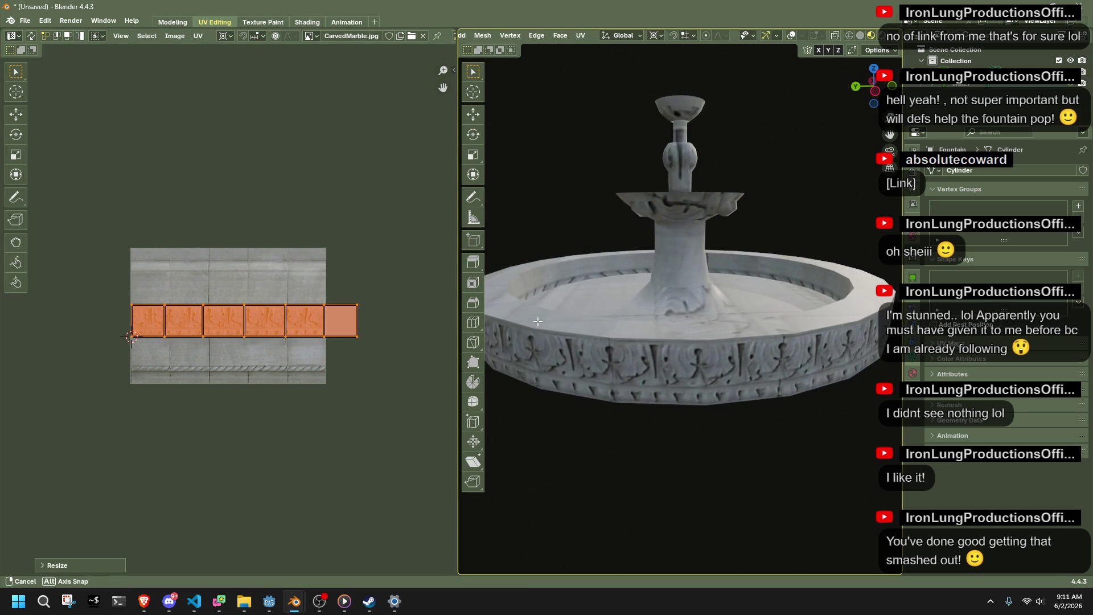
{"action": "middle_click_drag", "start_coordinate": [660, 408], "coordinate": [679, 454]}
{"action": "key", "text": "Tab"}
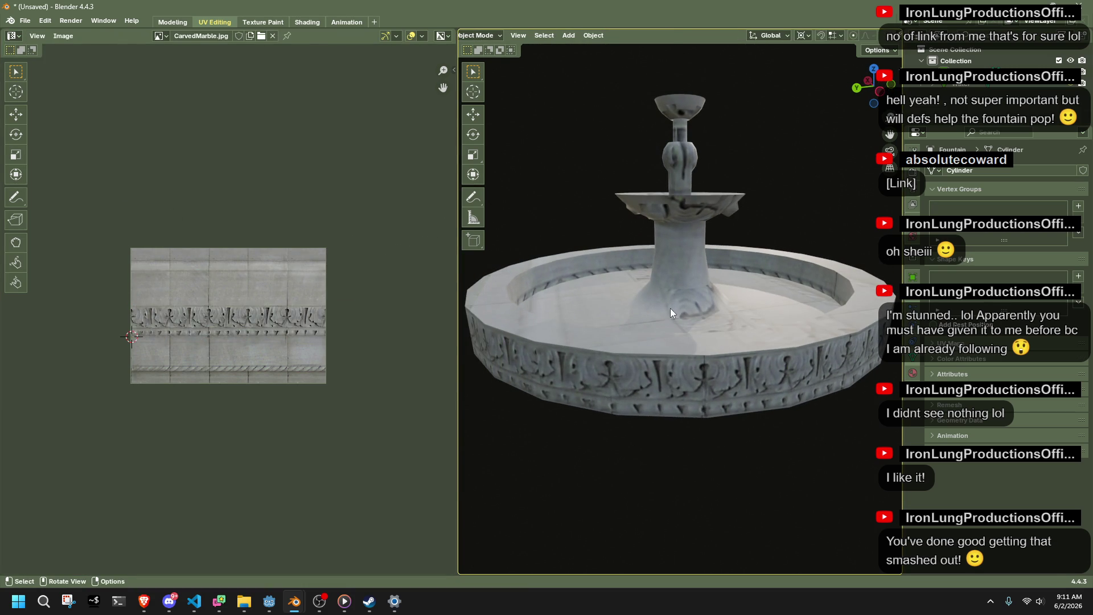
{"action": "key", "text": "Tab"}
{"action": "middle_click_drag", "start_coordinate": [671, 312], "coordinate": [709, 355]}
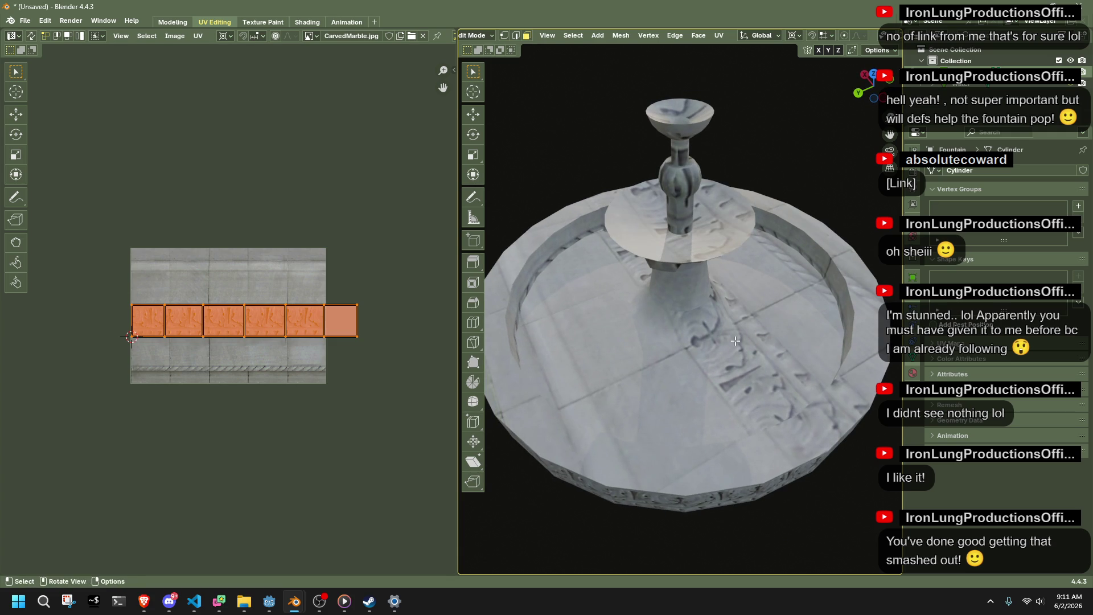
Turn the overlays back on and select the basin floor face ring.
{"action": "key", "text": "shift+alt+z"}
{"action": "left_click", "coordinate": [784, 308]}
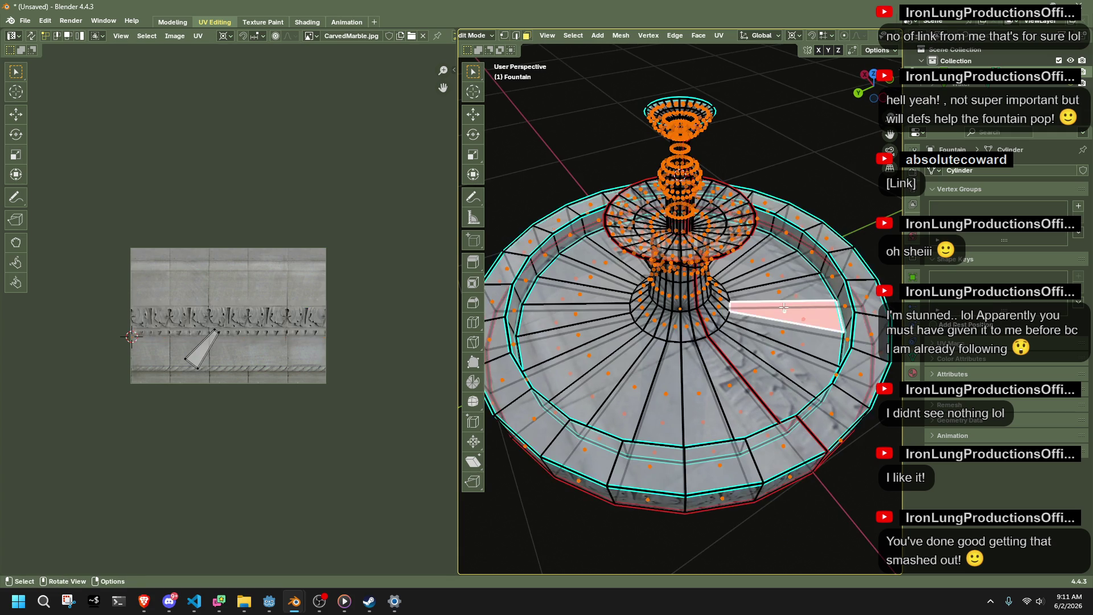
{"action": "key", "text": "l"}
{"action": "key", "text": "alt+a"}
{"action": "left_click", "coordinate": [763, 296]}
{"action": "left_click", "coordinate": [762, 280], "text": "alt"}
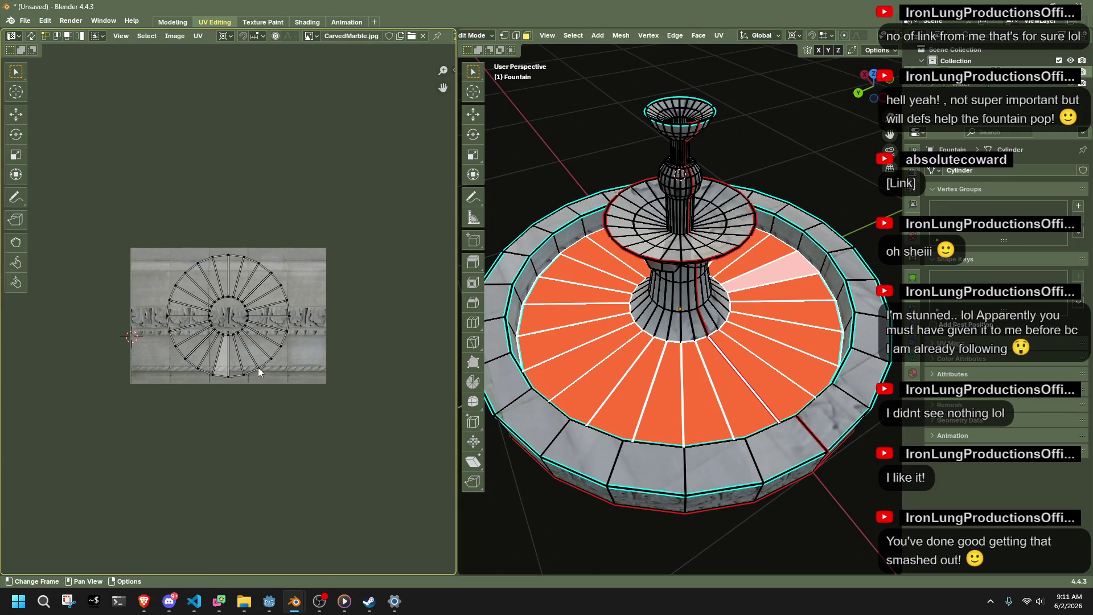
{"action": "scroll", "coordinate": [166, 244], "scroll_direction": "up", "scroll_amount": 1}
Shrink the floor UVs and move them onto plain marble above the frieze.
{"action": "key", "text": "s"}
{"action": "left_click", "coordinate": [267, 296]}
{"action": "key", "text": "g"}
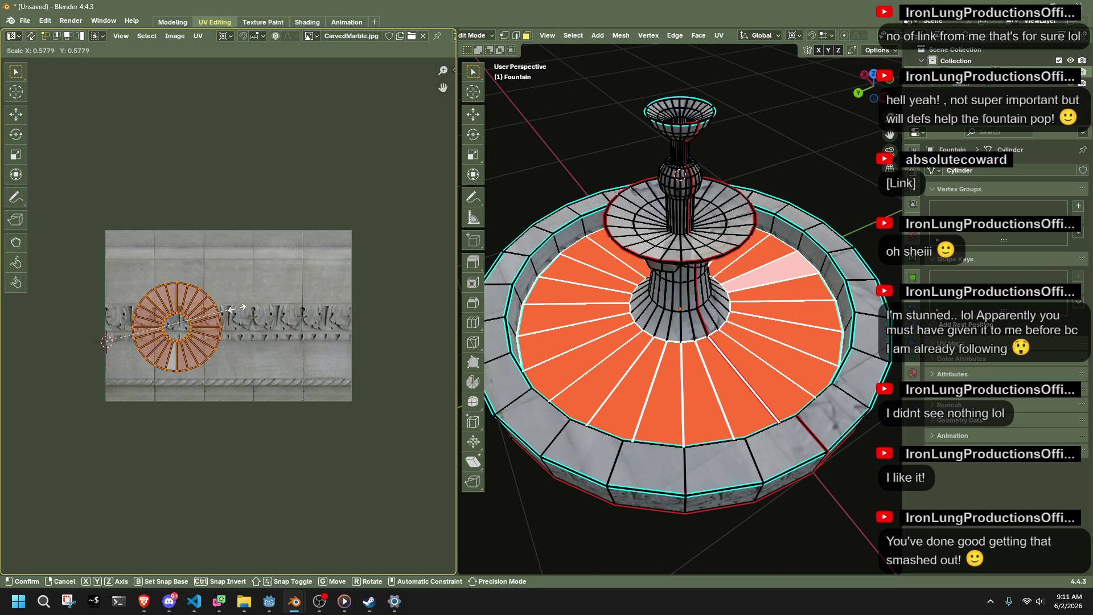
{"action": "left_click", "coordinate": [296, 256]}
{"action": "key", "text": "s"}
{"action": "key", "text": "g"}
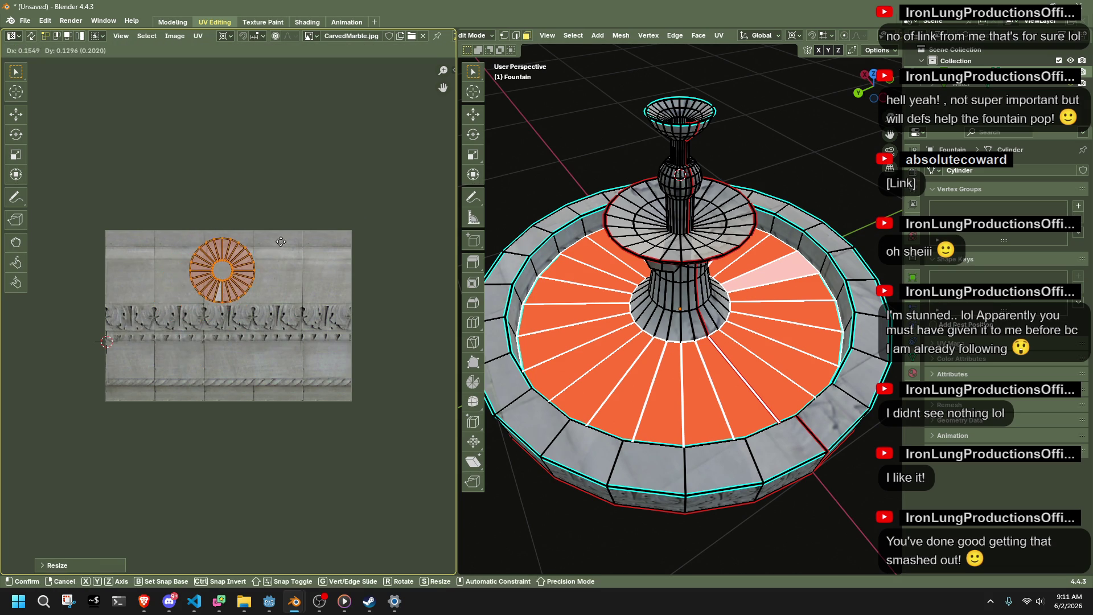
{"action": "left_click", "coordinate": [283, 244]}
{"action": "key", "text": "alt+a"}
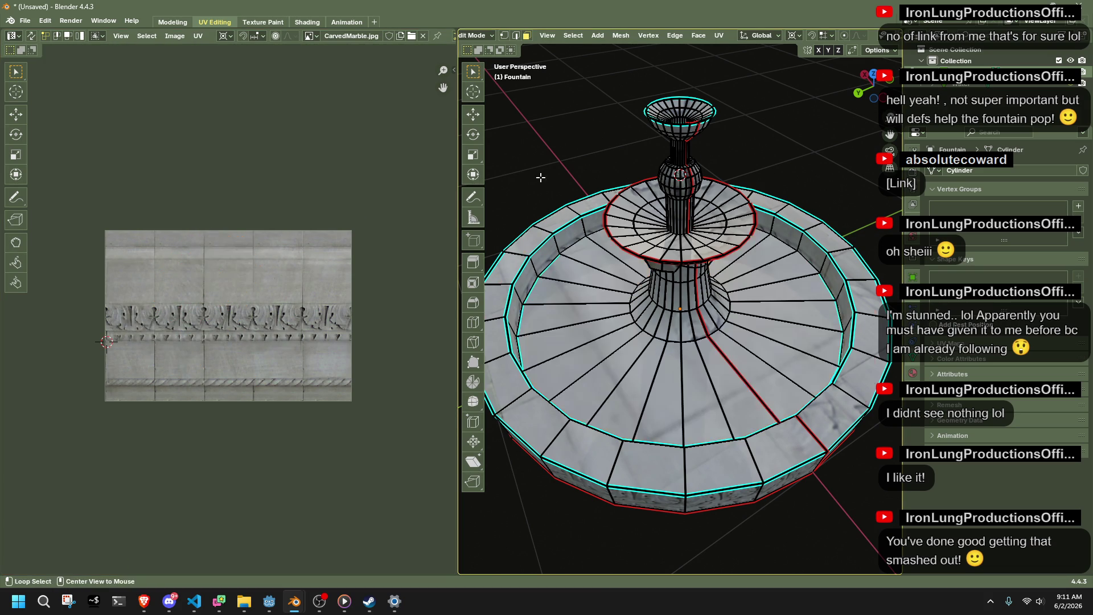
{"action": "scroll", "coordinate": [786, 351], "scroll_direction": "down", "scroll_amount": 4}
Re-enter edit mode on the fountain from a high top-down view and bring up the Edge menu.
{"action": "key", "text": "Tab"}
{"action": "mouse_move", "coordinate": [820, 373]}
{"action": "middle_mouse_down"}
{"action": "mouse_move", "coordinate": [722, 369]}
{"action": "mouse_move", "coordinate": [726, 327]}
{"action": "mouse_move", "coordinate": [722, 353]}
{"action": "middle_mouse_up"}
{"action": "left_click", "coordinate": [689, 331]}
{"action": "key", "text": "Tab"}
{"action": "scroll", "coordinate": [688, 331], "scroll_direction": "up", "scroll_amount": 2}
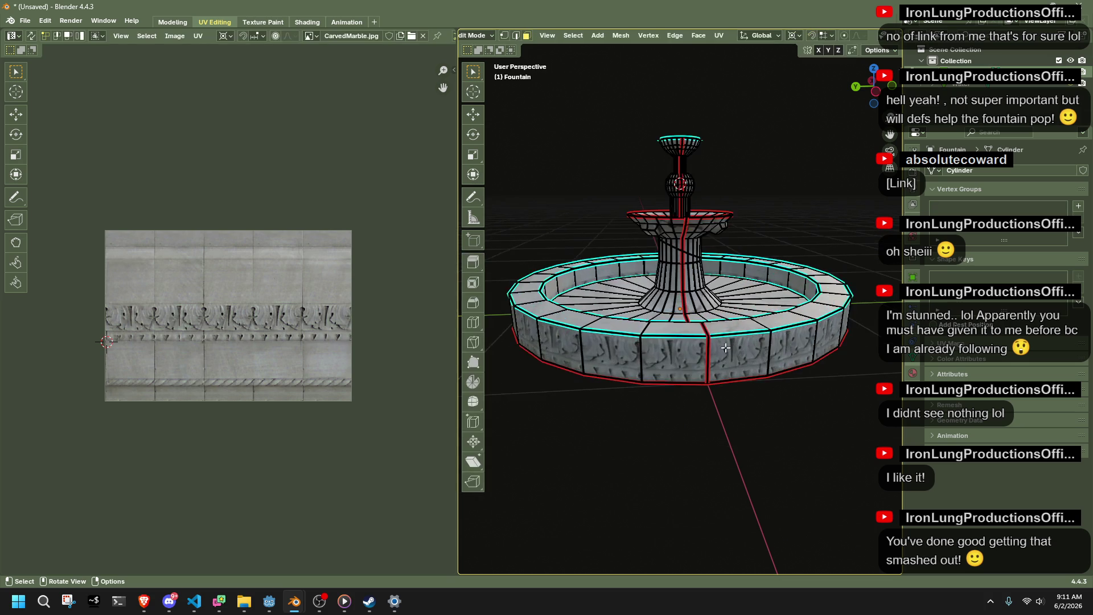
{"action": "left_click", "coordinate": [786, 300], "text": "alt"}
{"action": "mouse_move", "coordinate": [768, 341]}
{"action": "middle_mouse_down"}
{"action": "mouse_move", "coordinate": [814, 417]}
{"action": "mouse_move", "coordinate": [743, 288]}
{"action": "mouse_move", "coordinate": [754, 388]}
{"action": "middle_mouse_up"}
{"action": "key", "text": "alt+a"}
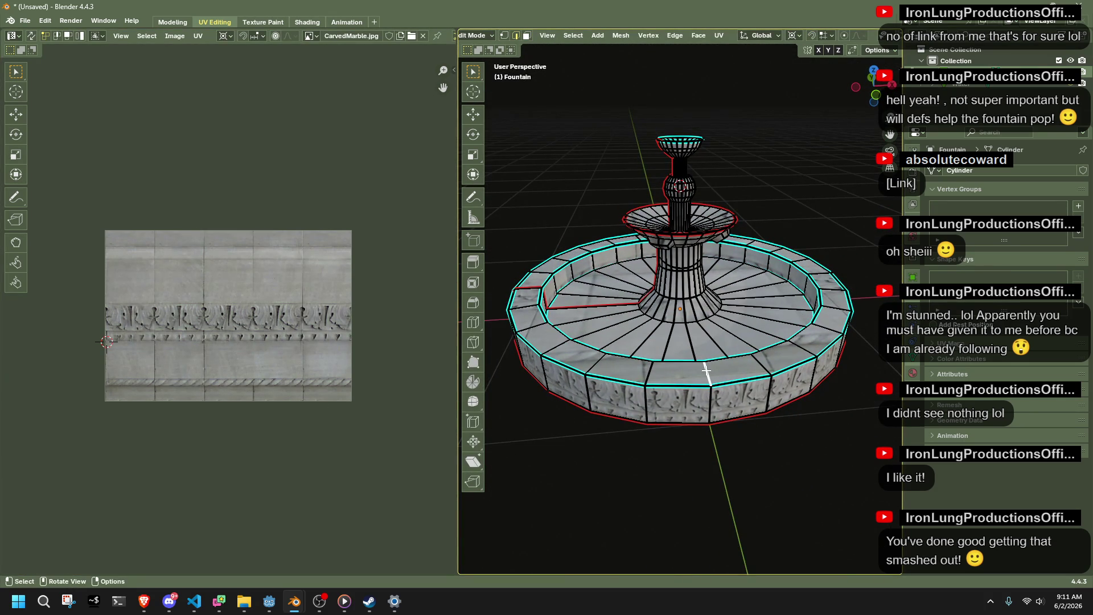
{"action": "key", "text": "ctrl+e"}
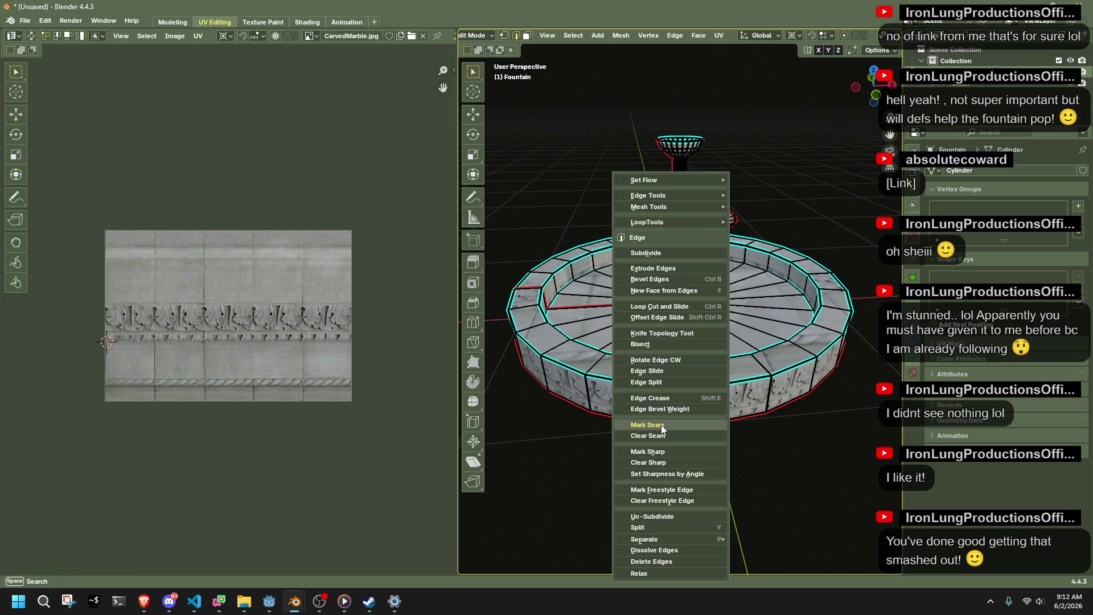
Mark the chosen rim edge and the rim's front edge loop as seams.
{"action": "left_click", "coordinate": [662, 426]}
{"action": "left_click", "coordinate": [805, 347], "text": "alt"}
{"action": "middle_click_drag", "start_coordinate": [804, 346], "coordinate": [751, 298]}
{"action": "right_click", "coordinate": [752, 298]}
{"action": "key", "text": "2"}
{"action": "left_click", "coordinate": [721, 428], "text": "alt"}
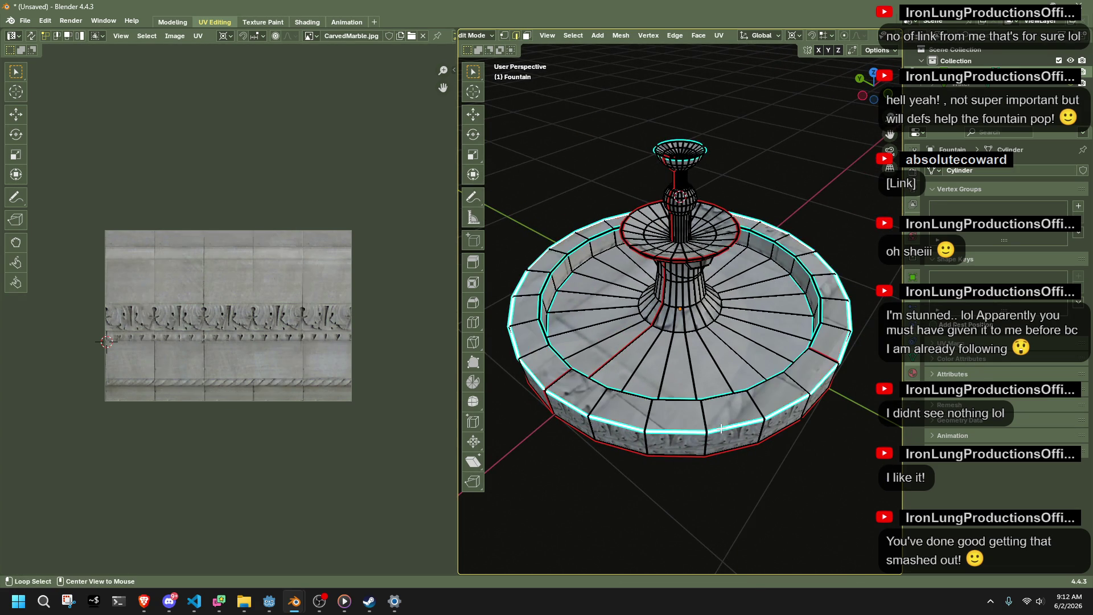
{"action": "key", "text": "ctrl+e"}
{"action": "left_click", "coordinate": [717, 400]}
Unwrap the rim's face ring into a straight UV strip.
{"action": "key", "text": "3"}
{"action": "left_click", "coordinate": [834, 307], "text": "alt"}
{"action": "right_click", "coordinate": [828, 337]}
{"action": "mouse_move", "coordinate": [828, 337]}
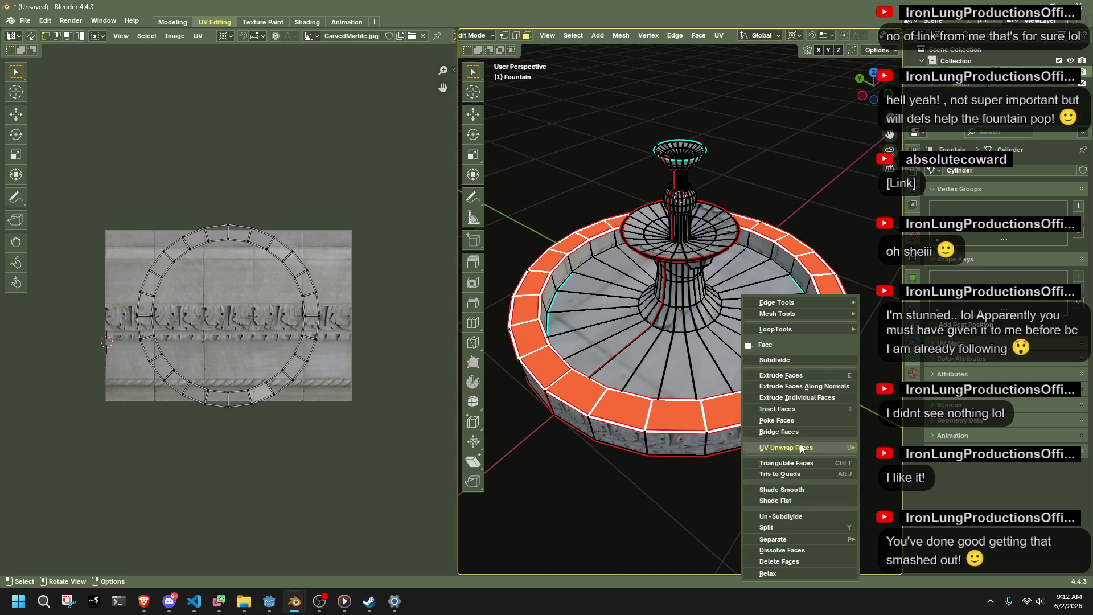
{"action": "mouse_move", "coordinate": [820, 447]}
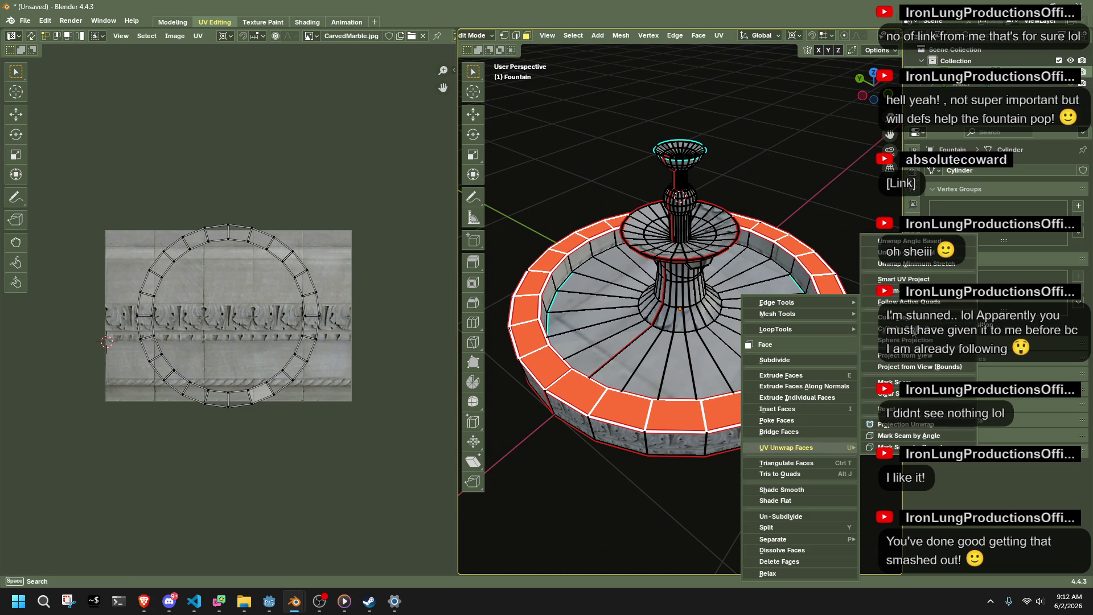
{"action": "left_click", "coordinate": [901, 267]}
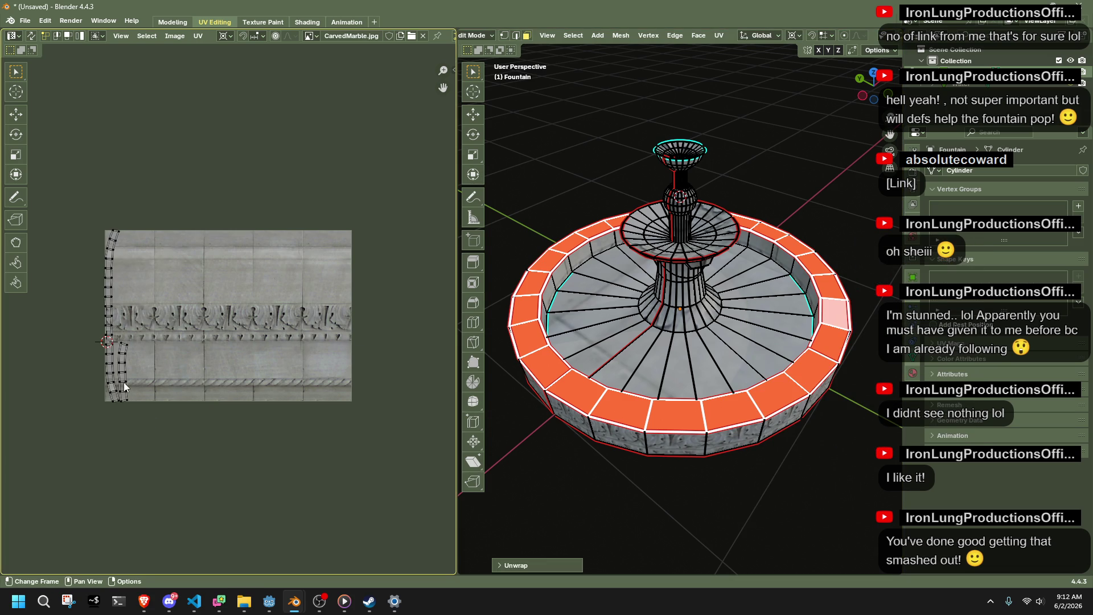
{"action": "key", "text": "a"}
{"action": "key", "text": "alt+a"}
View the fountain from near top-down and apply an entry from the edge options menu.
{"action": "mouse_move", "coordinate": [693, 400]}
{"action": "middle_mouse_down"}
{"action": "mouse_move", "coordinate": [767, 450]}
{"action": "mouse_move", "coordinate": [809, 410]}
{"action": "middle_mouse_up"}
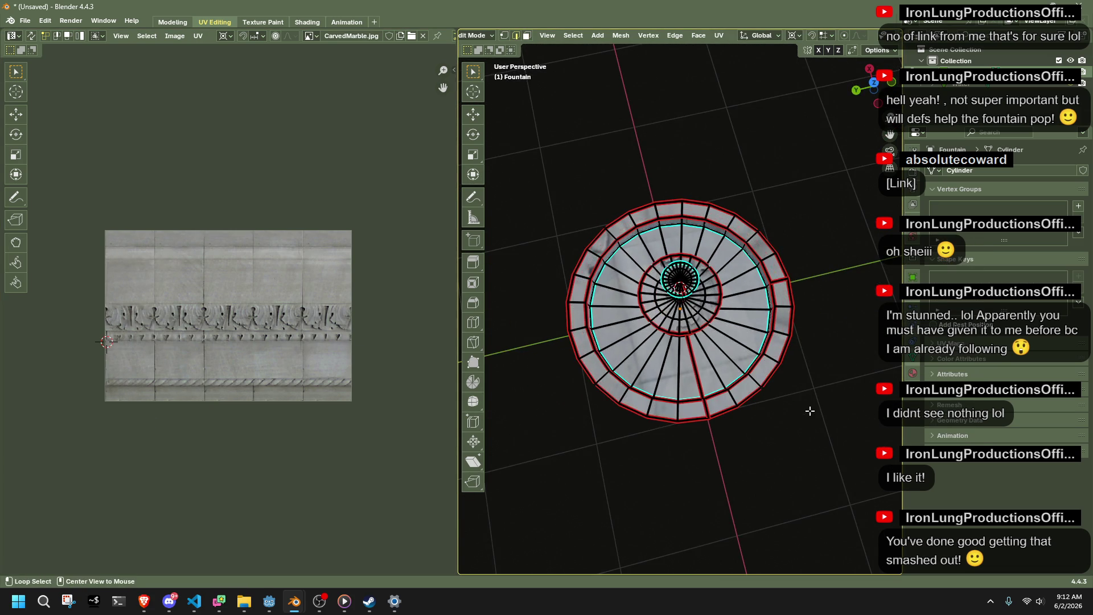
{"action": "mouse_move", "coordinate": [791, 368]}
{"action": "middle_mouse_down"}
{"action": "mouse_move", "coordinate": [829, 347]}
{"action": "mouse_move", "coordinate": [745, 352]}
{"action": "mouse_move", "coordinate": [681, 319]}
{"action": "middle_mouse_up"}
{"action": "right_click", "coordinate": [682, 329]}
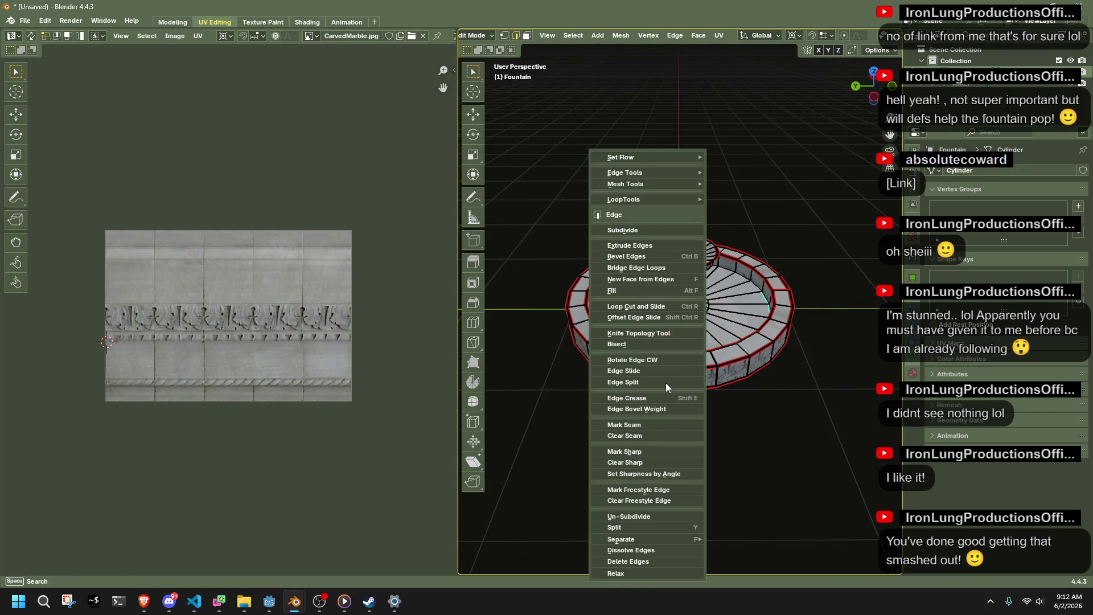
{"action": "left_click", "coordinate": [635, 432]}
{"action": "middle_click_drag", "start_coordinate": [758, 412], "coordinate": [819, 435]}
{"action": "scroll", "coordinate": [820, 436], "scroll_direction": "up", "scroll_amount": 4}
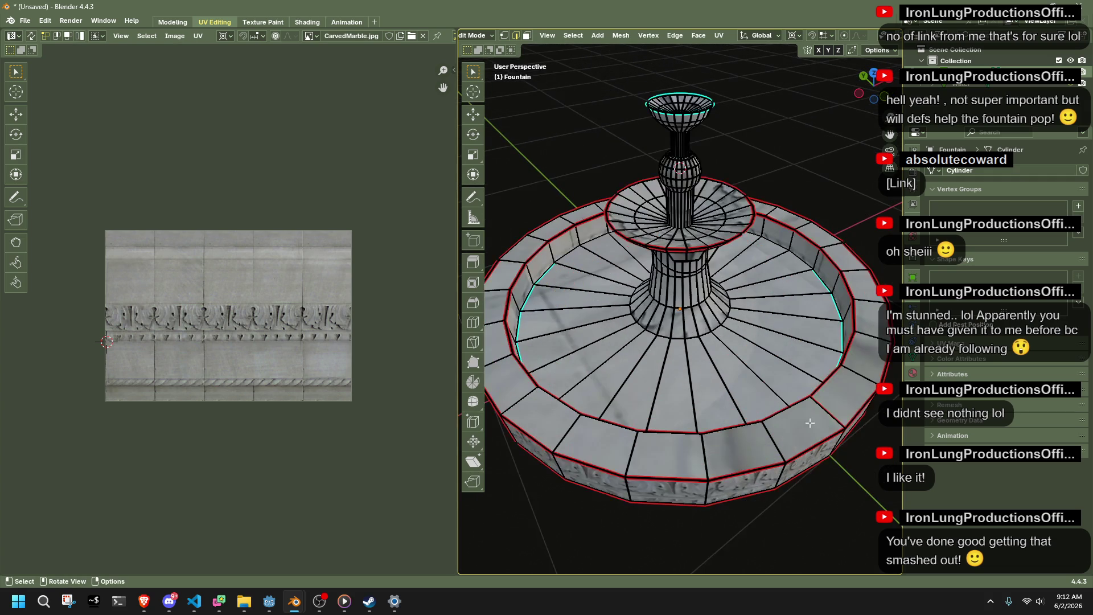
Unwrap the basin's outer rim face loop, select all its UVs and show the UV sidebar.
{"action": "left_click", "coordinate": [859, 371], "text": "alt"}
{"action": "right_click", "coordinate": [859, 371]}
{"action": "mouse_move", "coordinate": [846, 448]}
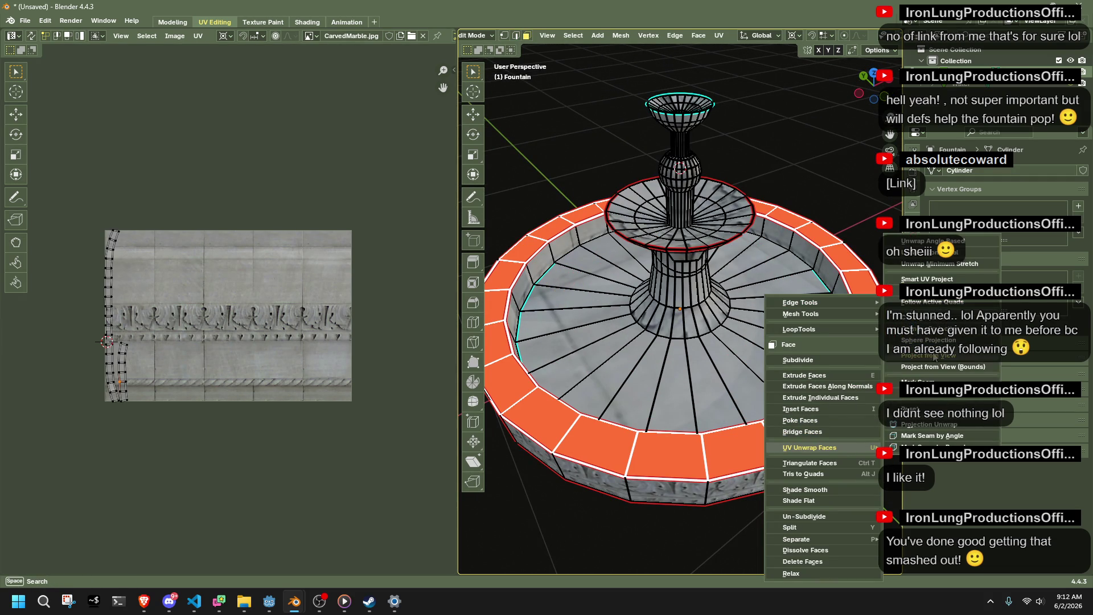
{"action": "left_click", "coordinate": [930, 266]}
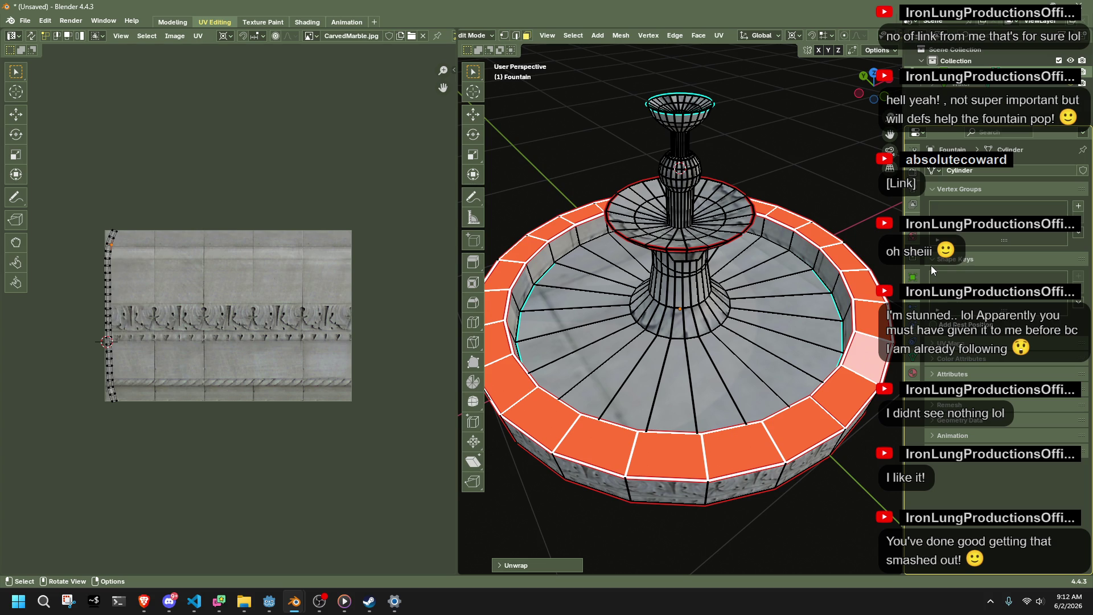
{"action": "key", "text": "a"}
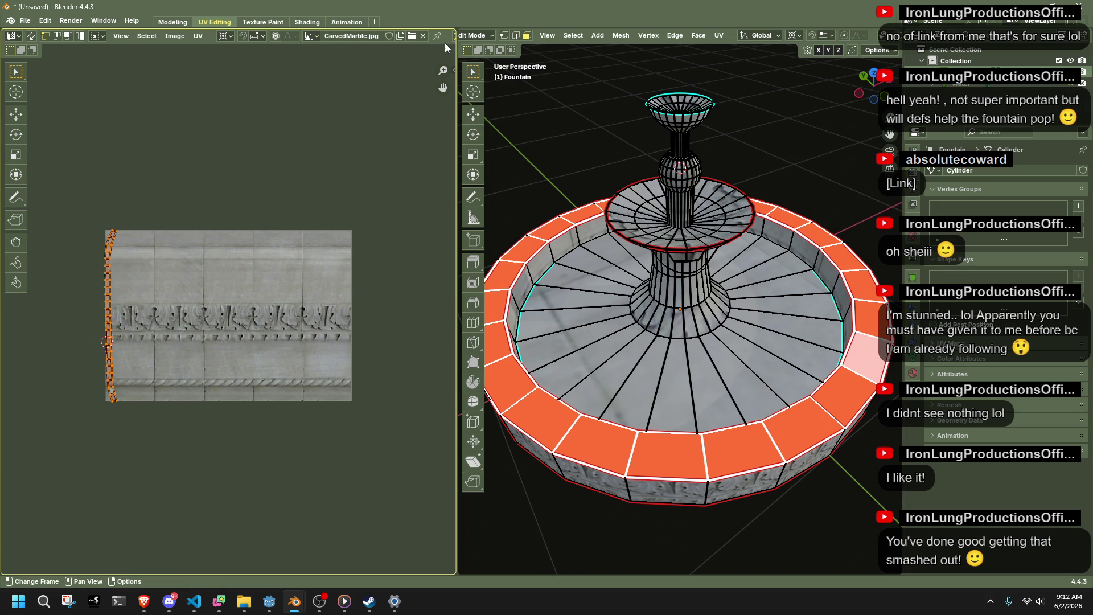
{"action": "left_click", "coordinate": [453, 68]}
Straighten the rim UV strip into an even grid with the Mio3 UV tools.
{"action": "left_click", "coordinate": [449, 157]}
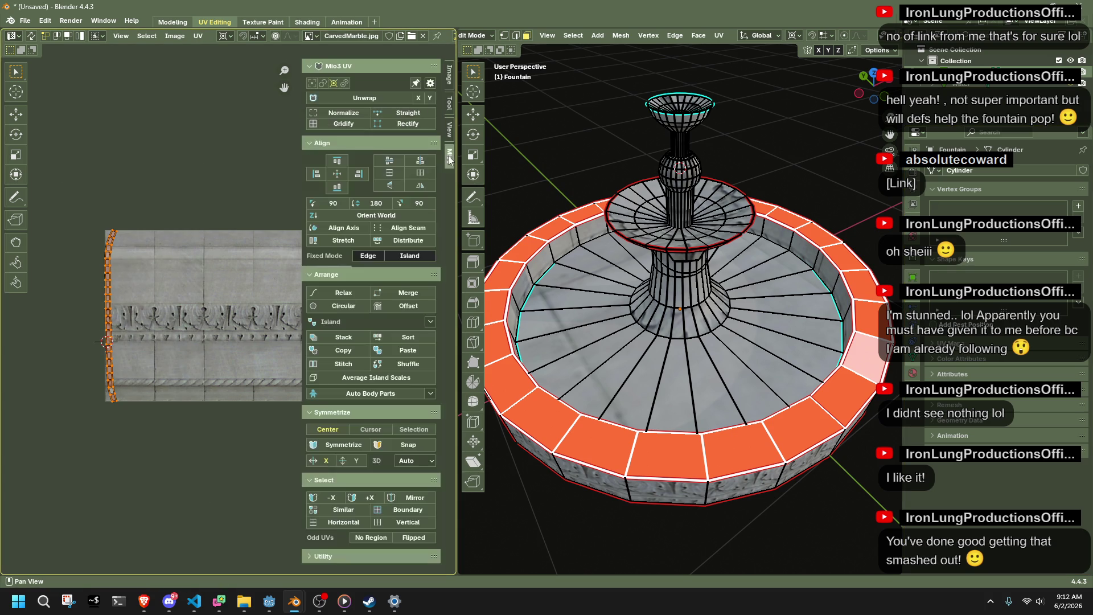
{"action": "left_click", "coordinate": [408, 124]}
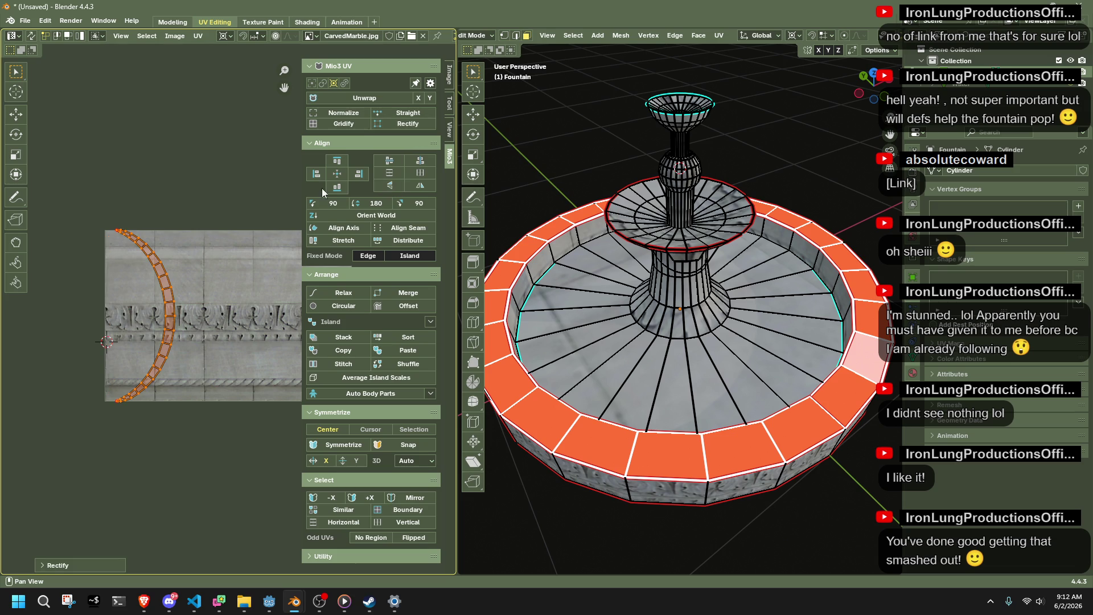
{"action": "left_click", "coordinate": [344, 124]}
{"action": "key", "text": "shift+alt+z"}
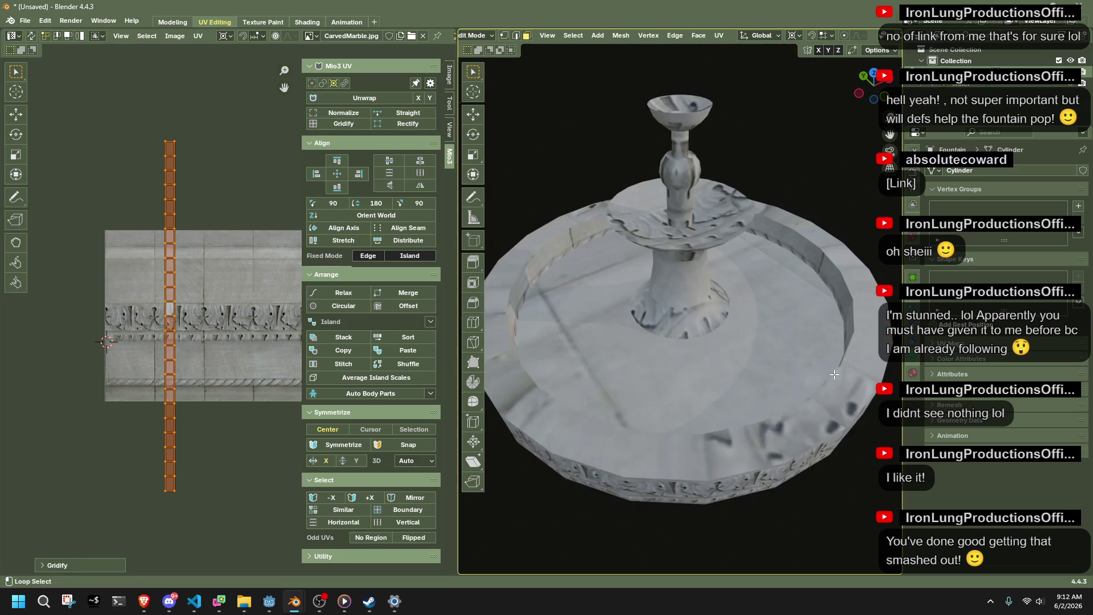
Rotate the rim UV strip exactly 90 degrees so it lies horizontally.
{"action": "key", "text": "r"}
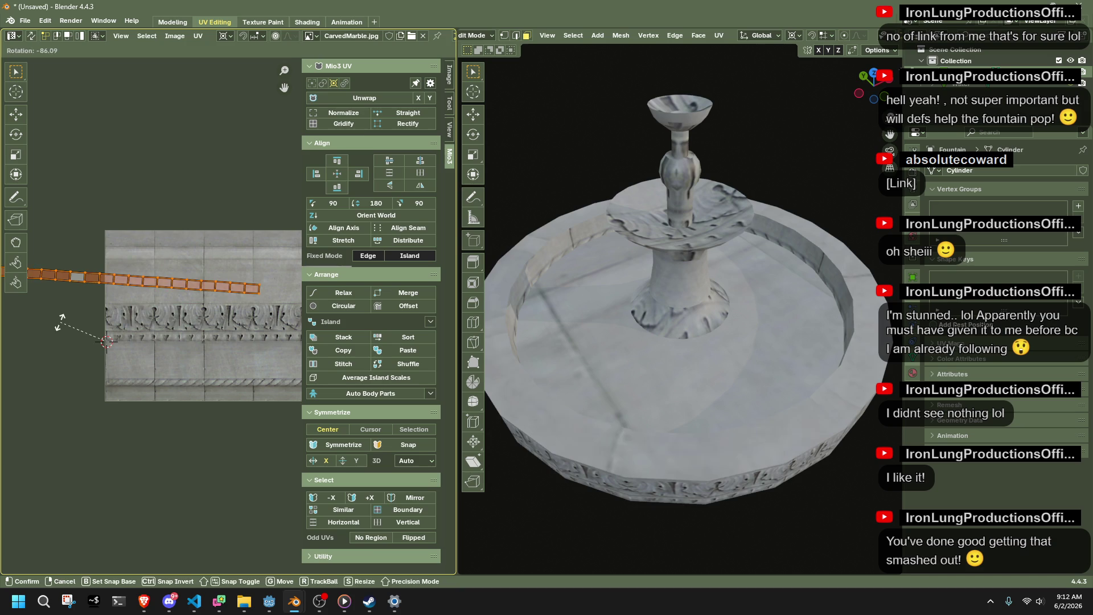
{"action": "left_click", "coordinate": [62, 326]}
{"action": "left_click", "coordinate": [64, 564]}
{"action": "left_click", "coordinate": [122, 511]}
{"action": "type", "text": "90"}
{"action": "key", "text": "Return"}
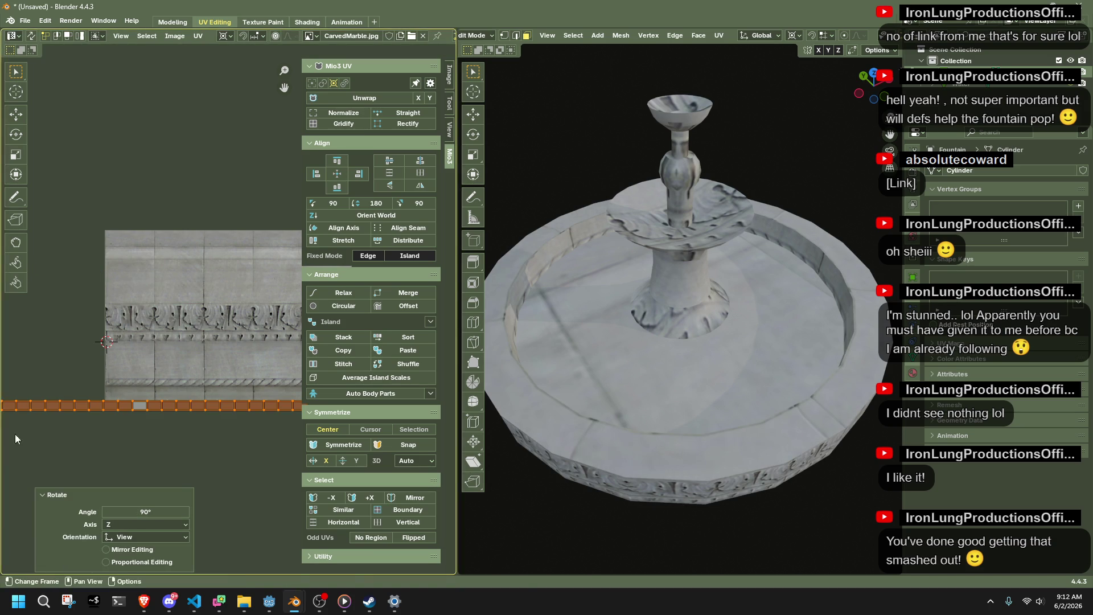
Move the strip down onto the carved band and snap the 2D cursor to it.
{"action": "key", "text": "g"}
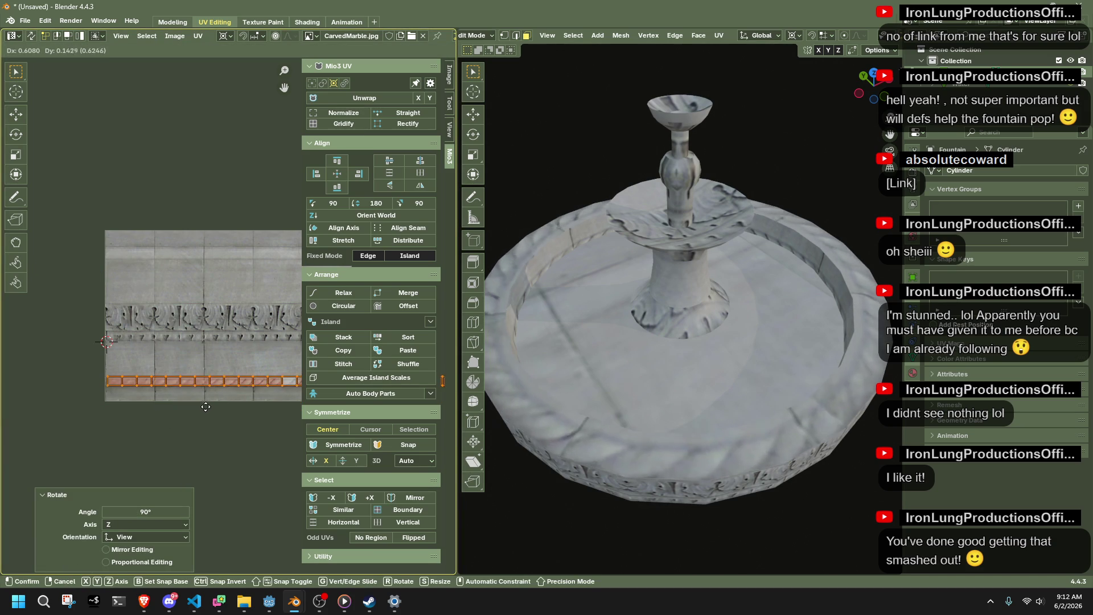
{"action": "left_click", "coordinate": [205, 407]}
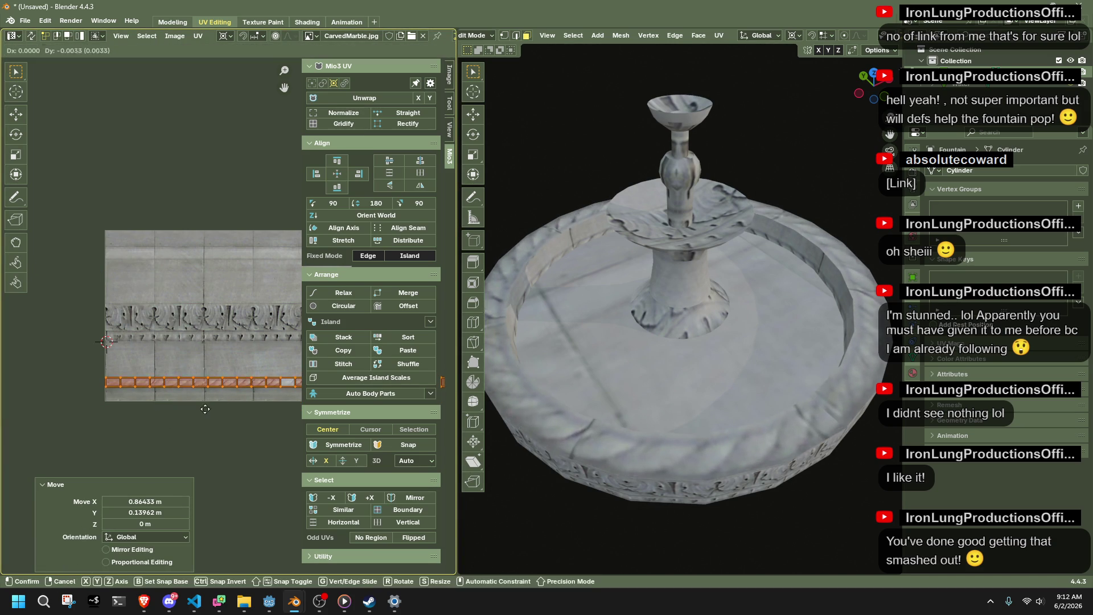
{"action": "key", "text": "g"}
{"action": "left_click", "coordinate": [205, 421]}
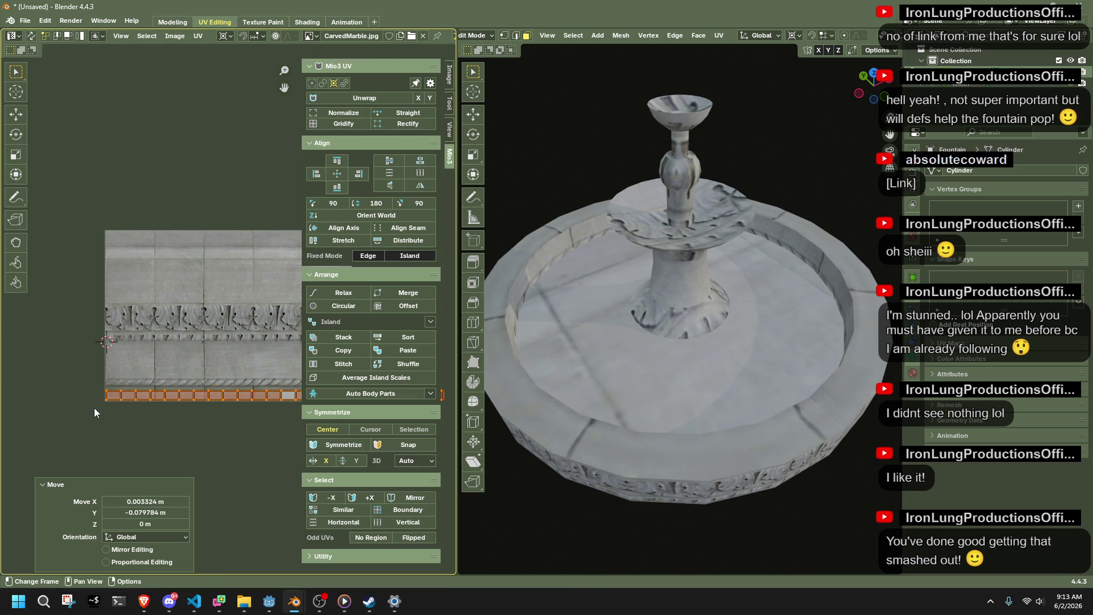
{"action": "key", "text": "shift+s"}
{"action": "left_click", "coordinate": [109, 408]}
Scale the whole rim strip up by 4.681 from the 2D cursor.
{"action": "scroll", "coordinate": [108, 407], "scroll_direction": "down", "scroll_amount": 6}
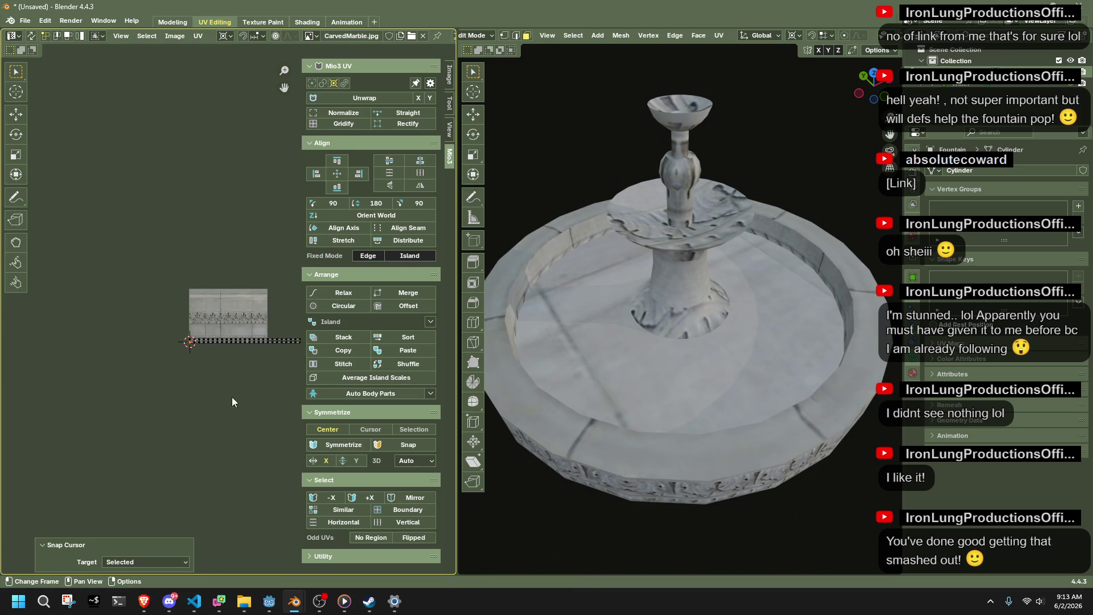
{"action": "key", "text": "a"}
{"action": "key", "text": "s"}
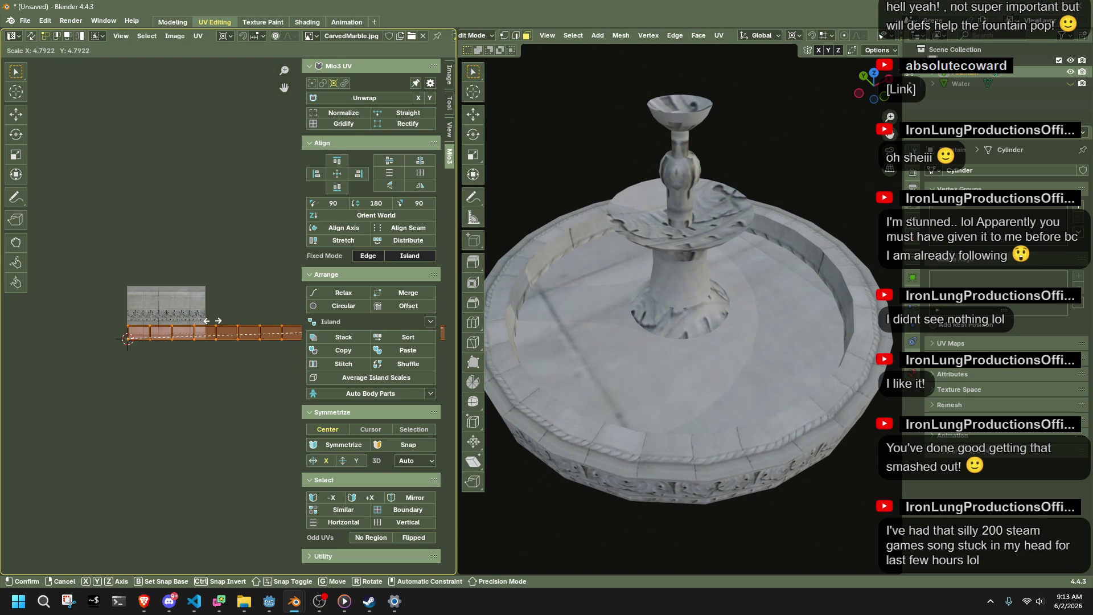
{"action": "left_click", "coordinate": [203, 320]}
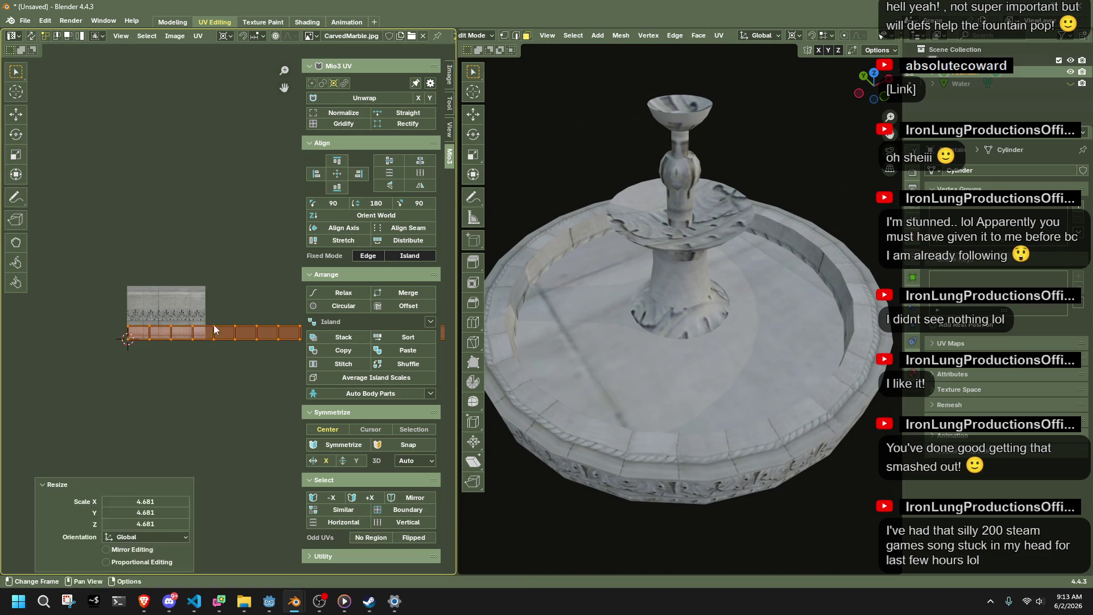
Preview the textured rim in object mode, then return to edit mode with overlays shown.
{"action": "key", "text": "Tab"}
{"action": "mouse_move", "coordinate": [643, 515]}
{"action": "middle_mouse_down"}
{"action": "mouse_move", "coordinate": [565, 462]}
{"action": "mouse_move", "coordinate": [528, 459]}
{"action": "mouse_move", "coordinate": [484, 481]}
{"action": "middle_mouse_up"}
{"action": "scroll", "coordinate": [619, 466], "scroll_direction": "up", "scroll_amount": 3}
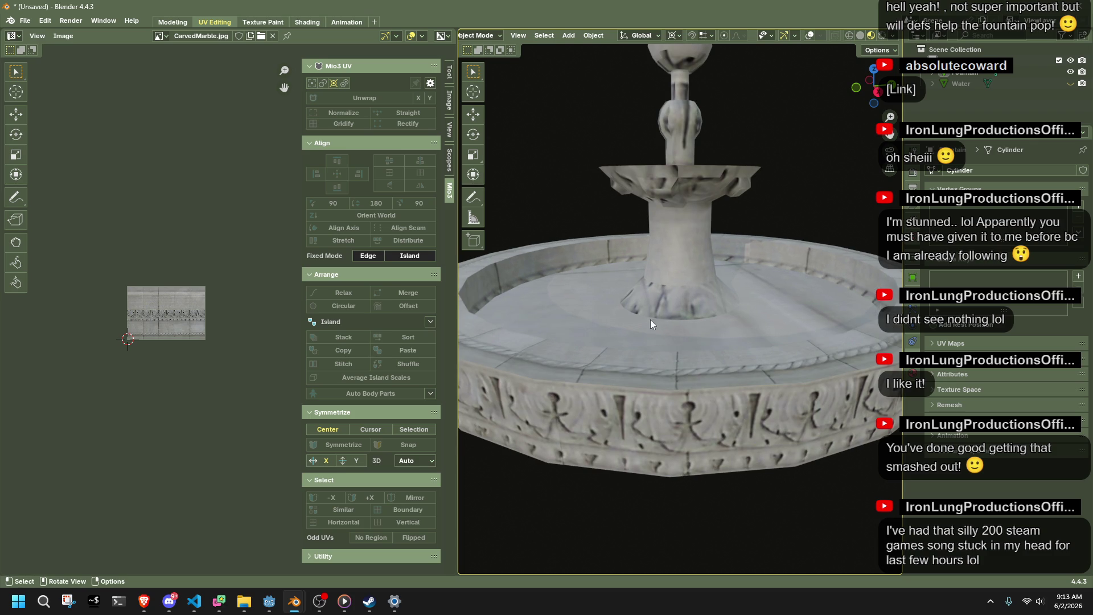
{"action": "key", "text": "Tab"}
{"action": "mouse_move", "coordinate": [664, 310]}
{"action": "middle_mouse_down"}
{"action": "mouse_move", "coordinate": [685, 357]}
{"action": "mouse_move", "coordinate": [729, 317]}
{"action": "mouse_move", "coordinate": [724, 302]}
{"action": "middle_mouse_up"}
{"action": "key", "text": "shift+alt+z"}
Select the cone-base and basin-floor face loops and move the inner UV ring inside the large ring.
{"action": "left_click", "coordinate": [725, 302], "text": "alt"}
{"action": "scroll", "coordinate": [156, 329], "scroll_direction": "up", "scroll_amount": 3}
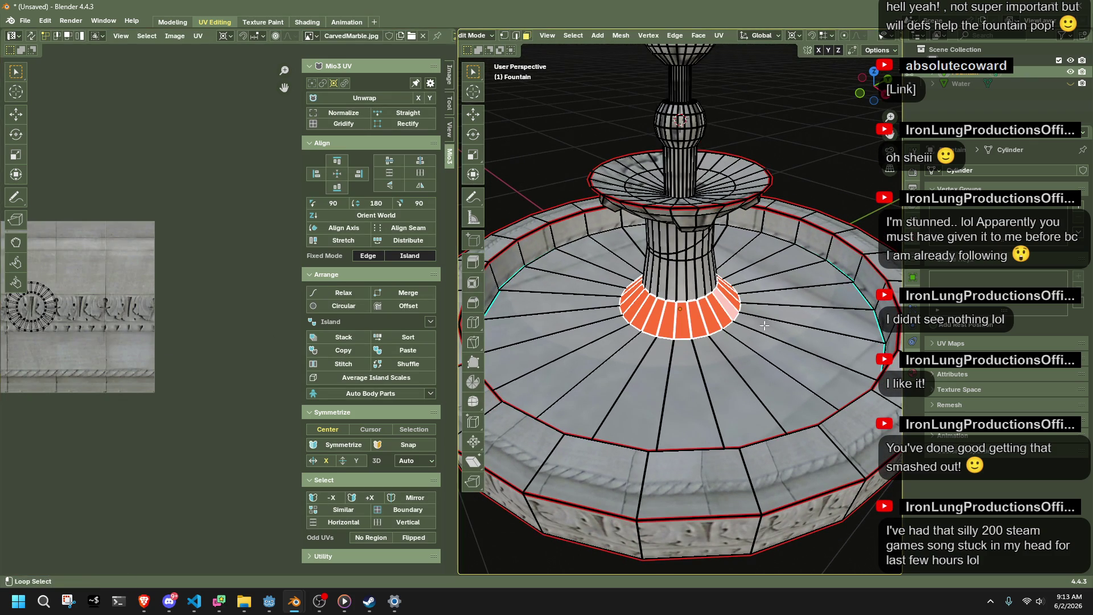
{"action": "left_click", "coordinate": [808, 321], "text": "alt+shift"}
{"action": "middle_click_drag", "start_coordinate": [34, 317], "coordinate": [190, 350]}
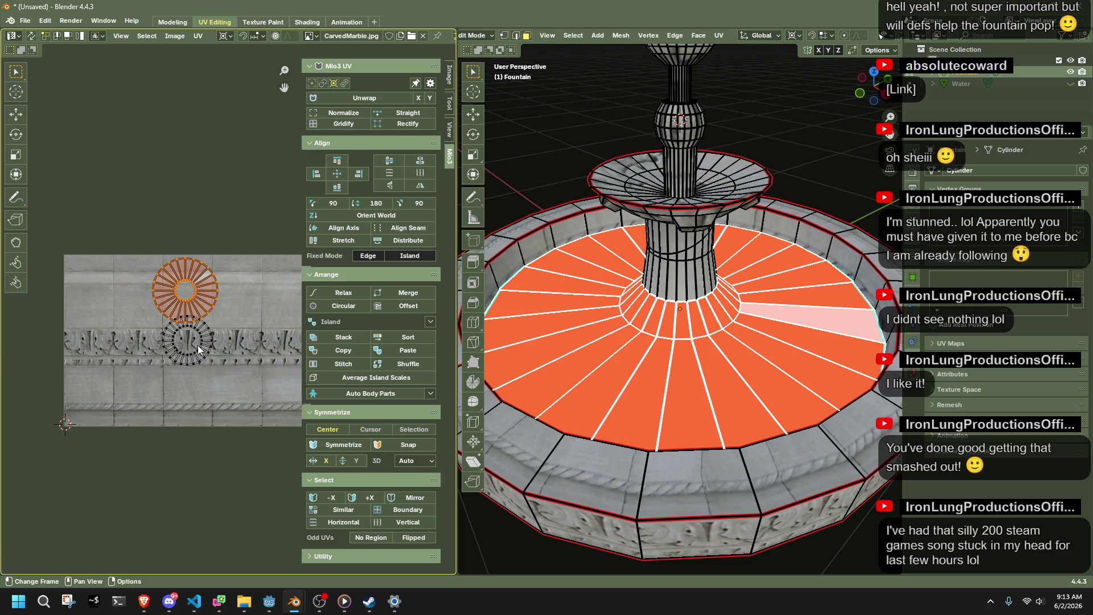
{"action": "key", "text": "l"}
{"action": "scroll", "coordinate": [193, 348], "scroll_direction": "up", "scroll_amount": 4}
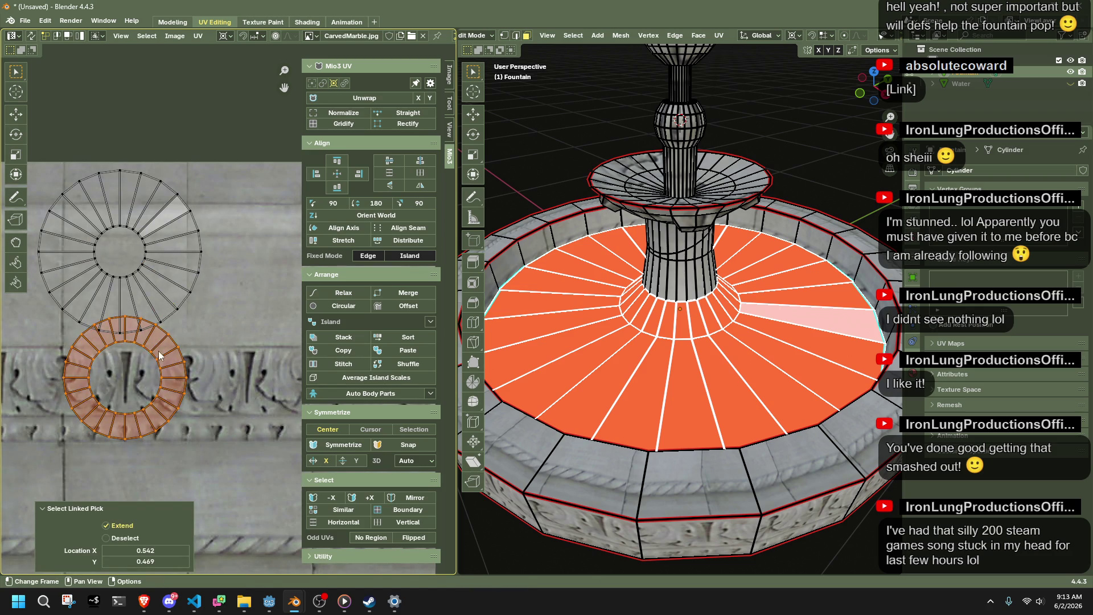
{"action": "key", "text": "g"}
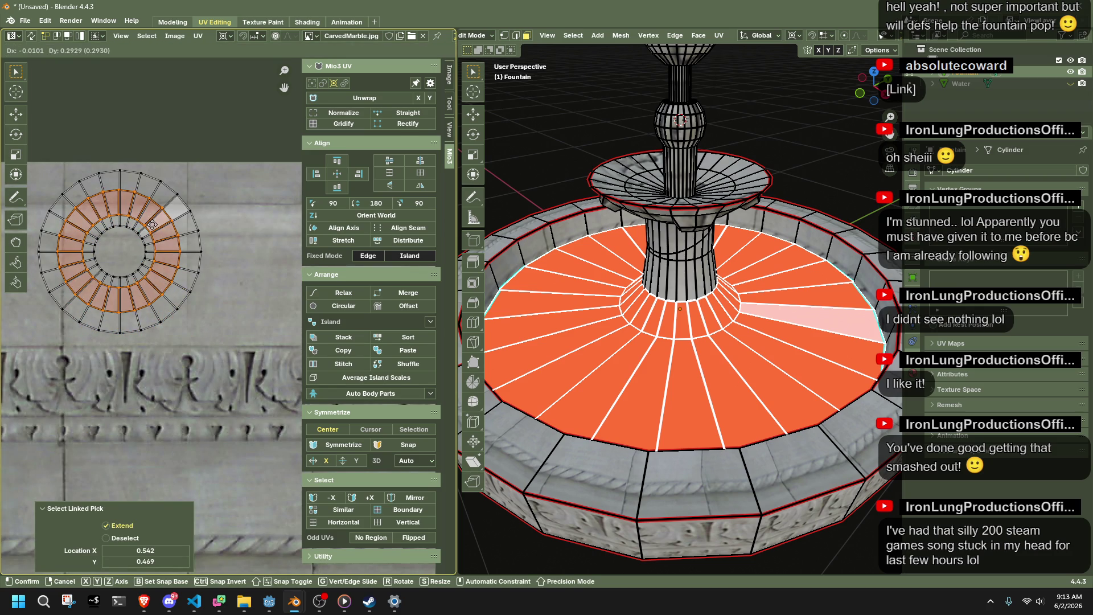
{"action": "left_click", "coordinate": [152, 224]}
{"action": "scroll", "coordinate": [711, 291], "scroll_direction": "down", "scroll_amount": 3}
{"action": "scroll", "coordinate": [711, 290], "scroll_direction": "up", "scroll_amount": 3}
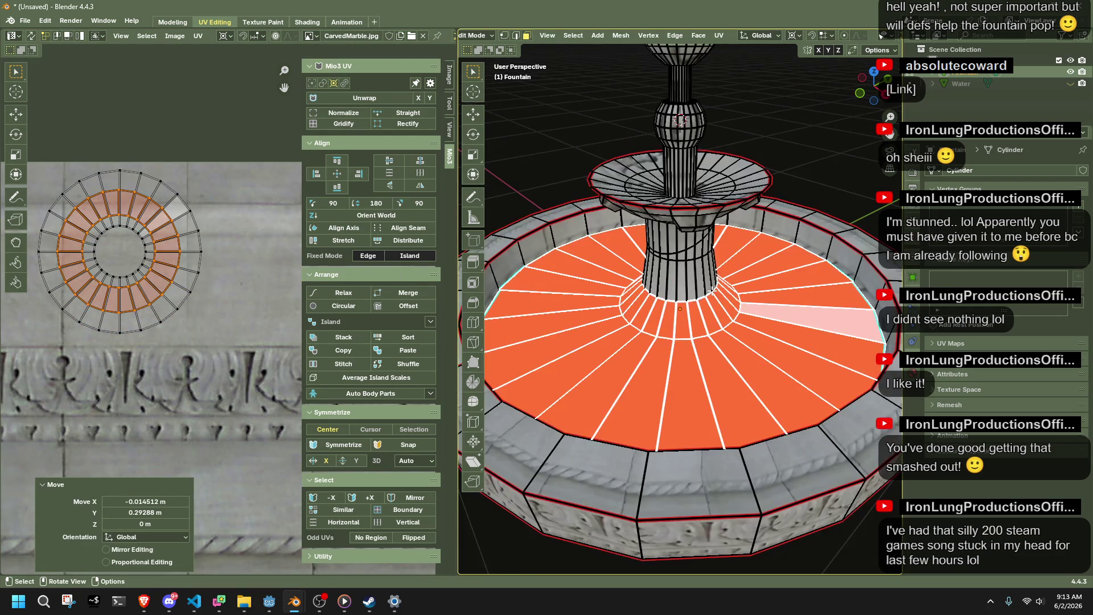
Select the column's face loops, then reposition its UV island, scale it about twice, and move it onto the carved band.
{"action": "left_click", "coordinate": [799, 195]}
{"action": "left_click", "coordinate": [715, 270], "text": "alt"}
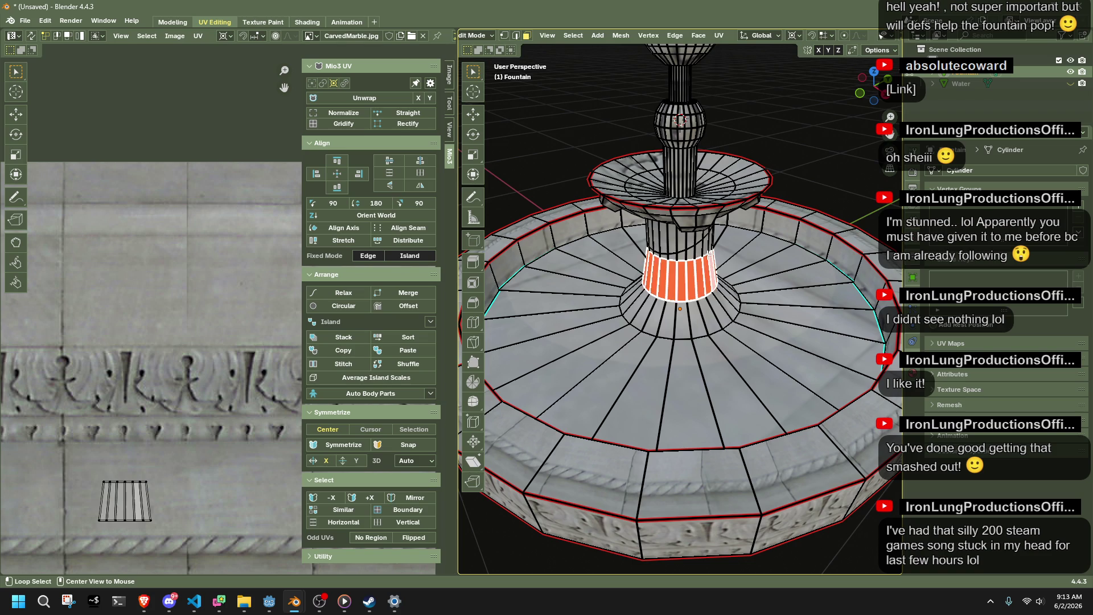
{"action": "middle_click_drag", "start_coordinate": [714, 270], "coordinate": [707, 225]}
{"action": "left_click", "coordinate": [707, 225], "text": "alt+shift"}
{"action": "left_click", "coordinate": [706, 211], "text": "alt+shift"}
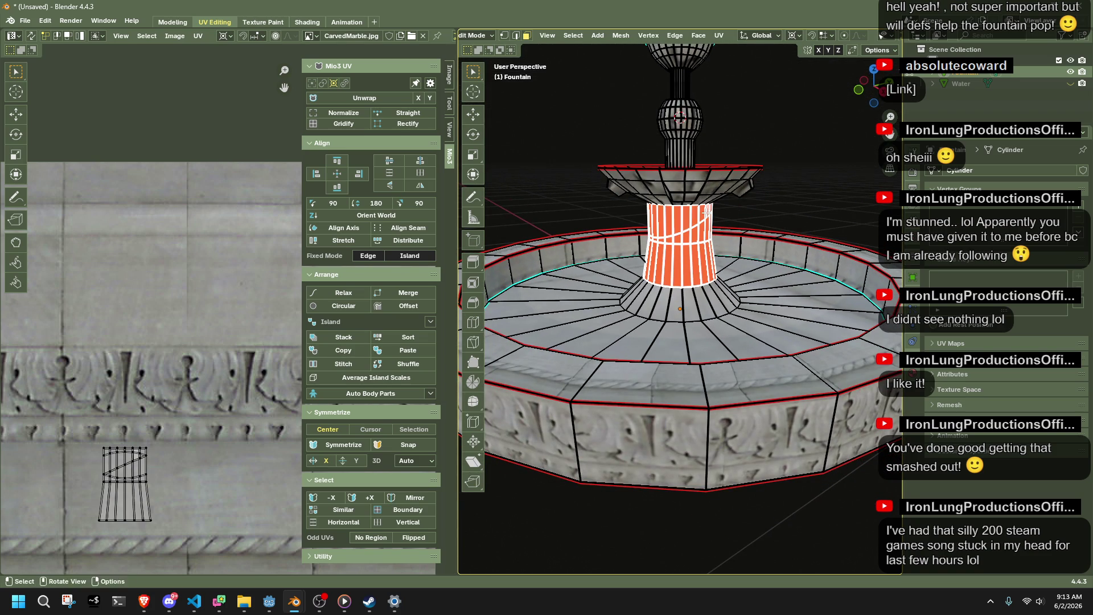
{"action": "left_click_drag", "start_coordinate": [73, 451], "coordinate": [74, 446]}
{"action": "key", "text": "g"}
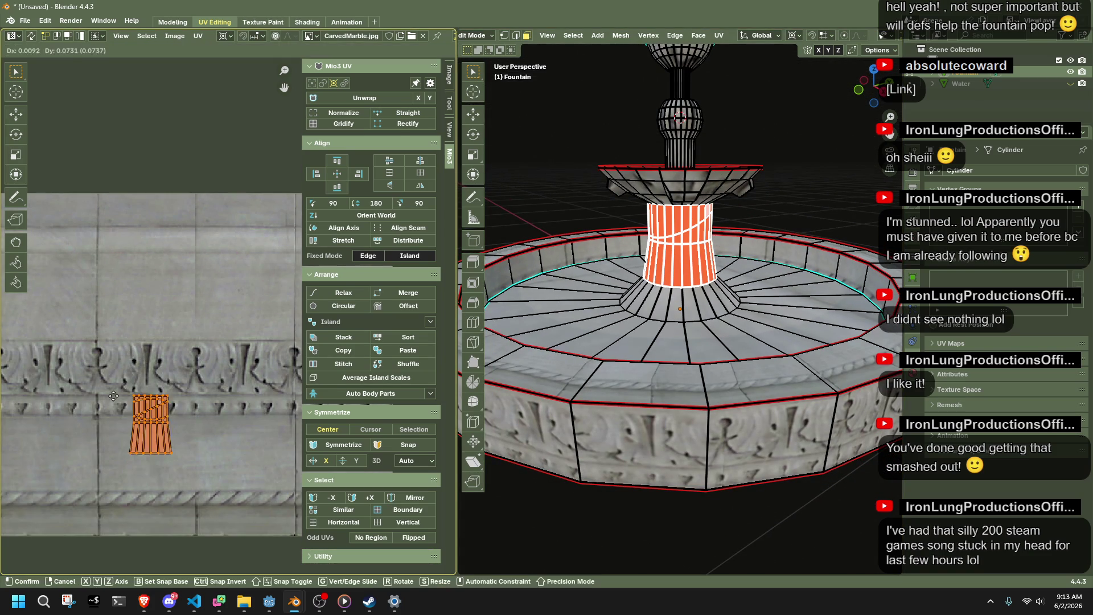
{"action": "left_click", "coordinate": [58, 371]}
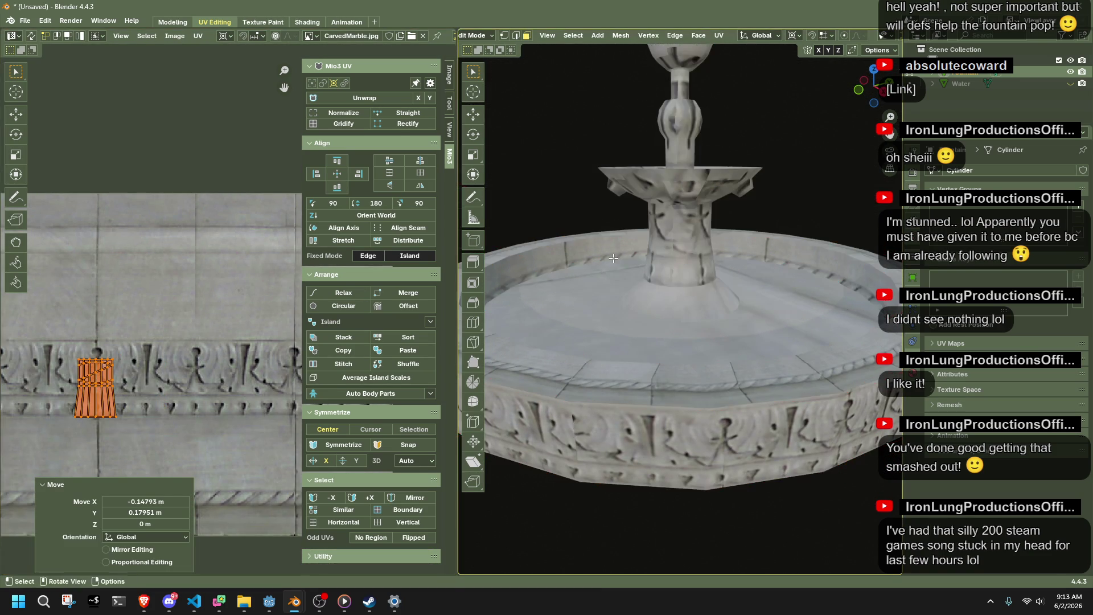
{"action": "key", "text": "s"}
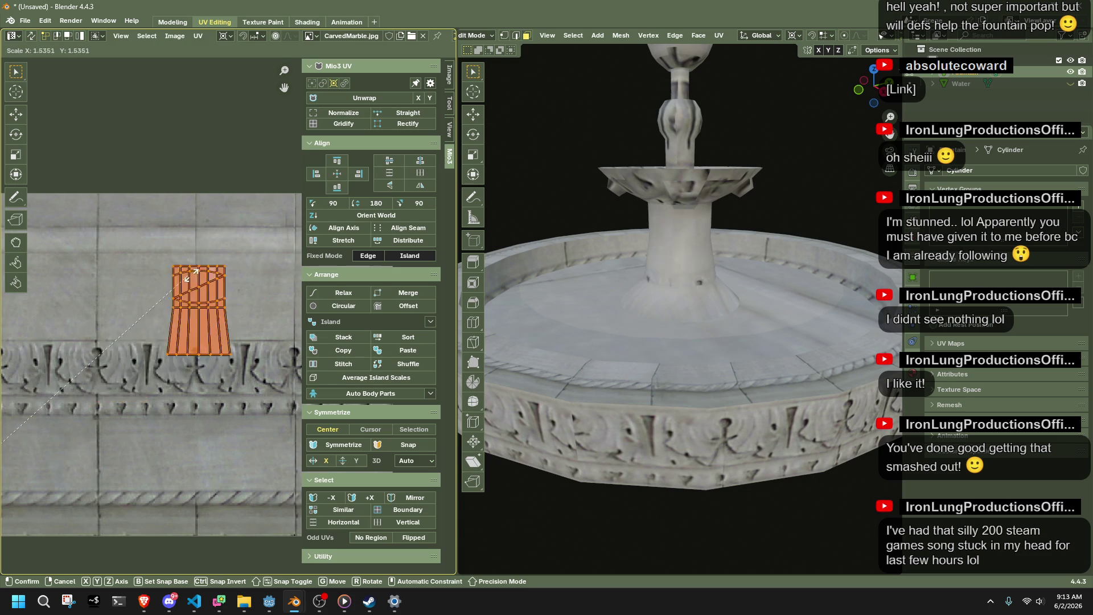
{"action": "left_click", "coordinate": [295, 275]}
{"action": "key", "text": "g"}
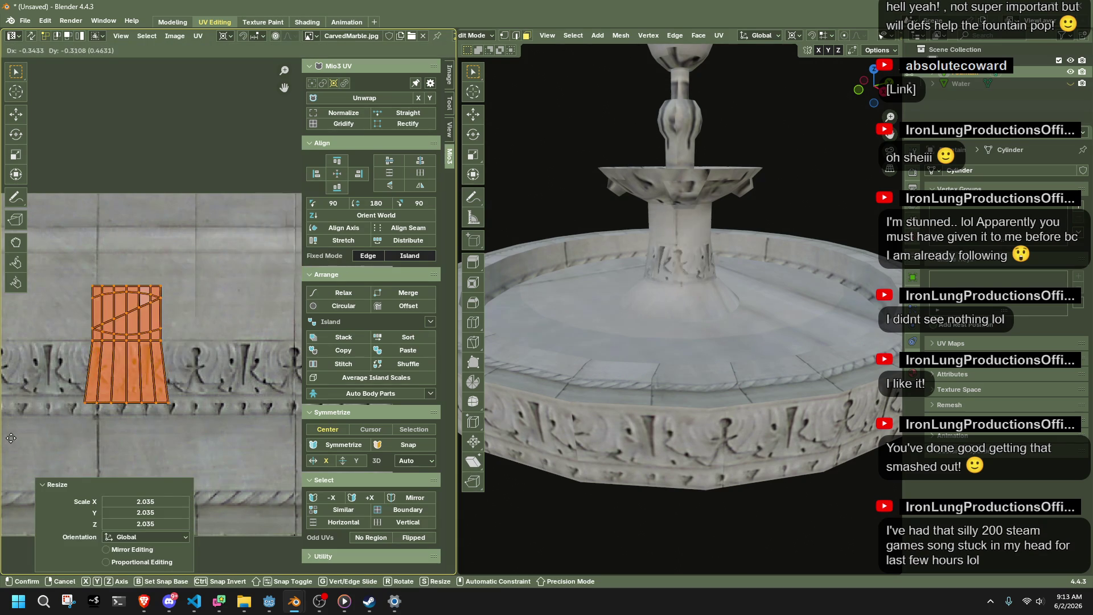
{"action": "left_click", "coordinate": [155, 383]}
Move the column's UV island lower on the marble texture, abandoning an attempted rotation.
{"action": "scroll", "coordinate": [529, 333], "scroll_direction": "down", "scroll_amount": 8}
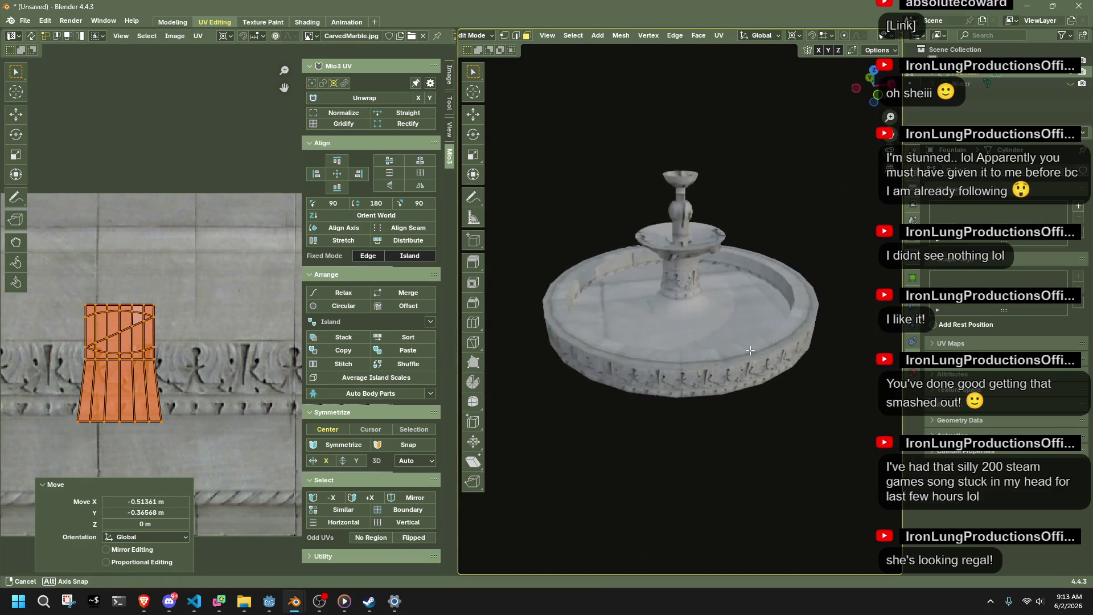
{"action": "scroll", "coordinate": [120, 376], "scroll_direction": "down", "scroll_amount": 3}
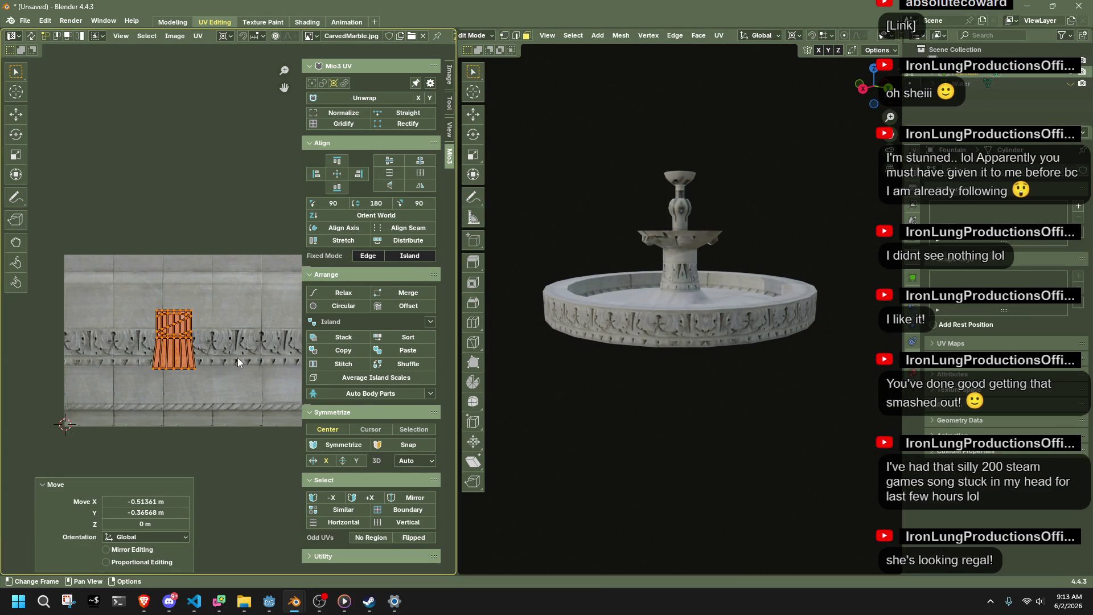
{"action": "key", "text": "r"}
{"action": "key", "text": "Escape"}
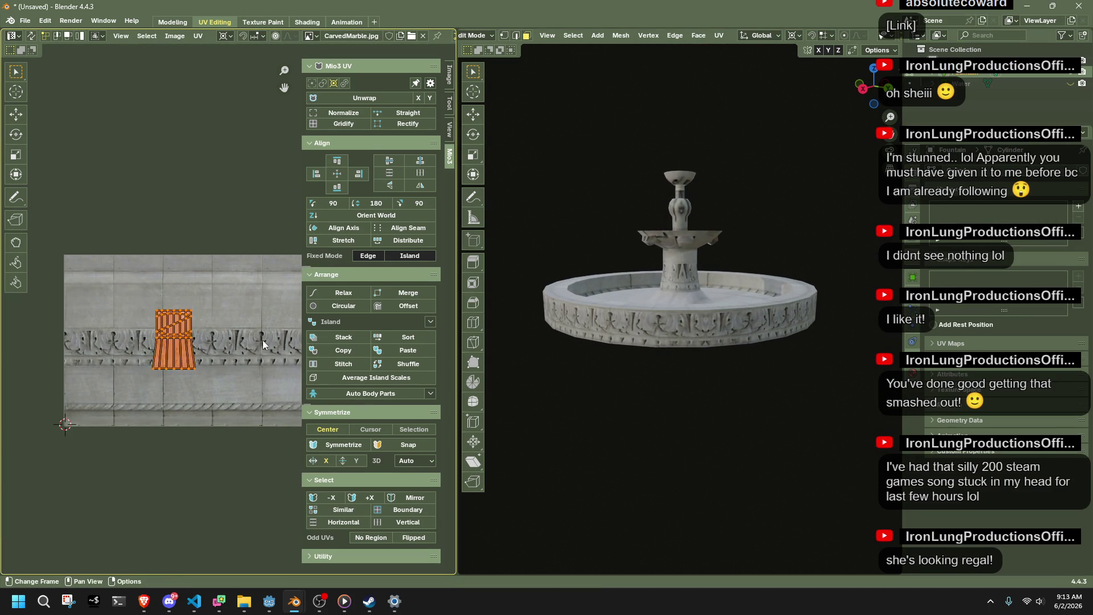
{"action": "right_click", "coordinate": [263, 344]}
{"action": "key", "text": "Escape"}
{"action": "key", "text": "g"}
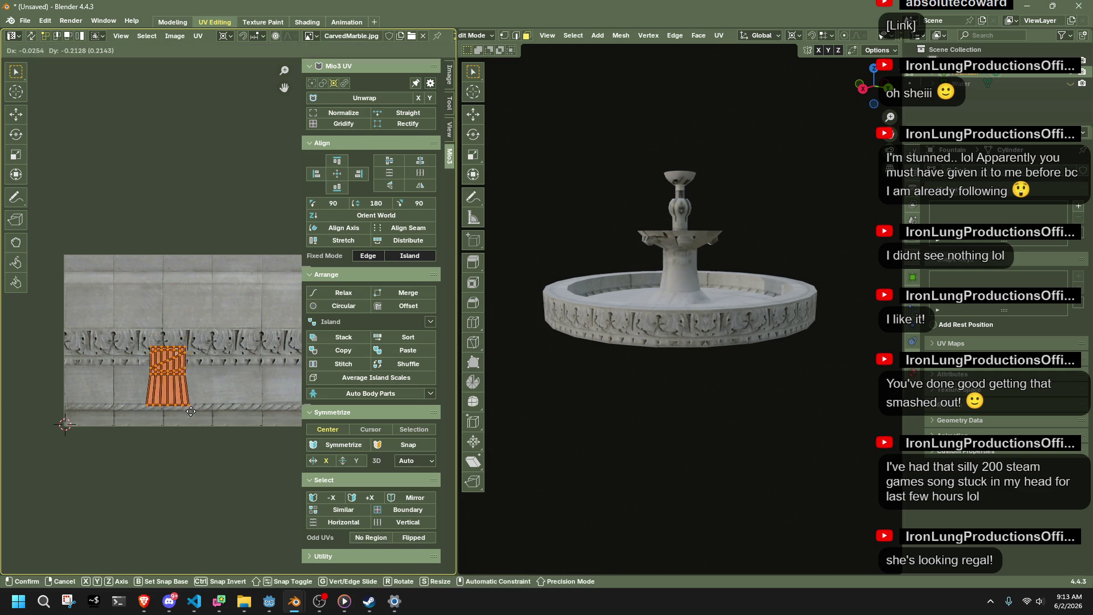
{"action": "left_click", "coordinate": [194, 426]}
{"action": "scroll", "coordinate": [779, 291], "scroll_direction": "up", "scroll_amount": 5}
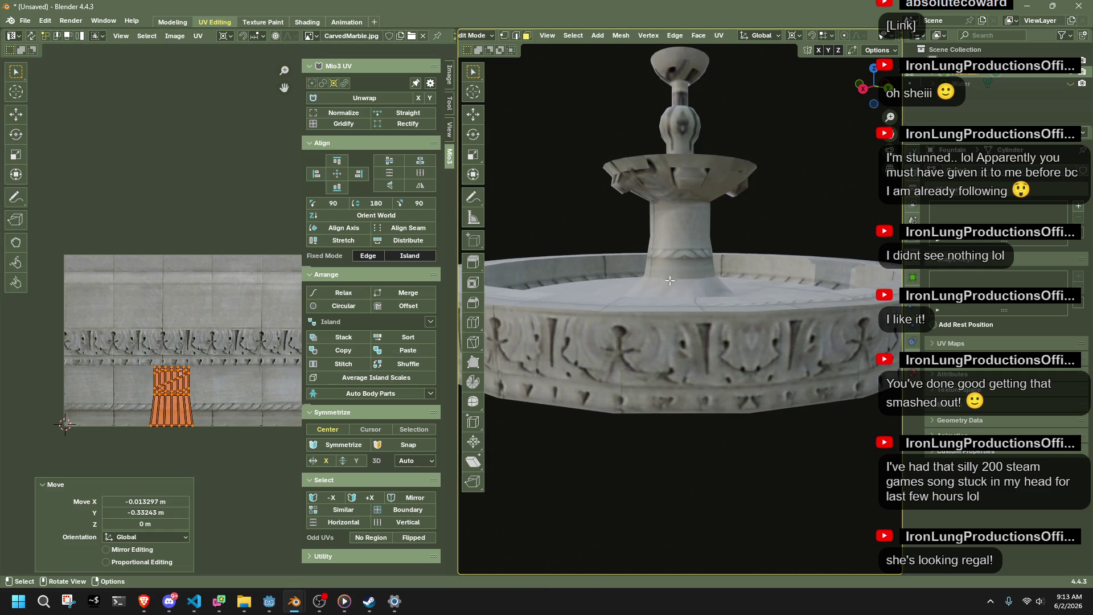
{"action": "middle_click_drag", "start_coordinate": [779, 290], "coordinate": [774, 299]}
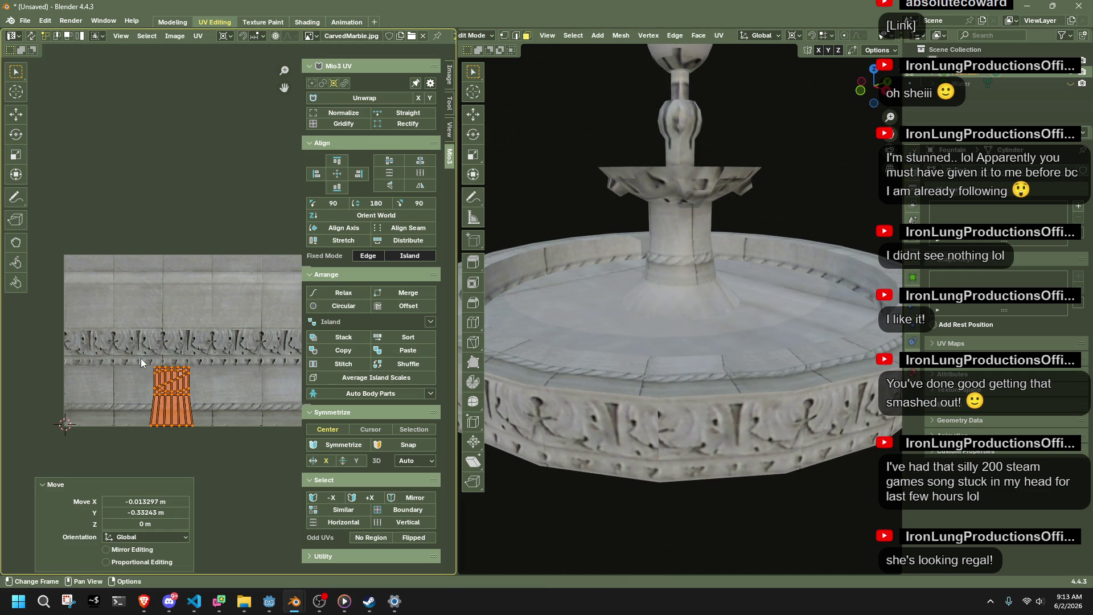
Enlarge the column's UV island further, then check the textured fountain in Object Mode.
{"action": "key", "text": "Tab"}
{"action": "key", "text": "Tab"}
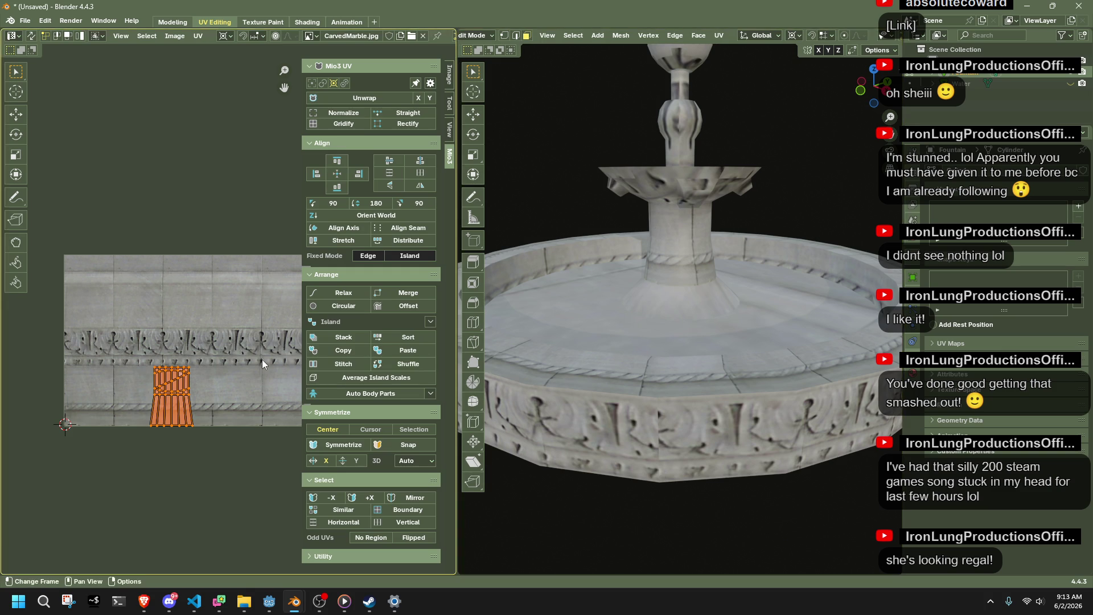
{"action": "key", "text": "s"}
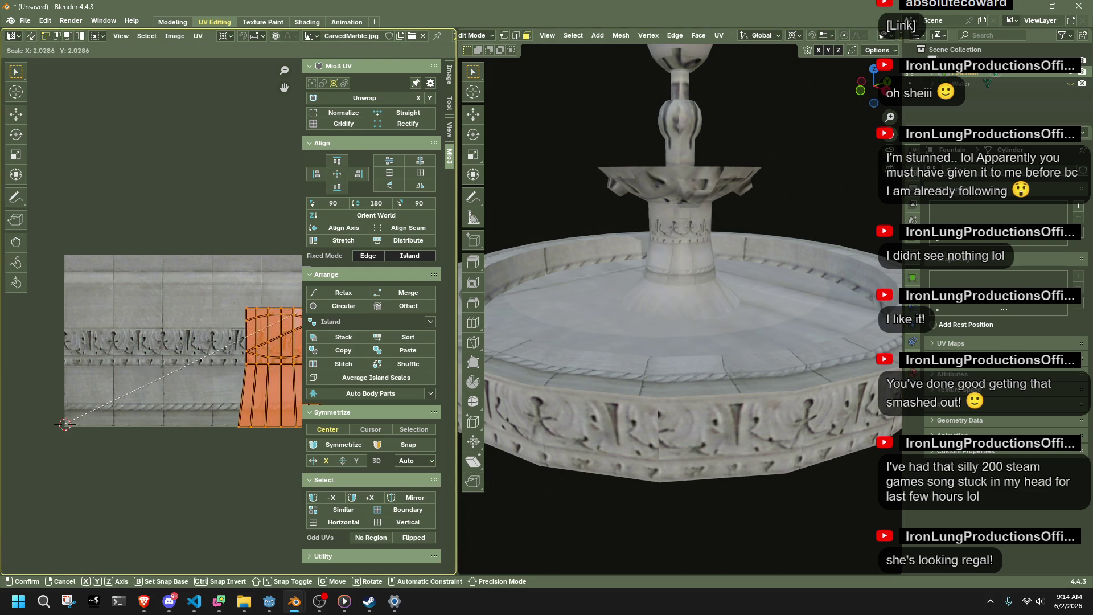
{"action": "left_click", "coordinate": [210, 324]}
{"action": "key", "text": "Tab"}
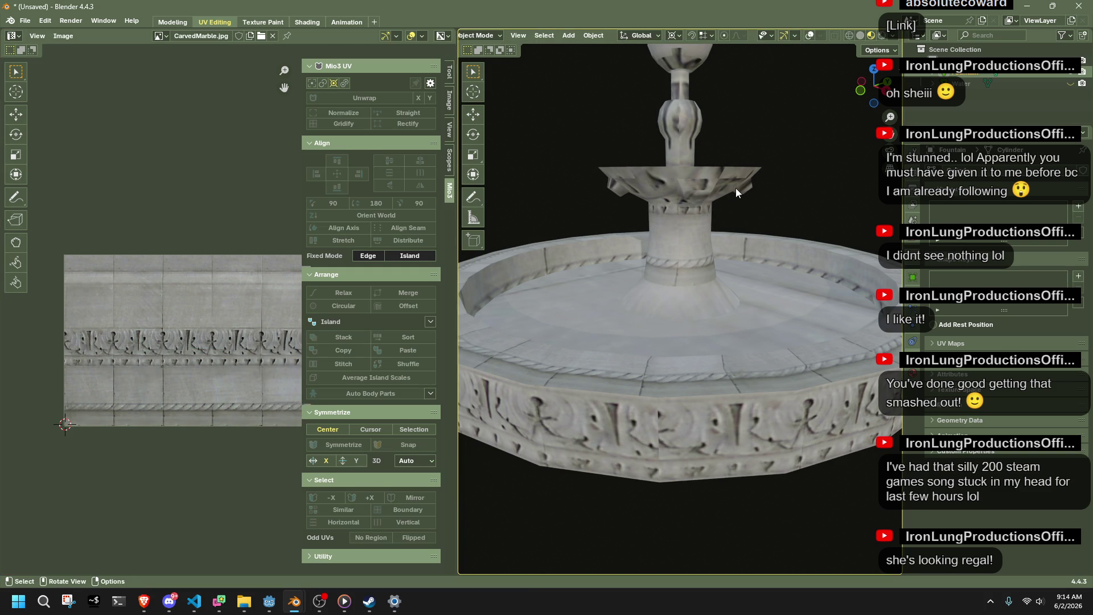
{"action": "key", "text": "shift+alt+z"}
{"action": "key", "text": "Tab"}
{"action": "mouse_move", "coordinate": [725, 178]}
{"action": "middle_mouse_down"}
{"action": "mouse_move", "coordinate": [698, 149]}
{"action": "mouse_move", "coordinate": [727, 151]}
{"action": "middle_mouse_up"}
Select the upper bowl's face loops, using the right side view and see-through mode to reach hidden faces.
{"action": "scroll", "coordinate": [727, 150], "scroll_direction": "up", "scroll_amount": 4}
{"action": "left_click", "coordinate": [727, 151], "text": "alt"}
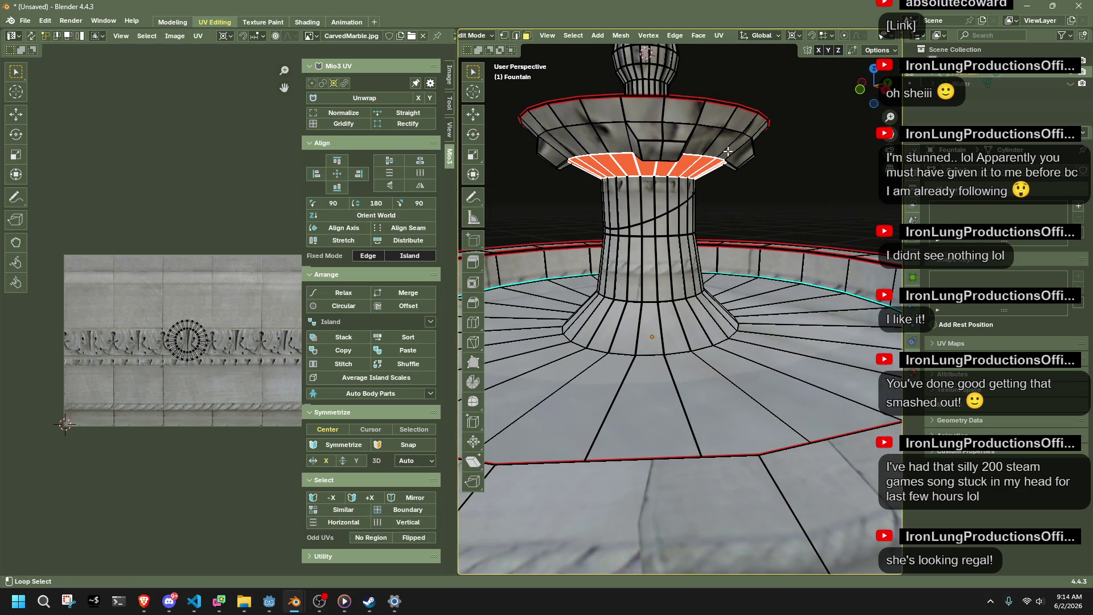
{"action": "left_click", "coordinate": [728, 149], "text": "alt+shift"}
{"action": "left_click", "coordinate": [740, 123], "text": "alt+shift"}
{"action": "mouse_move", "coordinate": [676, 136]}
{"action": "middle_mouse_down"}
{"action": "mouse_move", "coordinate": [695, 135]}
{"action": "mouse_move", "coordinate": [717, 174]}
{"action": "middle_mouse_up"}
{"action": "left_click", "coordinate": [870, 92]}
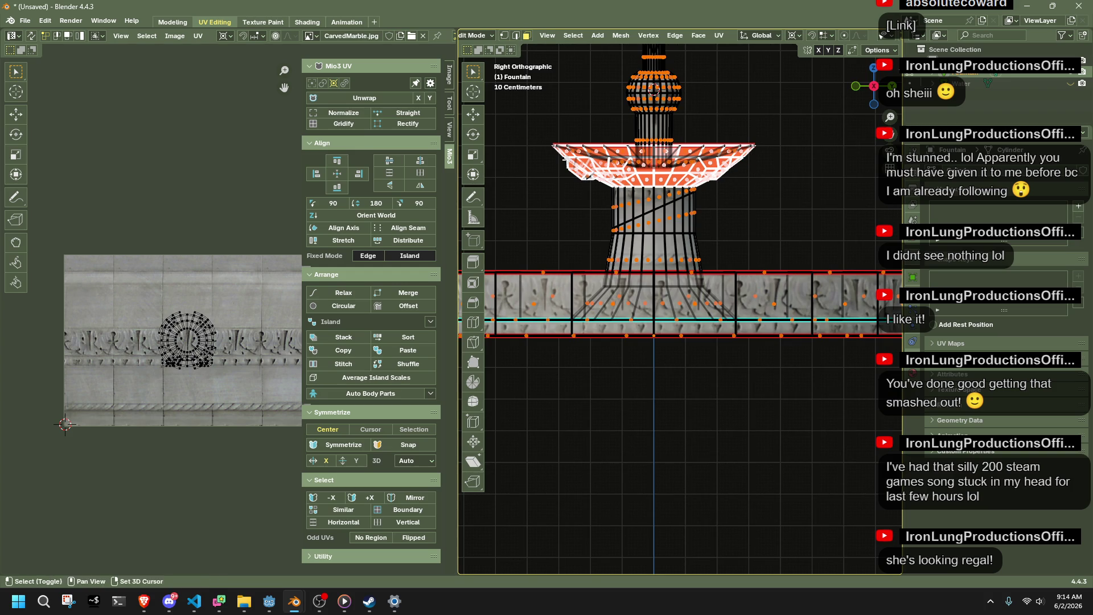
{"action": "middle_click_drag", "start_coordinate": [612, 161], "coordinate": [578, 158]}
{"action": "key", "text": "alt+z"}
{"action": "left_click", "coordinate": [871, 88]}
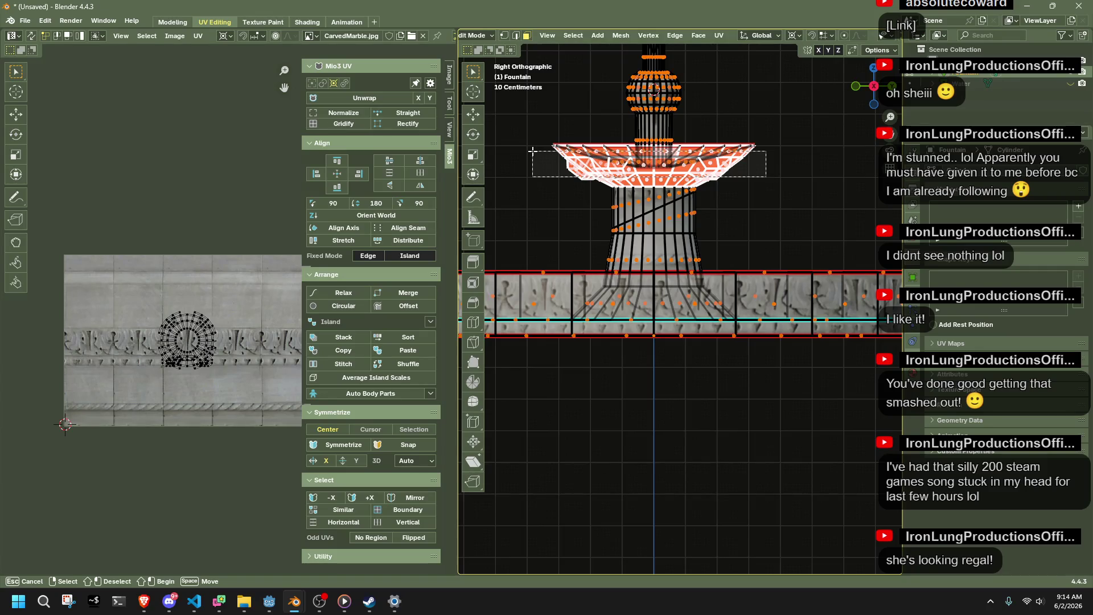
{"action": "key", "text": "alt+z"}
Move the whole upper bowl's UV island onto the plain marble above the carving and check the result.
{"action": "middle_click_drag", "start_coordinate": [526, 148], "coordinate": [581, 193]}
{"action": "left_click_drag", "start_coordinate": [163, 311], "coordinate": [154, 312]}
{"action": "key", "text": "g"}
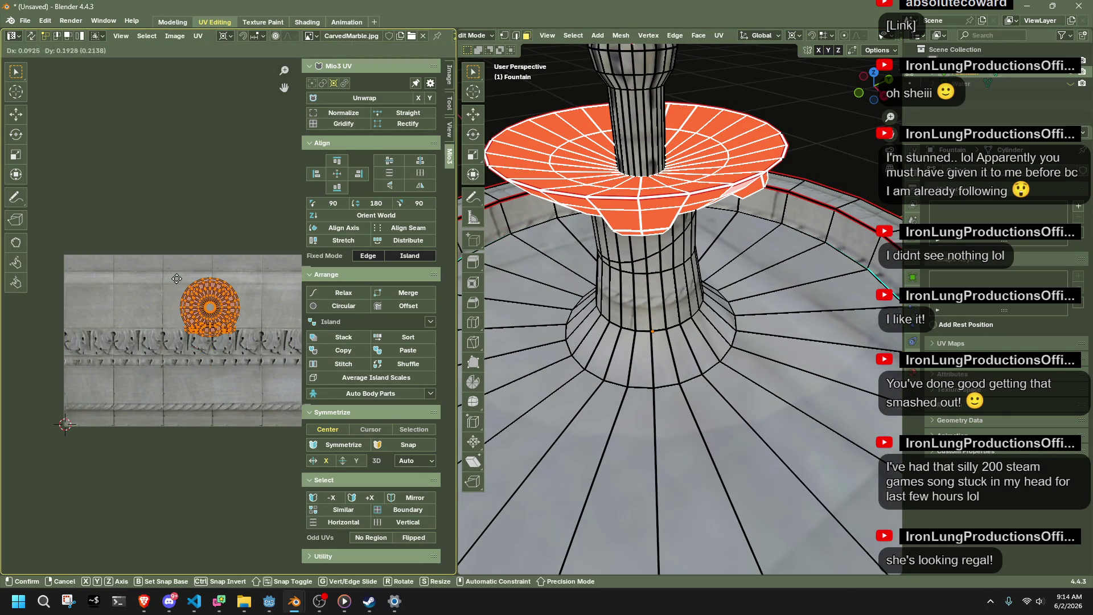
{"action": "left_click", "coordinate": [176, 265]}
{"action": "key", "text": "Tab"}
{"action": "mouse_move", "coordinate": [802, 141]}
{"action": "middle_mouse_down"}
{"action": "mouse_move", "coordinate": [657, 131]}
{"action": "mouse_move", "coordinate": [592, 112]}
{"action": "mouse_move", "coordinate": [561, 162]}
{"action": "mouse_move", "coordinate": [592, 289]}
{"action": "mouse_move", "coordinate": [612, 253]}
{"action": "mouse_move", "coordinate": [716, 225]}
{"action": "middle_mouse_up"}
In the see-through back view, select the stem and bulb above the upper bowl.
{"action": "key", "text": "Tab"}
{"action": "left_click", "coordinate": [649, 243], "text": "alt"}
{"action": "key", "text": "alt+z"}
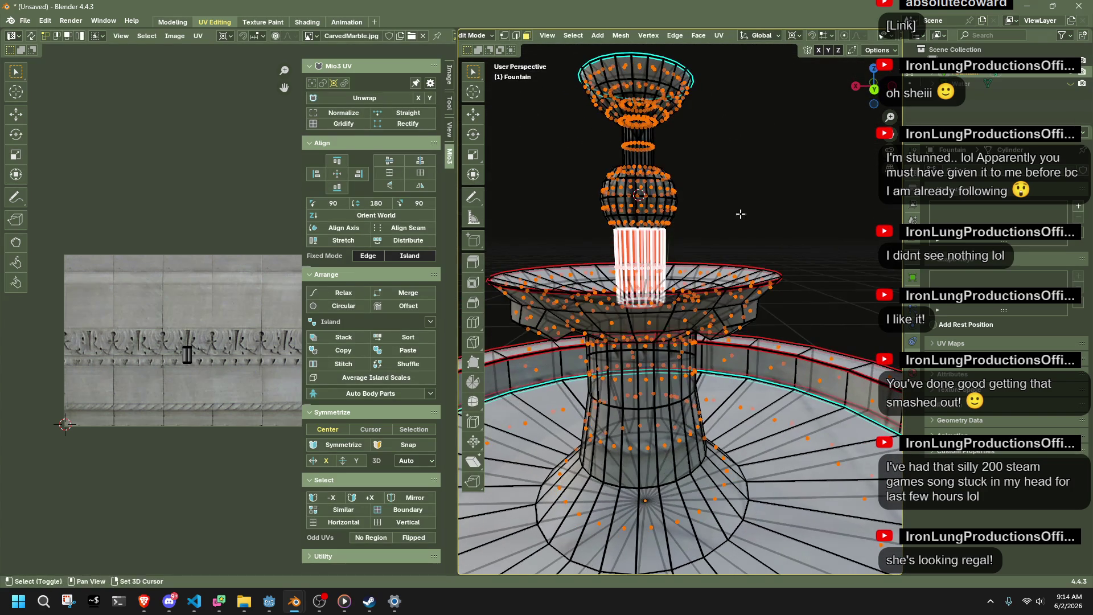
{"action": "left_click", "coordinate": [873, 93]}
{"action": "left_click_drag", "start_coordinate": [700, 221], "coordinate": [579, 171]}
Move the stem and bulb UV island near the texture's bottom edge and enlarge it about four times.
{"action": "scroll", "coordinate": [206, 372], "scroll_direction": "up", "scroll_amount": 3}
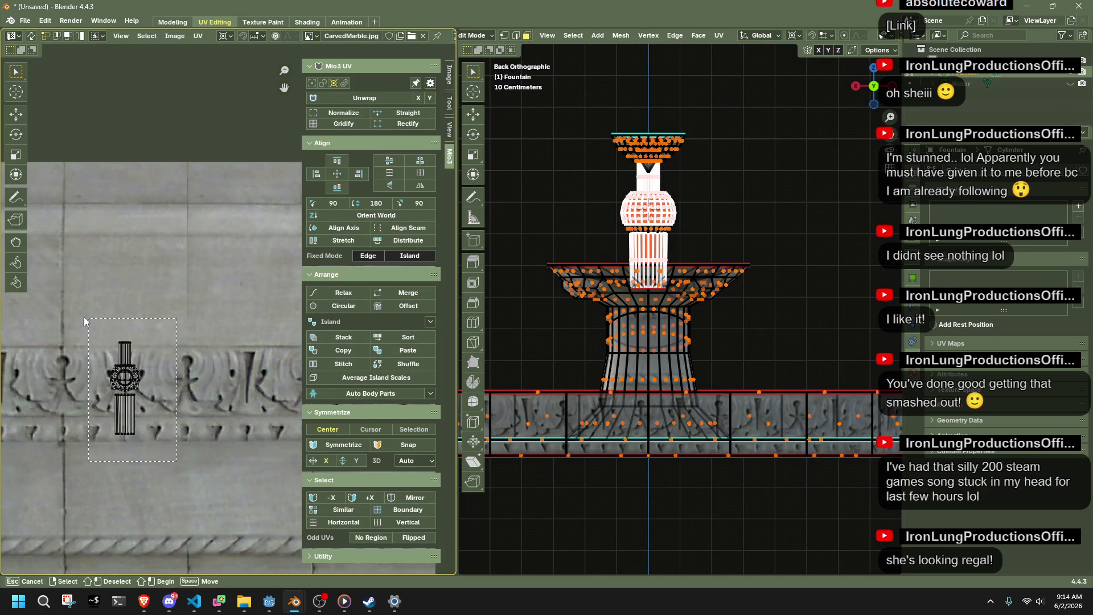
{"action": "key", "text": "g"}
{"action": "left_click", "coordinate": [71, 465]}
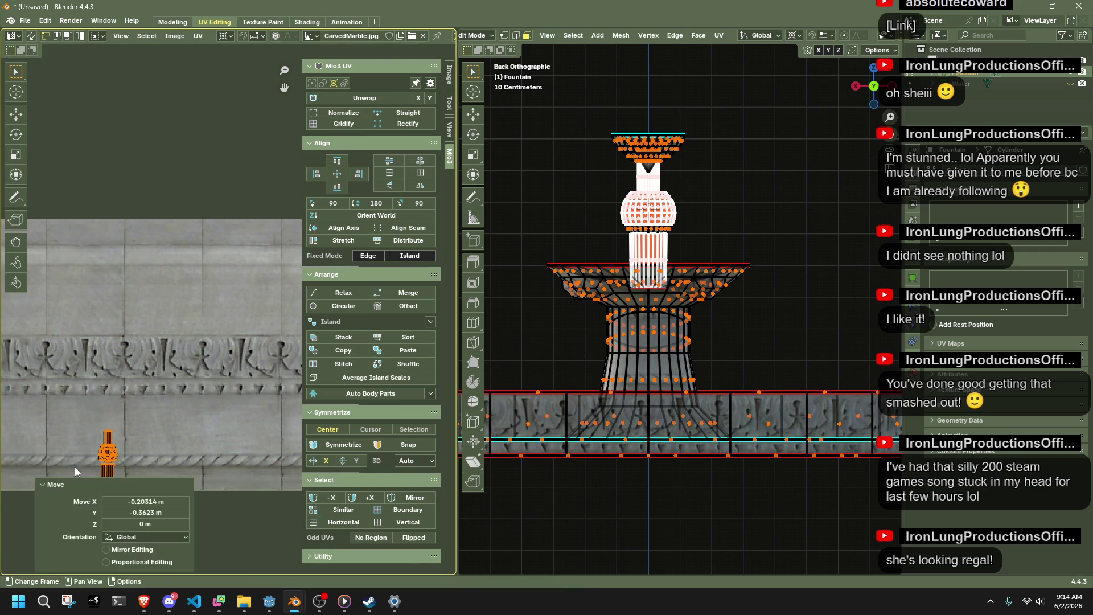
{"action": "scroll", "coordinate": [193, 416], "scroll_direction": "down", "scroll_amount": 2}
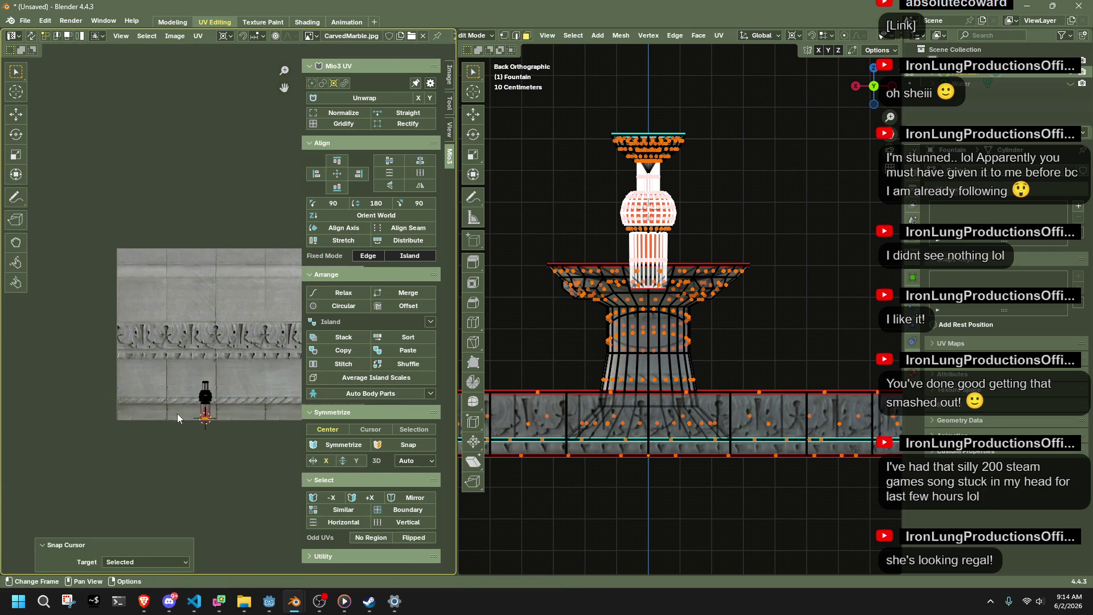
{"action": "key", "text": "s"}
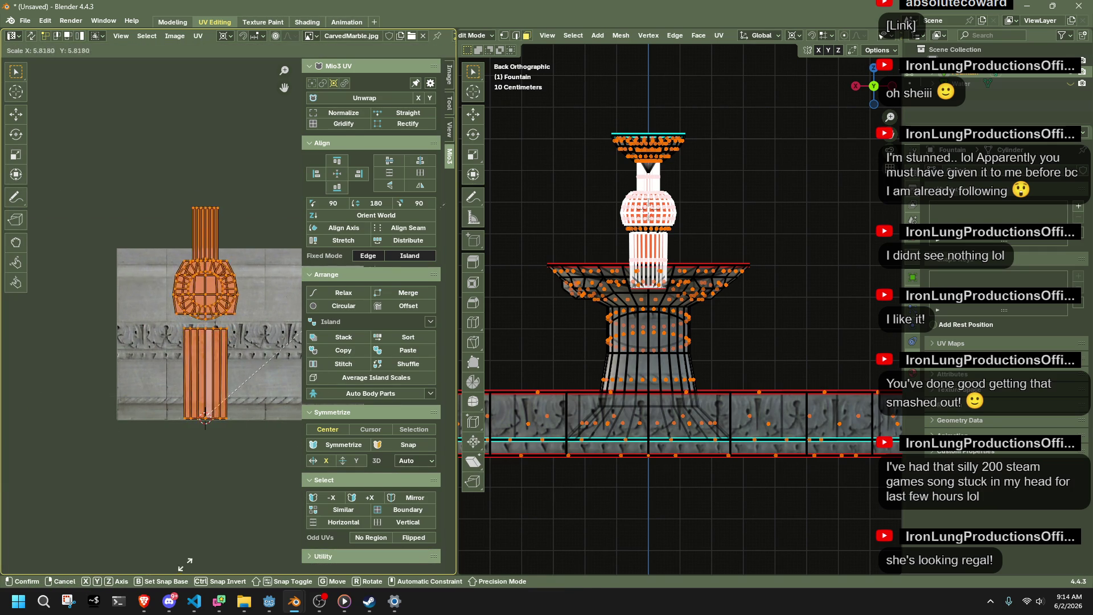
{"action": "left_click", "coordinate": [129, 140]}
{"action": "key", "text": "Tab"}
{"action": "scroll", "coordinate": [719, 197], "scroll_direction": "up", "scroll_amount": 2}
{"action": "key", "text": "Tab"}
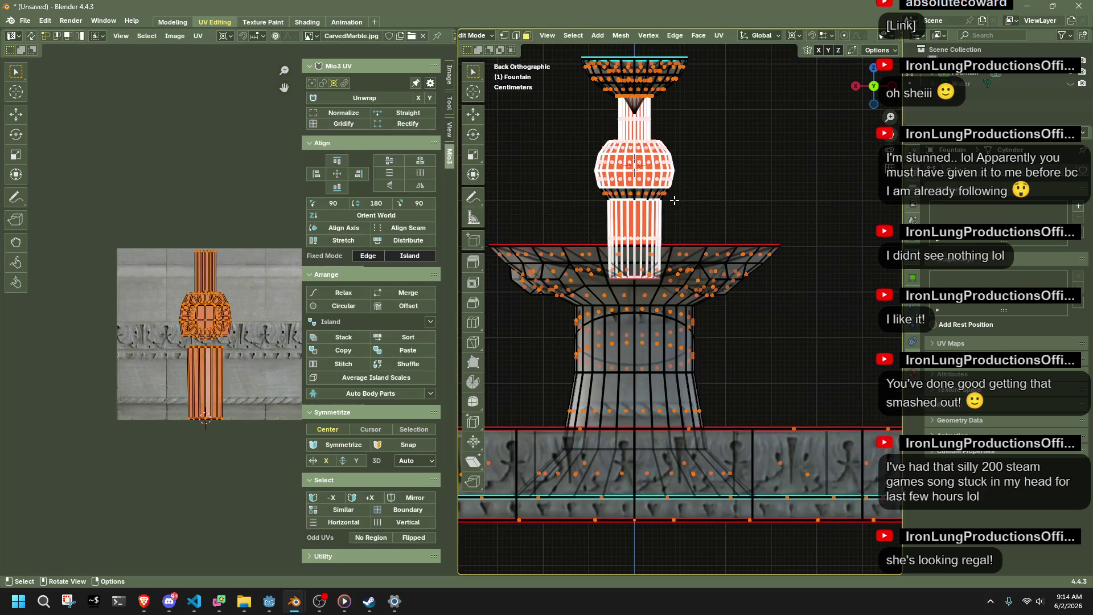
{"action": "scroll", "coordinate": [218, 363], "scroll_direction": "up", "scroll_amount": 2}
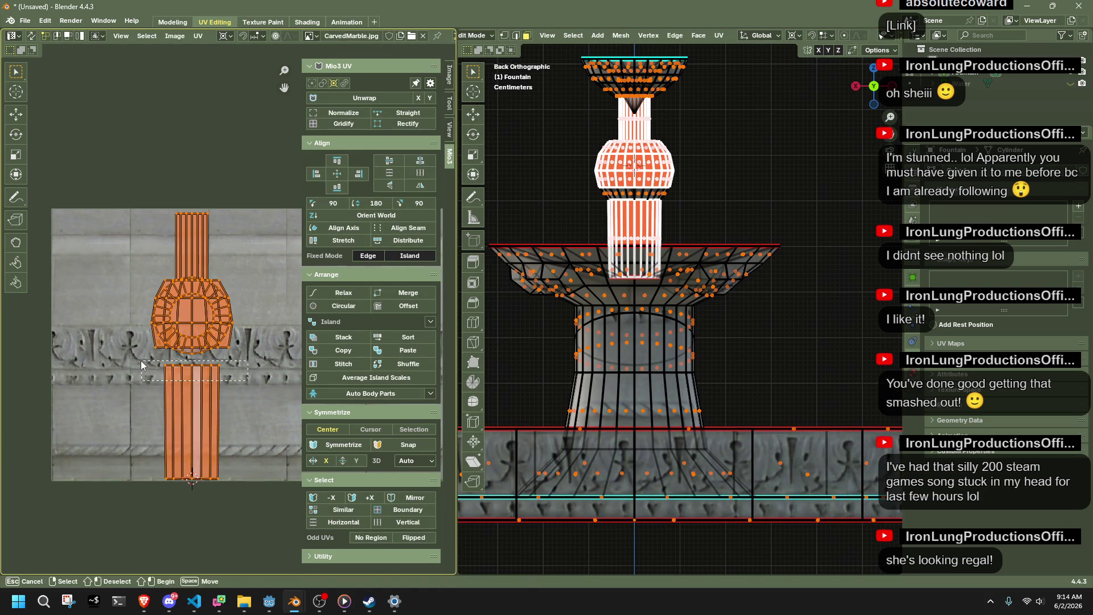
Lower the island's top edge row vertically, then move the bulb island over the carved band.
{"action": "left_click_drag", "start_coordinate": [141, 364], "coordinate": [140, 364]}
{"action": "key", "text": "g"}
{"action": "key", "text": "y"}
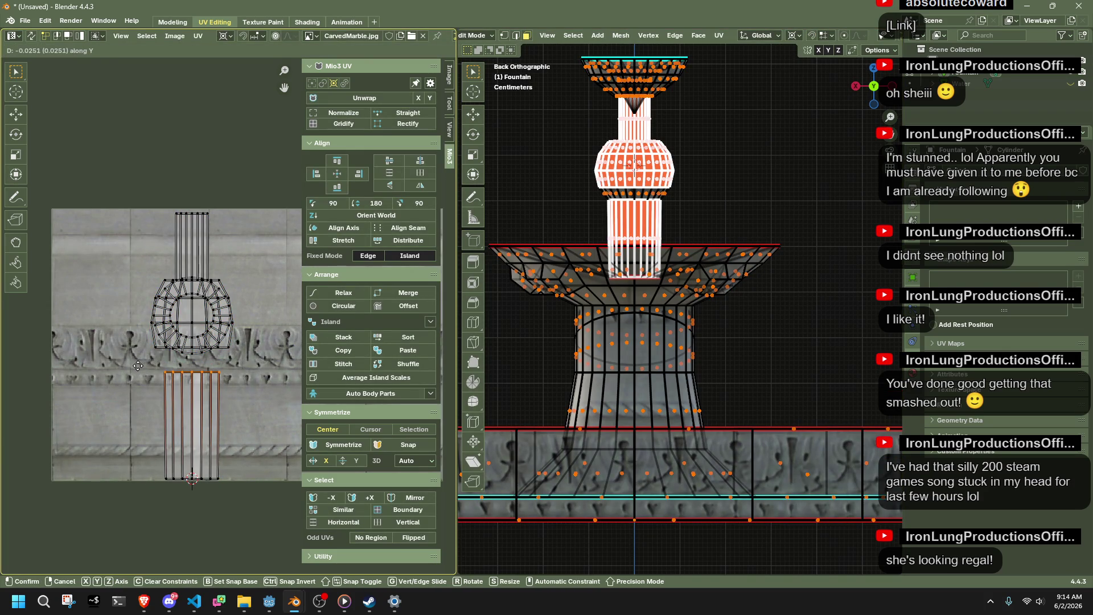
{"action": "left_click", "coordinate": [136, 365]}
{"action": "left_click_drag", "start_coordinate": [238, 361], "coordinate": [140, 204]}
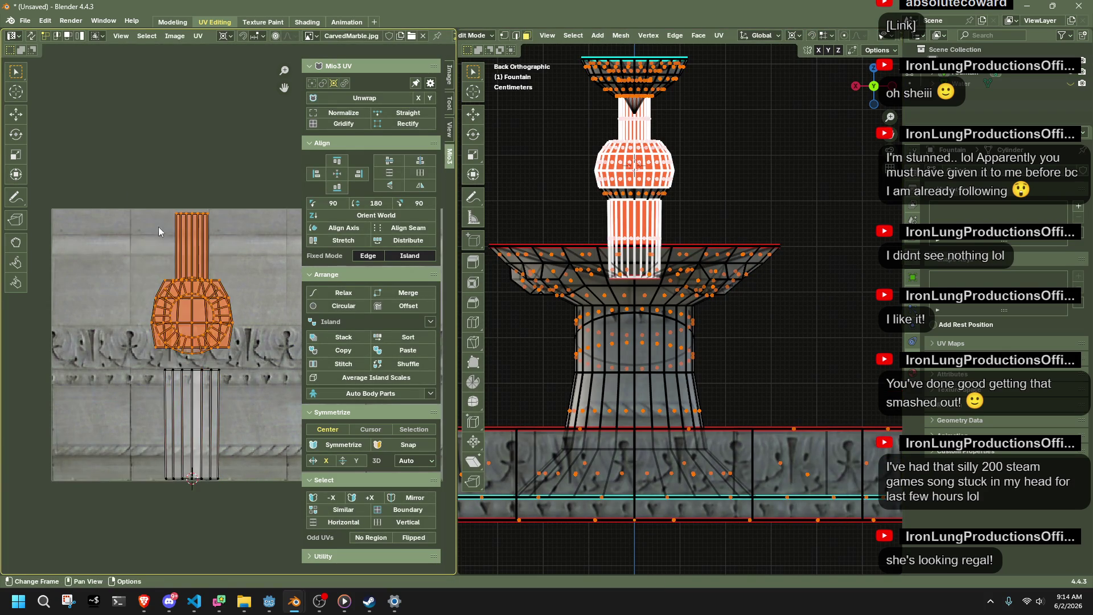
{"action": "middle_click_drag", "start_coordinate": [290, 301], "coordinate": [129, 254]}
{"action": "key", "text": "g"}
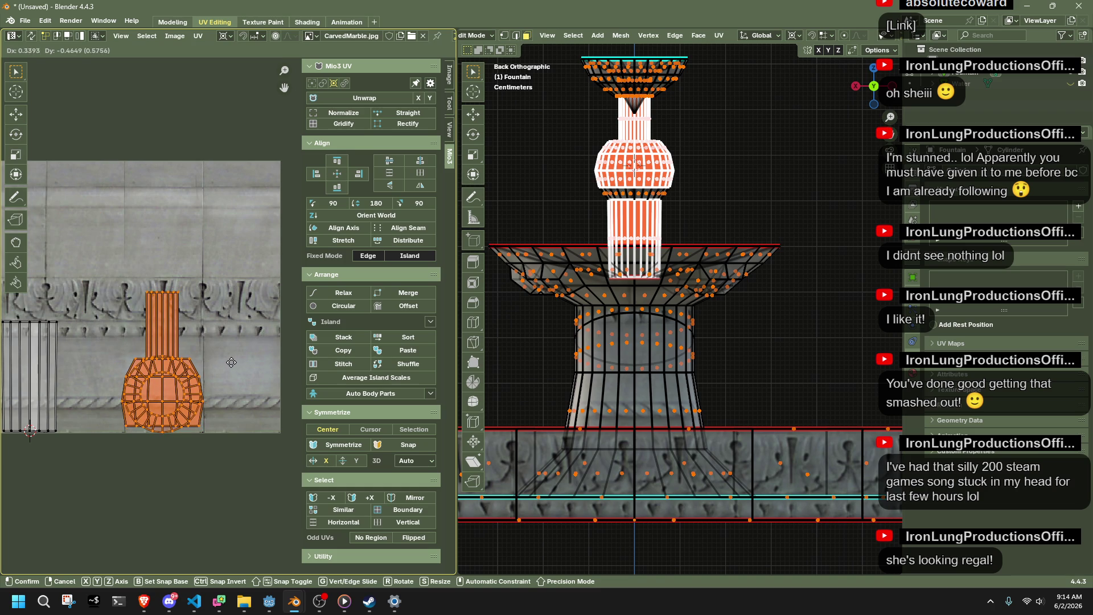
{"action": "left_click", "coordinate": [231, 403]}
Snap the 2D cursor to the bulb island's bottom row and scale the whole bulb island about 1.94 times.
{"action": "left_click", "coordinate": [94, 423], "text": "alt"}
{"action": "key", "text": "shift+s"}
{"action": "left_click", "coordinate": [115, 428]}
{"action": "left_click_drag", "start_coordinate": [229, 472], "coordinate": [47, 244]}
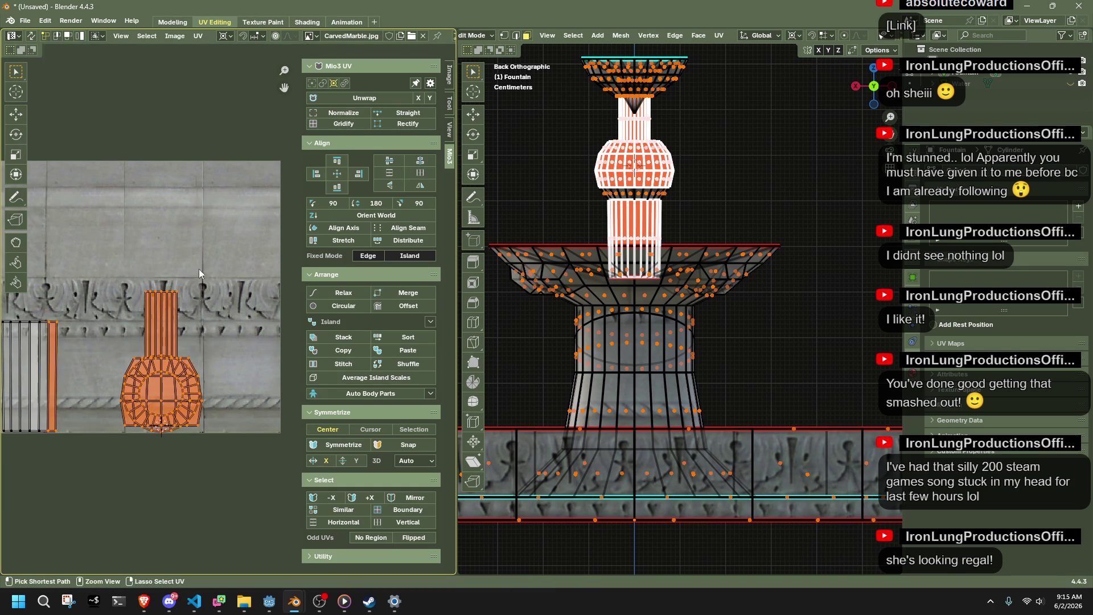
{"action": "left_click", "coordinate": [198, 425]}
{"action": "left_click_drag", "start_coordinate": [233, 462], "coordinate": [107, 421]}
{"action": "key", "text": "ctrl+l"}
{"action": "key", "text": "s"}
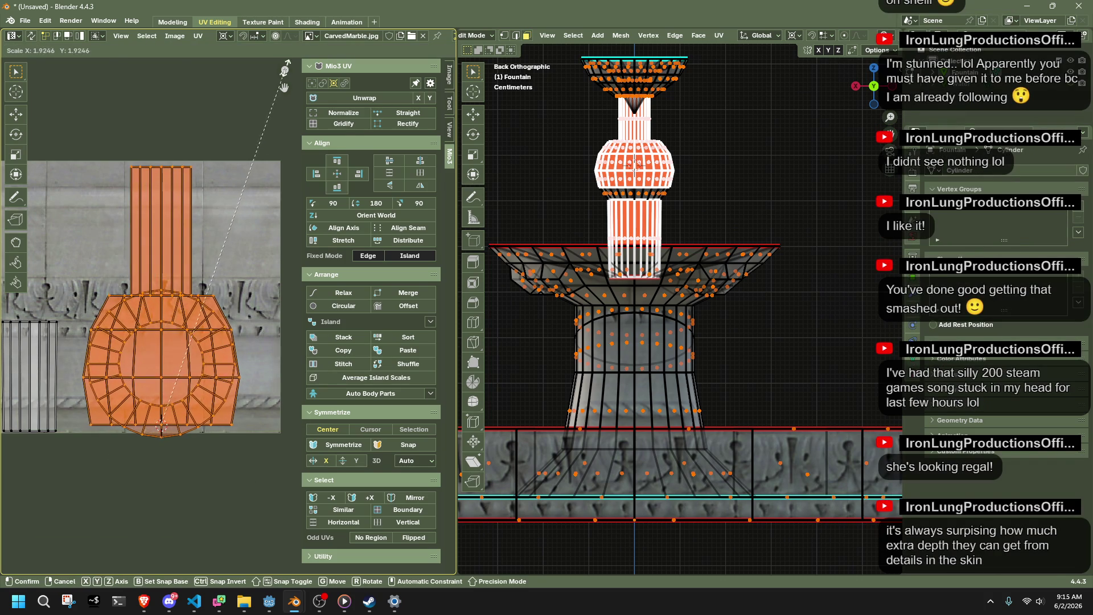
{"action": "key", "text": "Return"}
Check the bulb's texture in Object Mode, then return to editing and select the bulb's lower face ring.
{"action": "key", "text": "shift+alt+z"}
{"action": "key", "text": "Tab"}
{"action": "mouse_move", "coordinate": [736, 192]}
{"action": "middle_mouse_down"}
{"action": "mouse_move", "coordinate": [733, 241]}
{"action": "mouse_move", "coordinate": [818, 266]}
{"action": "mouse_move", "coordinate": [723, 251]}
{"action": "middle_mouse_up"}
{"action": "scroll", "coordinate": [723, 251], "scroll_direction": "up", "scroll_amount": 5}
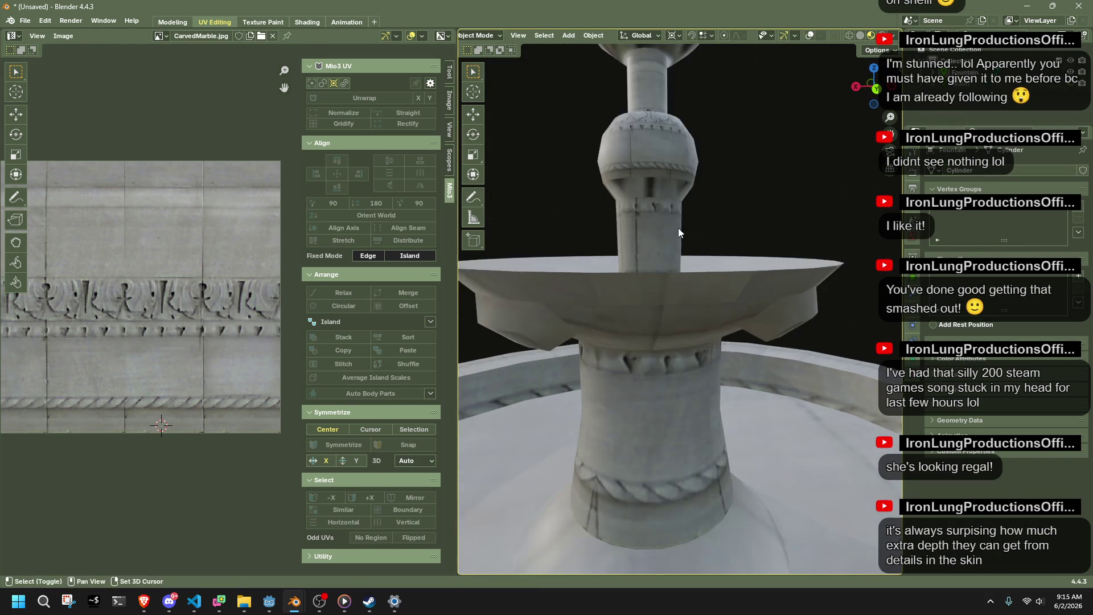
{"action": "key", "text": "Tab"}
{"action": "key", "text": "shift+alt+z"}
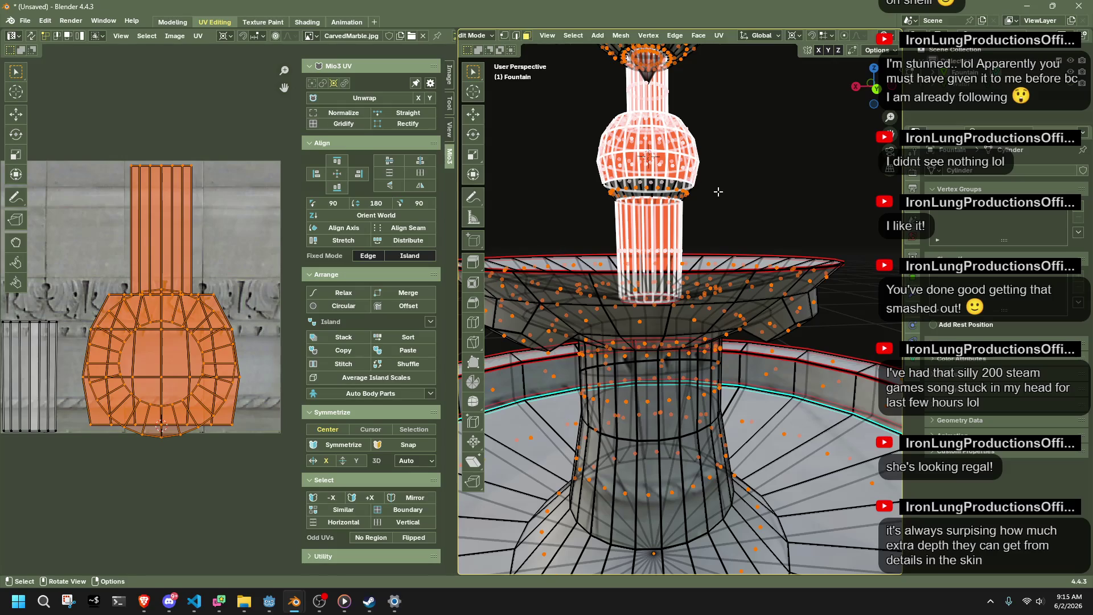
{"action": "left_click", "coordinate": [649, 181], "text": "alt"}
{"action": "scroll", "coordinate": [648, 181], "scroll_direction": "down", "scroll_amount": 3}
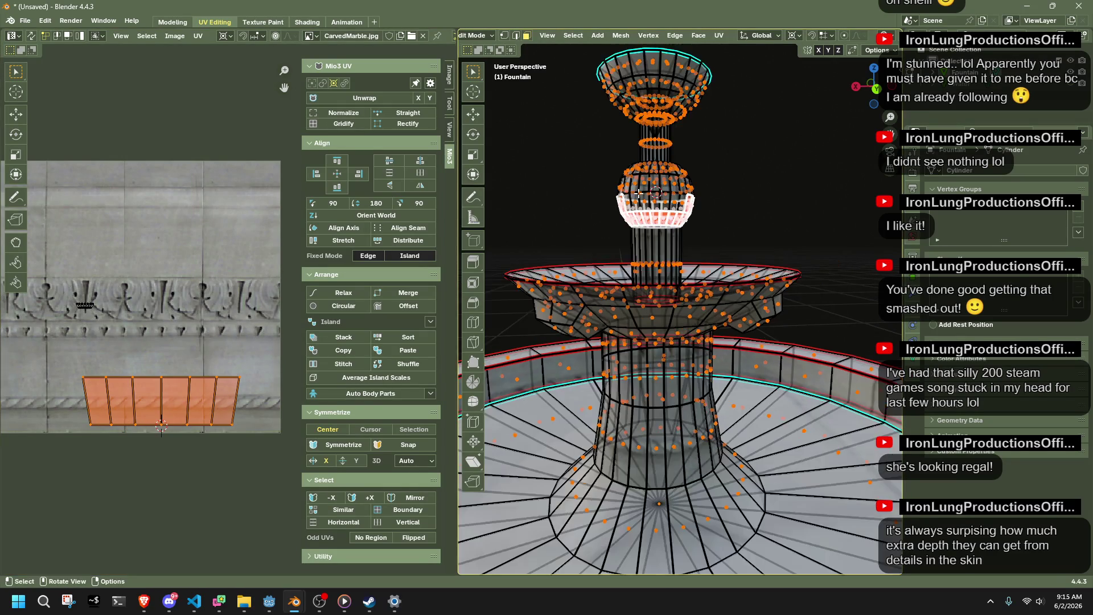
{"action": "scroll", "coordinate": [647, 237], "scroll_direction": "up", "scroll_amount": 2}
{"action": "scroll", "coordinate": [647, 236], "scroll_direction": "down", "scroll_amount": 2}
{"action": "scroll", "coordinate": [698, 260], "scroll_direction": "up", "scroll_amount": 2}
Re-unwrap the top bowl, stem and bulb with Unwrap Minimum Stretch.
{"action": "mouse_move", "coordinate": [704, 267]}
{"action": "left_mouse_down", "text": "shift"}
{"action": "mouse_move", "coordinate": [594, 214]}
{"action": "mouse_move", "coordinate": [544, 74]}
{"action": "left_mouse_up", "text": "shift"}
{"action": "key", "text": "alt+z"}
{"action": "right_click", "coordinate": [679, 226]}
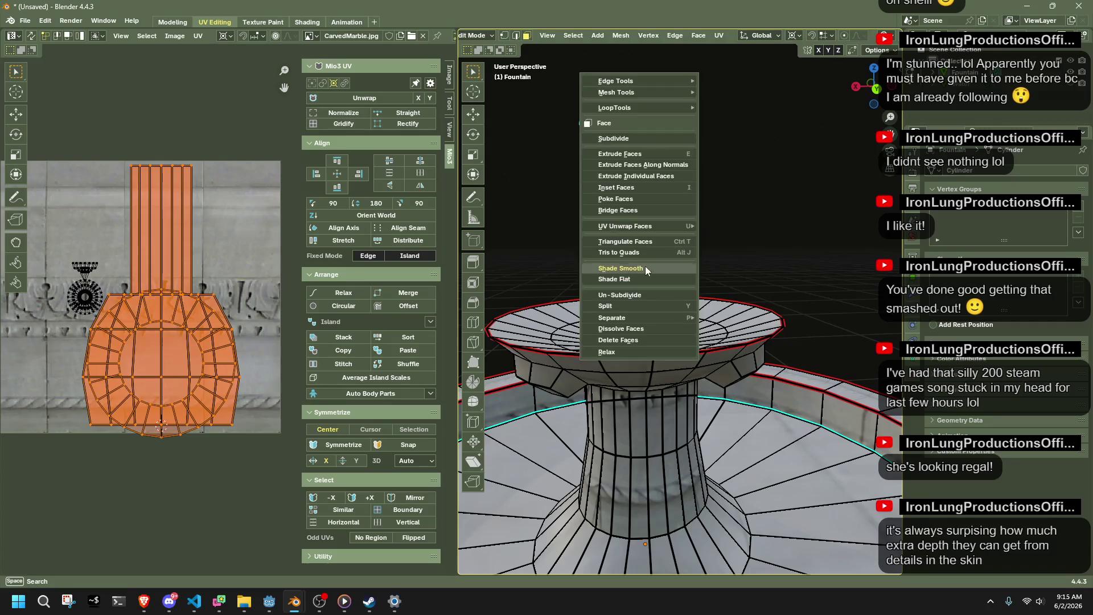
{"action": "mouse_move", "coordinate": [652, 227]}
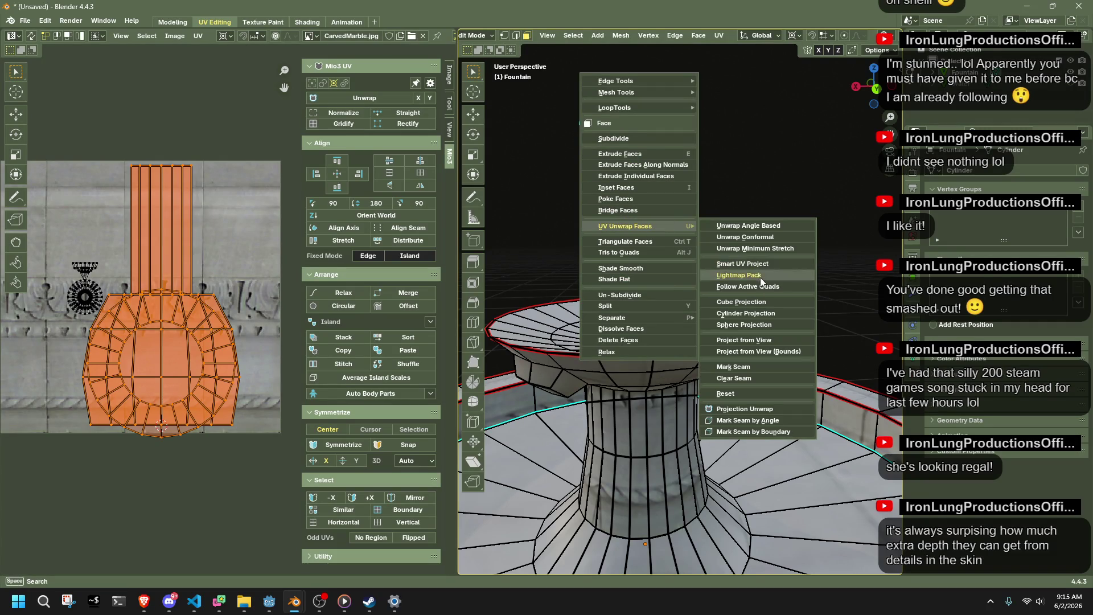
{"action": "left_click", "coordinate": [750, 248]}
Deselect all faces and orbit around the textured fountain, ending on the back view.
{"action": "right_click", "coordinate": [712, 226]}
{"action": "key", "text": "Escape"}
{"action": "key", "text": "Tab"}
{"action": "key", "text": "Tab"}
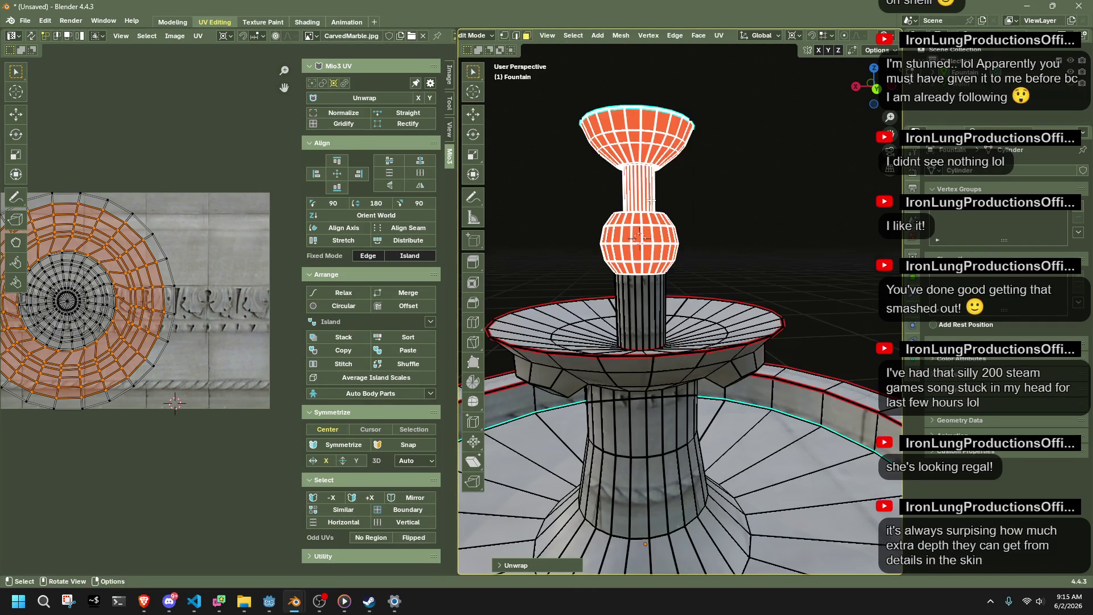
{"action": "right_click", "coordinate": [610, 218]}
{"action": "mouse_move", "coordinate": [626, 218]}
{"action": "scroll", "coordinate": [729, 205], "scroll_direction": "down", "scroll_amount": 3}
{"action": "left_click", "coordinate": [740, 199]}
{"action": "mouse_move", "coordinate": [740, 200]}
{"action": "middle_mouse_down"}
{"action": "mouse_move", "coordinate": [797, 305]}
{"action": "mouse_move", "coordinate": [694, 328]}
{"action": "mouse_move", "coordinate": [699, 354]}
{"action": "mouse_move", "coordinate": [796, 382]}
{"action": "middle_mouse_up"}
{"action": "mouse_move", "coordinate": [734, 278]}
{"action": "middle_mouse_down"}
{"action": "mouse_move", "coordinate": [780, 246]}
{"action": "mouse_move", "coordinate": [700, 273]}
{"action": "mouse_move", "coordinate": [658, 395]}
{"action": "mouse_move", "coordinate": [858, 164]}
{"action": "middle_mouse_up"}
{"action": "left_click", "coordinate": [877, 99]}
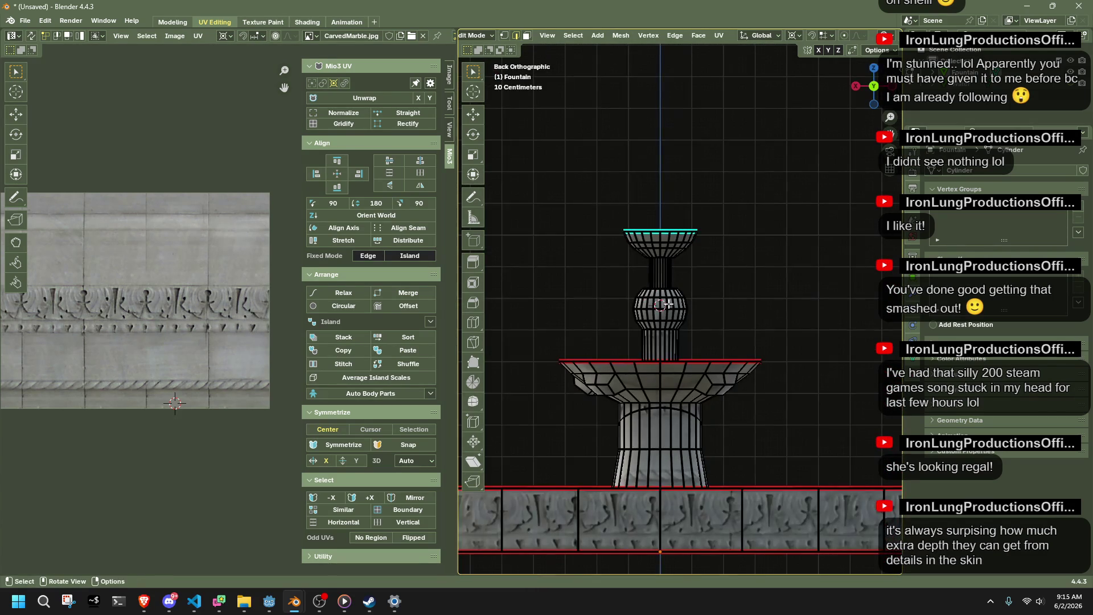
Mark the fountain's vertical edge loop as a seam from the front view.
{"action": "middle_click_drag", "start_coordinate": [660, 313], "coordinate": [708, 273]}
{"action": "left_click", "coordinate": [871, 98]}
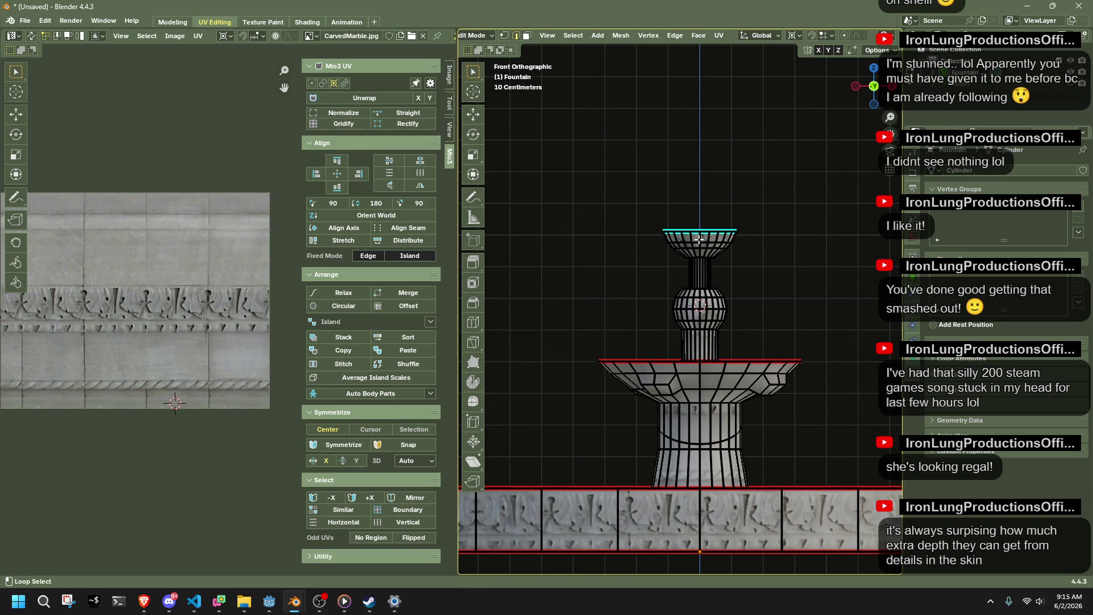
{"action": "right_click", "coordinate": [699, 235]}
{"action": "left_click", "coordinate": [677, 427]}
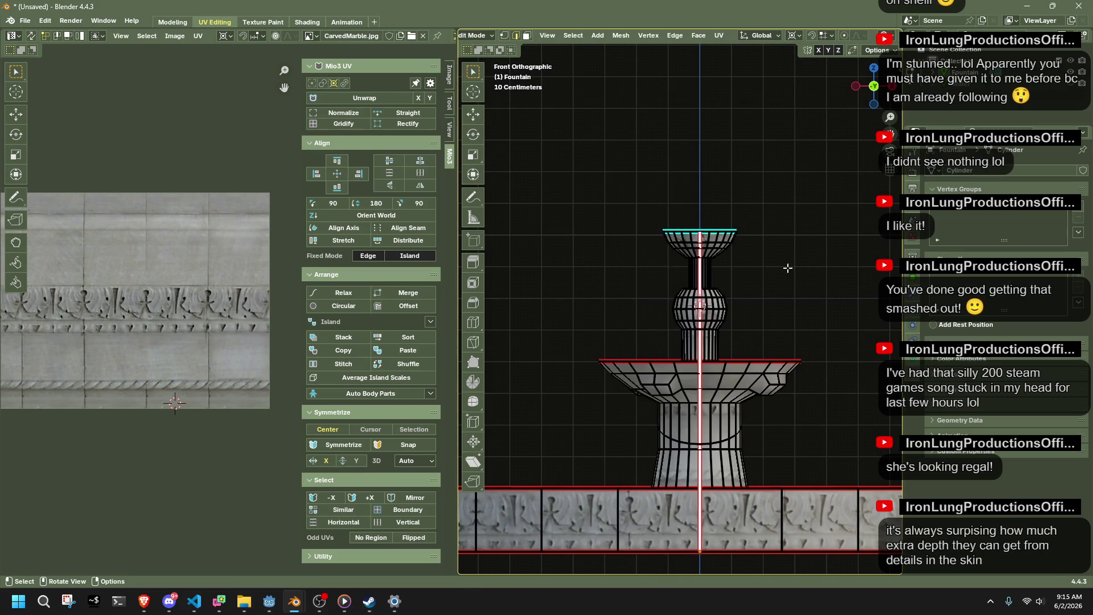
Select the upper column's stem and bulb faces and unwrap them with Sphere Projection.
{"action": "mouse_move", "coordinate": [773, 284]}
{"action": "middle_mouse_down"}
{"action": "mouse_move", "coordinate": [626, 310]}
{"action": "mouse_move", "coordinate": [541, 342]}
{"action": "mouse_move", "coordinate": [470, 332]}
{"action": "middle_mouse_up"}
{"action": "key", "text": "a"}
{"action": "left_click", "coordinate": [875, 92]}
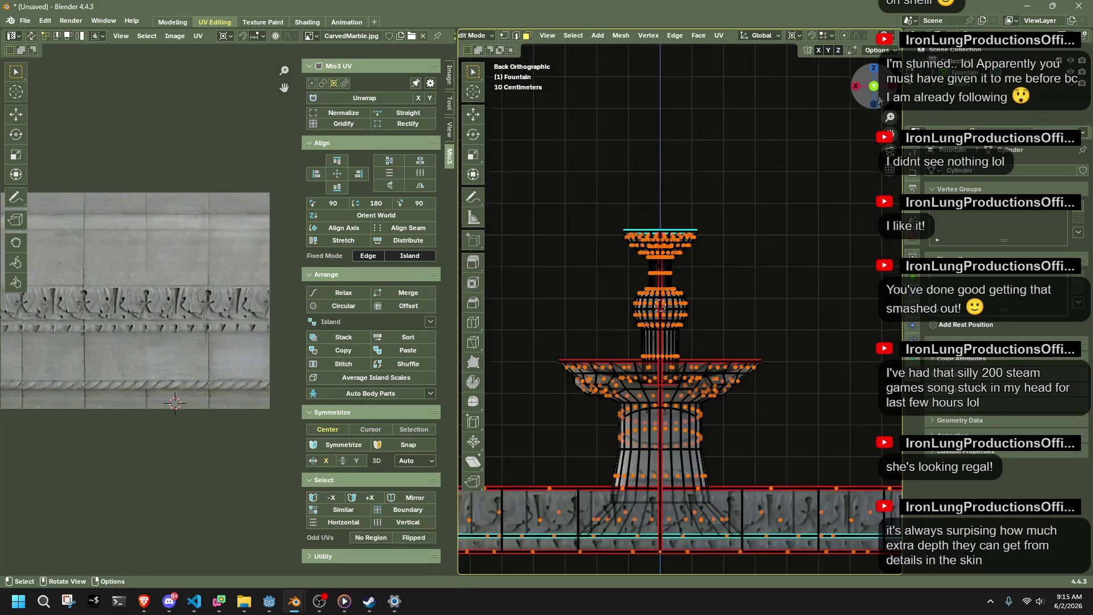
{"action": "left_click_drag", "start_coordinate": [695, 432], "coordinate": [552, 192]}
{"action": "right_click", "coordinate": [745, 275]}
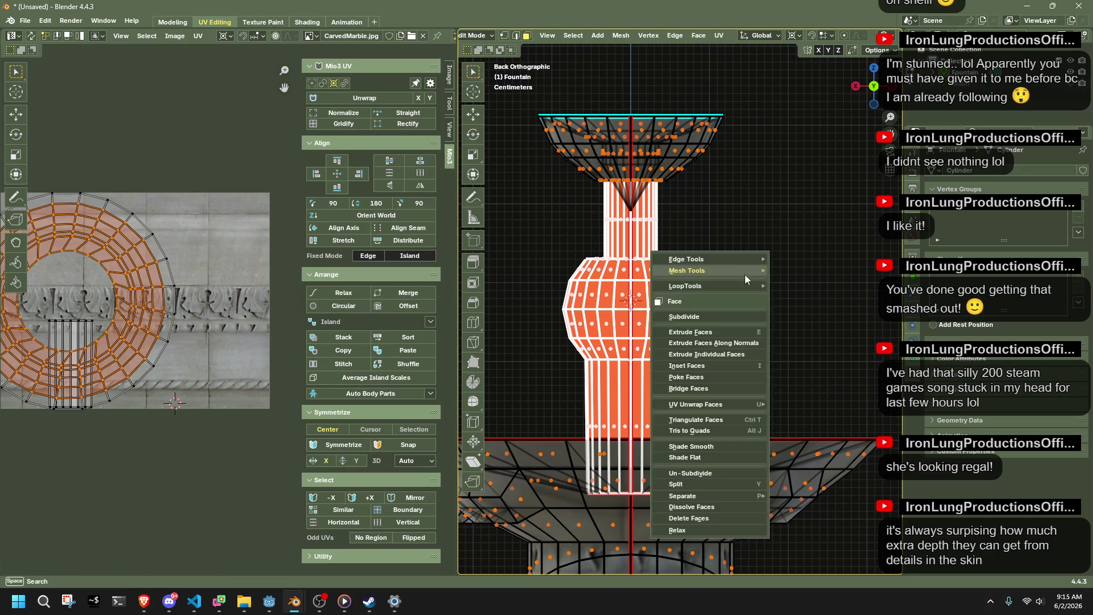
{"action": "key", "text": "Escape"}
{"action": "right_click", "coordinate": [655, 307]}
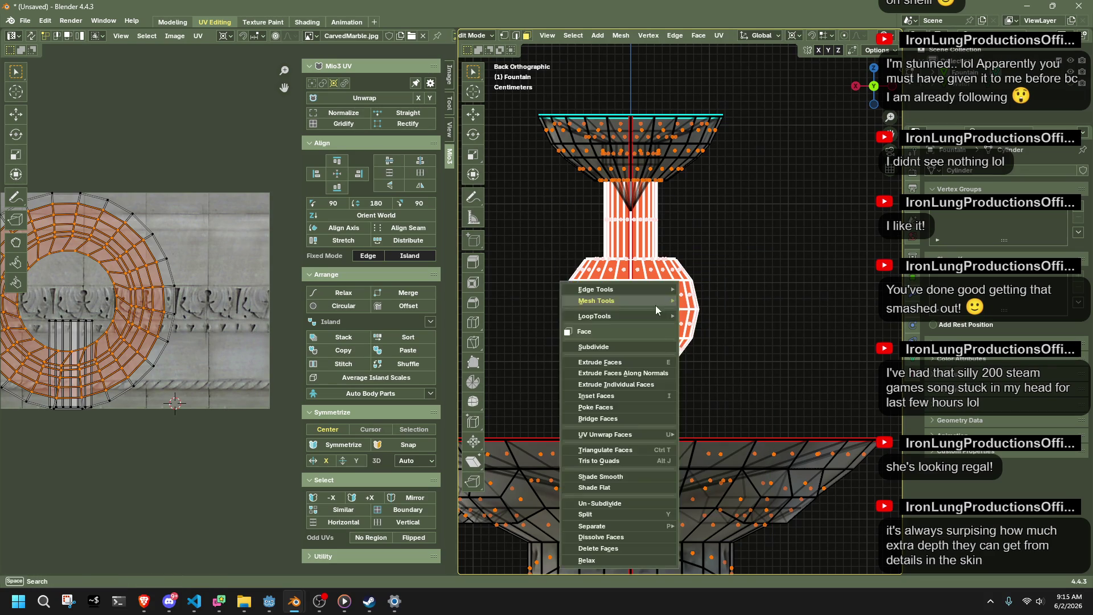
{"action": "mouse_move", "coordinate": [621, 435]}
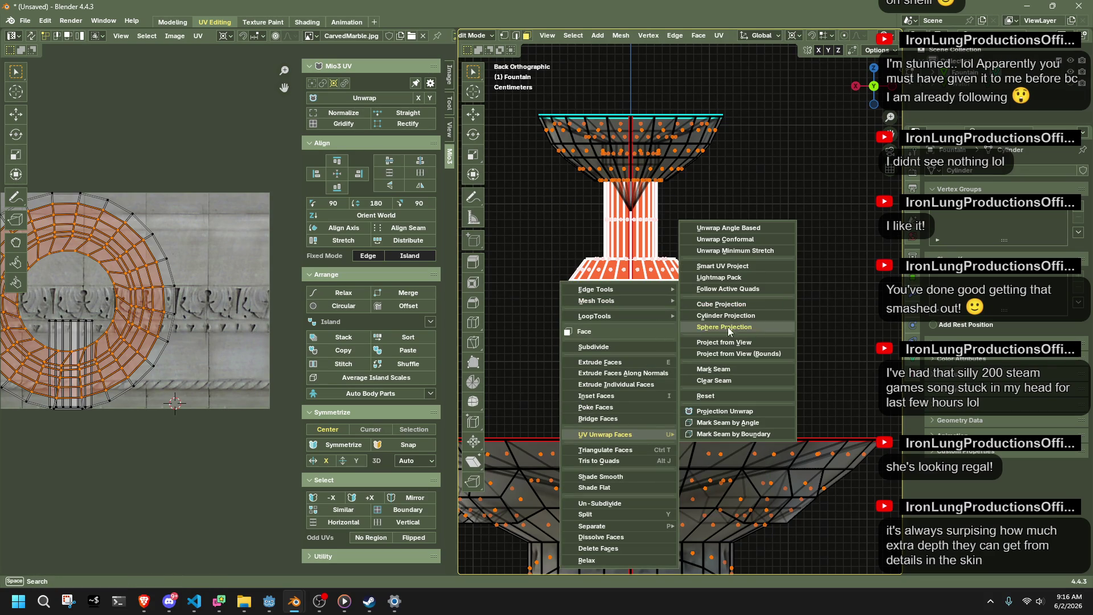
{"action": "left_click", "coordinate": [718, 251]}
Stack the matching stem-and-bulb UV islands into one with Mio3 UV Stack.
{"action": "key", "text": "Home"}
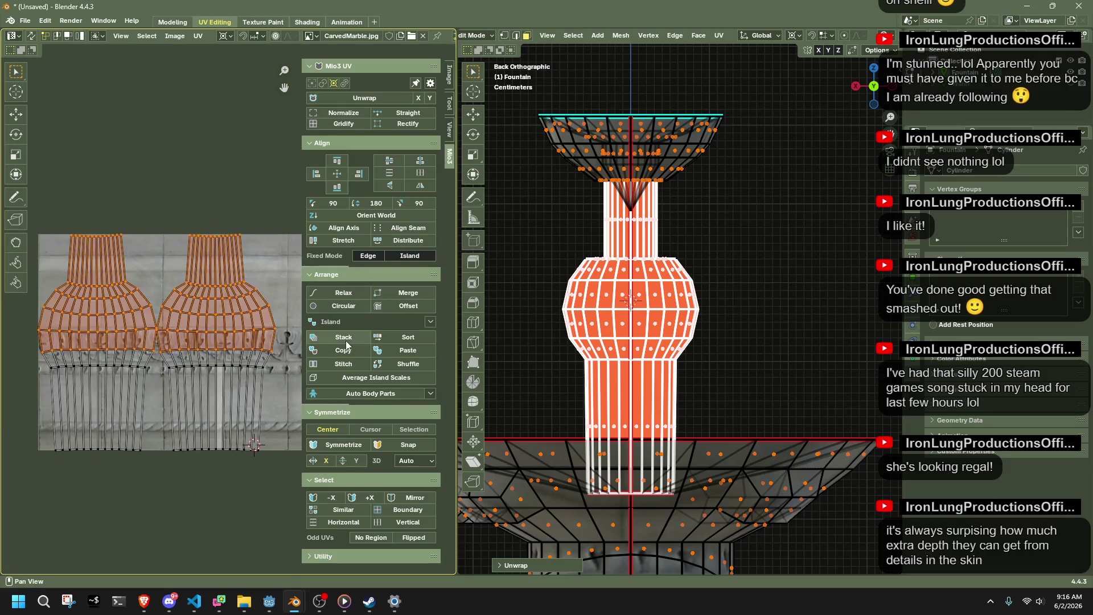
{"action": "left_click", "coordinate": [344, 338]}
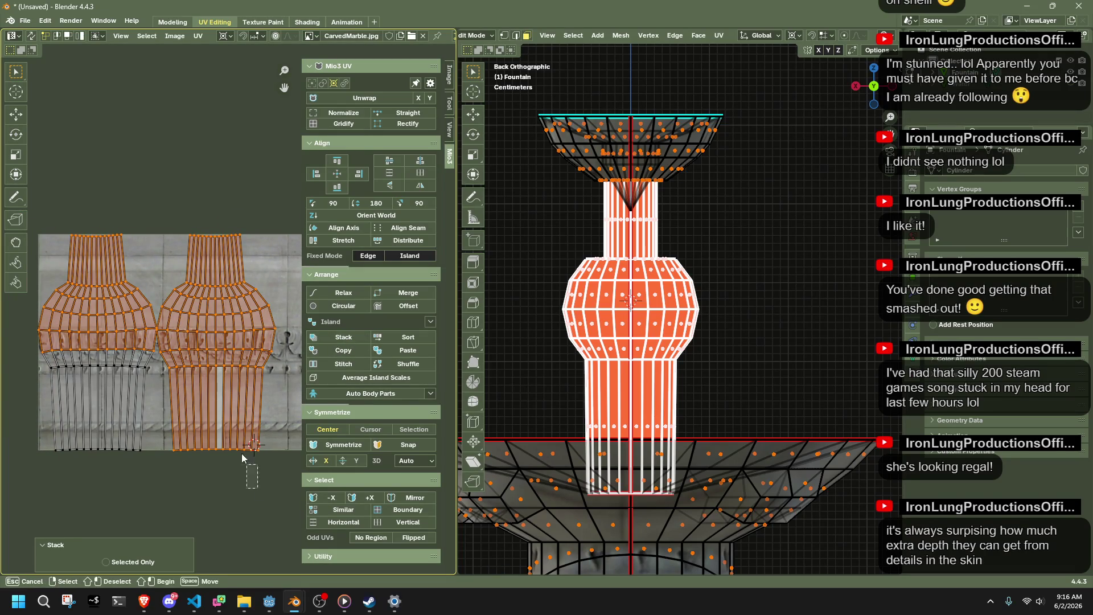
{"action": "left_click", "coordinate": [331, 336]}
{"action": "scroll", "coordinate": [281, 356], "scroll_direction": "down", "scroll_amount": 1}
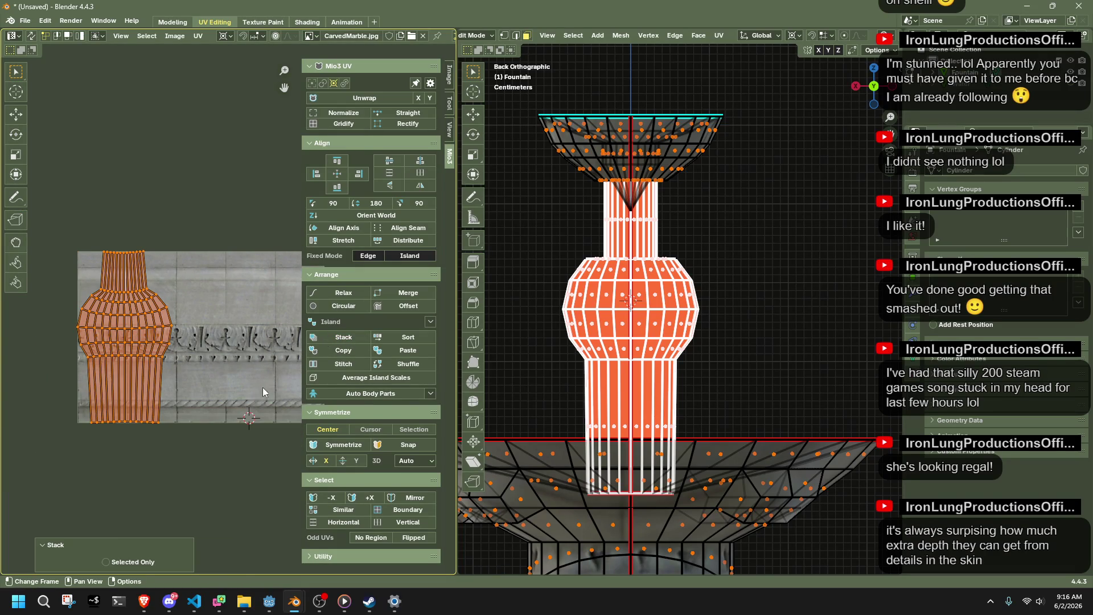
{"action": "left_click", "coordinate": [206, 435]}
{"action": "key", "text": "Tab"}
Select only the bulb UV island in the fountain's UV editor.
{"action": "left_click", "coordinate": [626, 315]}
{"action": "key", "text": "Tab"}
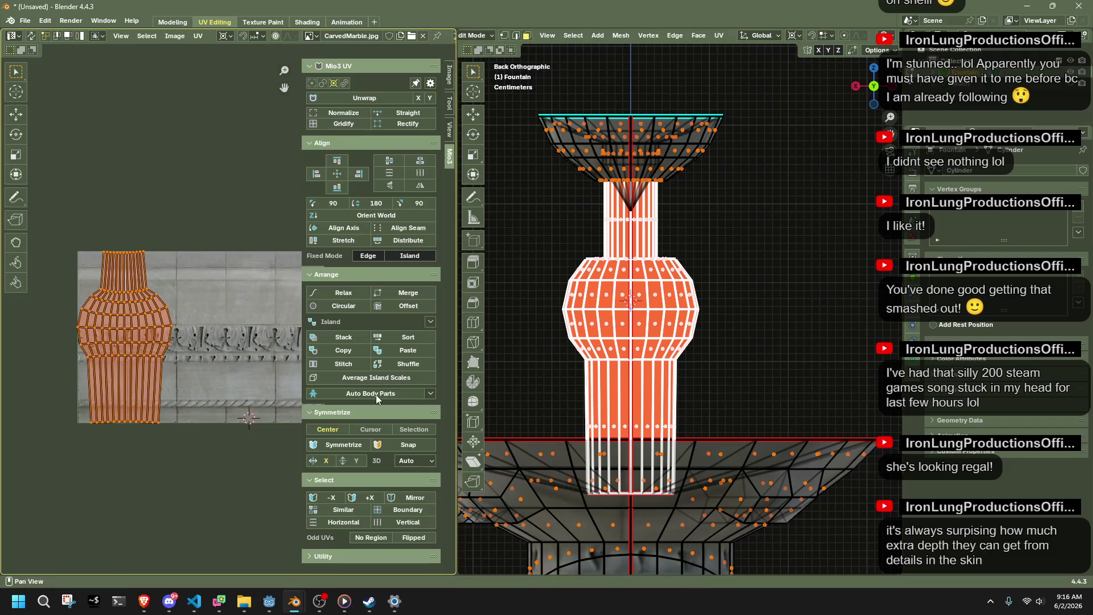
{"action": "key", "text": "alt+a"}
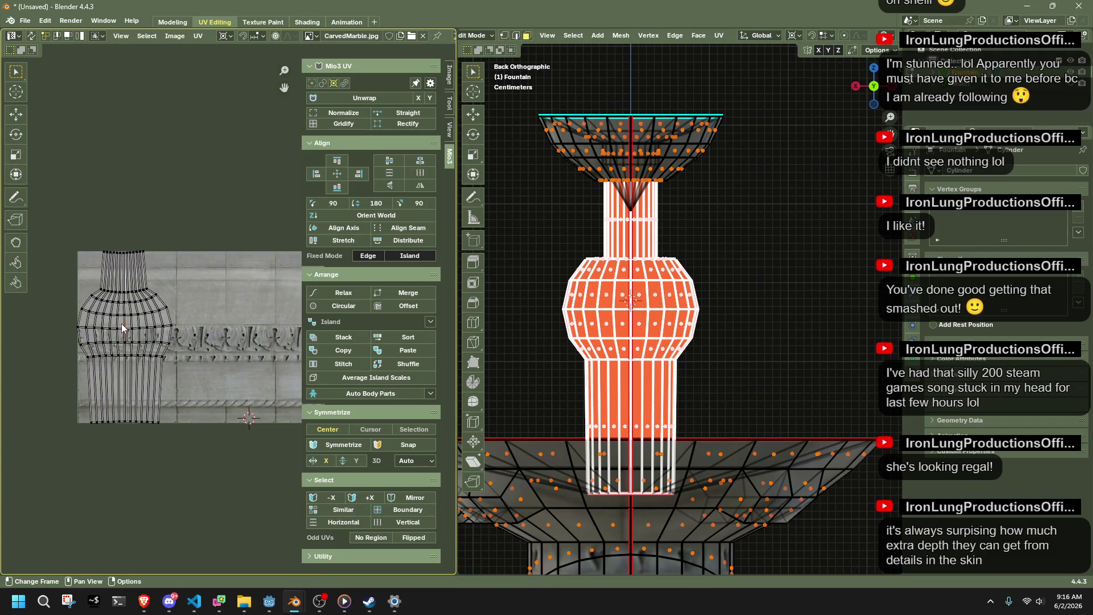
{"action": "key", "text": "l"}
Rotate the bulb UV island exactly 180° around its own centre.
{"action": "key", "text": "r"}
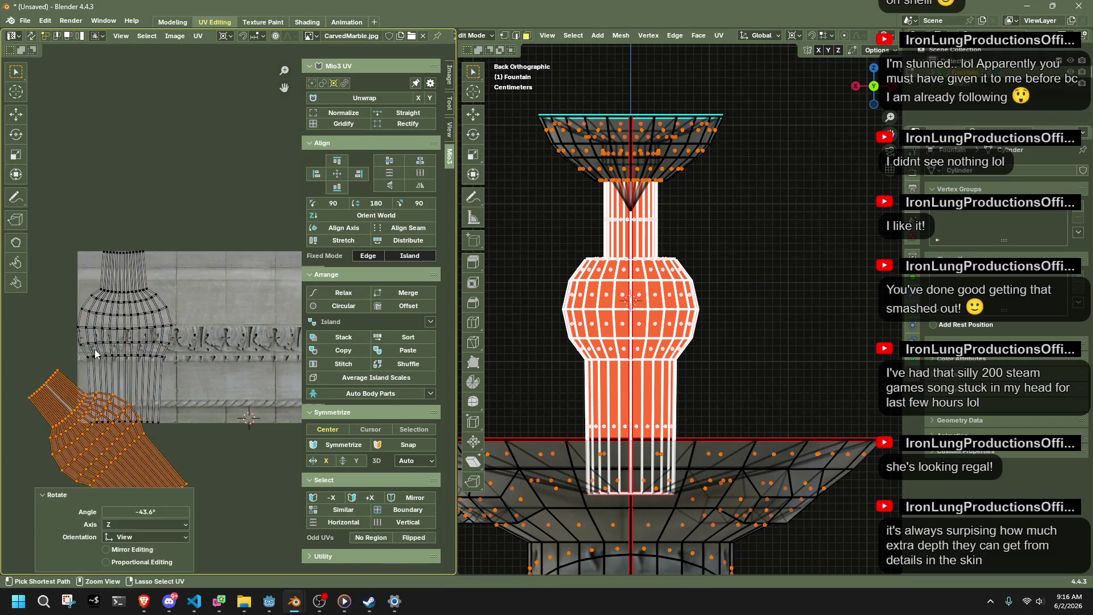
{"action": "key", "text": "Escape"}
{"action": "key", "text": "shift+s"}
{"action": "left_click", "coordinate": [265, 351]}
{"action": "key", "text": "r"}
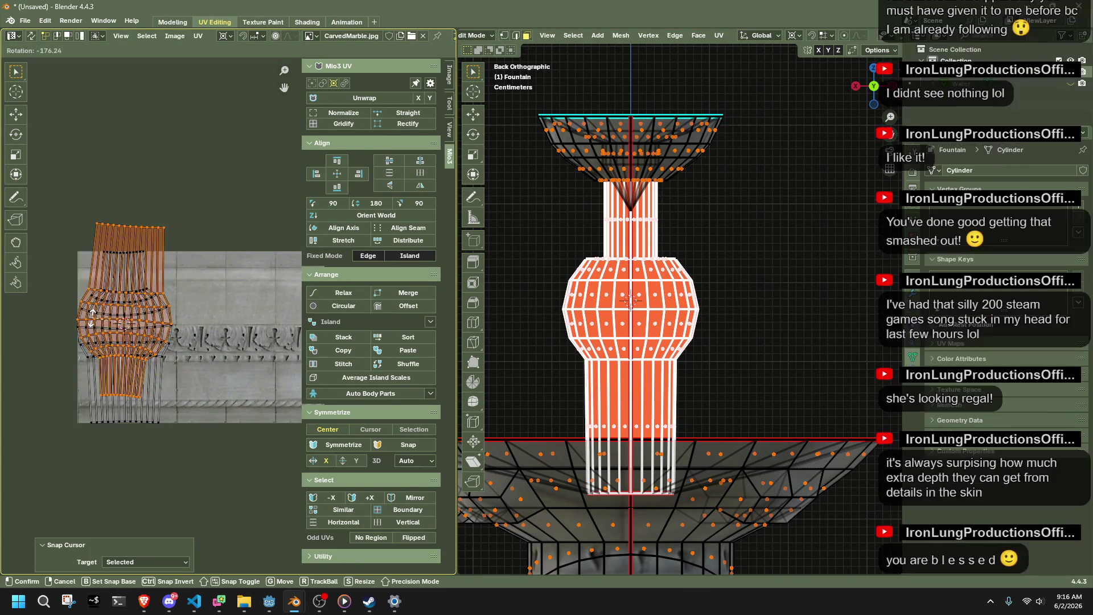
{"action": "left_click", "coordinate": [97, 461]}
{"action": "left_click", "coordinate": [146, 511]}
{"action": "type", "text": "180"}
{"action": "key", "text": "Return"}
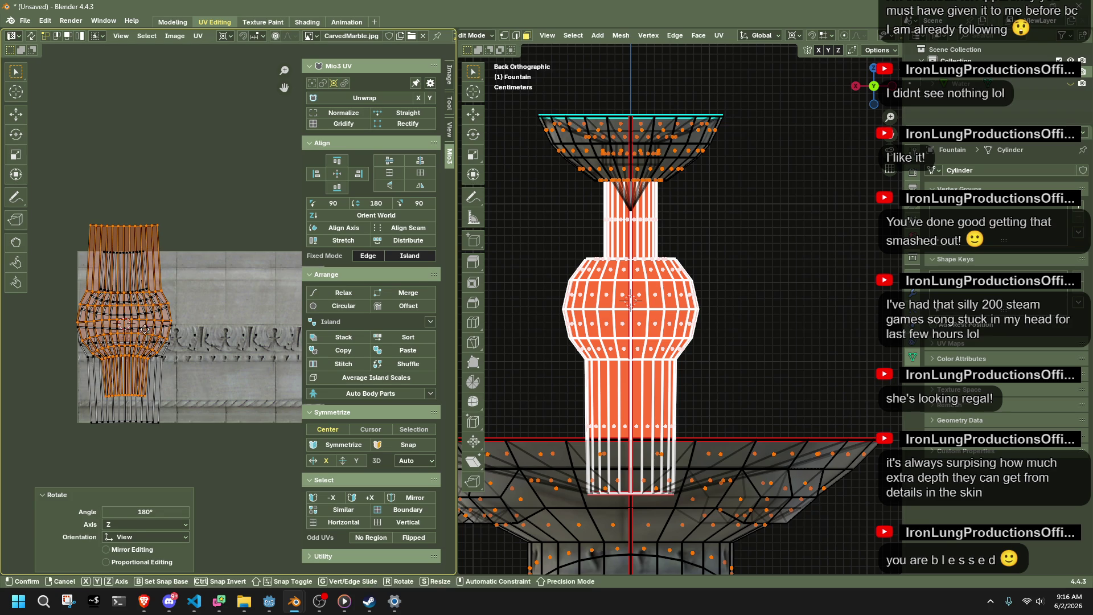
Restack the UV islands and compare the marble texture on the stem and bulb.
{"action": "key", "text": "Tab"}
{"action": "middle_click_drag", "start_coordinate": [727, 308], "coordinate": [720, 326]}
{"action": "key", "text": "Tab"}
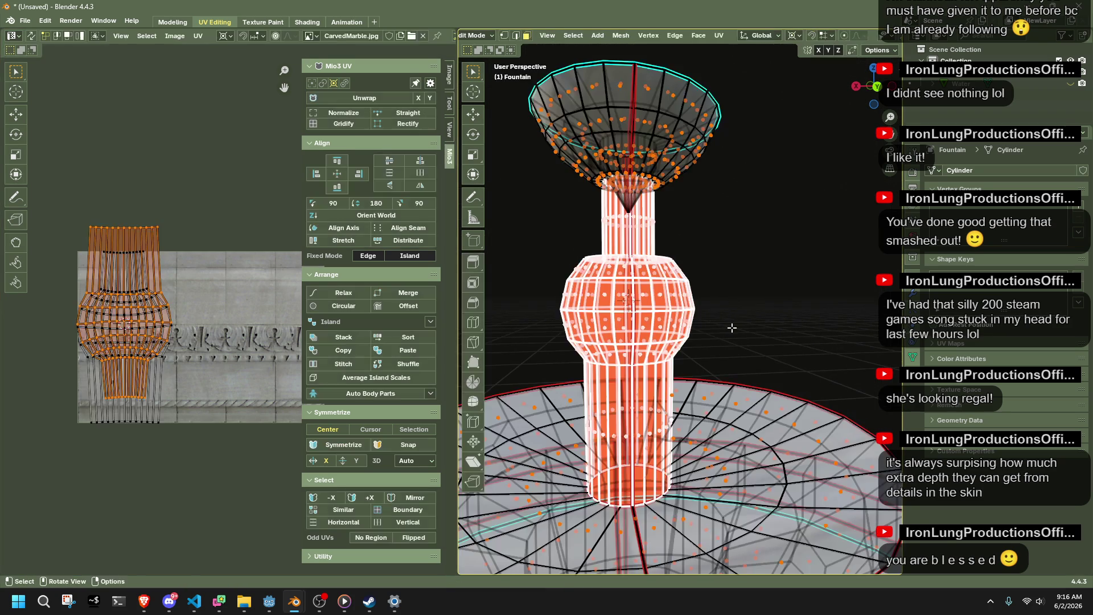
{"action": "left_click", "coordinate": [344, 339]}
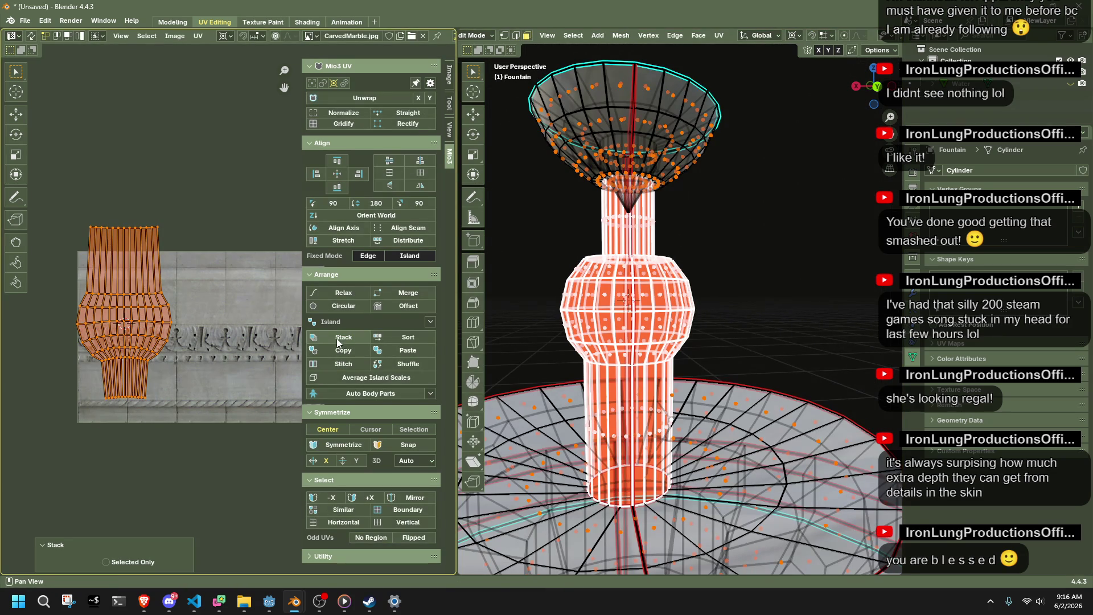
{"action": "key", "text": "Tab"}
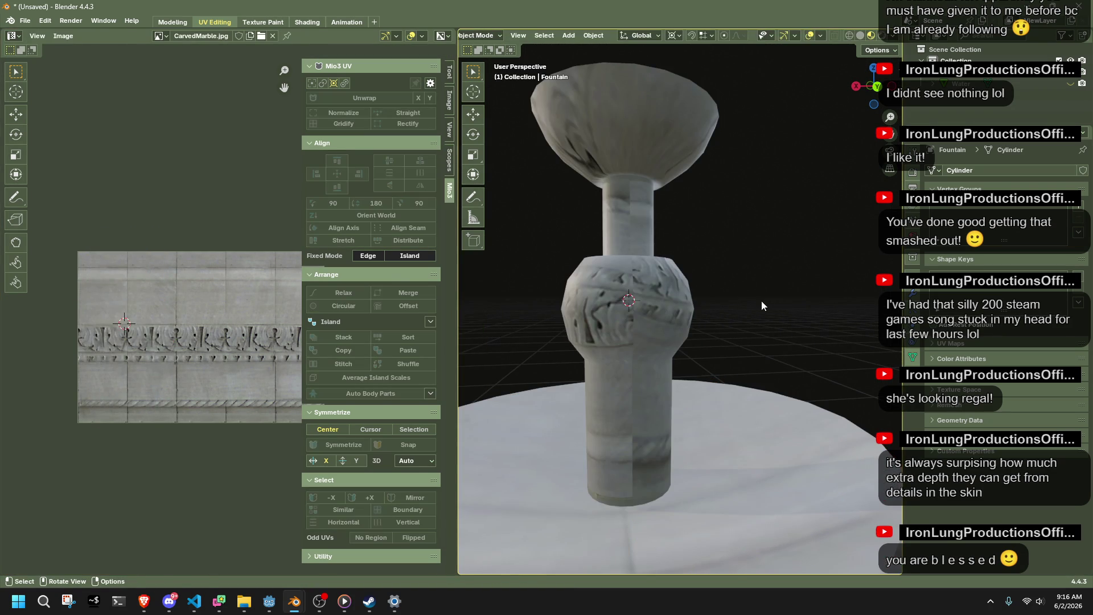
{"action": "key", "text": "Tab"}
{"action": "key", "text": "Tab"}
{"action": "key", "text": "Tab"}
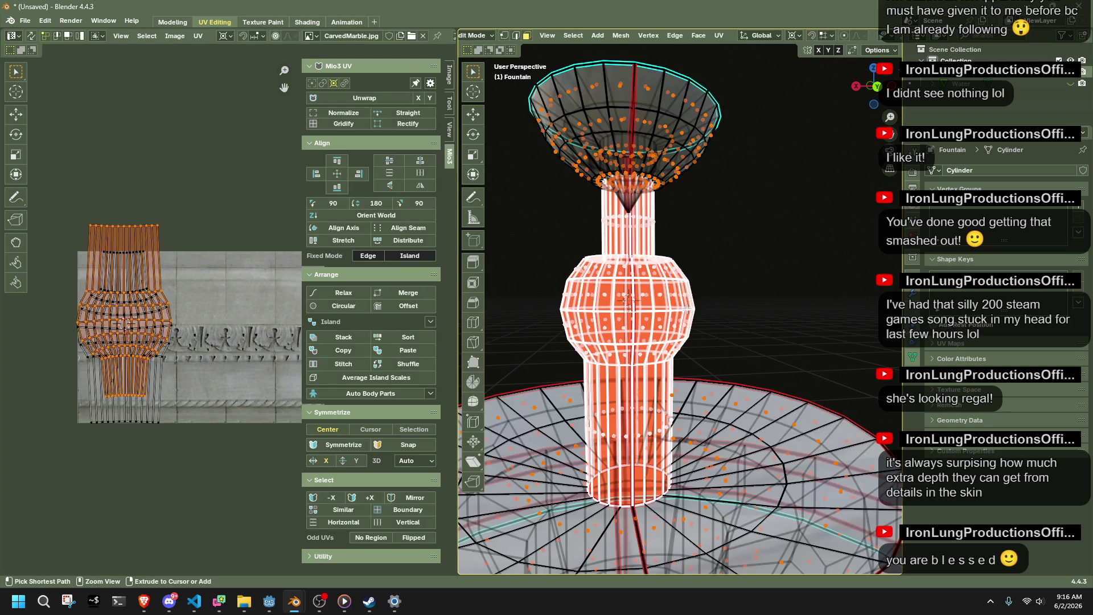
Select the entire fountain mesh in Edit Mode.
{"action": "key", "text": "Tab"}
{"action": "key", "text": "Tab"}
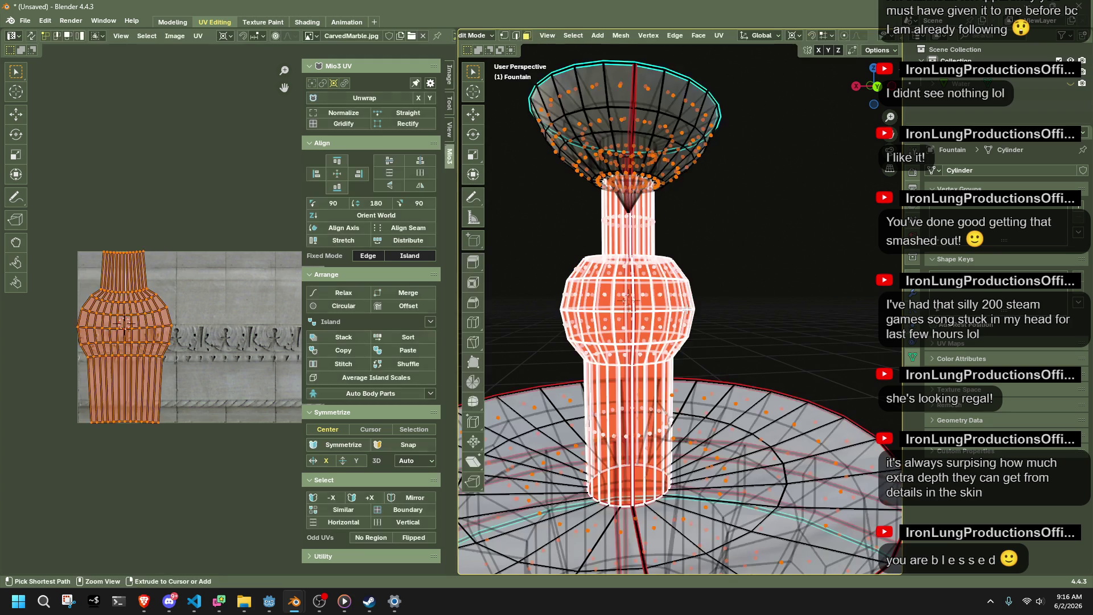
{"action": "left_click", "coordinate": [230, 279]}
{"action": "key", "text": "Tab"}
{"action": "key", "text": "Tab"}
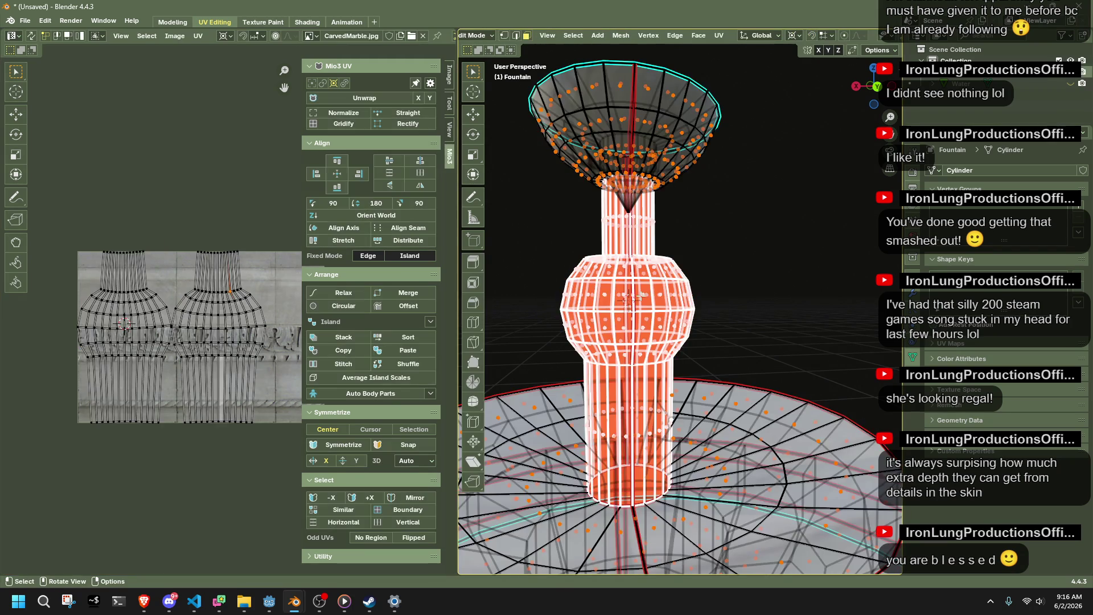
{"action": "scroll", "coordinate": [631, 296], "scroll_direction": "down", "scroll_amount": 3}
{"action": "left_click", "coordinate": [791, 294]}
{"action": "scroll", "coordinate": [763, 301], "scroll_direction": "down", "scroll_amount": 4}
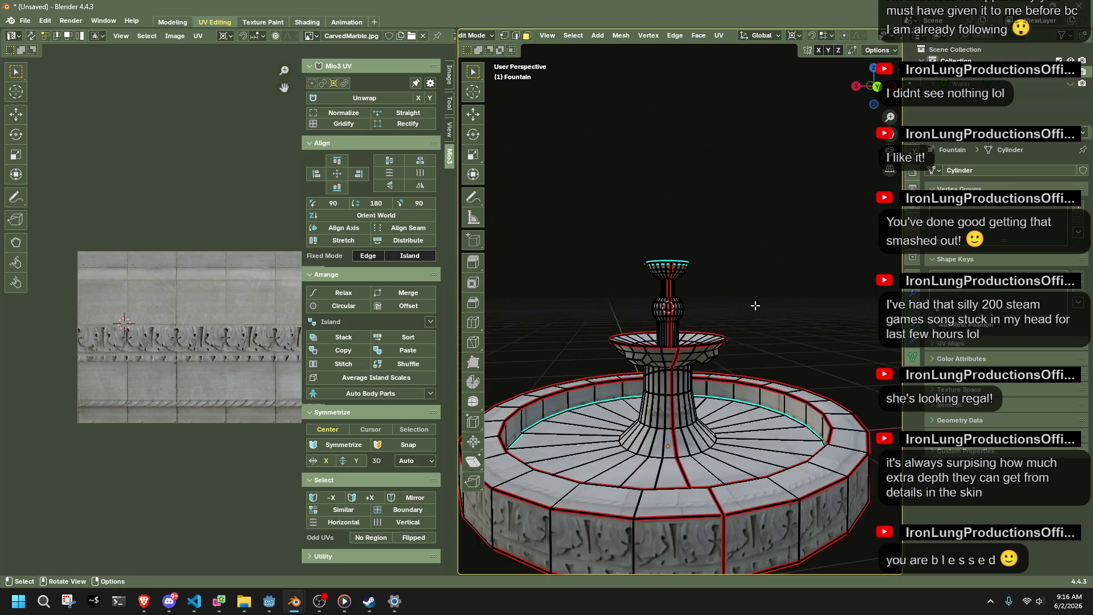
{"action": "key", "text": "a"}
{"action": "middle_click_drag", "start_coordinate": [755, 305], "coordinate": [625, 274]}
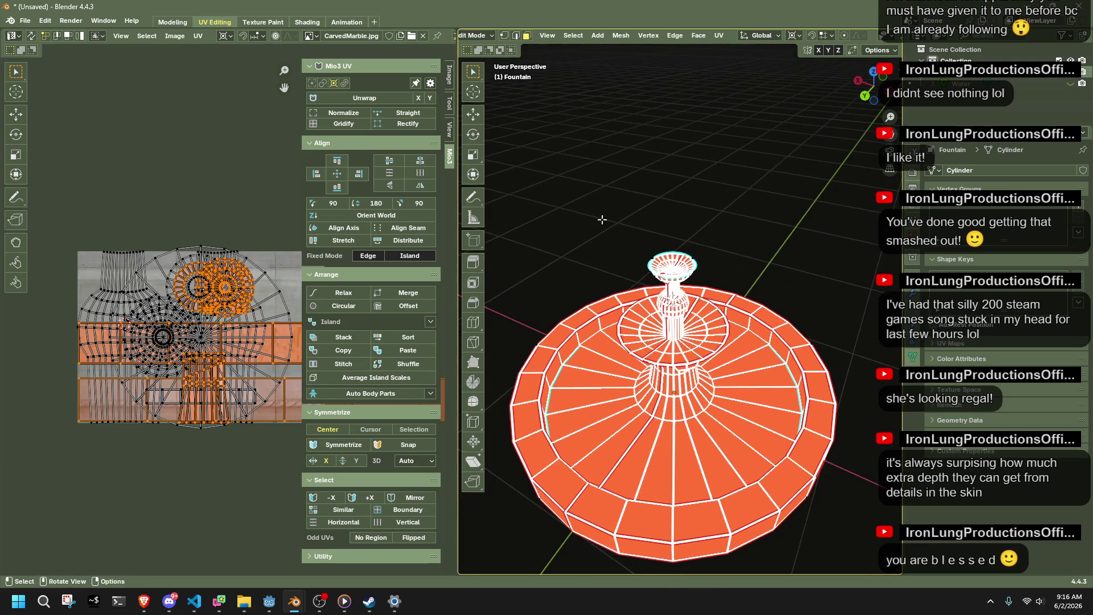
Symmetrize the mesh from −X to +X and check the texture still covers every tier.
{"action": "left_click", "coordinate": [620, 35]}
{"action": "left_click", "coordinate": [652, 217]}
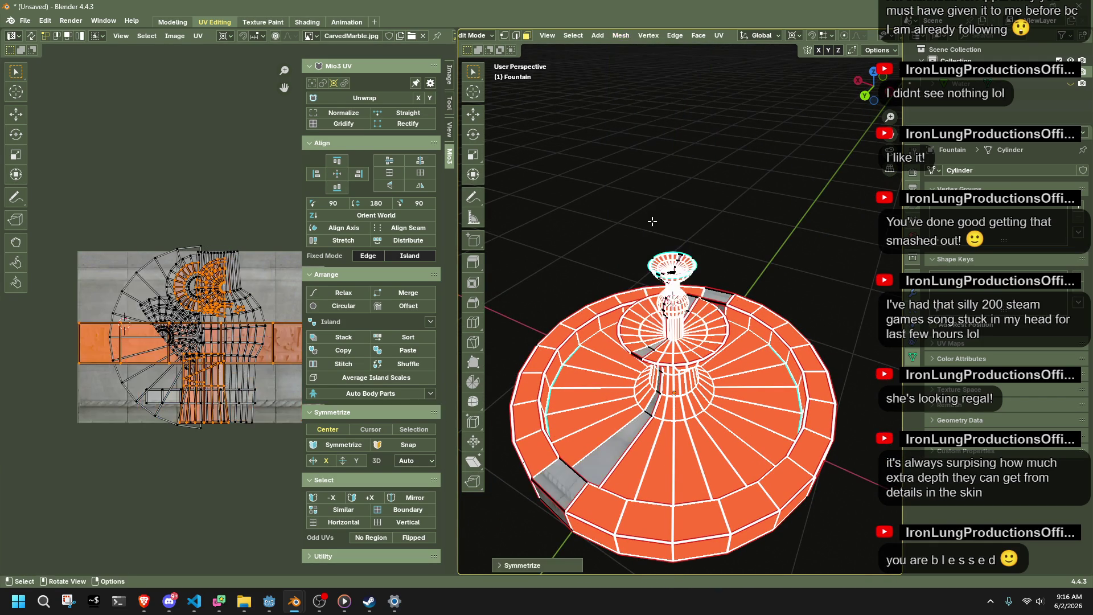
{"action": "left_click", "coordinate": [550, 569]}
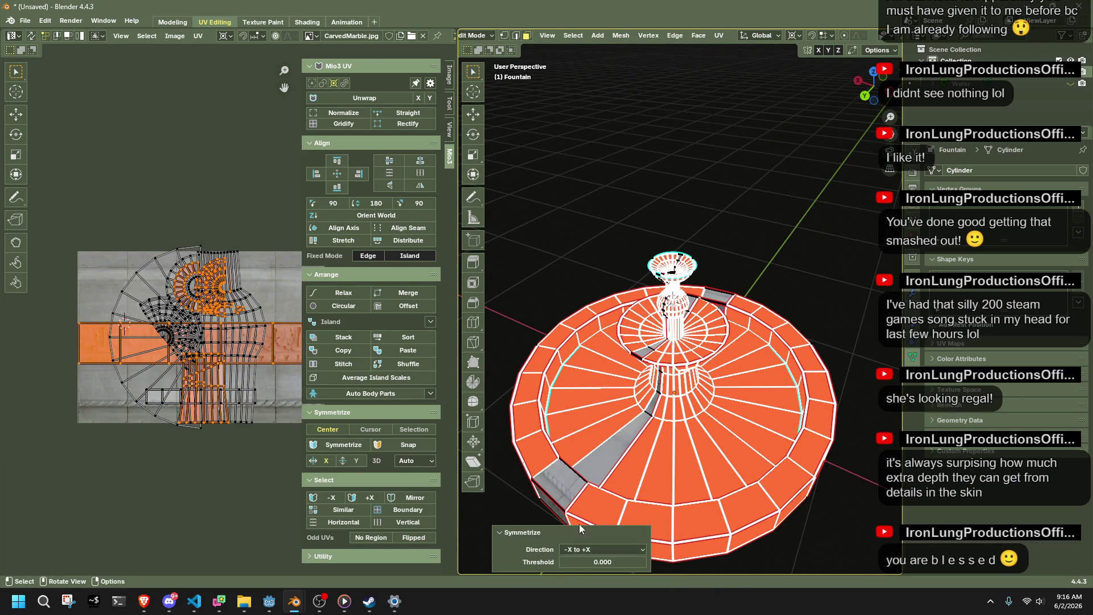
{"action": "key", "text": "Tab"}
{"action": "mouse_move", "coordinate": [582, 268]}
{"action": "middle_mouse_down"}
{"action": "mouse_move", "coordinate": [738, 337]}
{"action": "mouse_move", "coordinate": [814, 287]}
{"action": "mouse_move", "coordinate": [538, 298]}
{"action": "mouse_move", "coordinate": [667, 323]}
{"action": "middle_mouse_up"}
{"action": "key", "text": "Tab"}
{"action": "scroll", "coordinate": [667, 323], "scroll_direction": "up", "scroll_amount": 3}
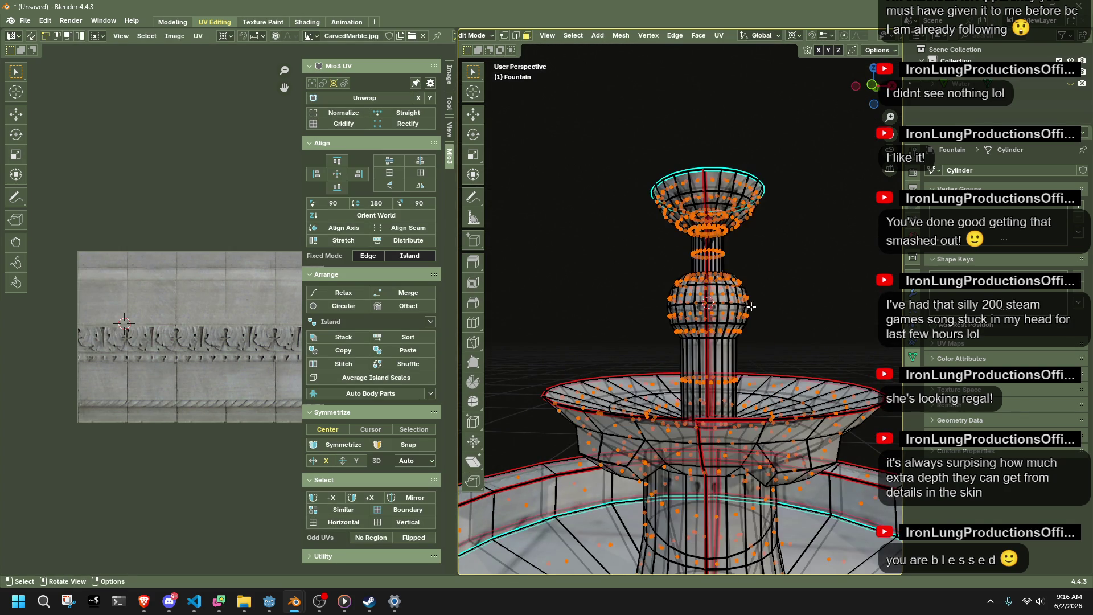
In Front Orthographic, select the bulb and stem faces and their whole UV island.
{"action": "left_click", "coordinate": [871, 87]}
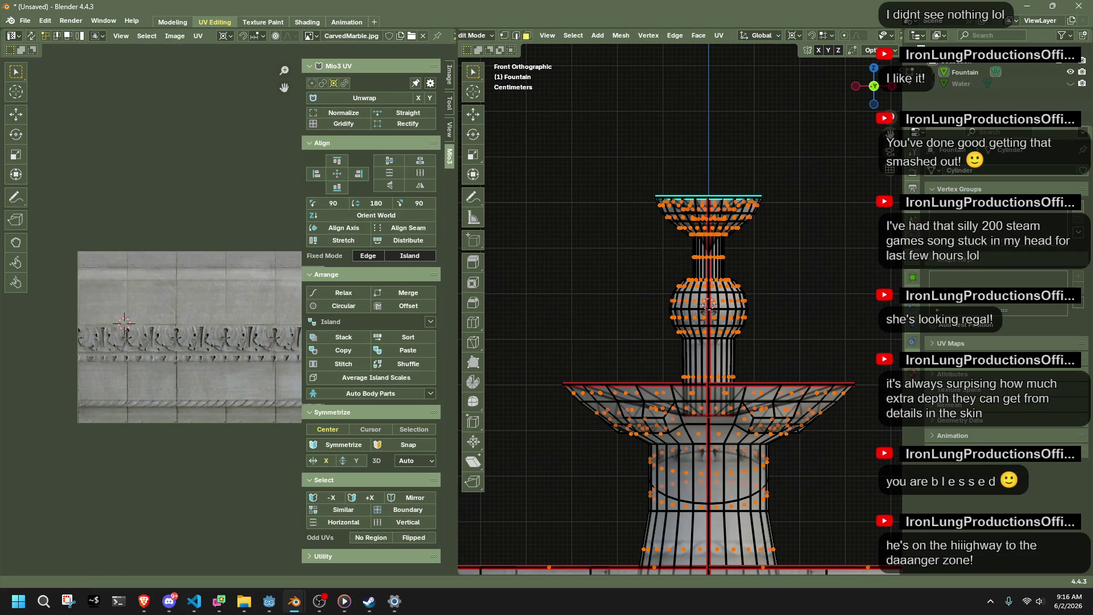
{"action": "key", "text": "alt+Tab"}
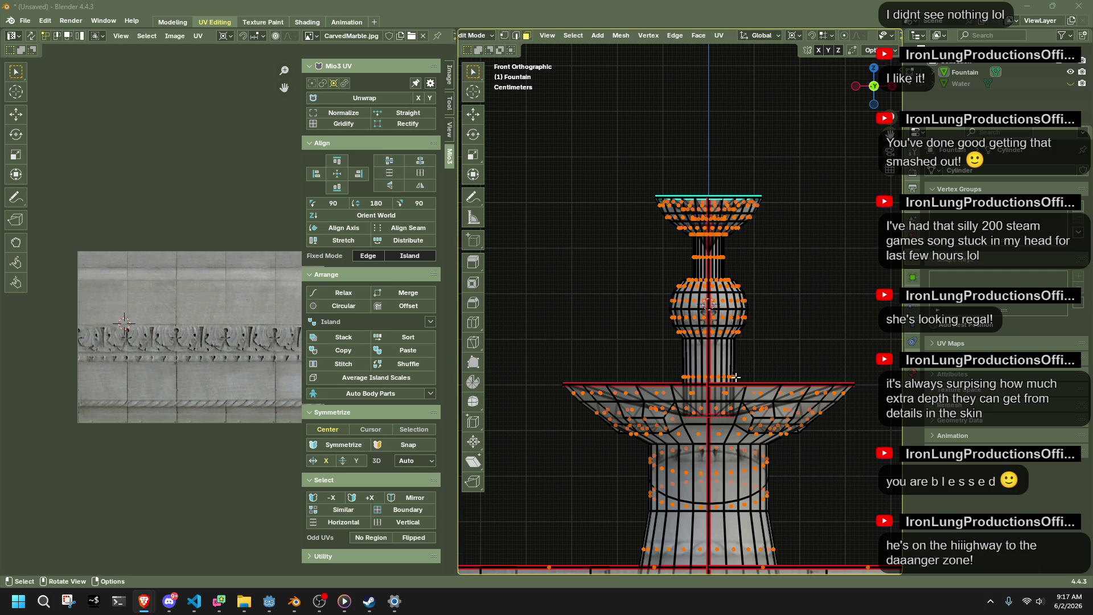
{"action": "left_click_drag", "start_coordinate": [752, 378], "coordinate": [654, 240]}
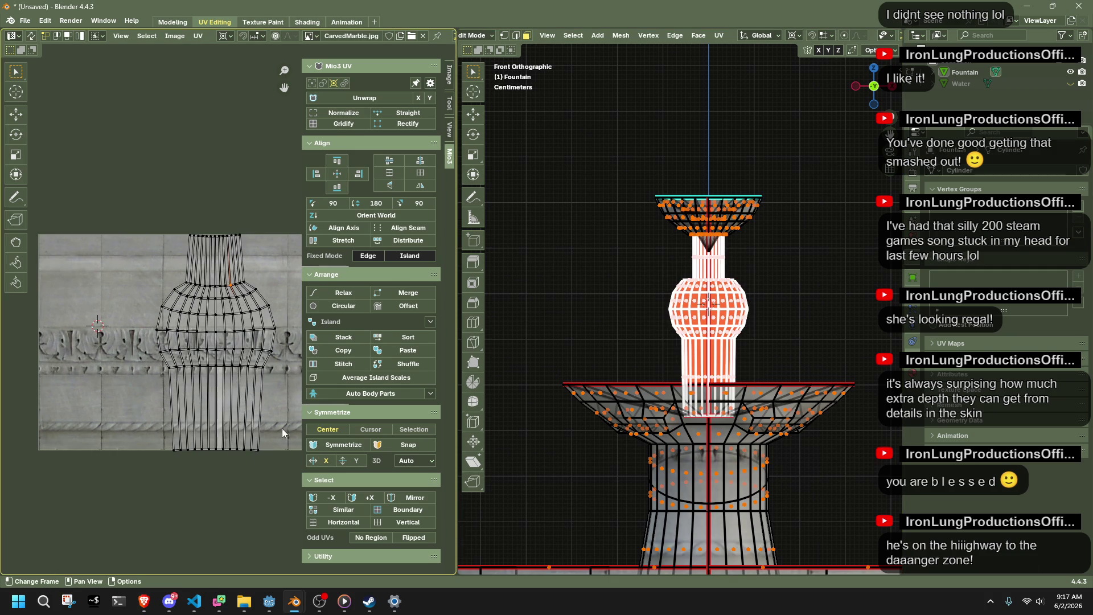
{"action": "key", "text": "b"}
{"action": "left_click_drag", "start_coordinate": [279, 461], "coordinate": [139, 193]}
{"action": "key", "text": "Tab"}
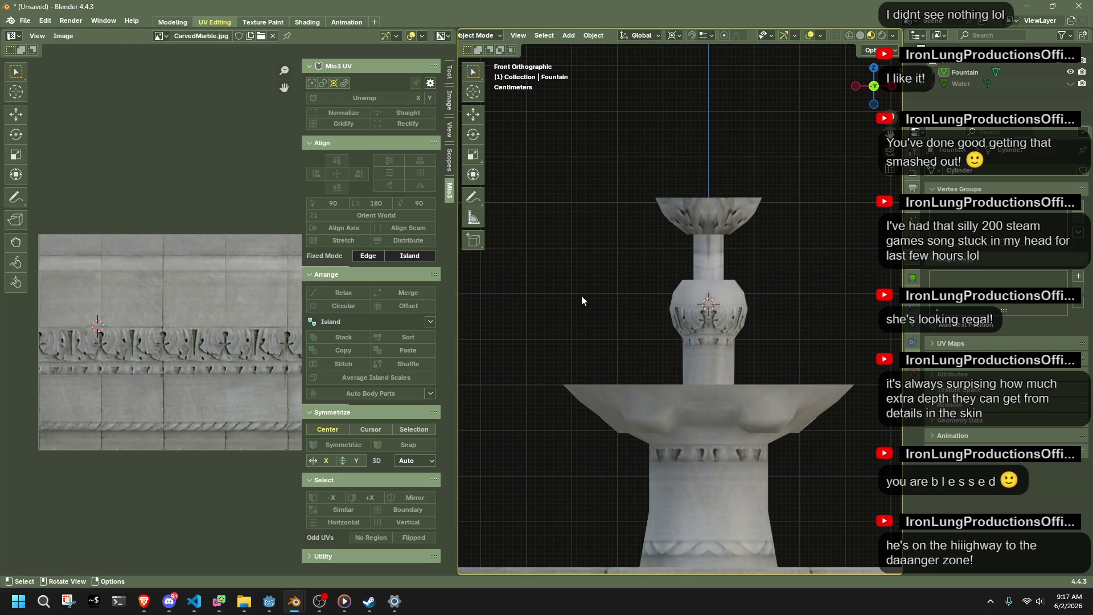
{"action": "key", "text": "Tab"}
Try moving the bulb UV island down vertically, then undo the move.
{"action": "key", "text": "g"}
{"action": "key", "text": "y"}
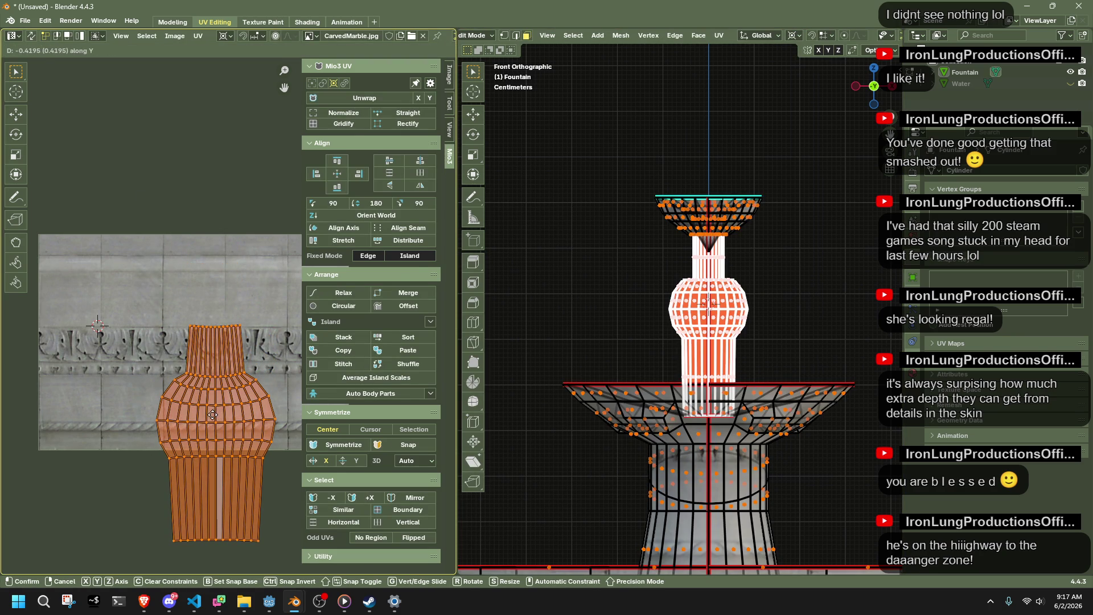
{"action": "left_click", "coordinate": [212, 415]}
{"action": "key", "text": "ctrl+z"}
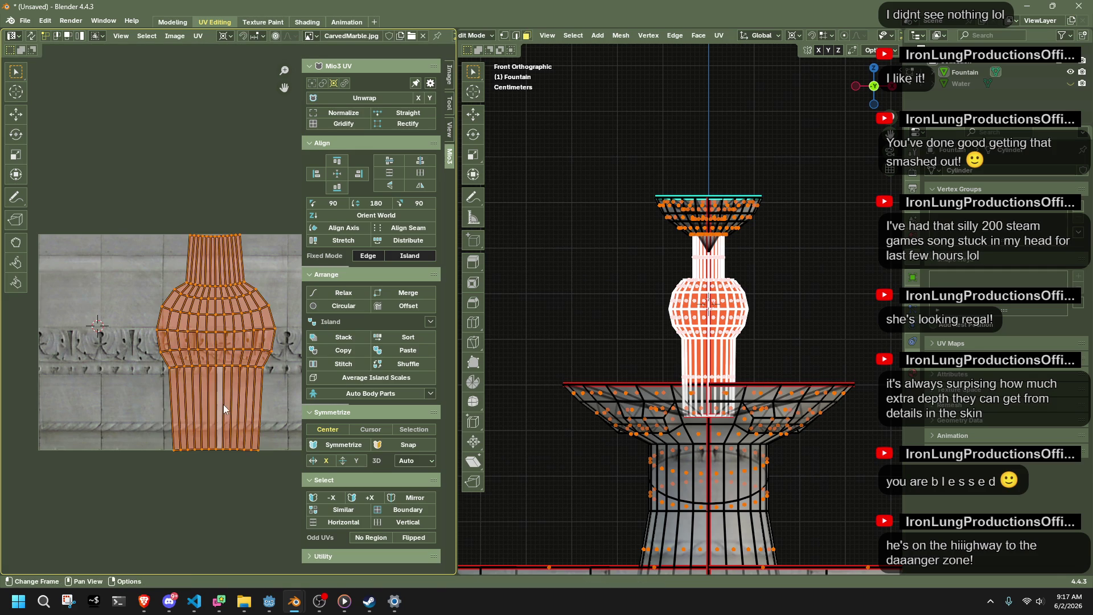
Rotate the bulb island 180° around its centre and start moving it down along Y.
{"action": "key", "text": "r"}
{"action": "key", "text": "Escape"}
{"action": "key", "text": "shift+s"}
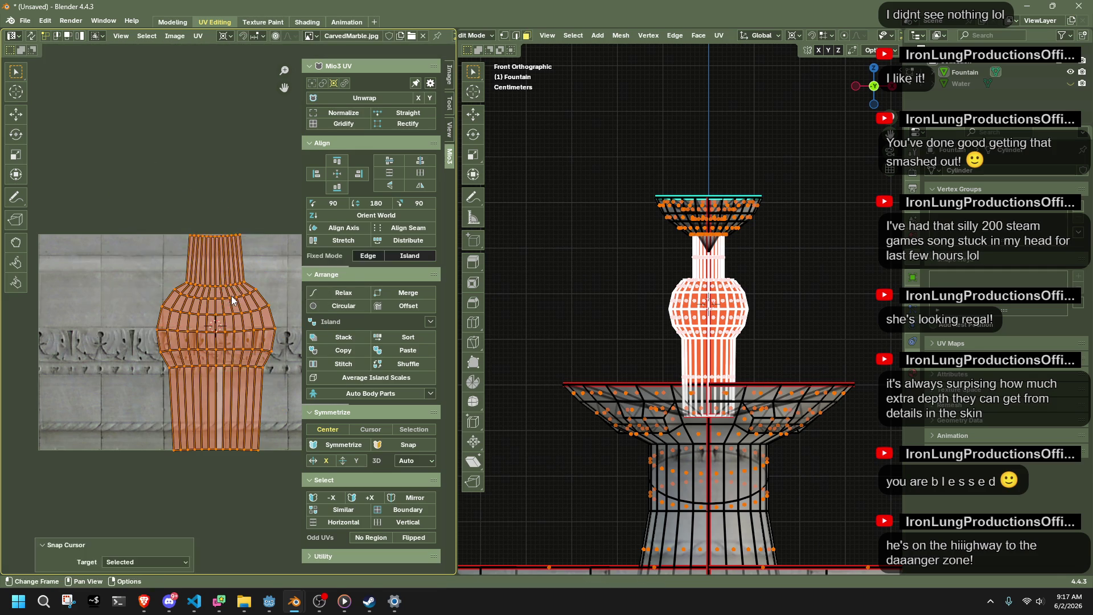
{"action": "key", "text": "r"}
{"action": "left_click", "coordinate": [168, 413]}
{"action": "left_click", "coordinate": [131, 511]}
{"action": "type", "text": "0"}
{"action": "key", "text": "Return"}
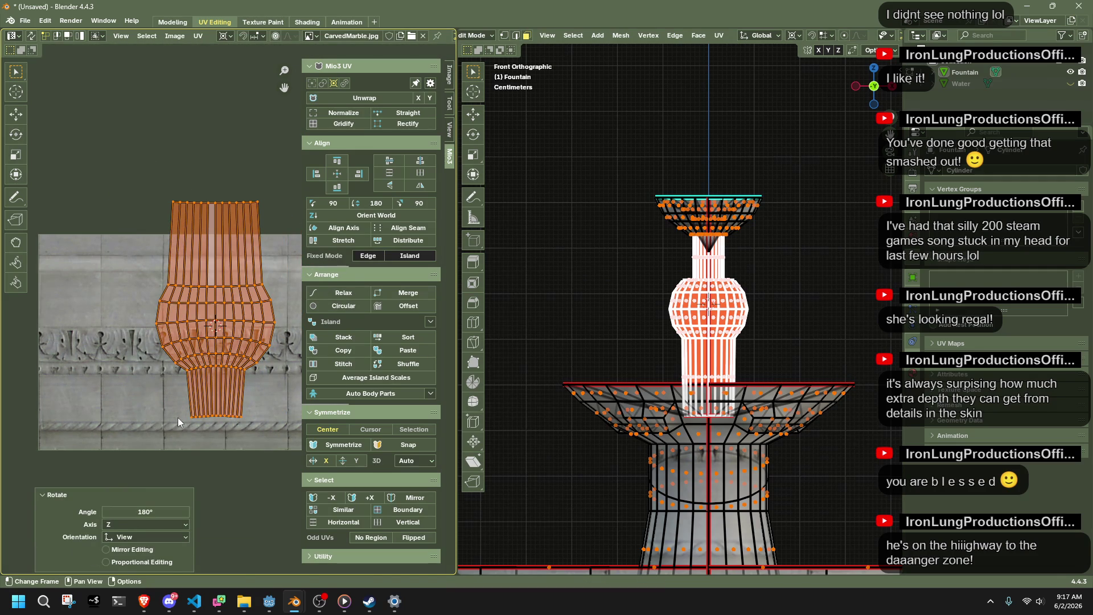
{"action": "key", "text": "g"}
{"action": "key", "text": "y"}
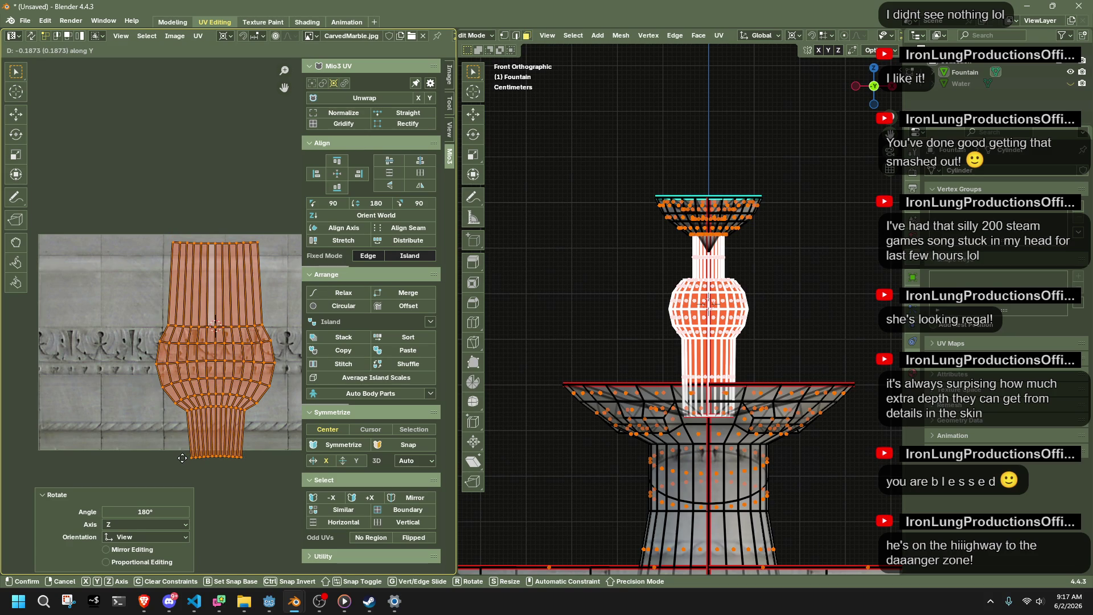